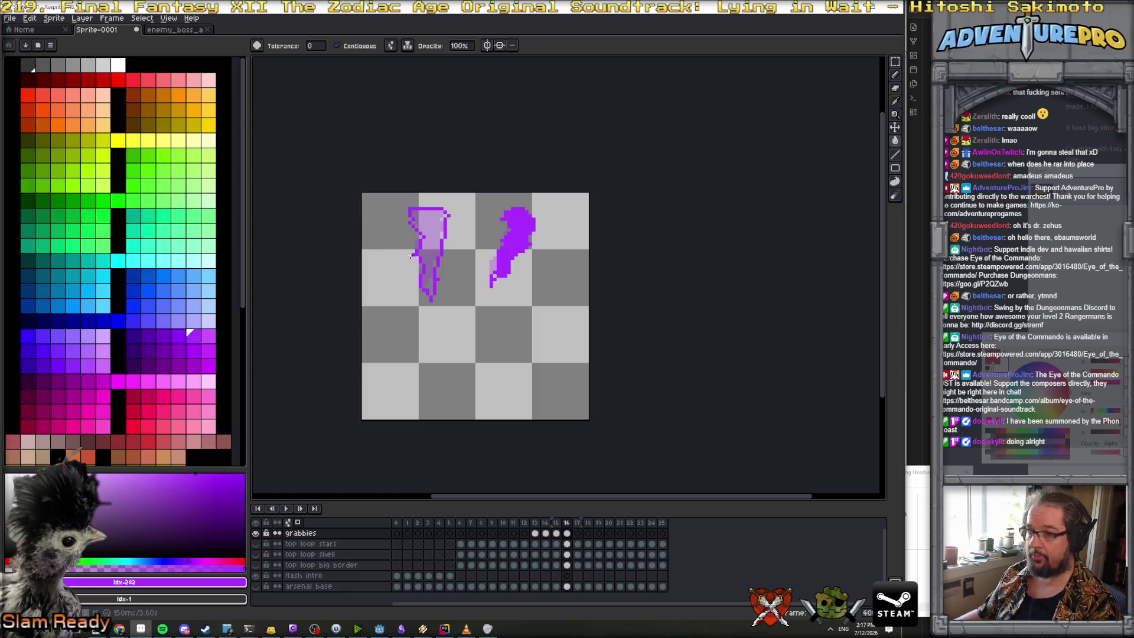
# Fill the two smoke outlines solid purple and play the animation to preview them
pyautogui.click(440, 253)
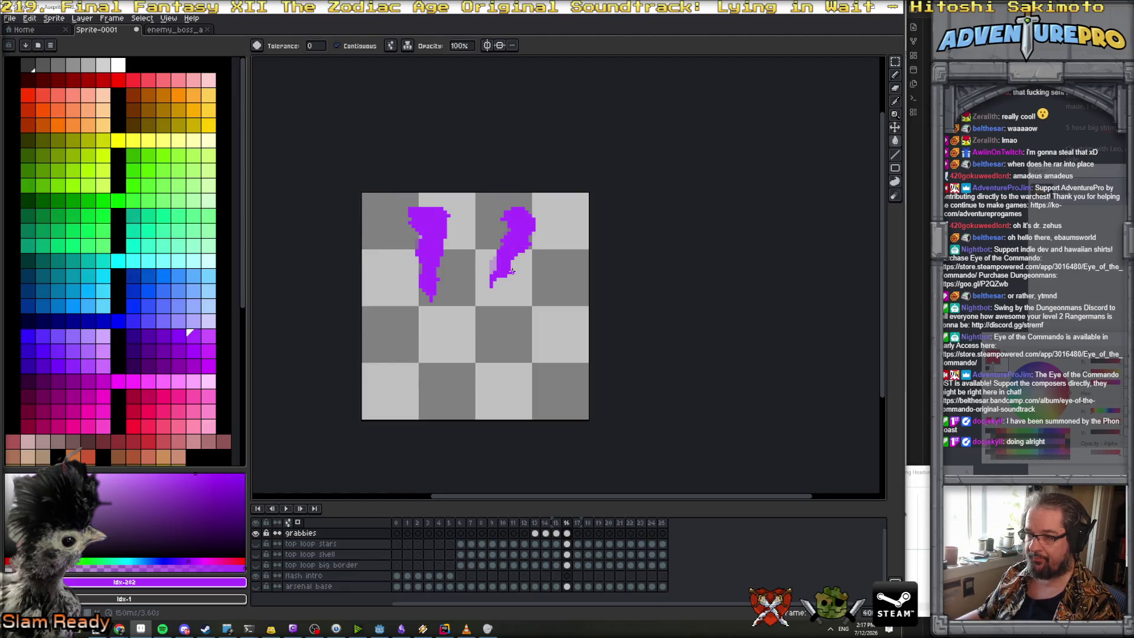
pyautogui.scroll(-1, 512, 271)
pyautogui.press('Return')
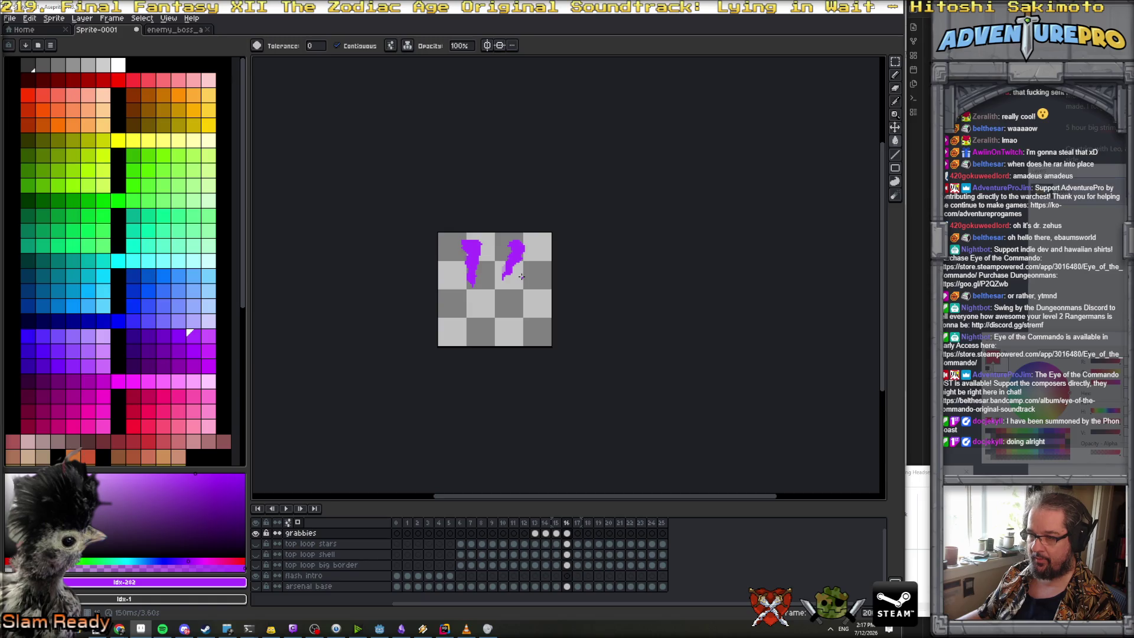
pyautogui.scroll(1, 525, 272)
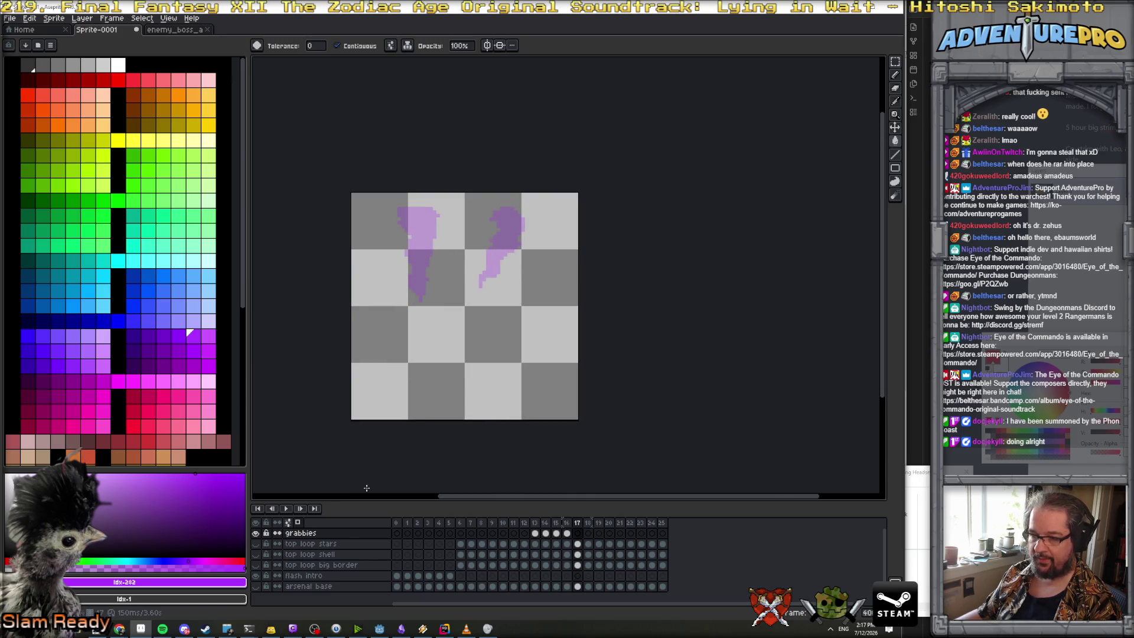
# Show the blue mech, then outline taller left and right plumes on frame 17 of grabbies
pyautogui.click(255, 585)
pyautogui.click(577, 533)
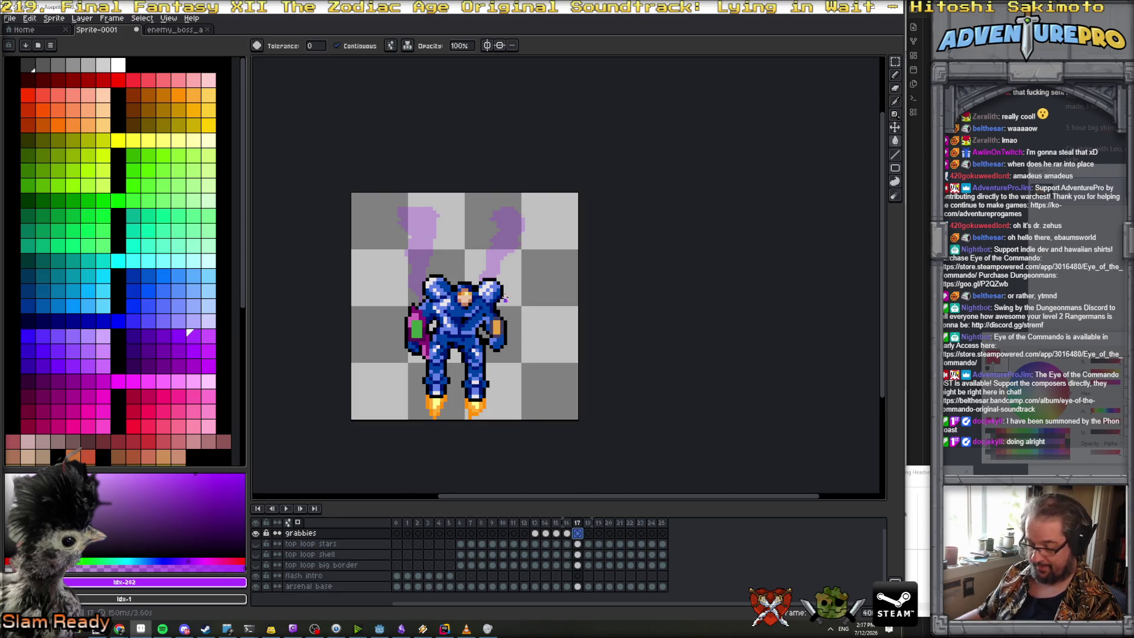
pyautogui.press('b')
pyautogui.moveTo(399, 208); pyautogui.dragTo(399, 223)
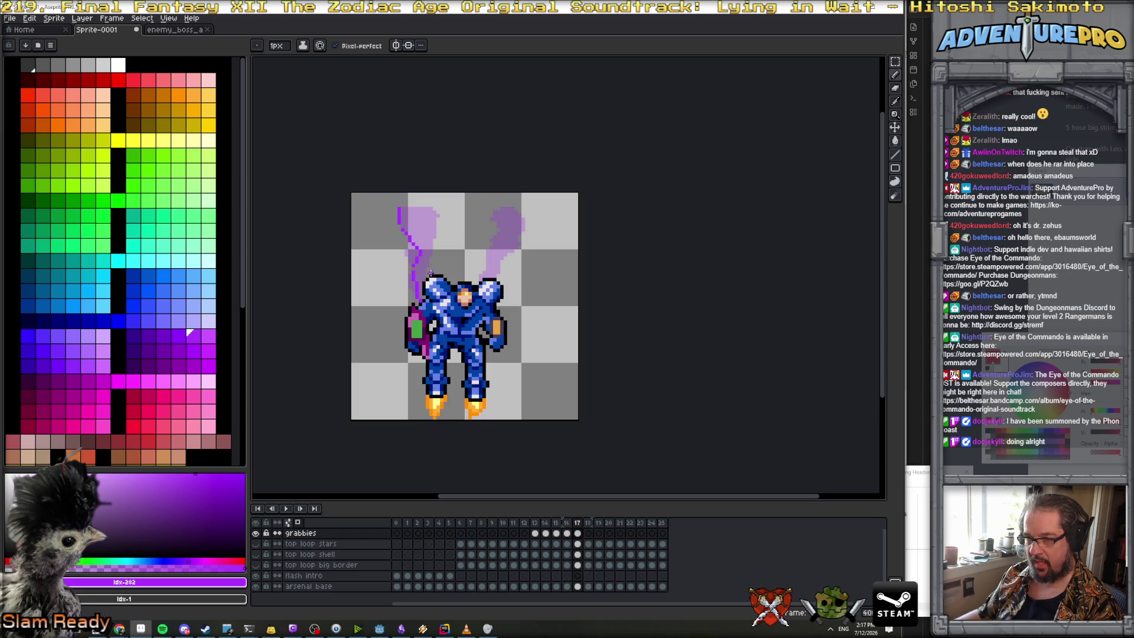
pyautogui.moveTo(437, 213); pyautogui.dragTo(431, 208)
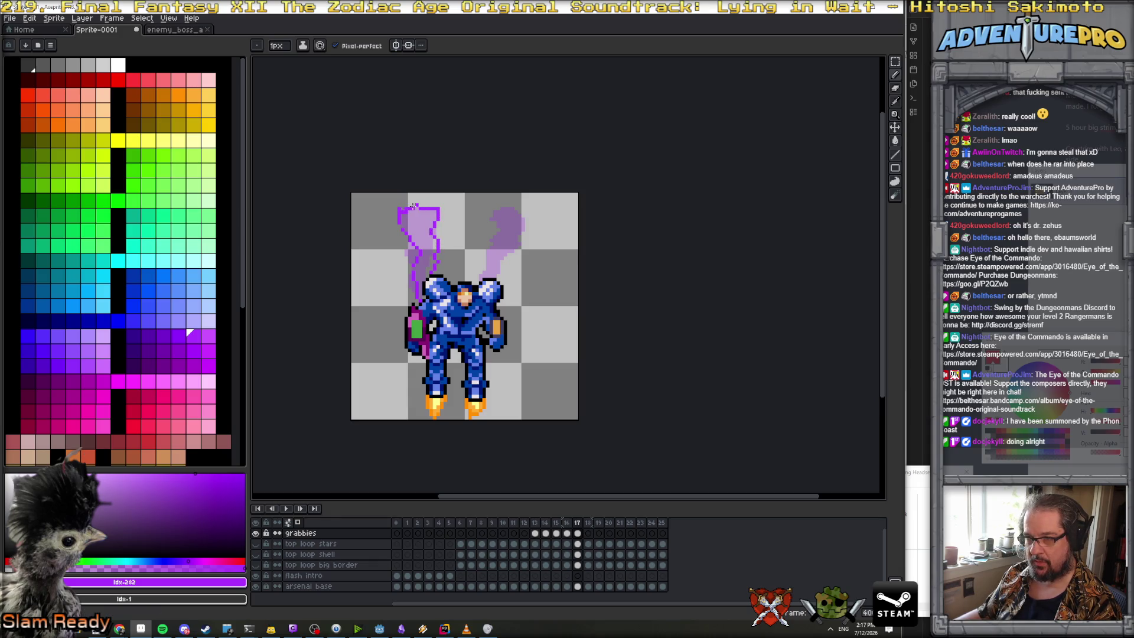
pyautogui.moveTo(494, 216); pyautogui.dragTo(492, 242)
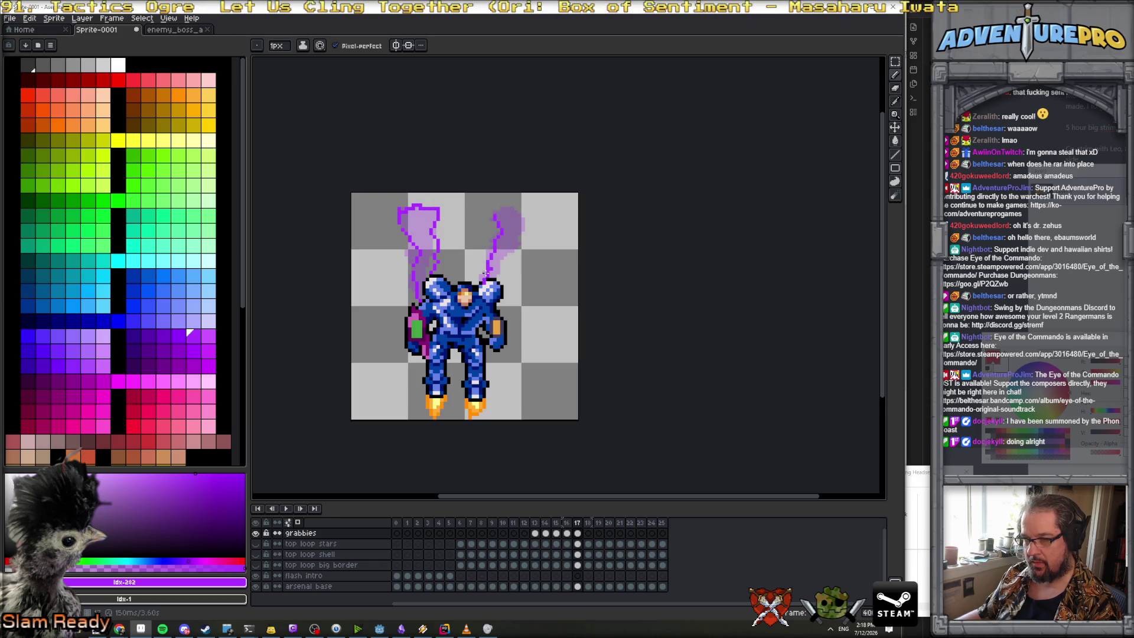
# Finish the right plume outline down to the shoulder and fill it solid purple
pyautogui.press('e')
pyautogui.press('b')
pyautogui.moveTo(500, 282)
pyautogui.mouseDown()
pyautogui.moveTo(516, 257)
pyautogui.moveTo(518, 211)
pyautogui.mouseUp()
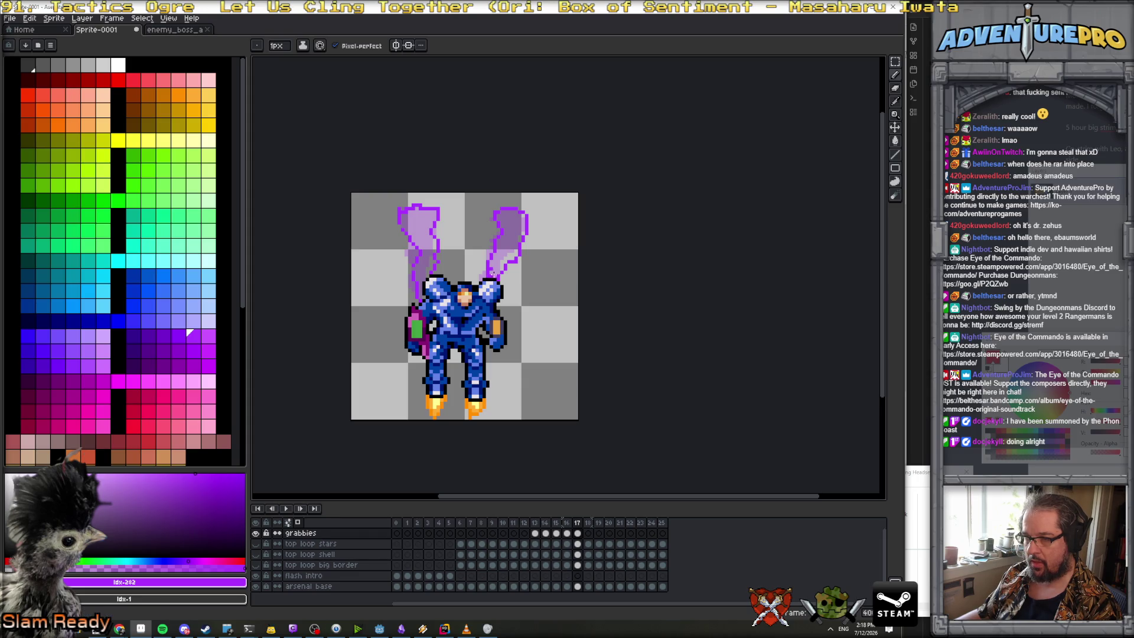
pyautogui.press('g')
pyautogui.click(505, 250)
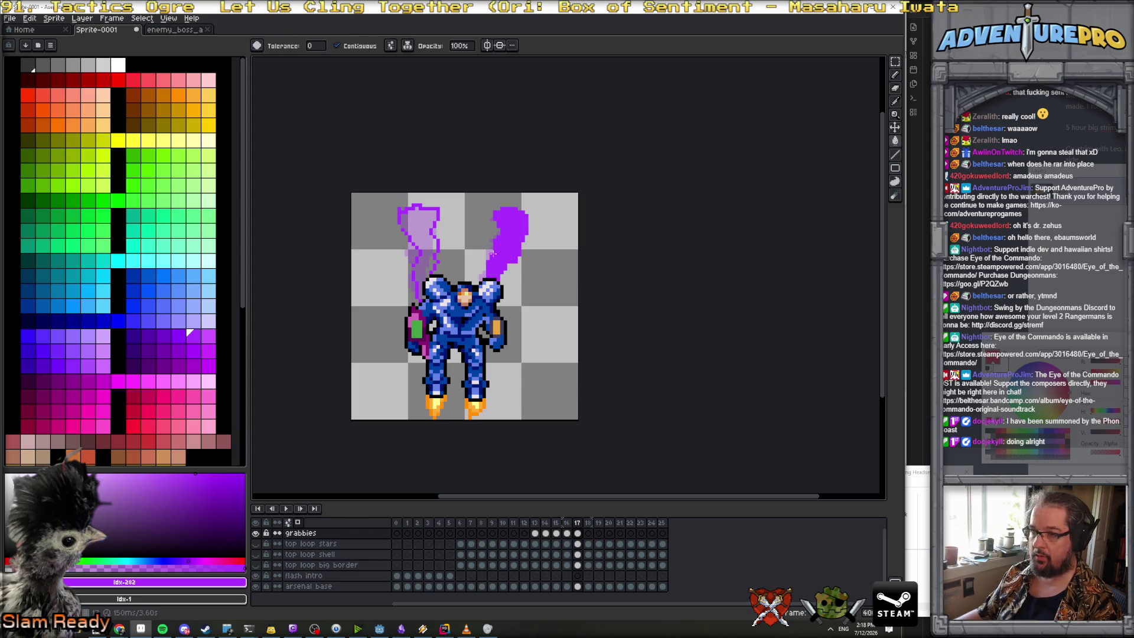
# Compare frame 17's plumes against earlier frames, then advance to frame 18
pyautogui.press('b')
pyautogui.scroll(3, 424, 291)
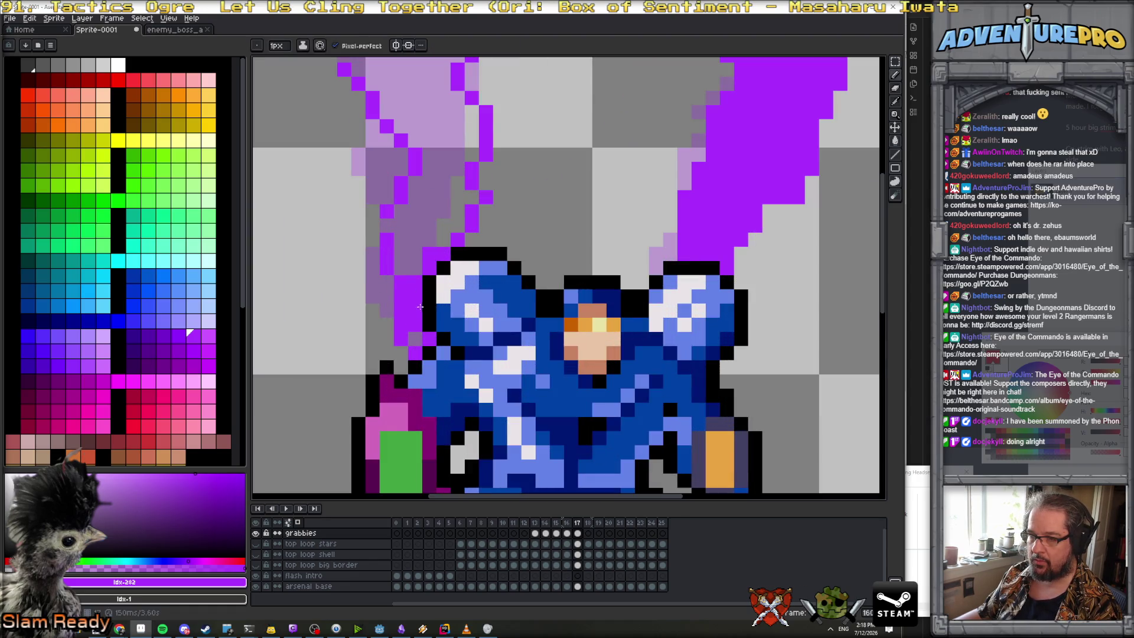
pyautogui.scroll(-3, 431, 280)
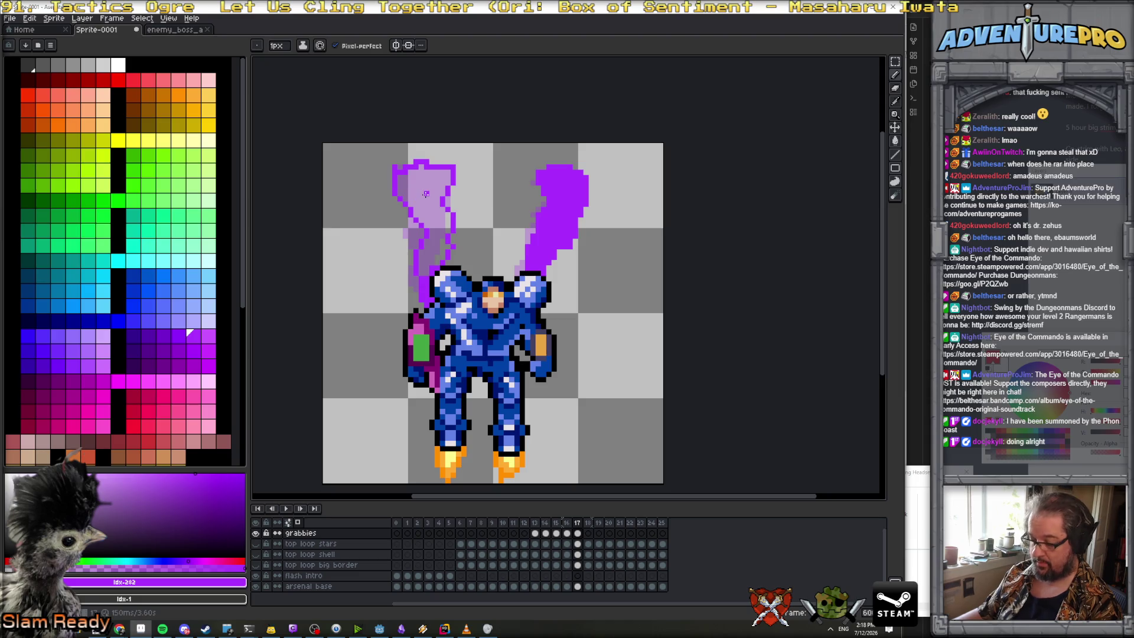
pyautogui.press('g')
pyautogui.scroll(-4, 475, 238)
pyautogui.press('Left')
pyautogui.press('Left')
pyautogui.press('Left')
pyautogui.press('Right')
pyautogui.press('Right')
pyautogui.press('Right')
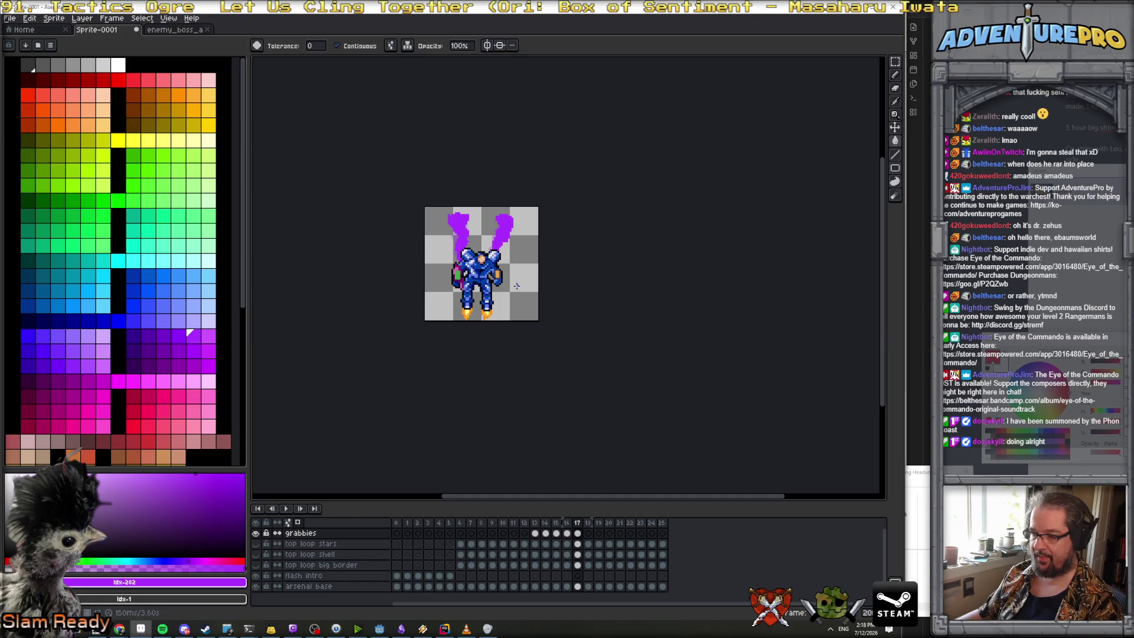
pyautogui.press('Right')
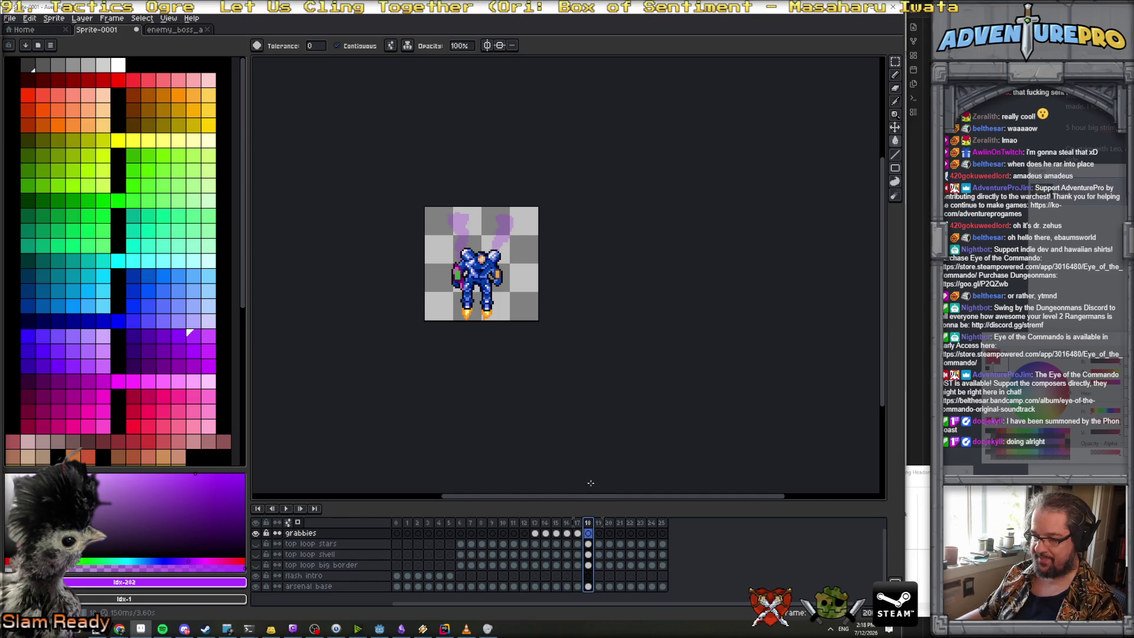
# Pencil taller left and right plume outlines rising from the mech's helmet on frame 18
pyautogui.scroll(1, 482, 242)
pyautogui.press('b')
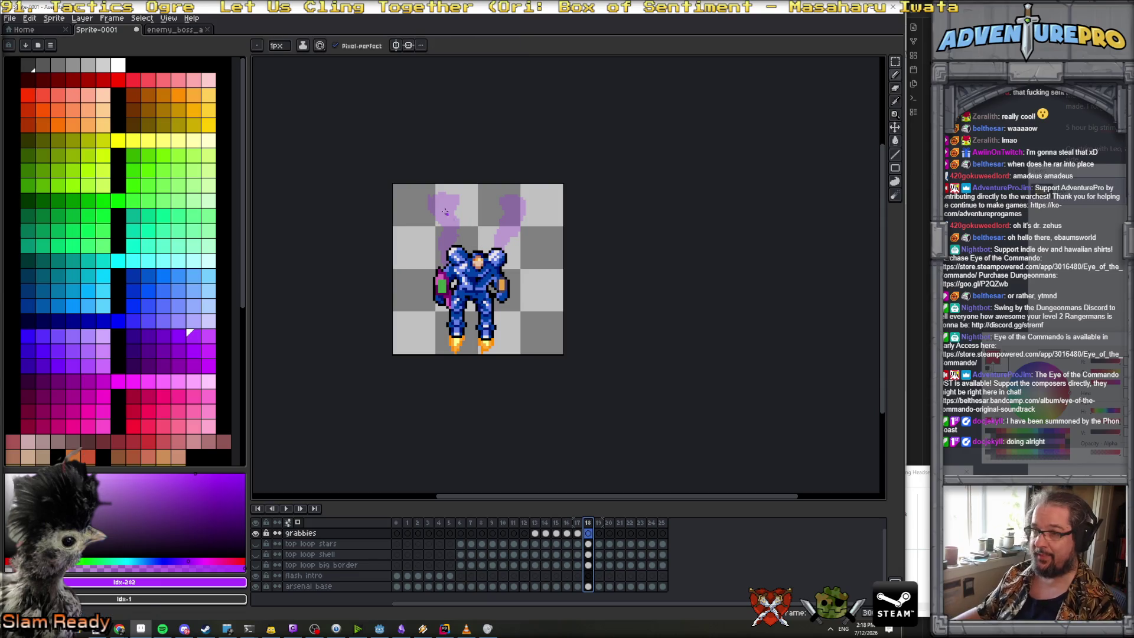
pyautogui.moveTo(428, 214); pyautogui.dragTo(448, 234)
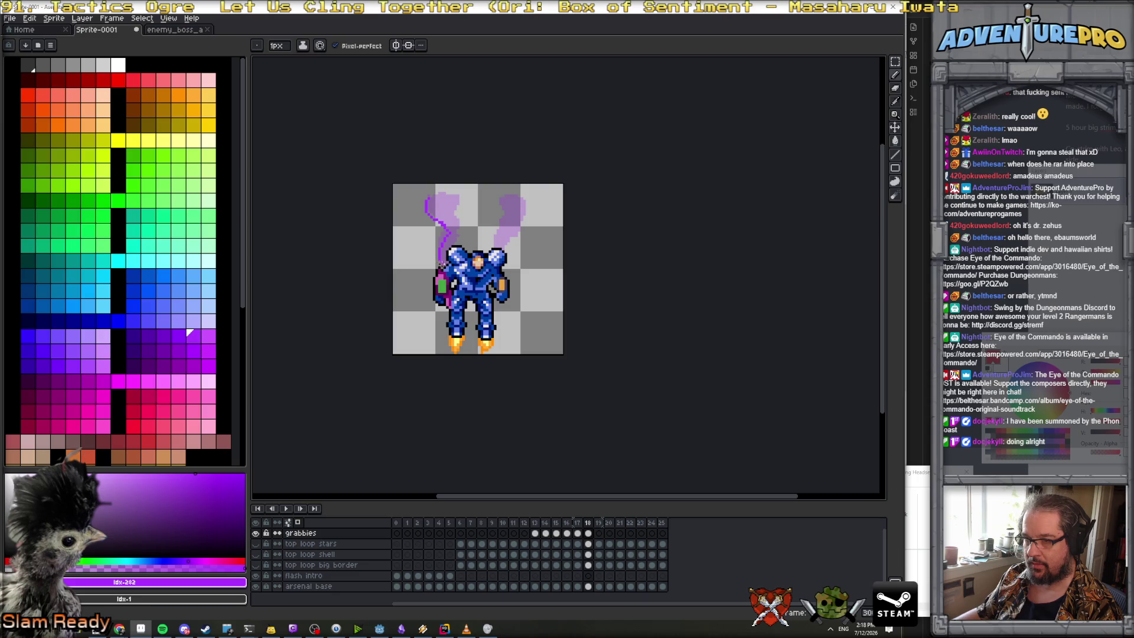
pyautogui.scroll(1, 445, 266)
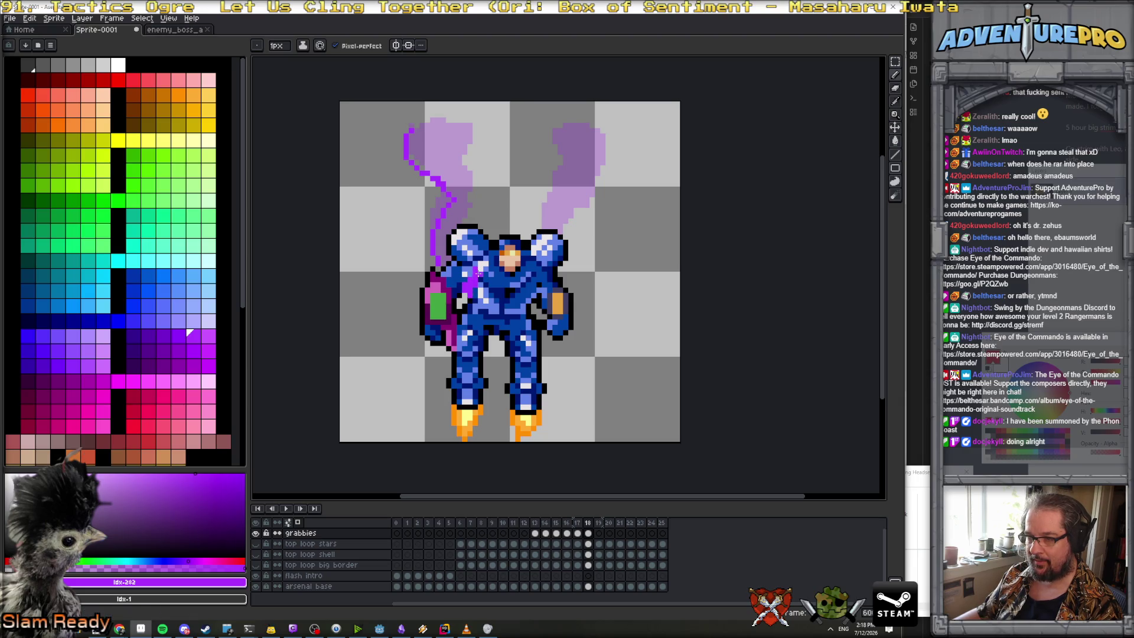
pyautogui.moveTo(470, 222)
pyautogui.mouseDown()
pyautogui.moveTo(481, 180)
pyautogui.moveTo(464, 157)
pyautogui.moveTo(474, 128)
pyautogui.moveTo(424, 120)
pyautogui.mouseUp()
pyautogui.moveTo(554, 130)
pyautogui.mouseDown()
pyautogui.moveTo(564, 152)
pyautogui.moveTo(554, 176)
pyautogui.mouseUp()
pyautogui.moveTo(538, 221)
pyautogui.mouseDown()
pyautogui.moveTo(569, 226)
pyautogui.moveTo(600, 134)
pyautogui.moveTo(556, 130)
pyautogui.mouseUp()
pyautogui.moveTo(541, 226); pyautogui.dragTo(558, 232)
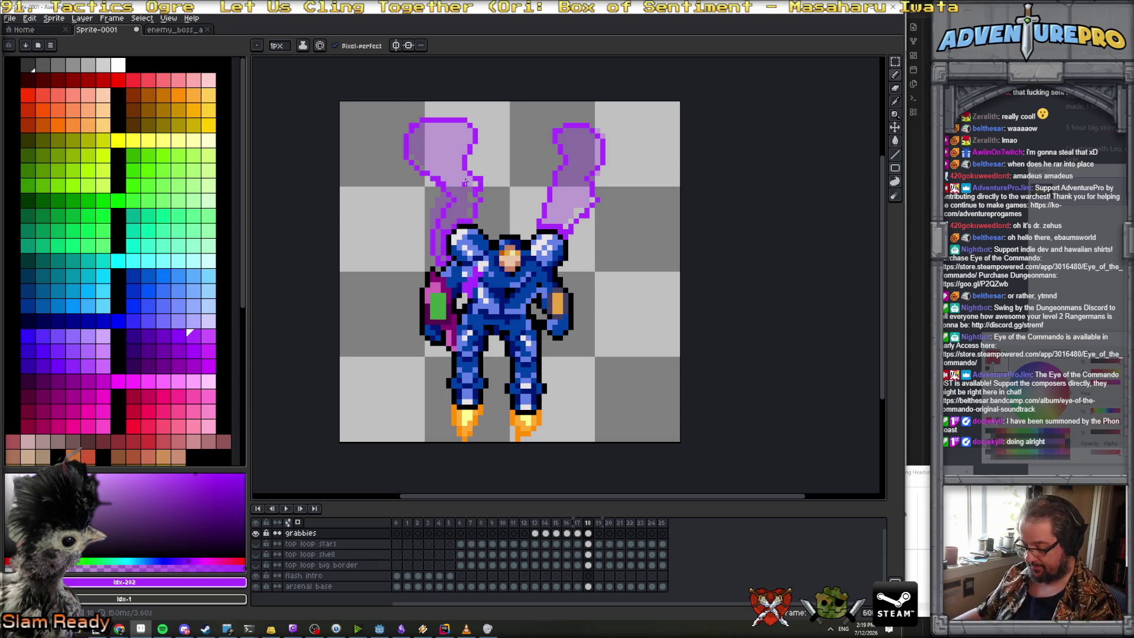
# Fill both frame 18 plumes solid purple
pyautogui.press('g')
pyautogui.click(465, 181)
pyautogui.click(568, 223)
# Paint purple smoke pixels over the armour by the mech's right arm
pyautogui.scroll(2, 571, 231)
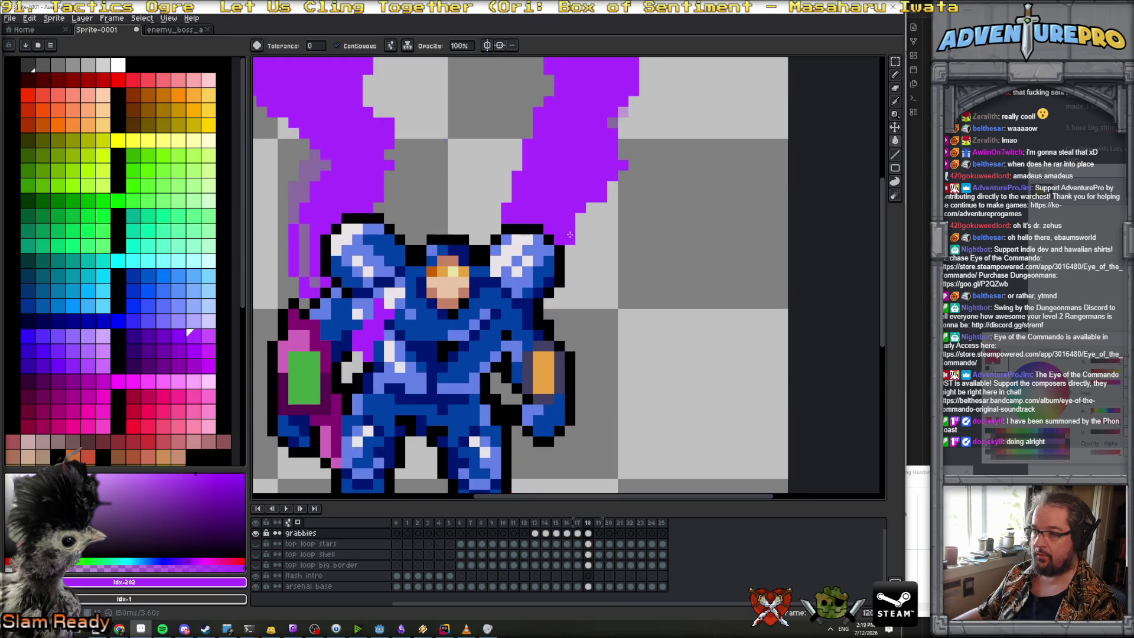
pyautogui.press('b')
pyautogui.moveTo(498, 369)
pyautogui.mouseDown()
pyautogui.moveTo(520, 352)
pyautogui.moveTo(515, 381)
pyautogui.moveTo(501, 378)
pyautogui.moveTo(514, 393)
pyautogui.moveTo(505, 372)
pyautogui.mouseUp()
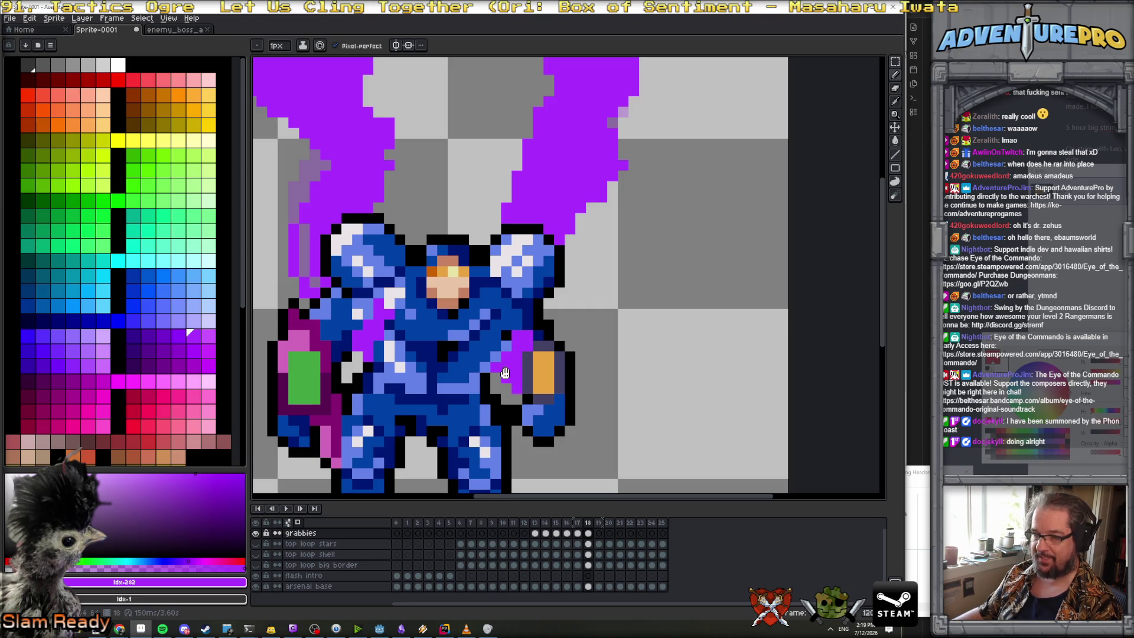
pyautogui.scroll(-3, 499, 357)
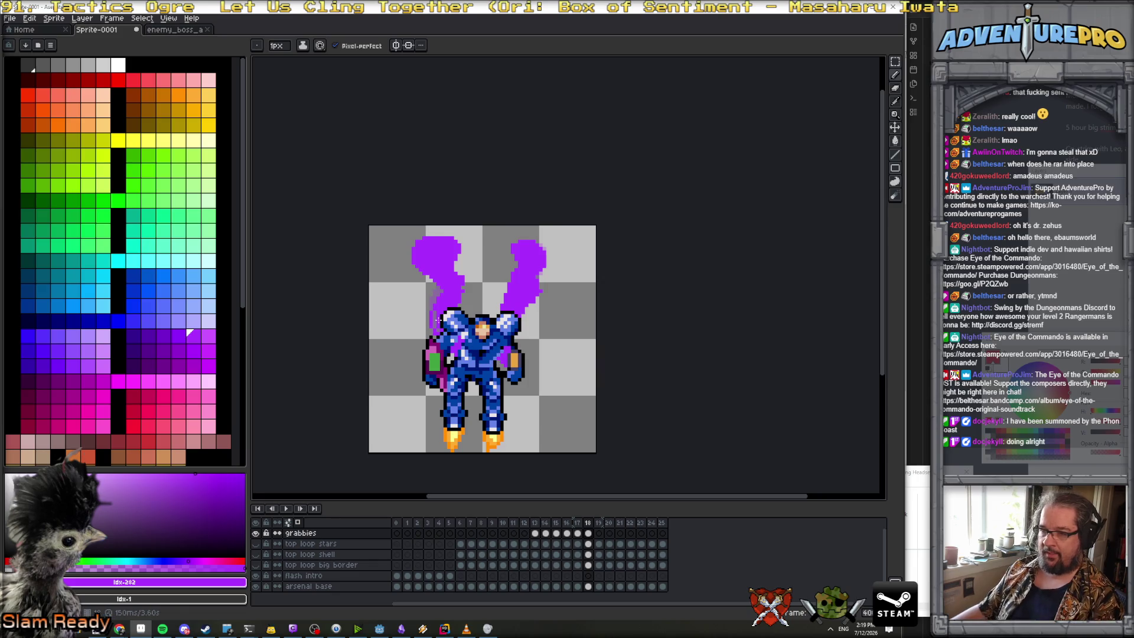
pyautogui.scroll(1, 433, 319)
pyautogui.scroll(1, 434, 319)
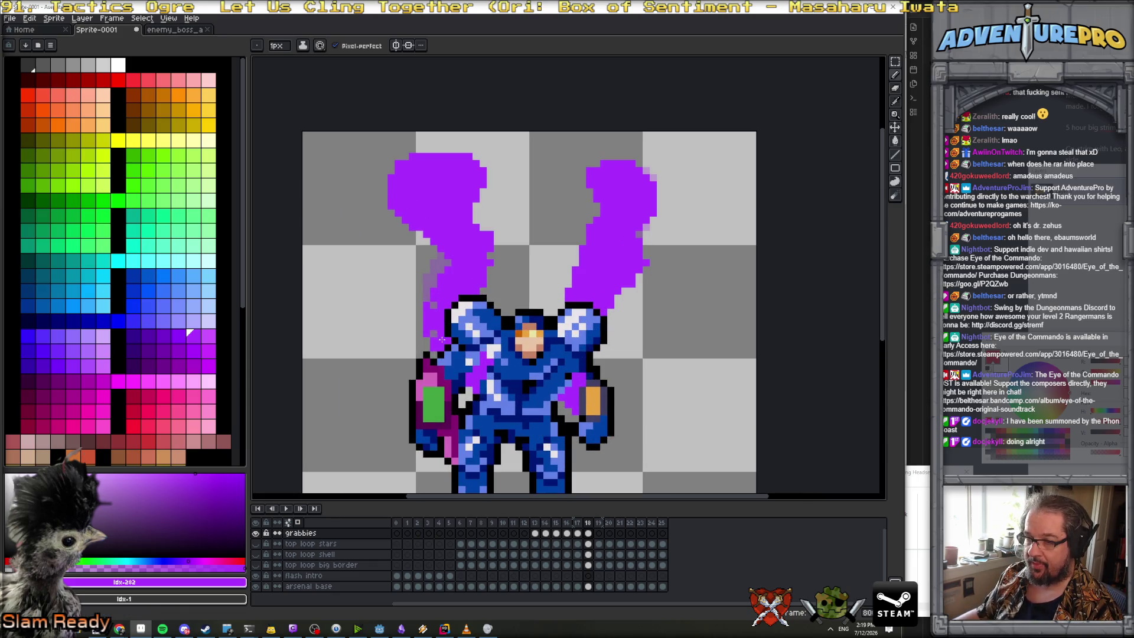
pyautogui.scroll(-3, 493, 388)
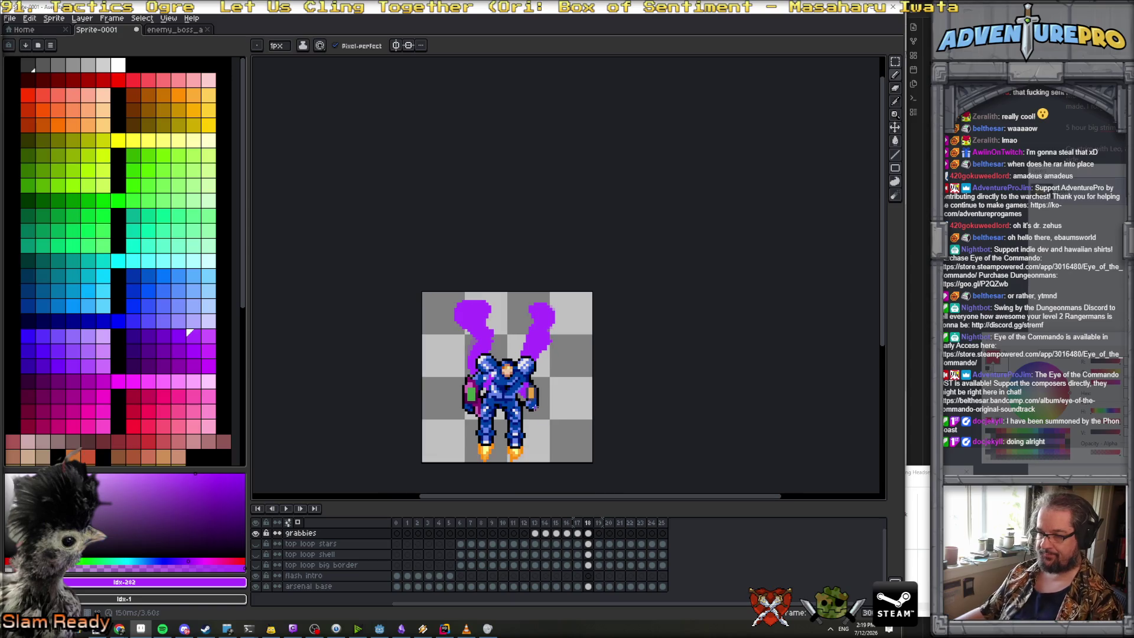
# On frame 19, shift the mech on the arsenal base layer up one pixel
pyautogui.click(598, 523)
pyautogui.scroll(2, 474, 299)
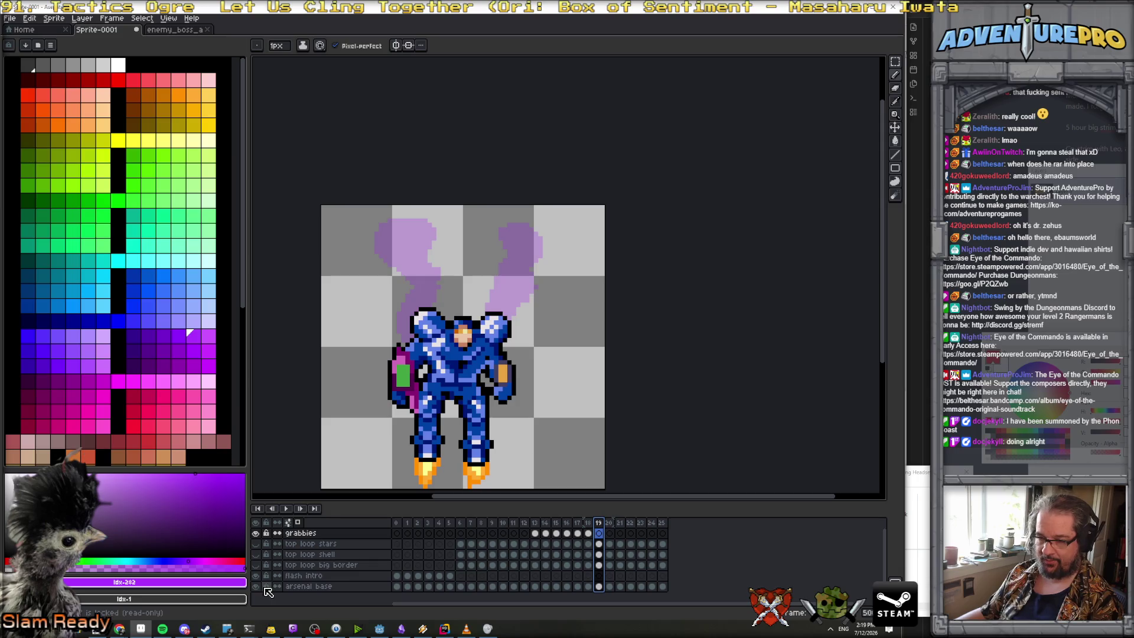
pyautogui.click(598, 586)
pyautogui.press('v')
pyautogui.moveTo(483, 372); pyautogui.dragTo(483, 367)
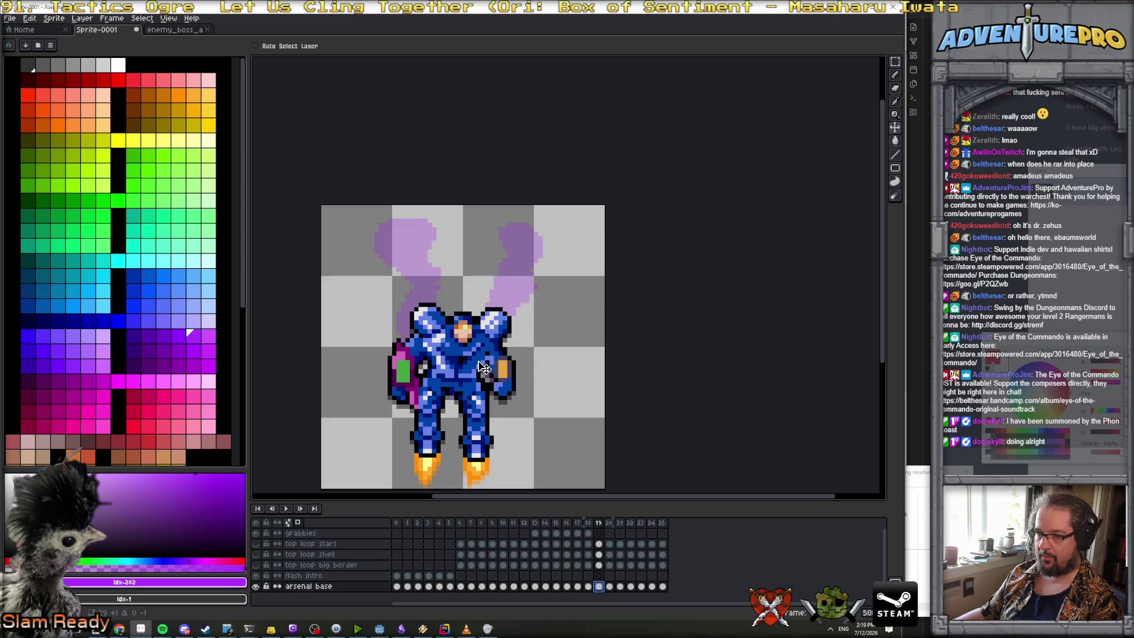
# On the grabbies layer, outline left and right smoke plumes rising from the shoulders
pyautogui.press('b')
pyautogui.press('Up')
pyautogui.press('Up')
pyautogui.press('Up')
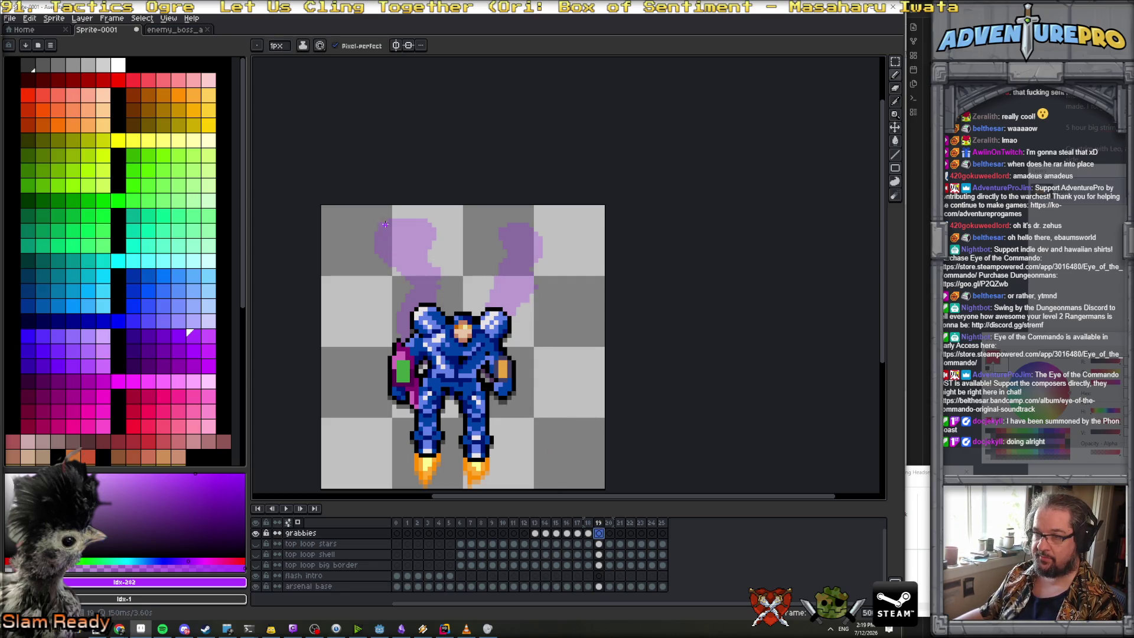
pyautogui.moveTo(389, 220); pyautogui.dragTo(379, 238)
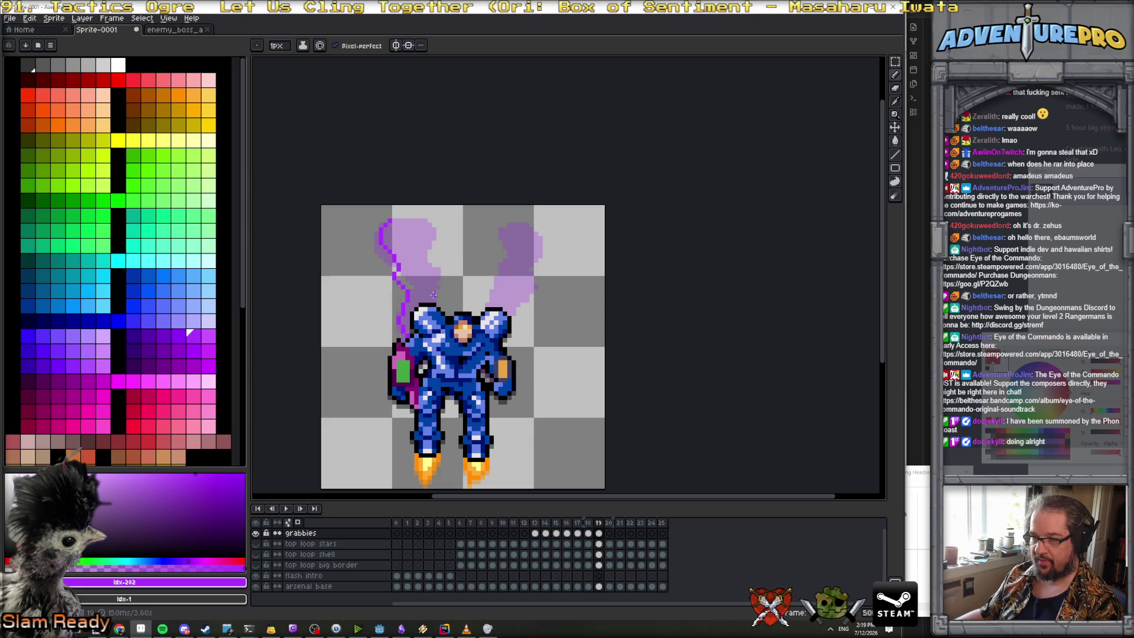
pyautogui.moveTo(434, 300); pyautogui.dragTo(437, 236)
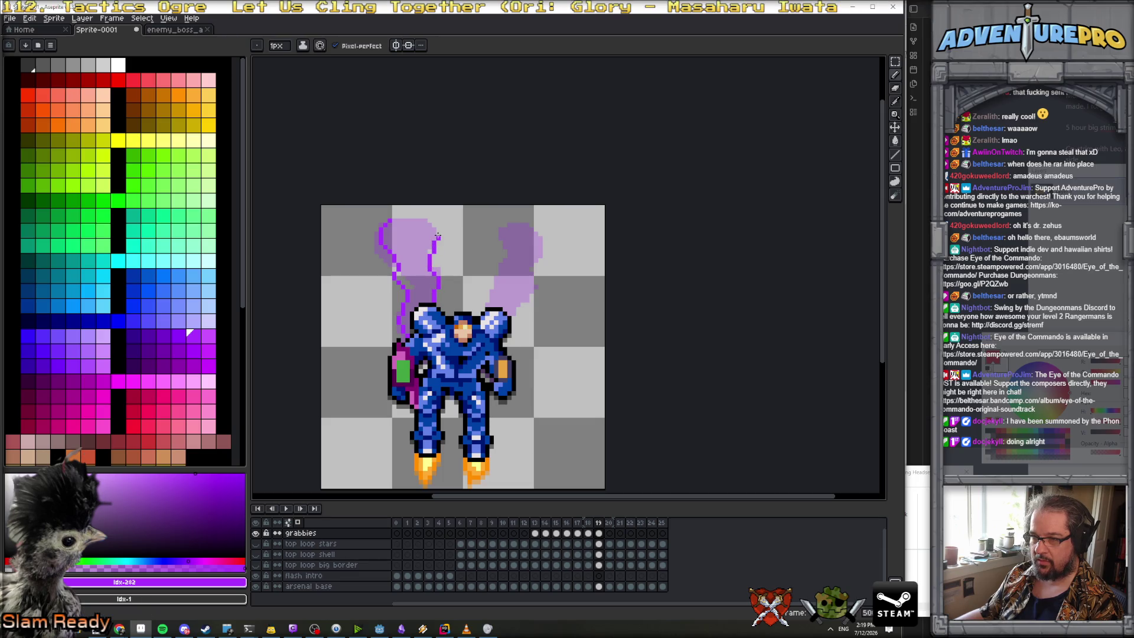
pyautogui.scroll(2, 404, 322)
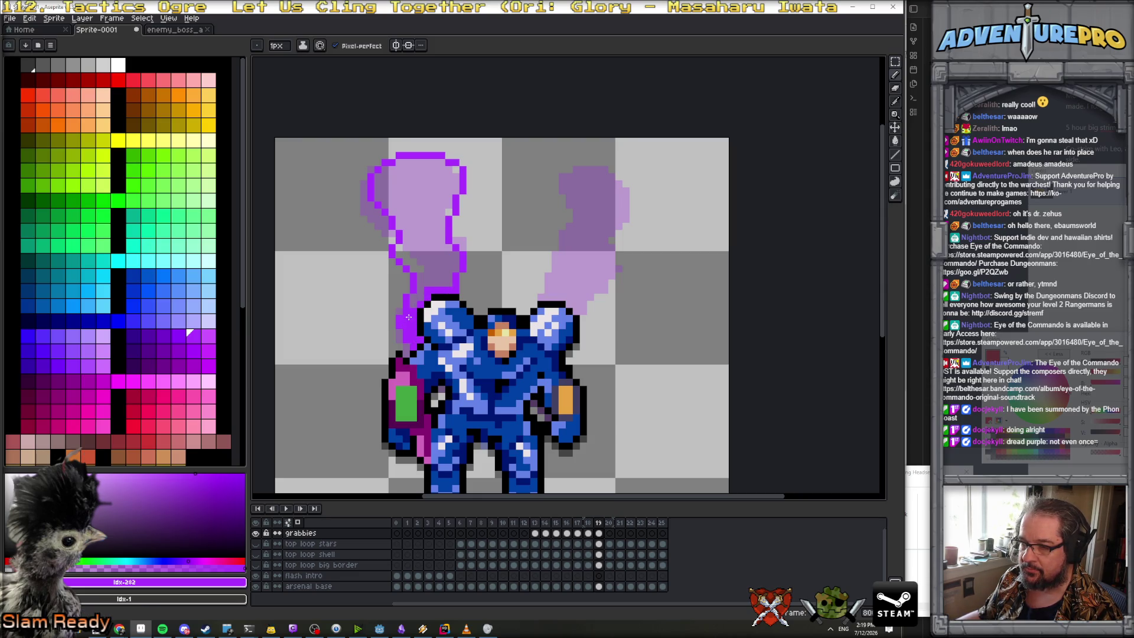
pyautogui.moveTo(541, 299)
pyautogui.mouseDown()
pyautogui.moveTo(568, 231)
pyautogui.moveTo(570, 205)
pyautogui.moveTo(548, 178)
pyautogui.moveTo(611, 167)
pyautogui.moveTo(631, 192)
pyautogui.moveTo(617, 271)
pyautogui.moveTo(580, 315)
pyautogui.mouseUp()
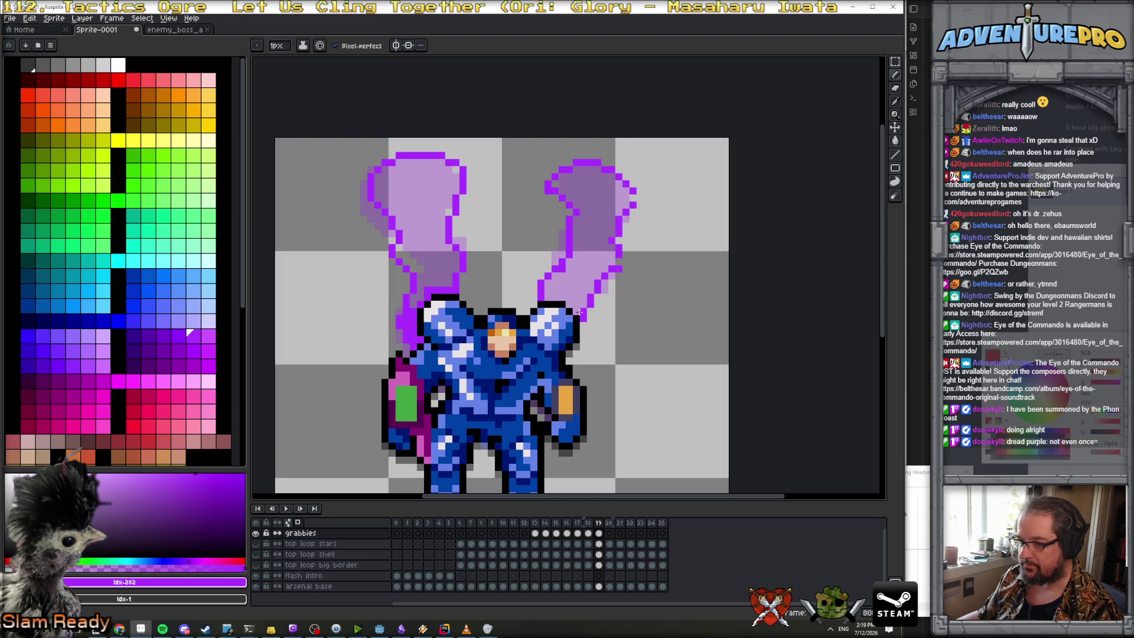
# Try filling the right plume twice, undoing each fill that flooded the canvas
pyautogui.press('g')
pyautogui.click(590, 267)
pyautogui.hotkey('ctrl', 'z')
pyautogui.press('b')
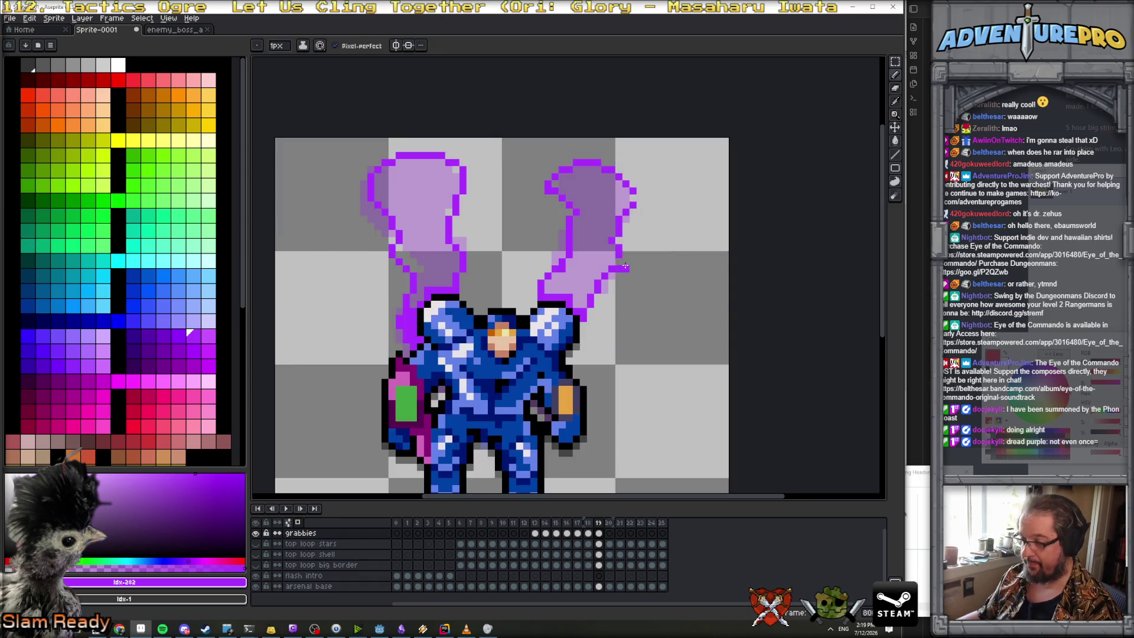
pyautogui.press('g')
pyautogui.click(590, 266)
pyautogui.hotkey('ctrl', 'z')
# Fill the right plume and left tendril solid purple, then step back to frame 18
pyautogui.press('b')
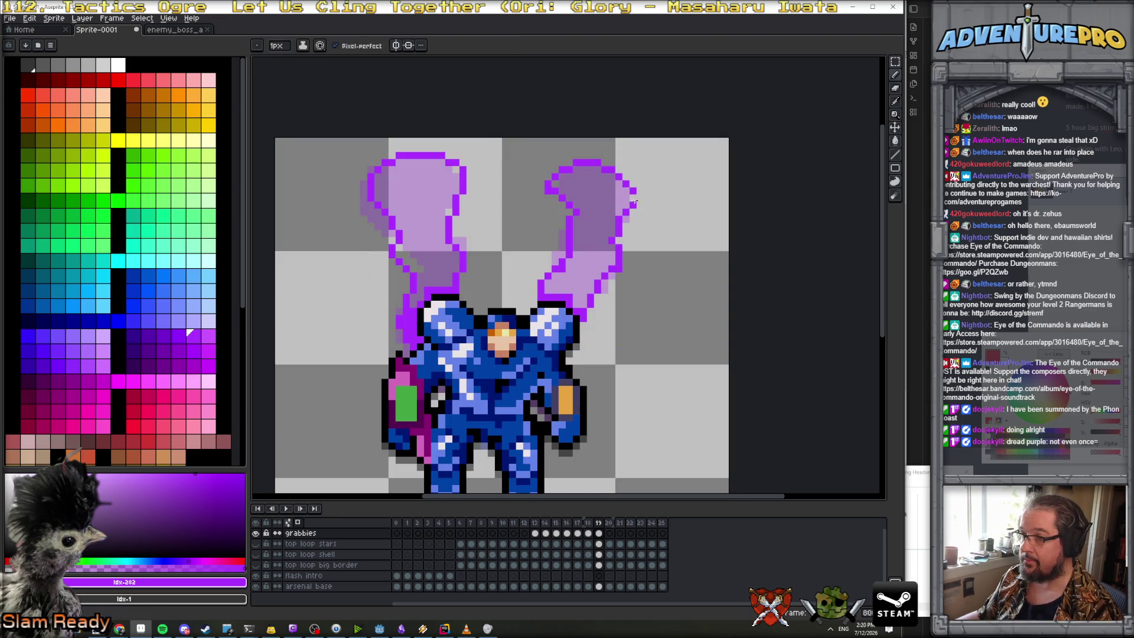
pyautogui.press('g')
pyautogui.click(590, 247)
pyautogui.click(431, 252)
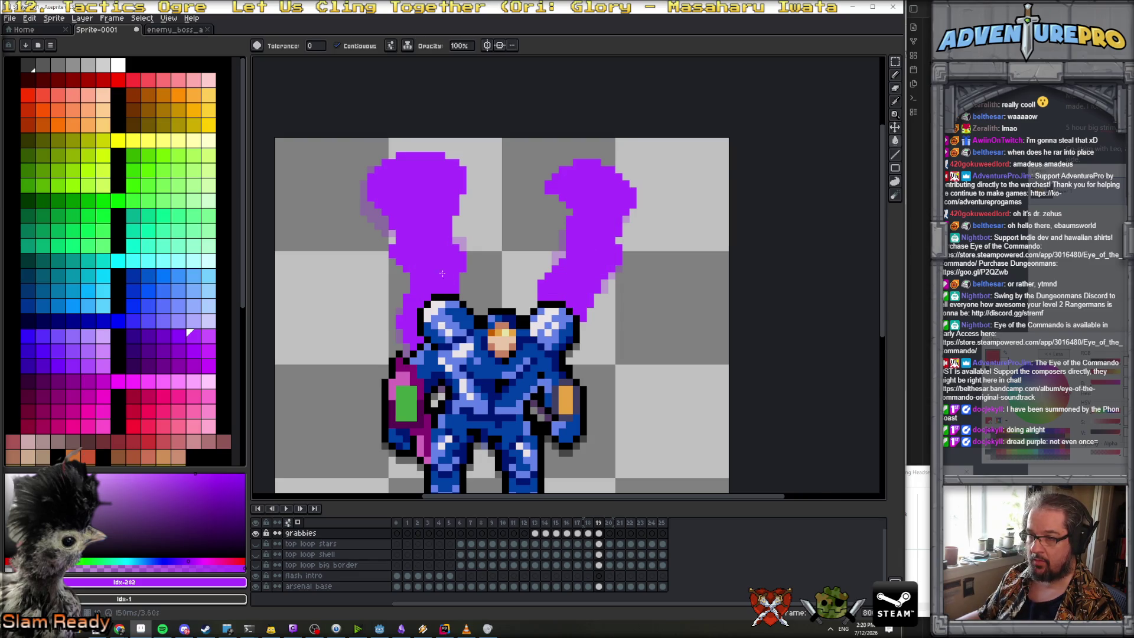
pyautogui.scroll(-2, 466, 328)
pyautogui.press('Left')
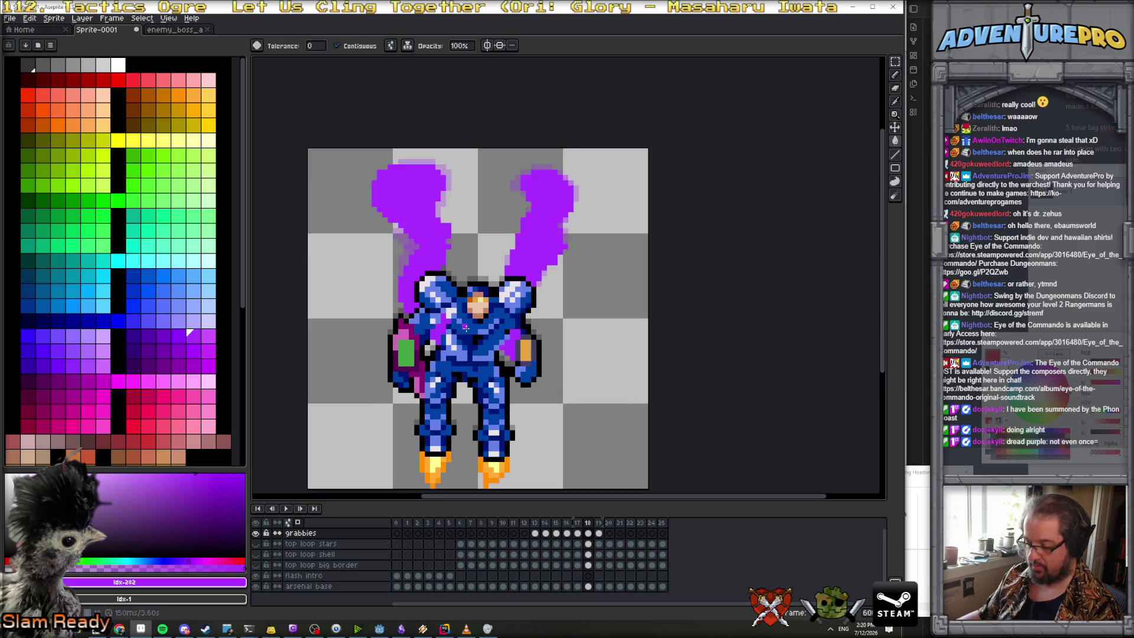
# On frame 19, paint purple smoke across the mech's chest and up its right side
pyautogui.press('b')
pyautogui.scroll(1, 443, 332)
pyautogui.press('Right')
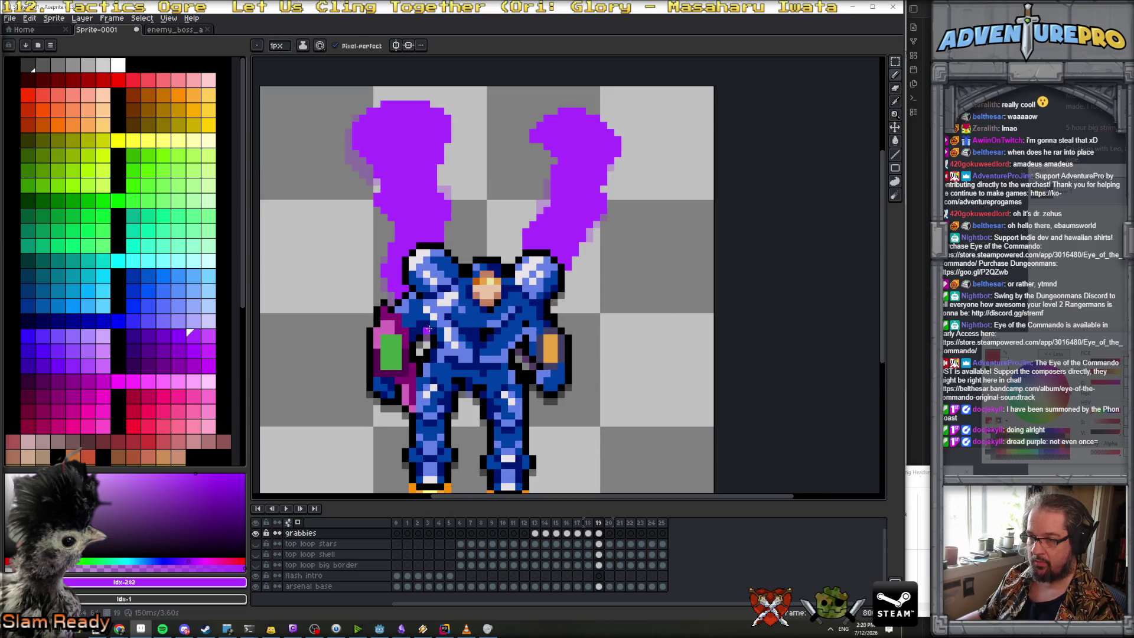
pyautogui.moveTo(426, 323)
pyautogui.mouseDown()
pyautogui.moveTo(440, 313)
pyautogui.moveTo(428, 334)
pyautogui.moveTo(437, 342)
pyautogui.moveTo(437, 312)
pyautogui.moveTo(445, 324)
pyautogui.moveTo(448, 311)
pyautogui.mouseUp()
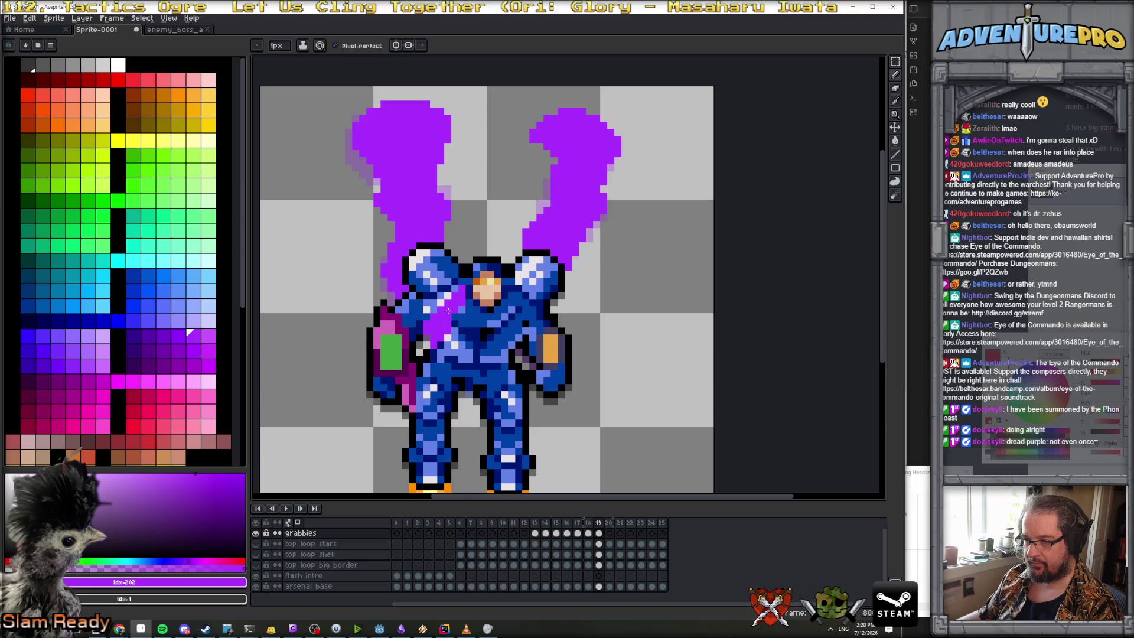
pyautogui.press(',')
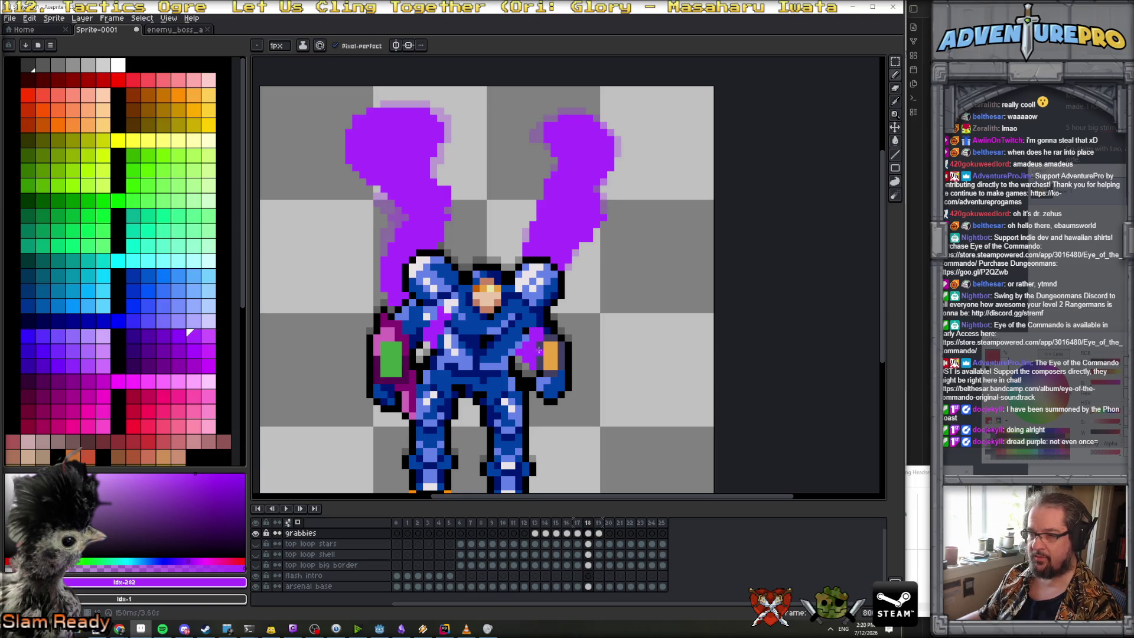
pyautogui.press('.')
pyautogui.moveTo(523, 343); pyautogui.dragTo(536, 295)
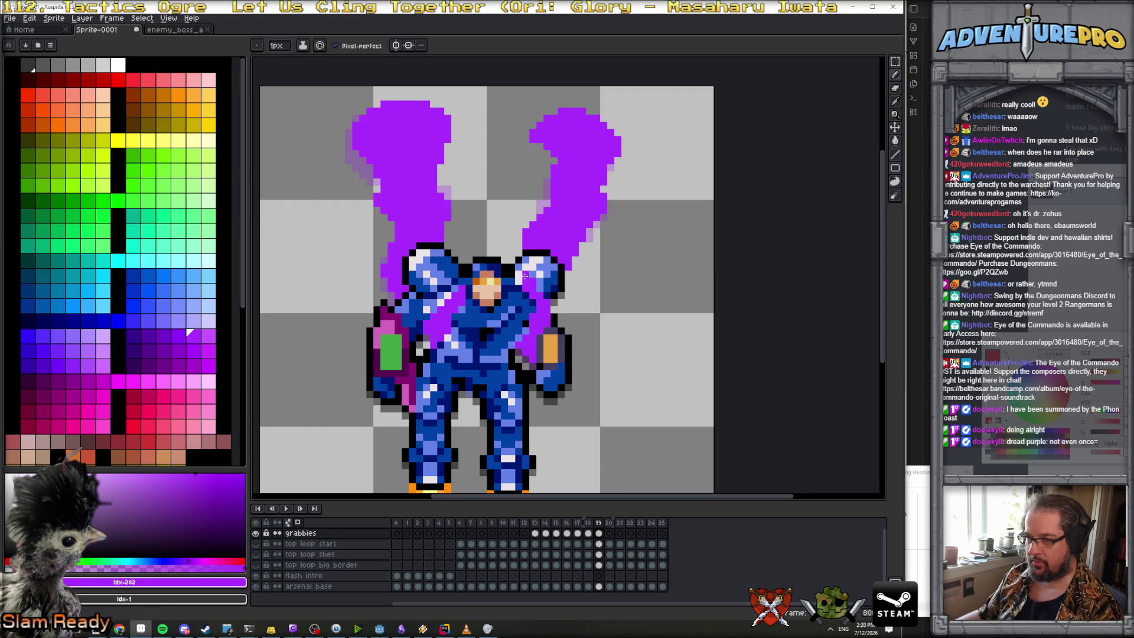
# Flip between frames 18 and 19 to check the smoke motion, ending on frame 19
pyautogui.press('Left')
pyautogui.press('Right')
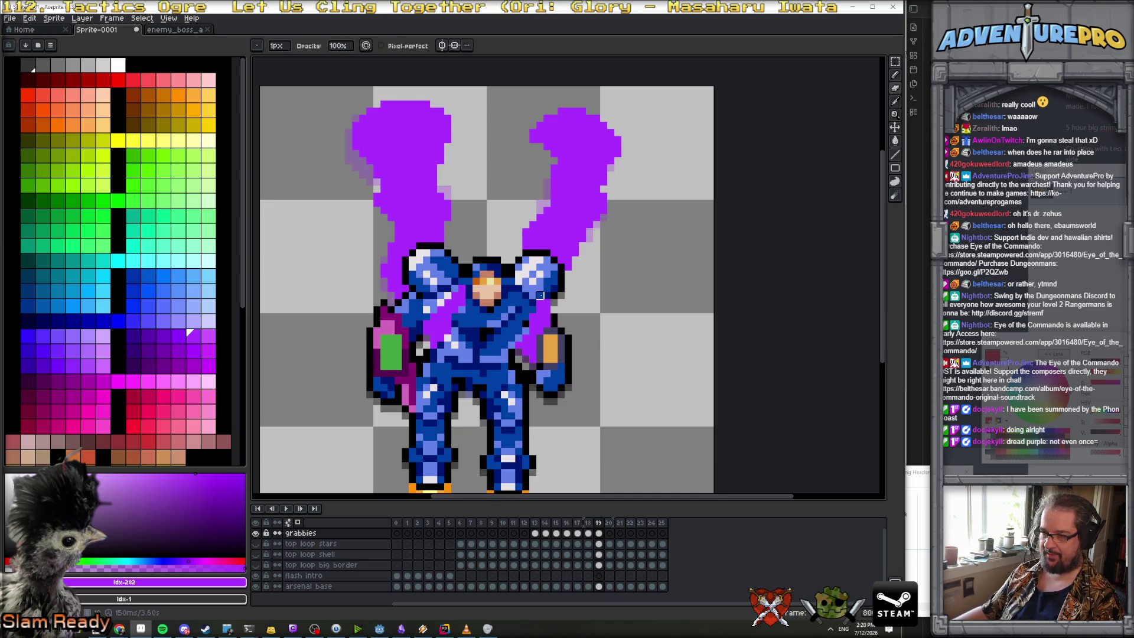
pyautogui.press('Left')
pyautogui.press('Right')
pyautogui.press('Left')
pyautogui.press('Right')
pyautogui.press('Left')
pyautogui.press('Right')
pyautogui.press('Left')
pyautogui.press('Right')
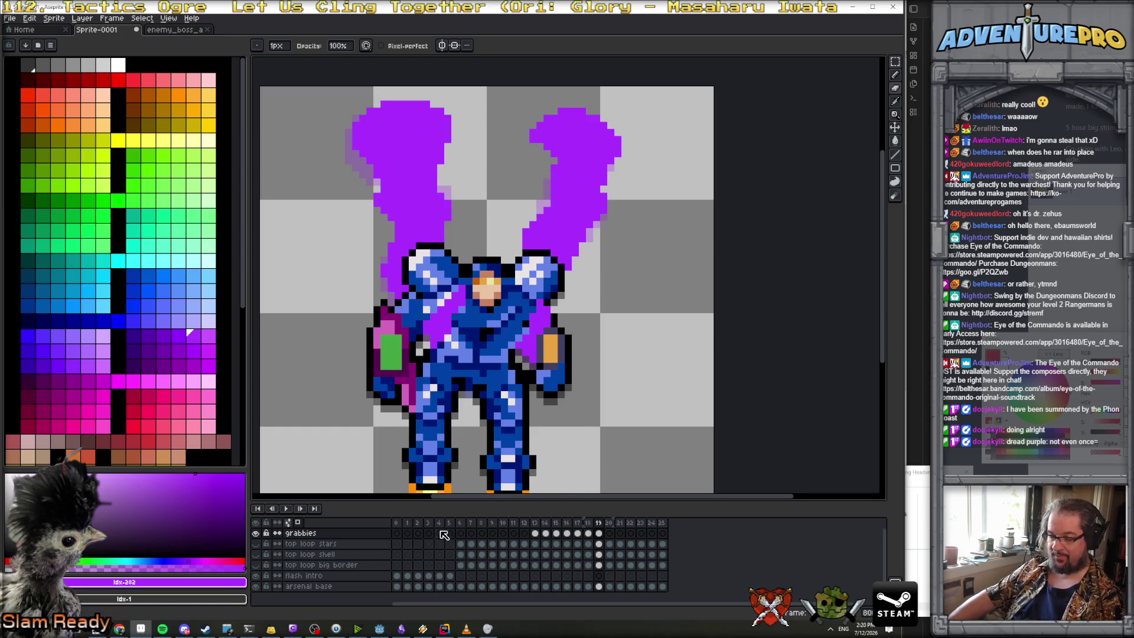
# Play the animation from the first frame, stop it, and select frame 13
pyautogui.click(396, 522)
pyautogui.click(286, 508)
pyautogui.scroll(-3, 498, 385)
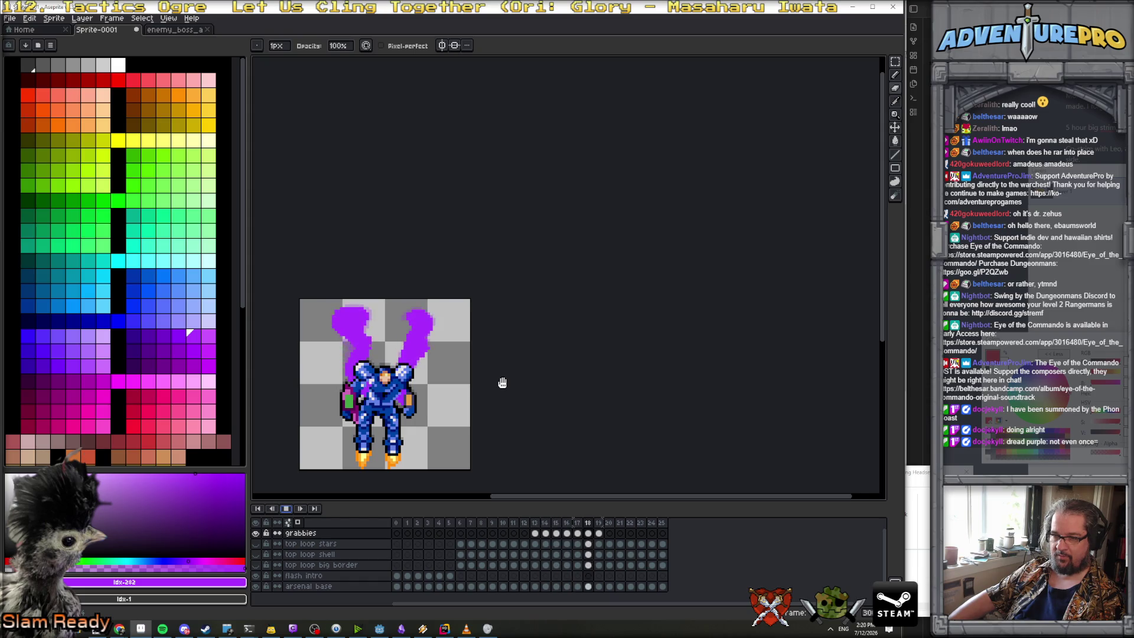
pyautogui.click(285, 508)
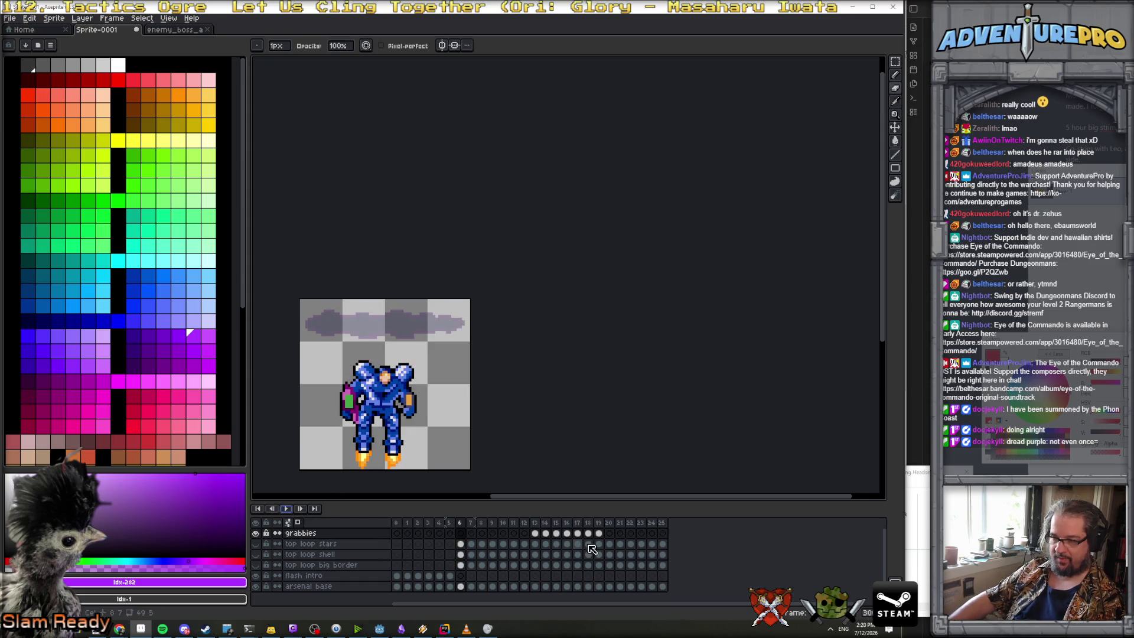
pyautogui.click(537, 522)
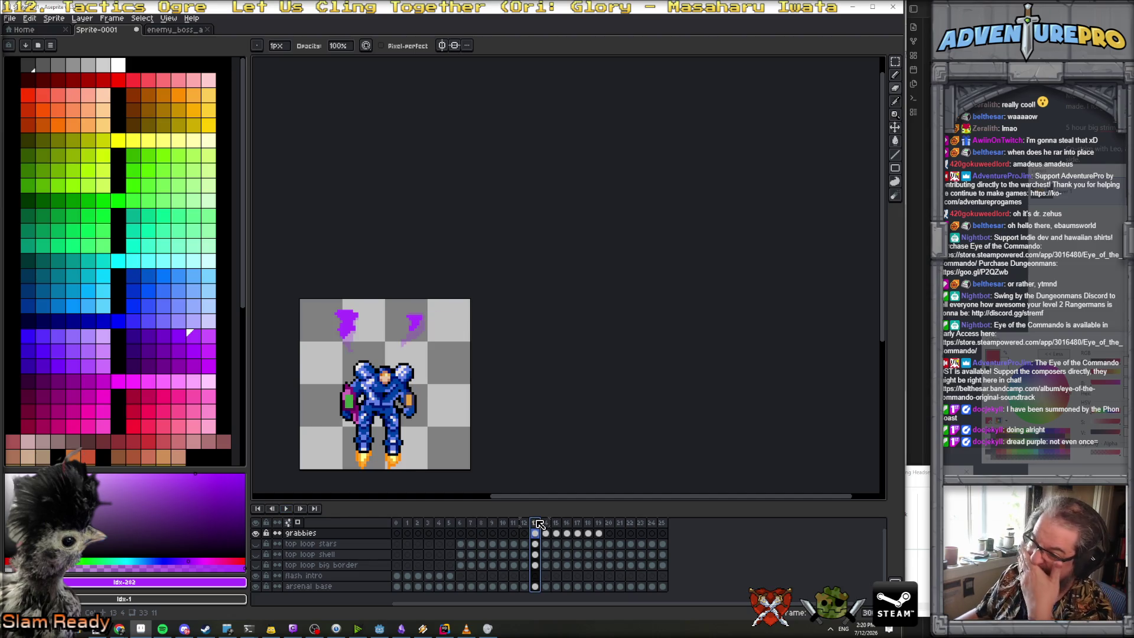
# Go to frame 6 and make the two hidden cloud layers visible again
pyautogui.click(461, 523)
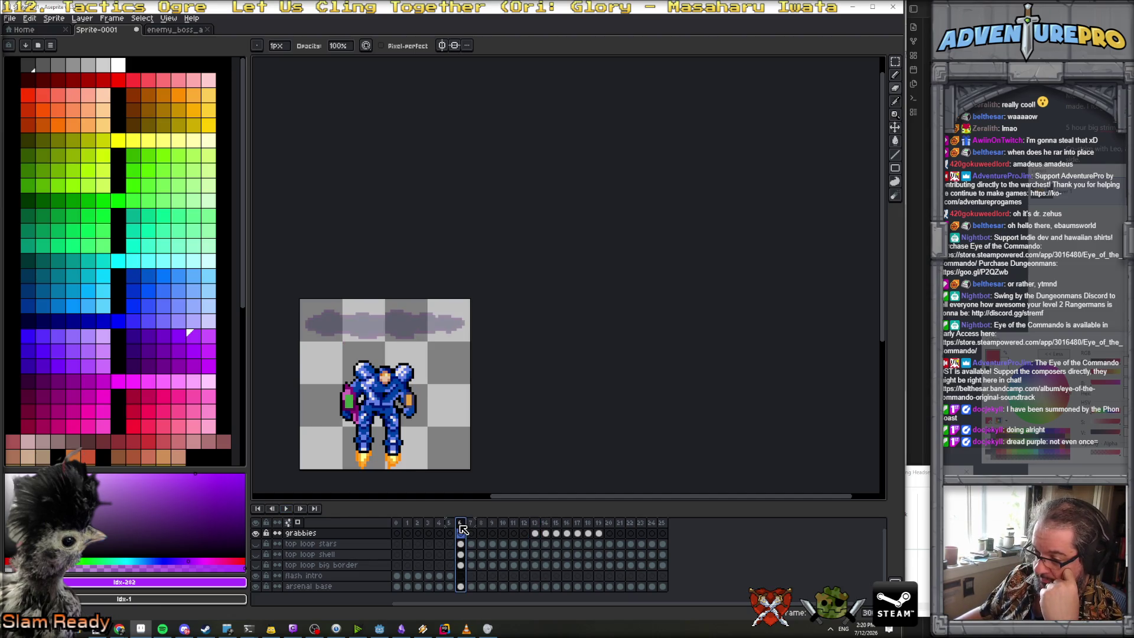
pyautogui.click(256, 554)
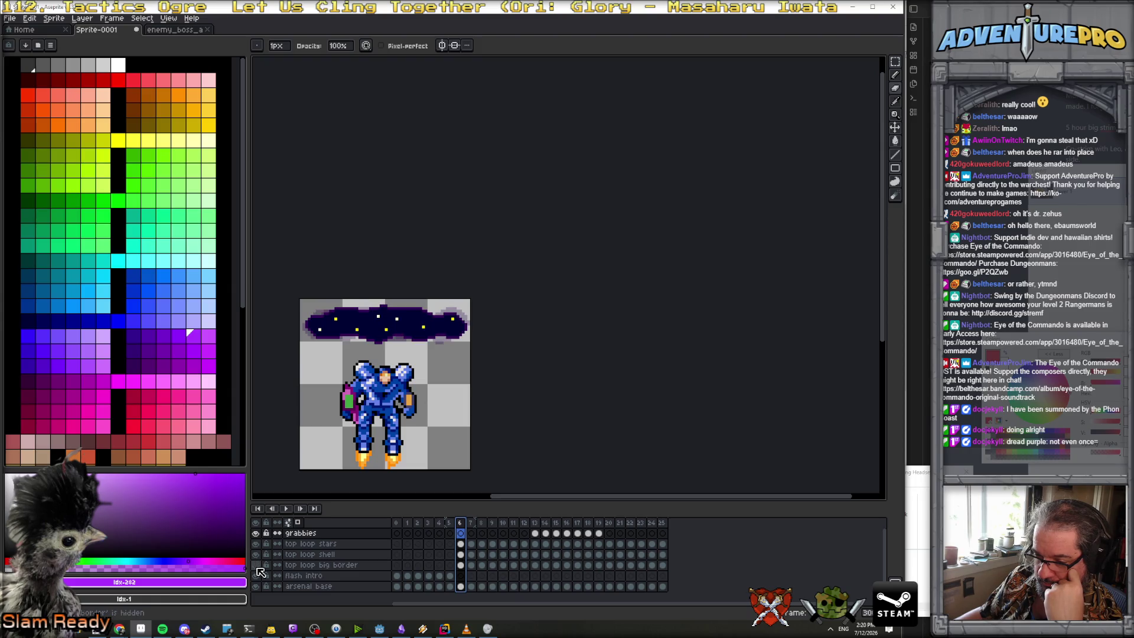
pyautogui.click(256, 565)
# Set frames 6 onward to 100 ms each in Frame Properties, then return to the first frame
pyautogui.moveTo(459, 523); pyautogui.dragTo(666, 524)
pyautogui.press('p')
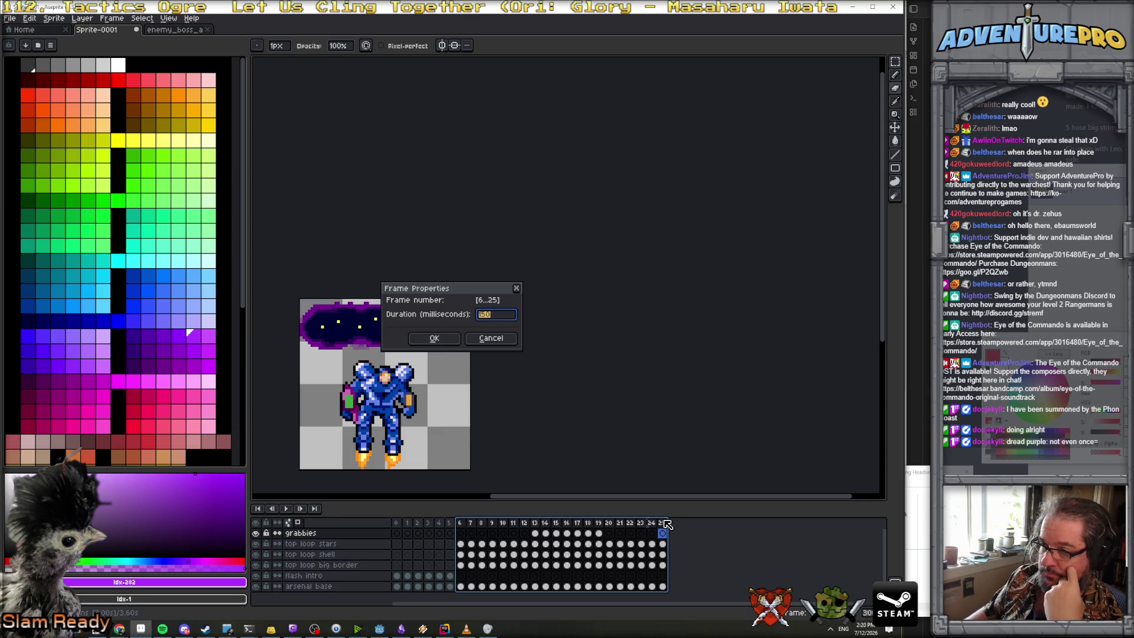
pyautogui.press('Return')
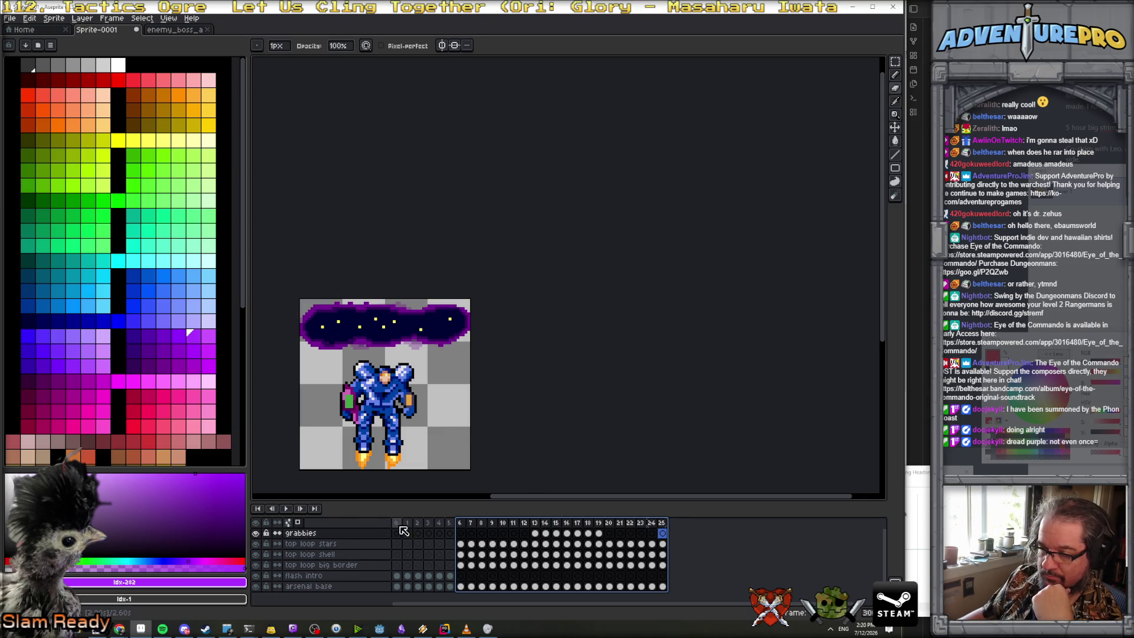
pyautogui.click(397, 527)
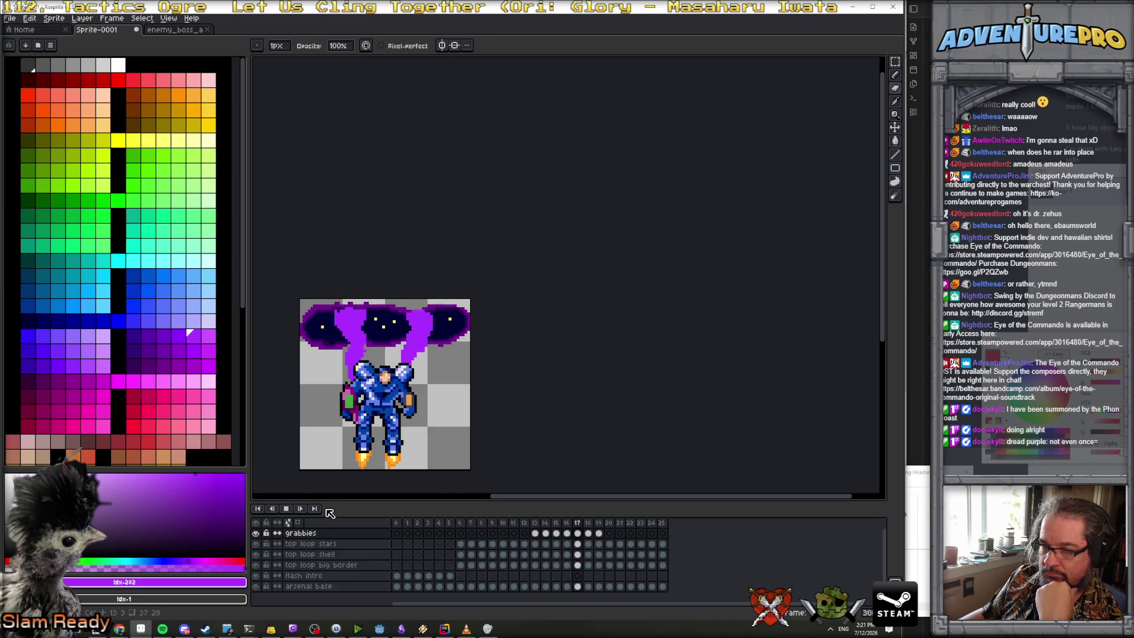
# Stop playback, select frame 20, and zoom in on the starry cloud band
pyautogui.click(288, 509)
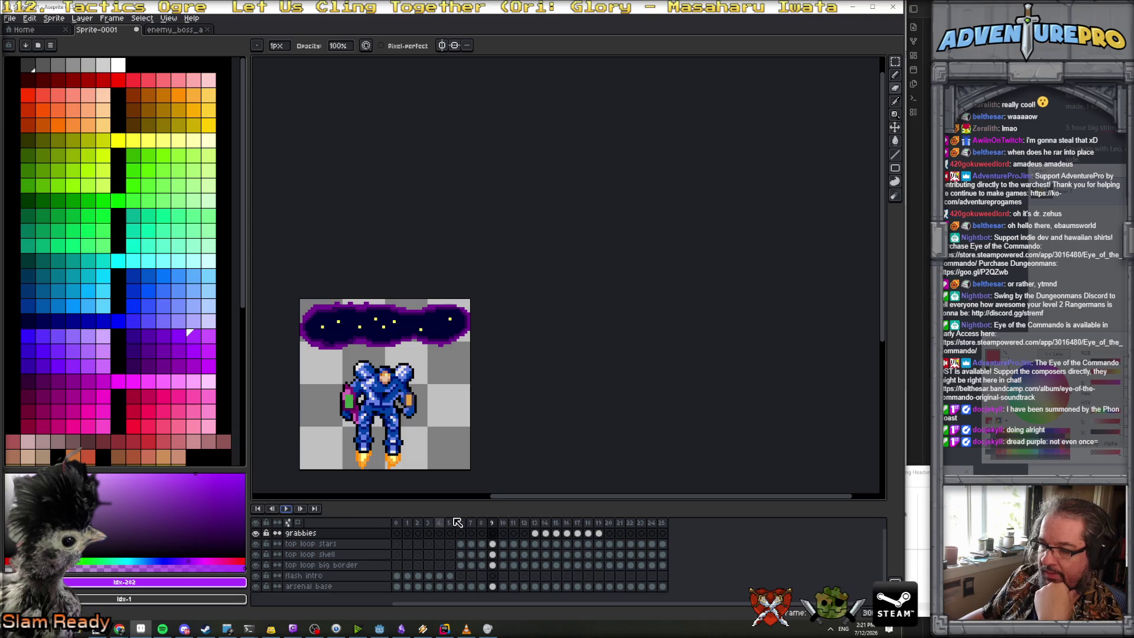
pyautogui.click(600, 523)
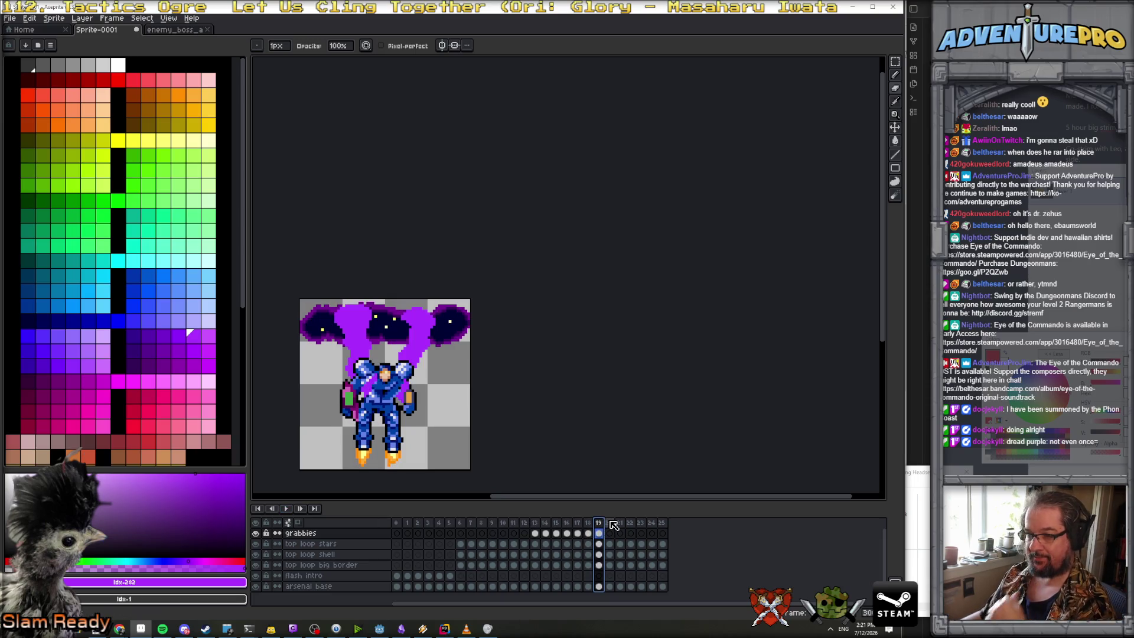
pyautogui.click(609, 533)
pyautogui.scroll(1, 438, 382)
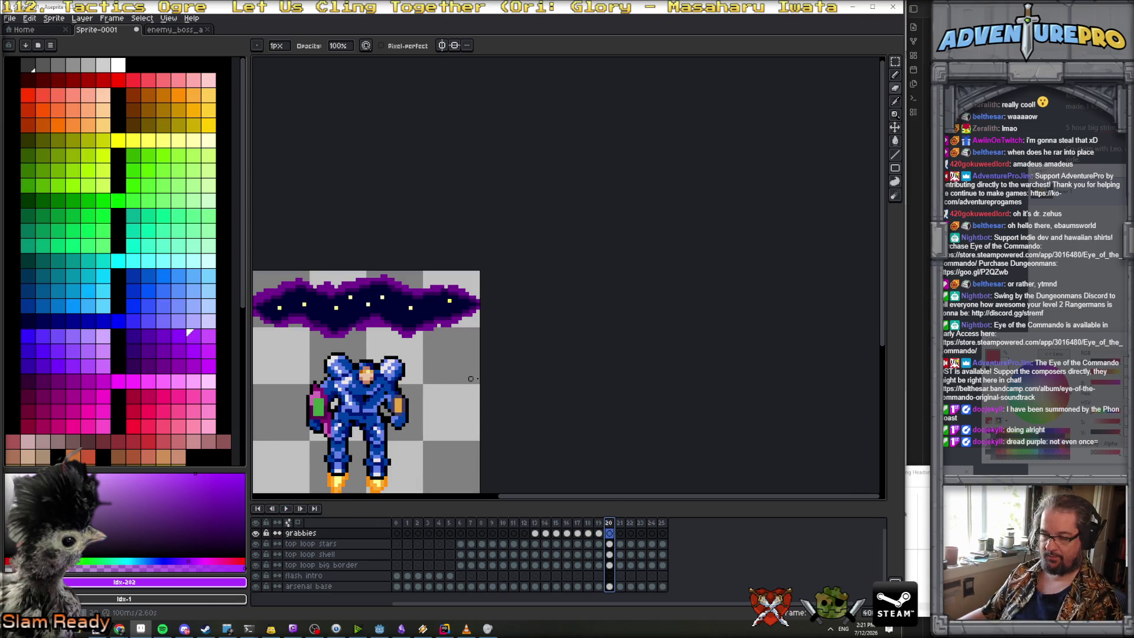
# Move the mech up about 23 px on frame 20 and place arsenal base just below grabbies
pyautogui.click(894, 128)
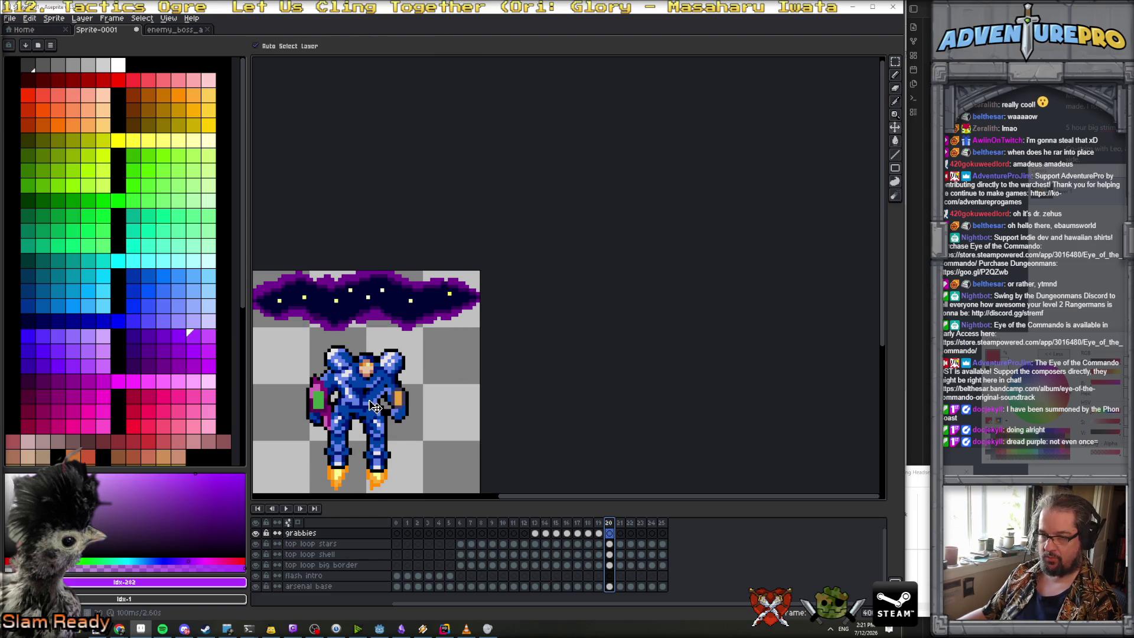
pyautogui.click(608, 586)
pyautogui.moveTo(374, 417); pyautogui.dragTo(372, 403)
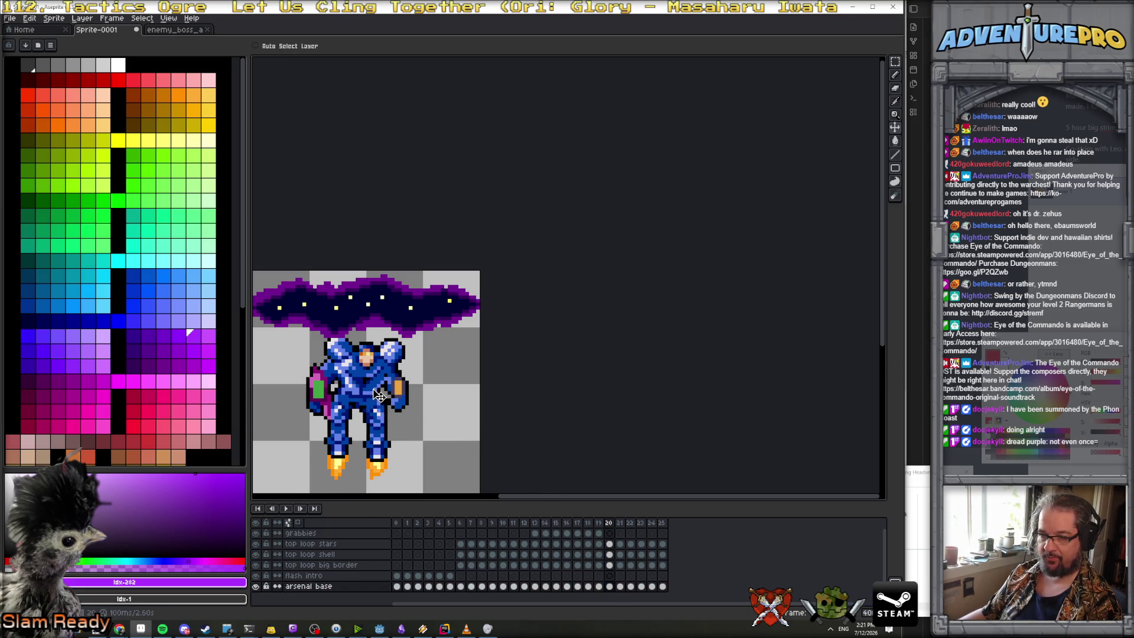
pyautogui.click(330, 586)
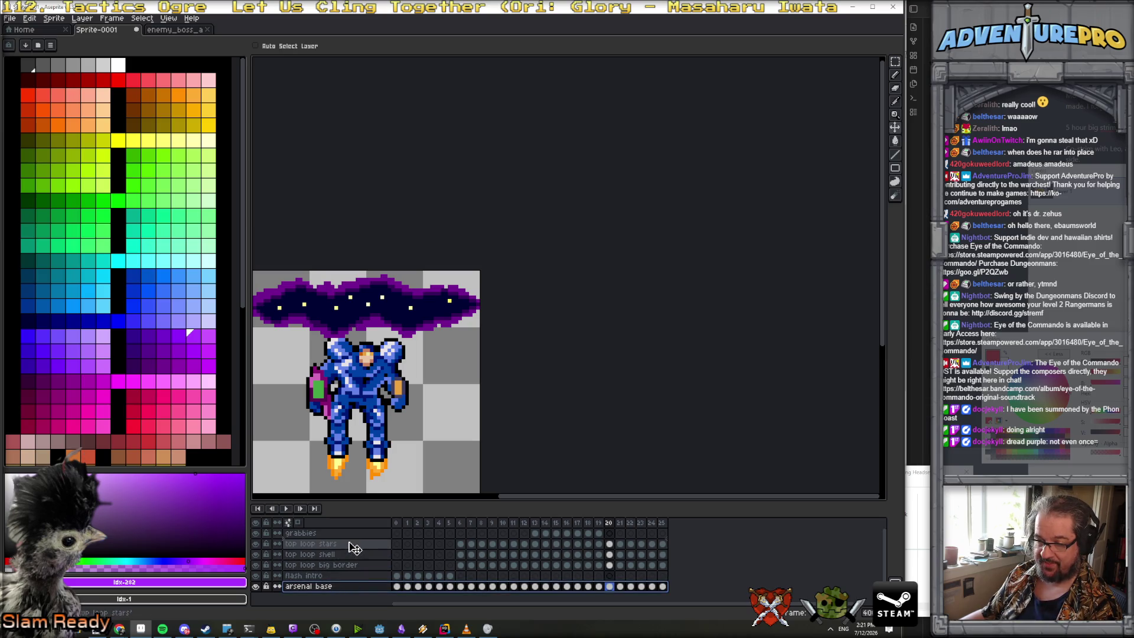
pyautogui.moveTo(354, 535); pyautogui.dragTo(357, 542)
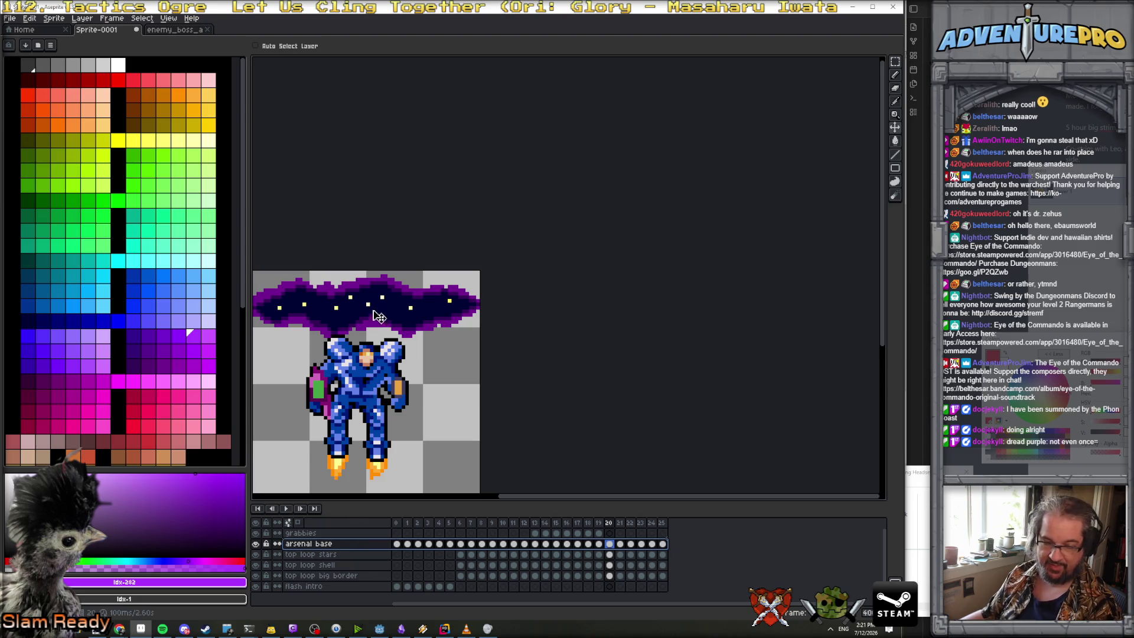
# Select the grabbies cel on frame 20 with the pencil and turn on onion skinning
pyautogui.click(603, 525)
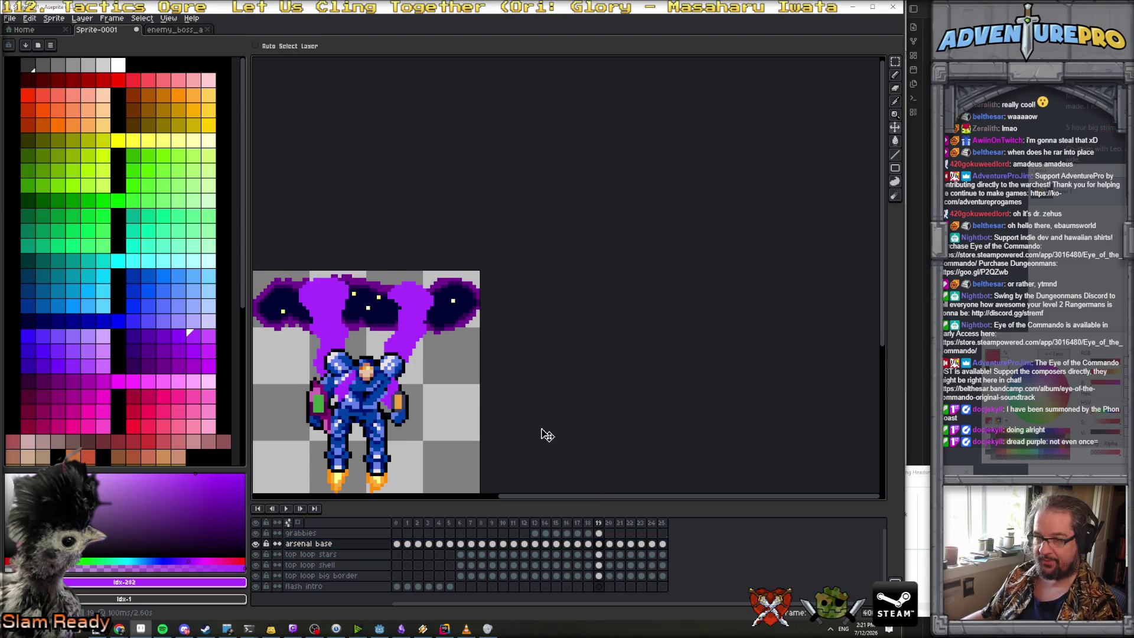
pyautogui.press('Right')
pyautogui.click(612, 532)
pyautogui.press('b')
pyautogui.press('Left')
pyautogui.click(297, 521)
pyautogui.press('Right')
pyautogui.press('Left')
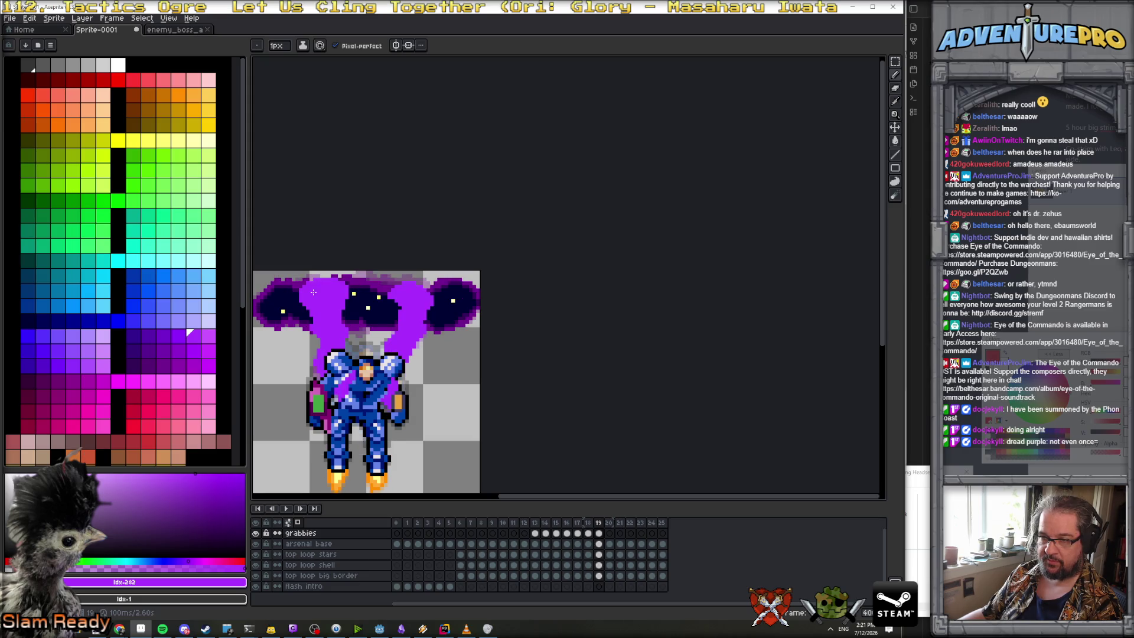
# Hide the star, shell and border cloud layers, keeping arsenal base visible
pyautogui.click(256, 543)
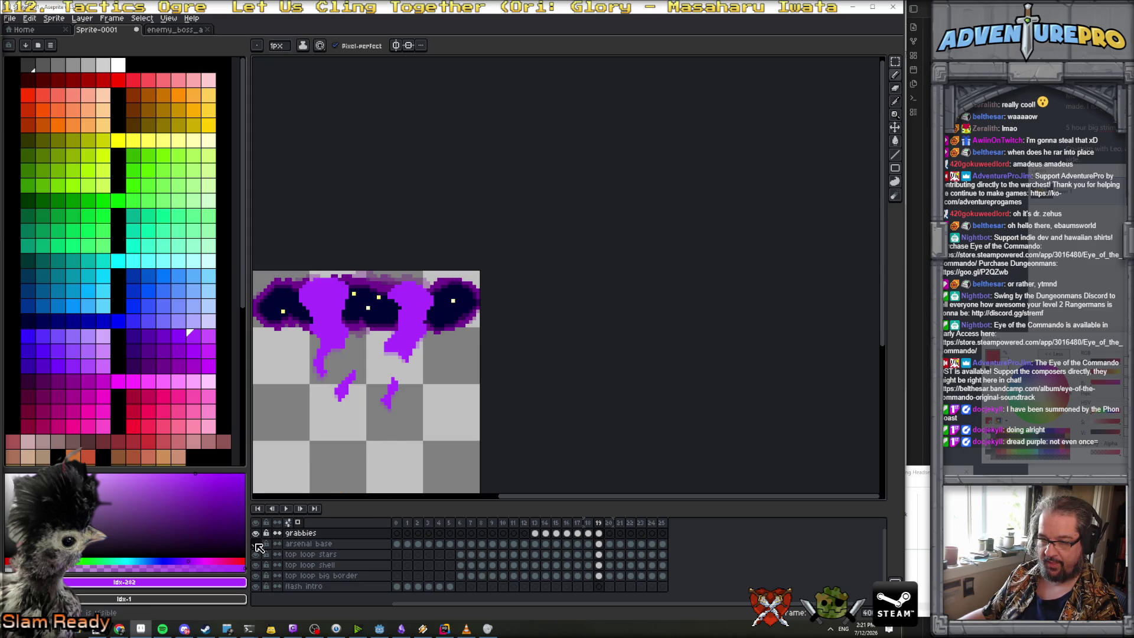
pyautogui.click(256, 544)
pyautogui.moveTo(255, 555); pyautogui.dragTo(261, 576)
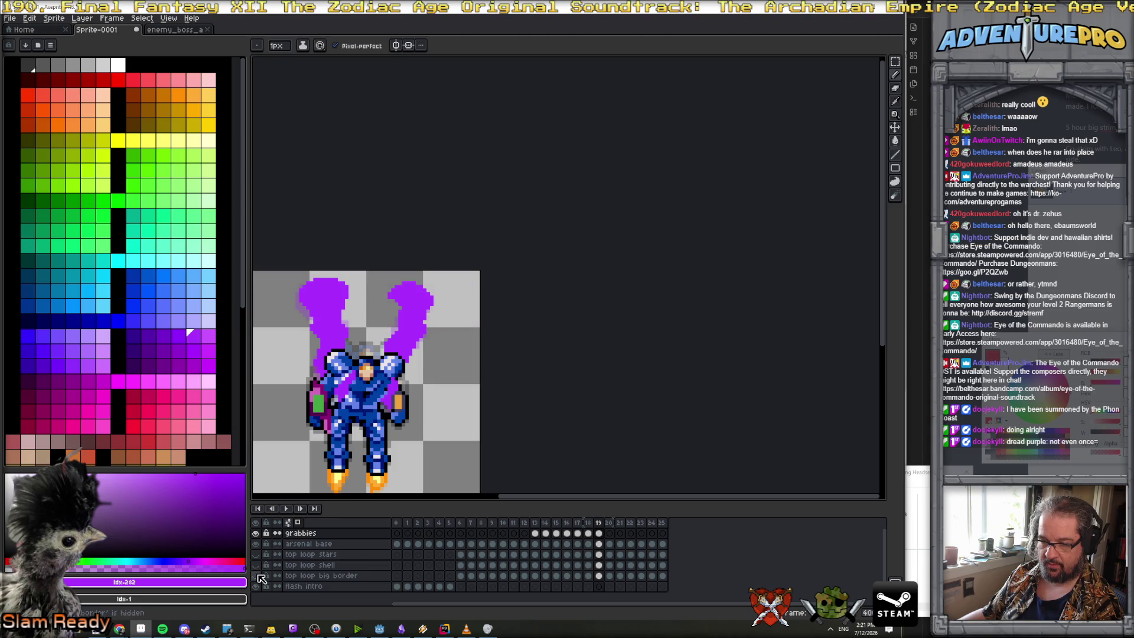
# On frame 20, outline the left smoke tendril and fill it solid purple
pyautogui.press('Right')
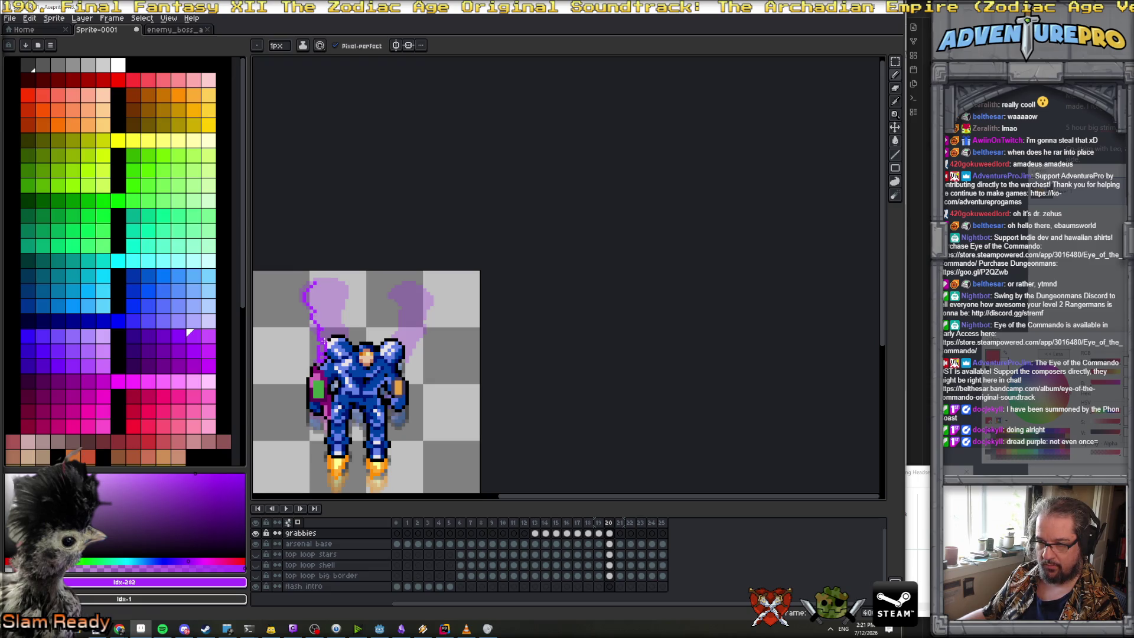
pyautogui.scroll(1, 325, 357)
pyautogui.moveTo(351, 356); pyautogui.dragTo(347, 336)
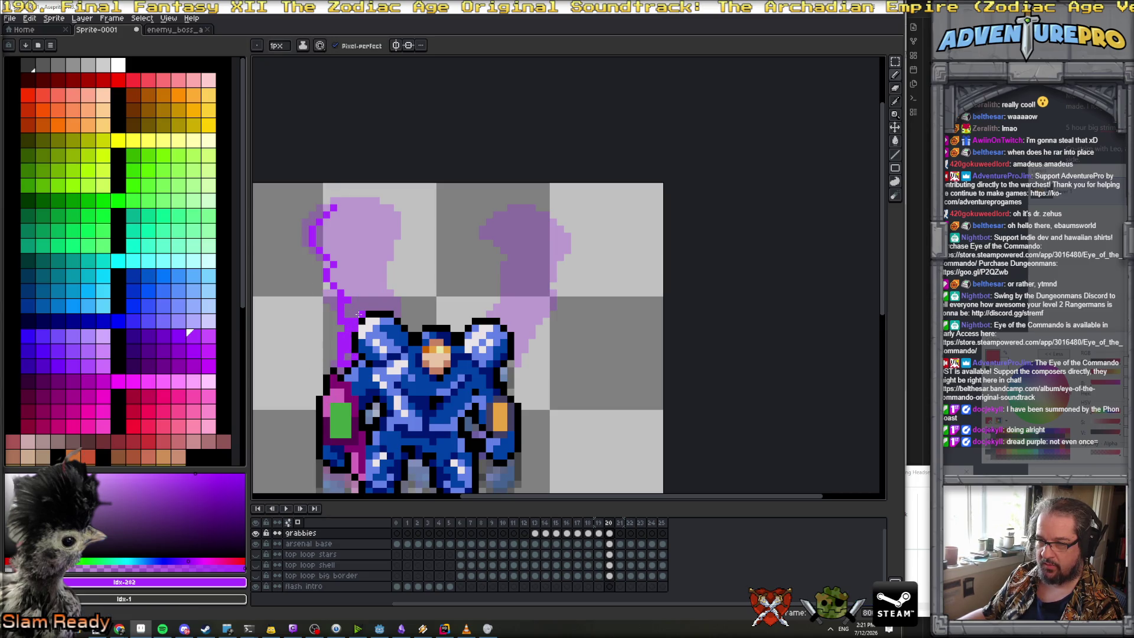
pyautogui.moveTo(356, 326)
pyautogui.mouseDown()
pyautogui.moveTo(349, 348)
pyautogui.moveTo(363, 310)
pyautogui.moveTo(394, 308)
pyautogui.moveTo(414, 228)
pyautogui.moveTo(385, 207)
pyautogui.moveTo(335, 208)
pyautogui.mouseUp()
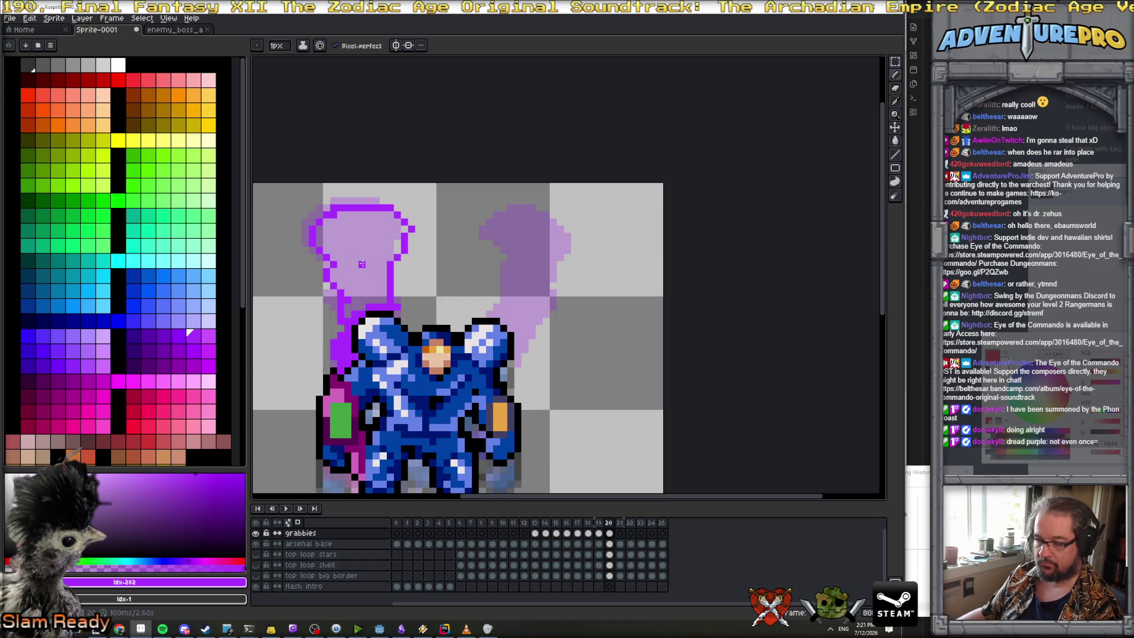
pyautogui.press('g')
pyautogui.click(368, 264)
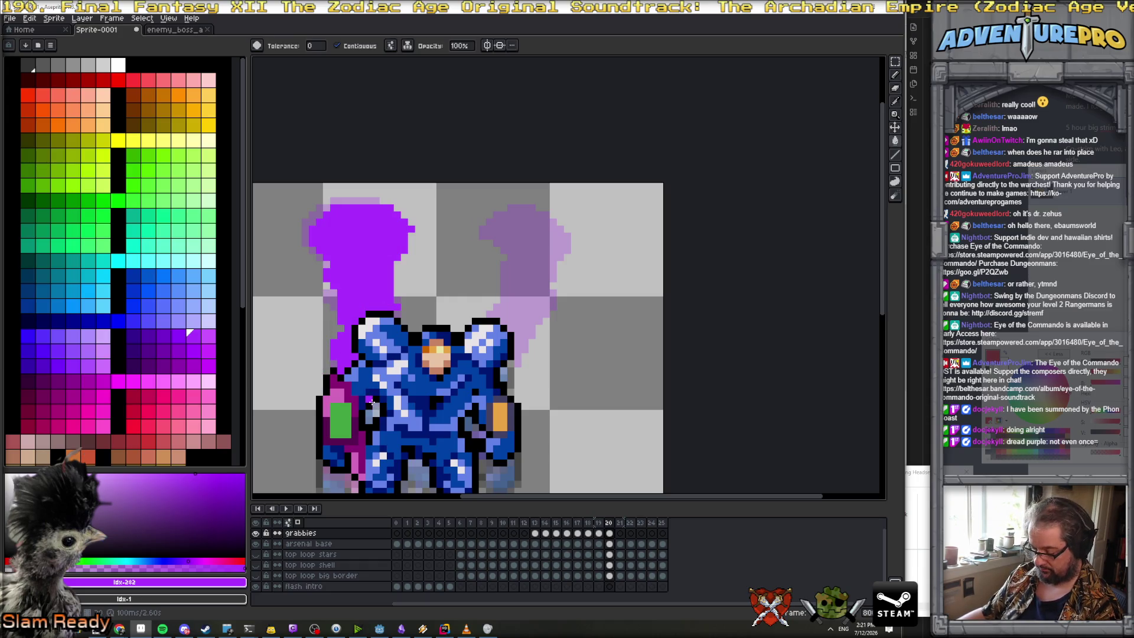
# Paint purple smoke over the mech's upper chest on frame 20, comparing with frame 19
pyautogui.press('b')
pyautogui.moveTo(396, 373)
pyautogui.mouseDown()
pyautogui.moveTo(418, 348)
pyautogui.moveTo(422, 370)
pyautogui.mouseUp()
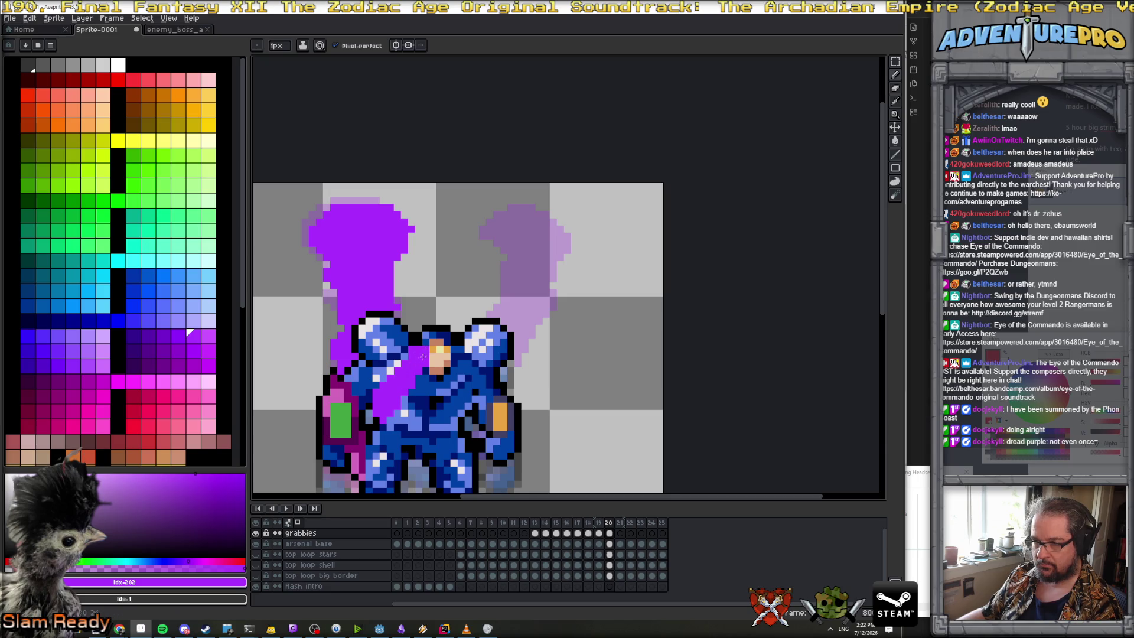
pyautogui.press('Left')
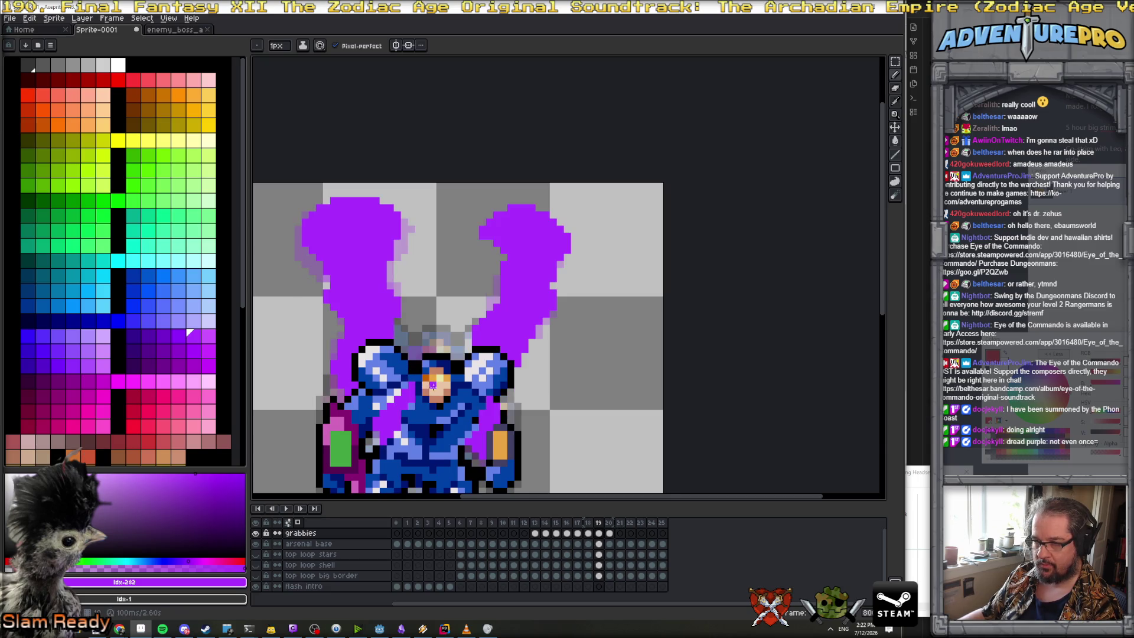
pyautogui.press('Right')
pyautogui.press('Left')
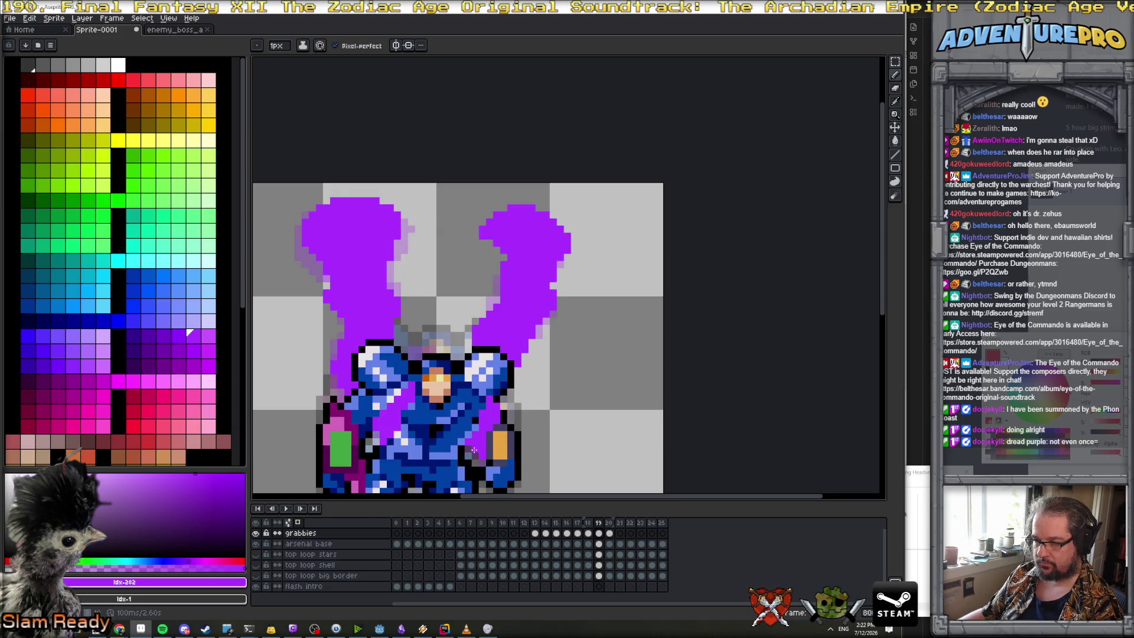
pyautogui.press('Right')
# Outline the right smoke tendril and cover its dark right-side edge in purple
pyautogui.moveTo(473, 413); pyautogui.dragTo(476, 333)
pyautogui.moveTo(504, 371); pyautogui.dragTo(487, 404)
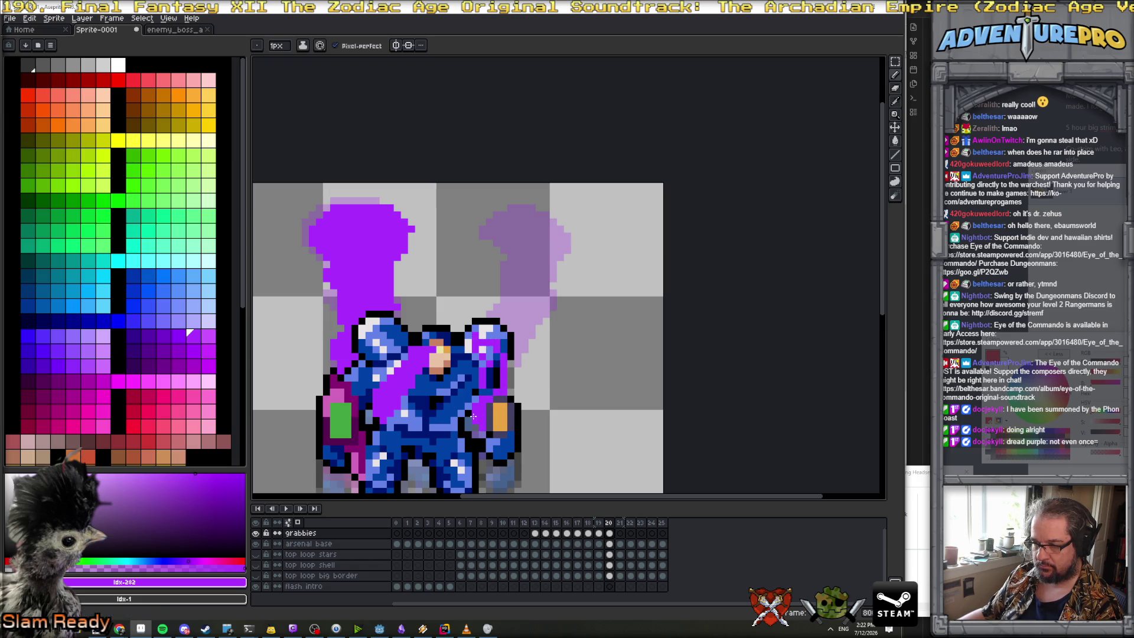
pyautogui.moveTo(492, 382); pyautogui.dragTo(489, 350)
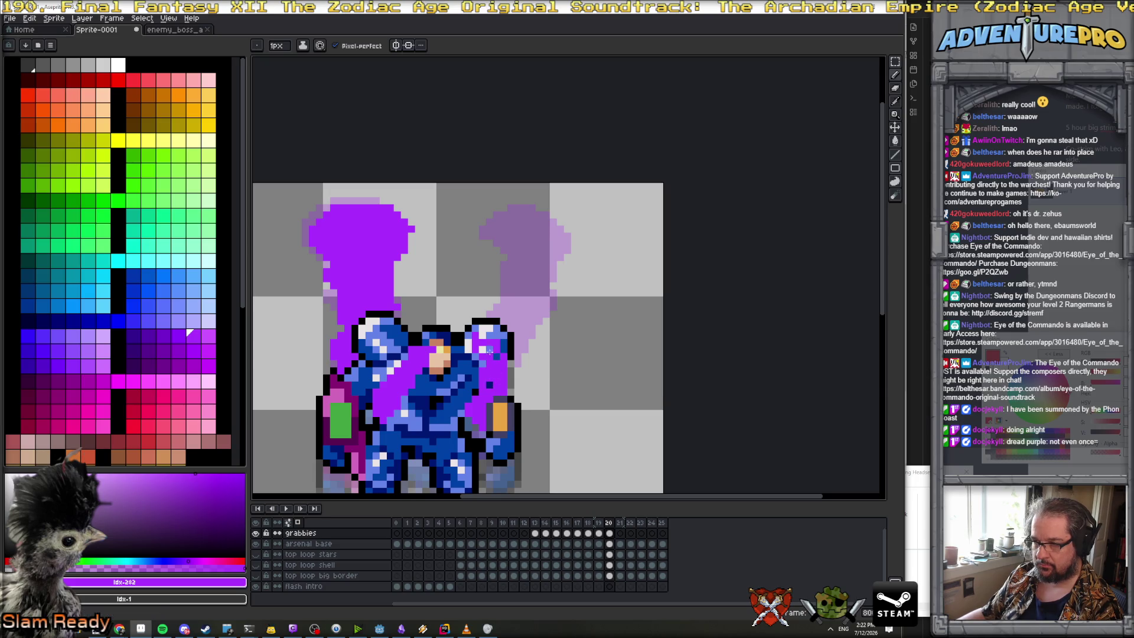
pyautogui.press('Left')
pyautogui.press('Right')
pyautogui.scroll(1, 510, 331)
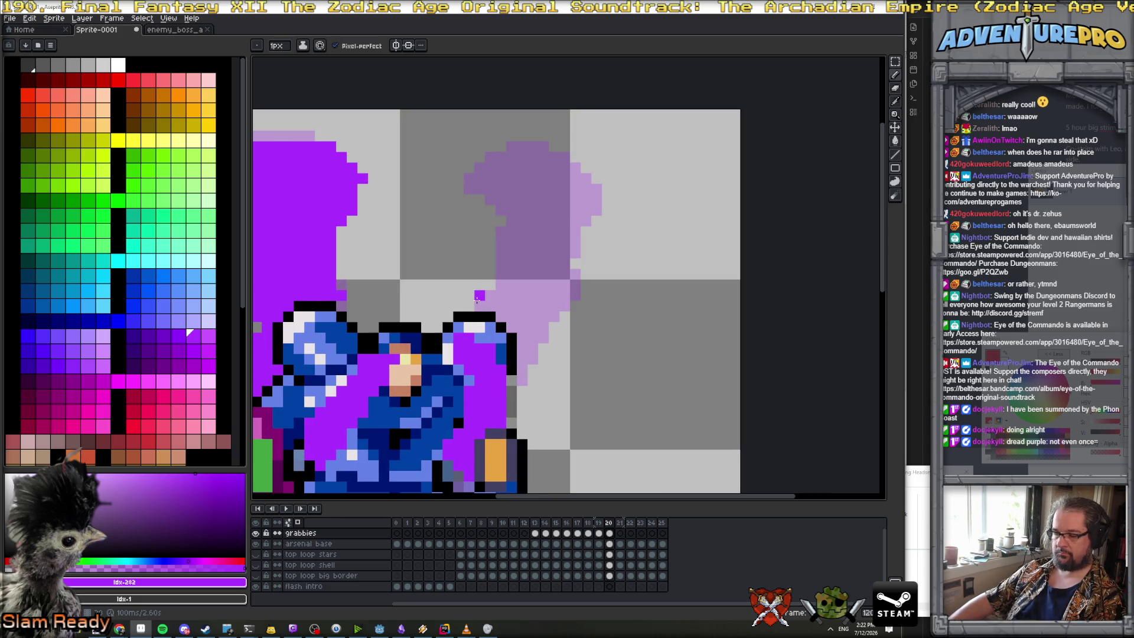
# Trace the onion-skin ghost smoke shape and fill it bright purple
pyautogui.moveTo(476, 299)
pyautogui.mouseDown()
pyautogui.moveTo(500, 245)
pyautogui.moveTo(499, 210)
pyautogui.moveTo(464, 188)
pyautogui.moveTo(483, 153)
pyautogui.moveTo(548, 145)
pyautogui.moveTo(601, 173)
pyautogui.moveTo(602, 216)
pyautogui.moveTo(571, 247)
pyautogui.moveTo(558, 318)
pyautogui.moveTo(519, 382)
pyautogui.moveTo(522, 357)
pyautogui.moveTo(552, 325)
pyautogui.moveTo(531, 346)
pyautogui.mouseUp()
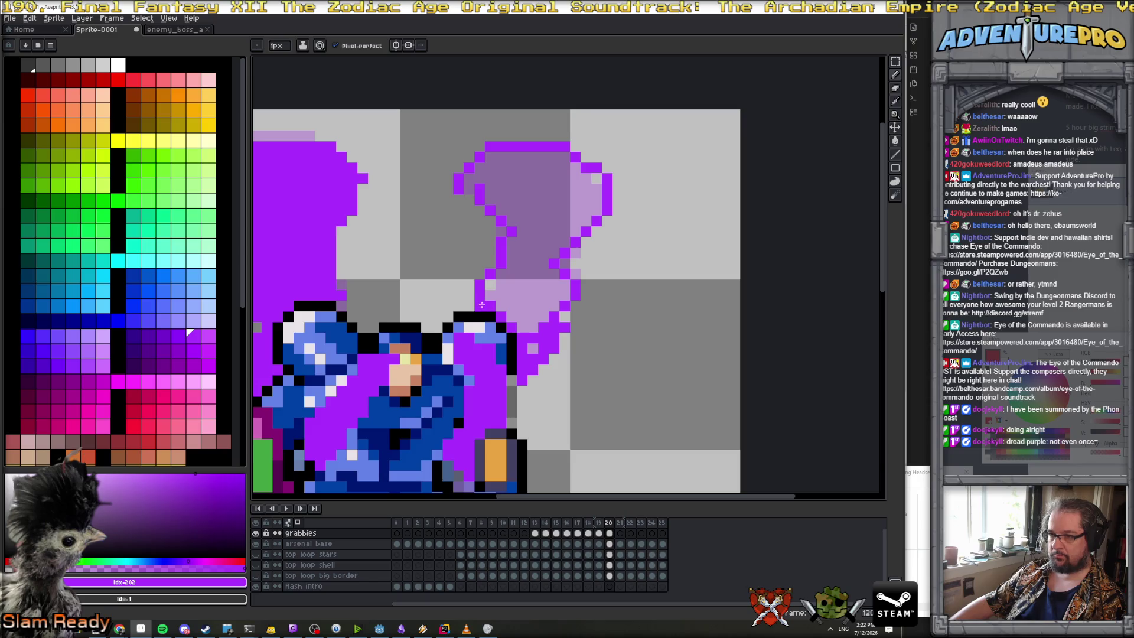
pyautogui.click(468, 190)
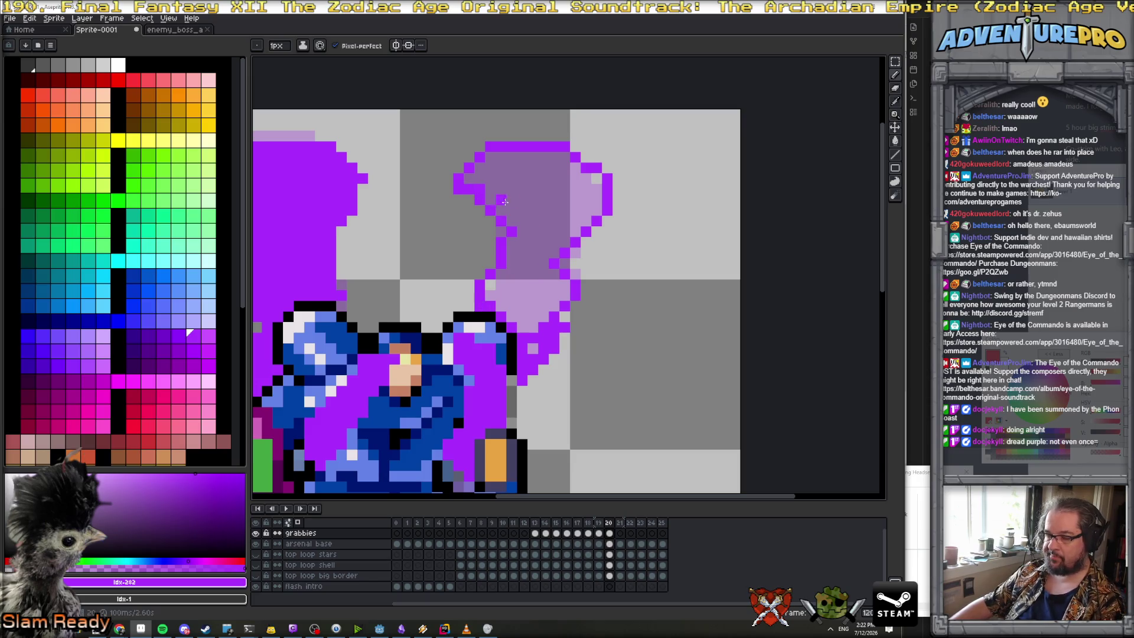
pyautogui.press('g')
pyautogui.click(543, 232)
pyautogui.scroll(-4, 551, 250)
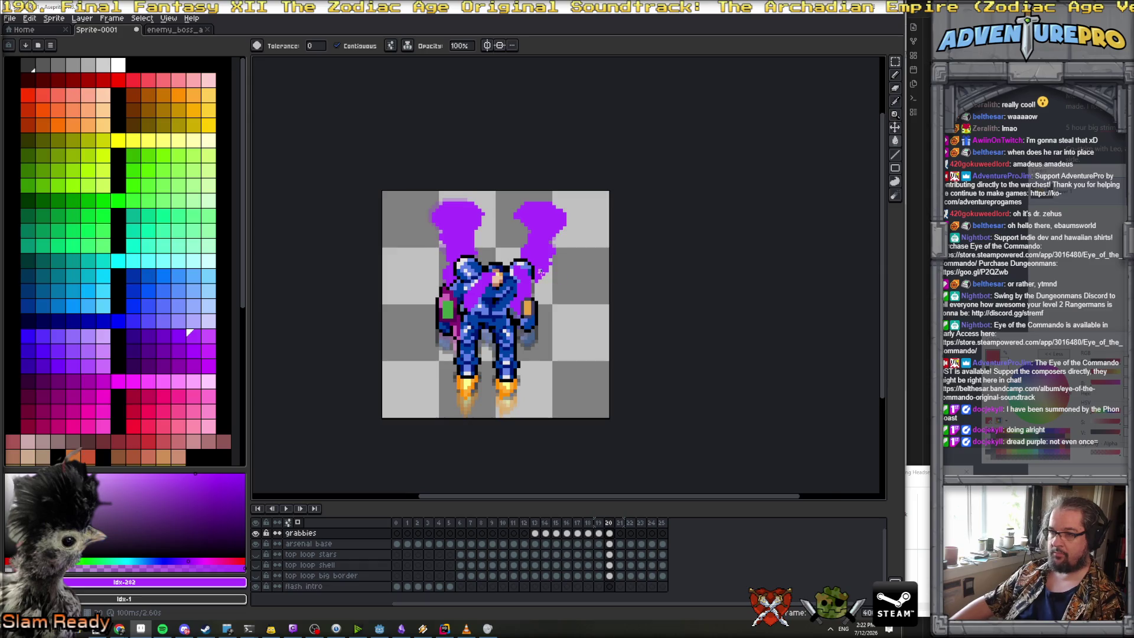
pyautogui.scroll(2, 539, 270)
pyautogui.press('b')
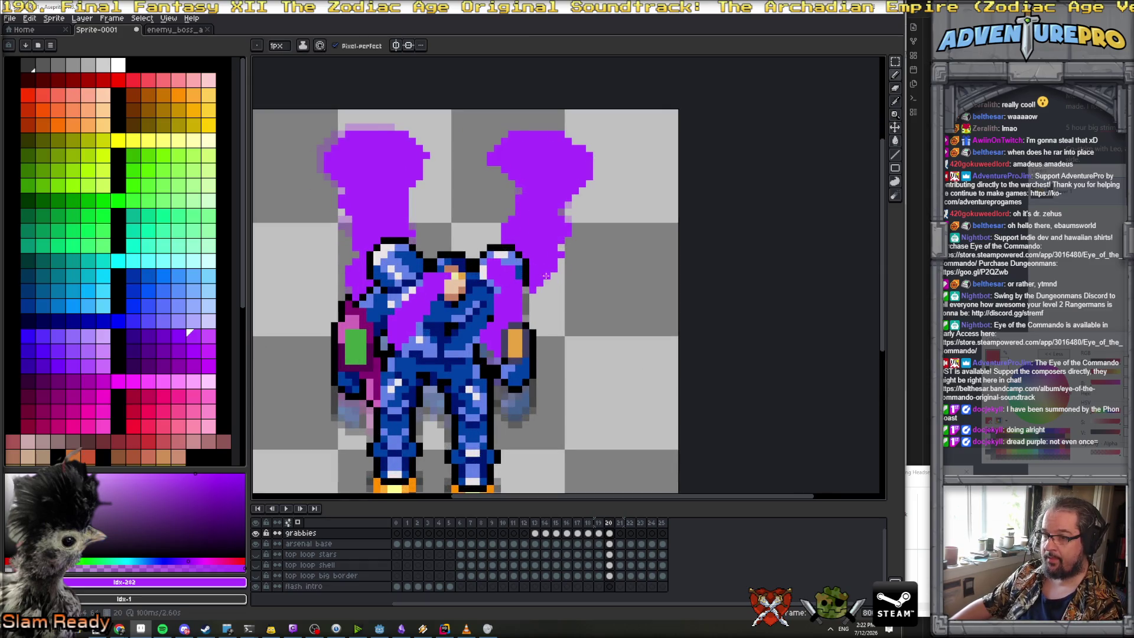
pyautogui.press('Left')
pyautogui.press('Right')
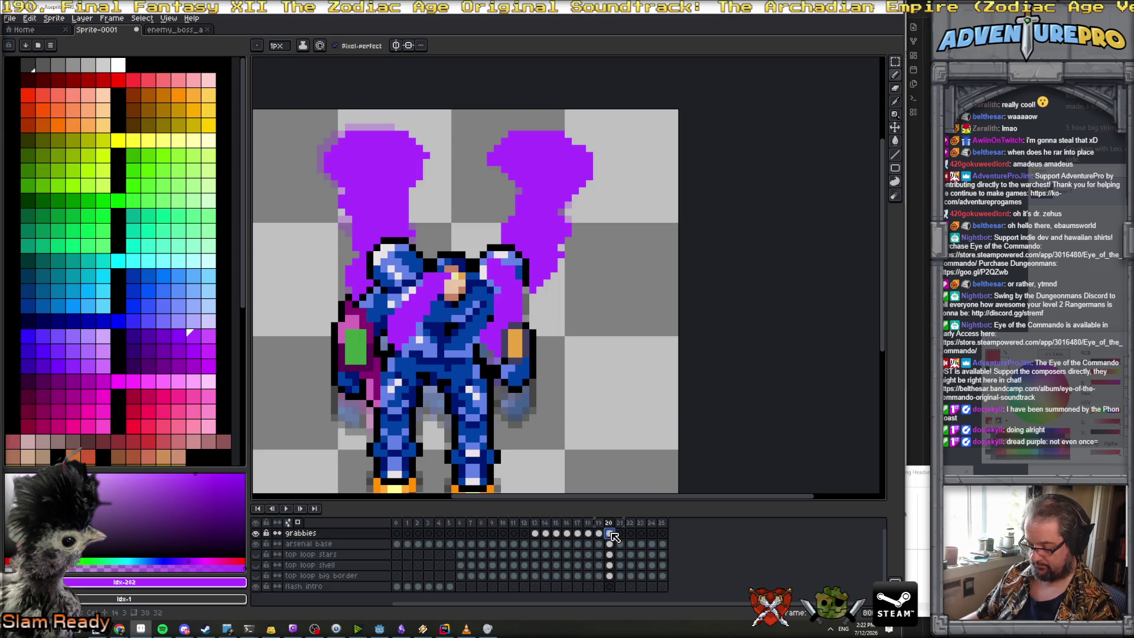
pyautogui.hotkey('alt', 'c')
pyautogui.hotkey('ctrl', 'z')
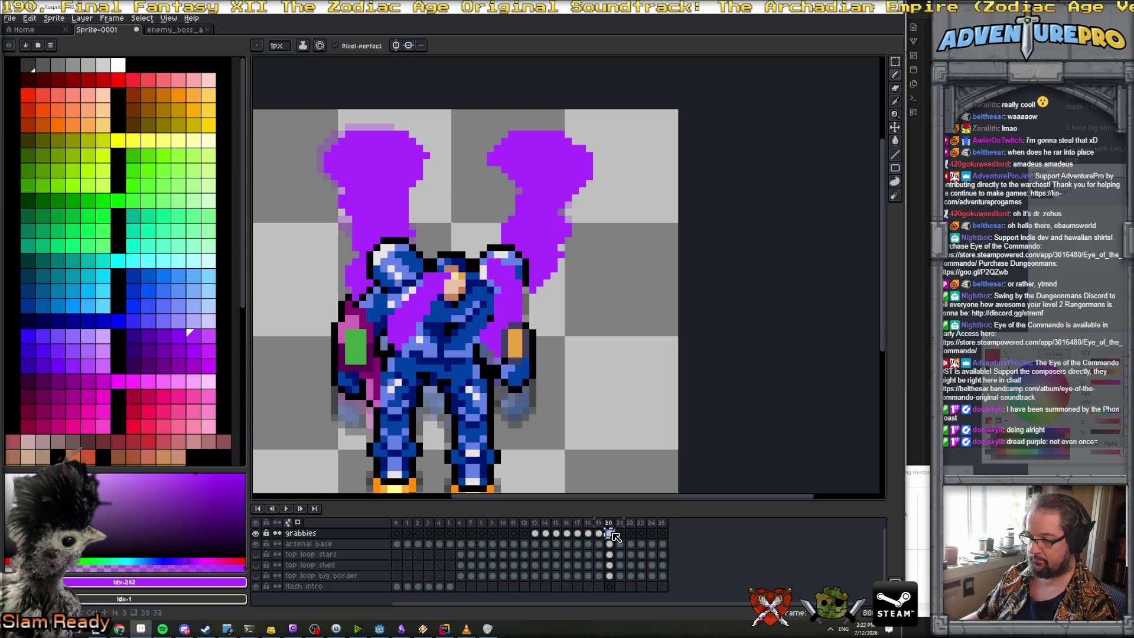
pyautogui.click(620, 534)
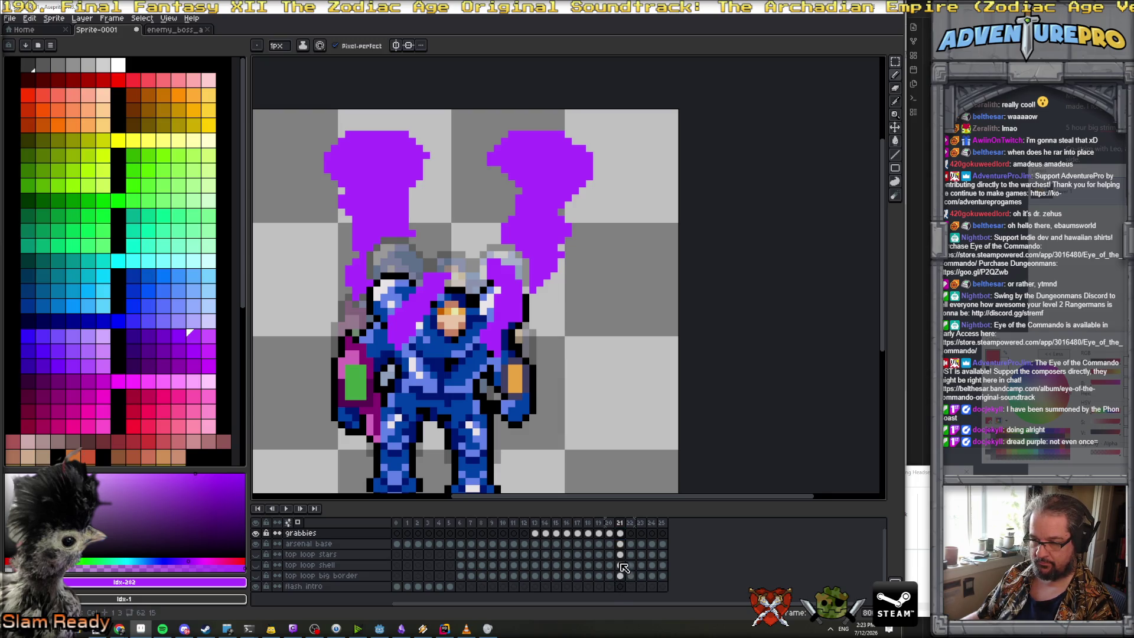
# Raise the arsenal base mech body about 105 px on frame 21
pyautogui.click(620, 543)
pyautogui.click(896, 128)
pyautogui.moveTo(484, 348); pyautogui.dragTo(480, 286)
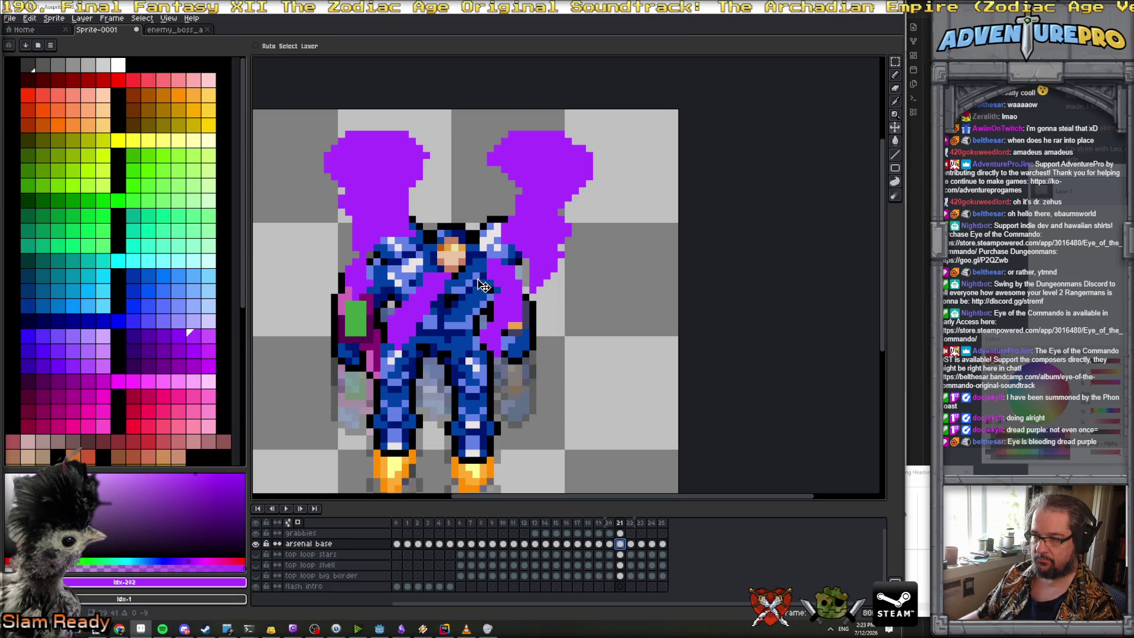
# Return to the grabbies layer and erase frame 21's old purple smoke
pyautogui.click(895, 61)
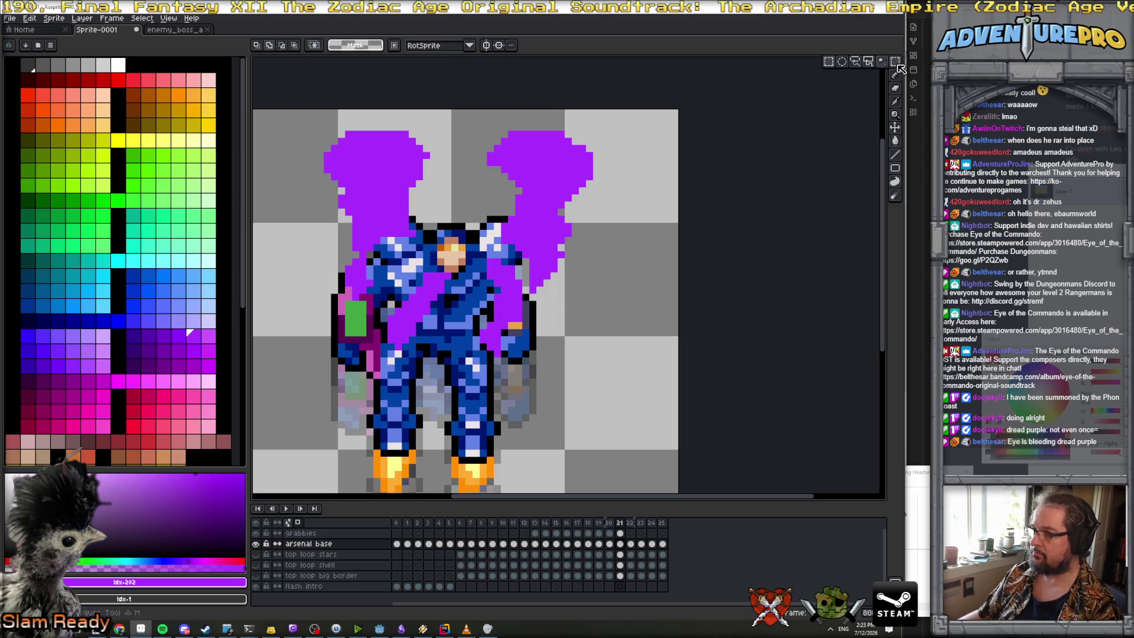
pyautogui.click(854, 62)
pyautogui.click(620, 544)
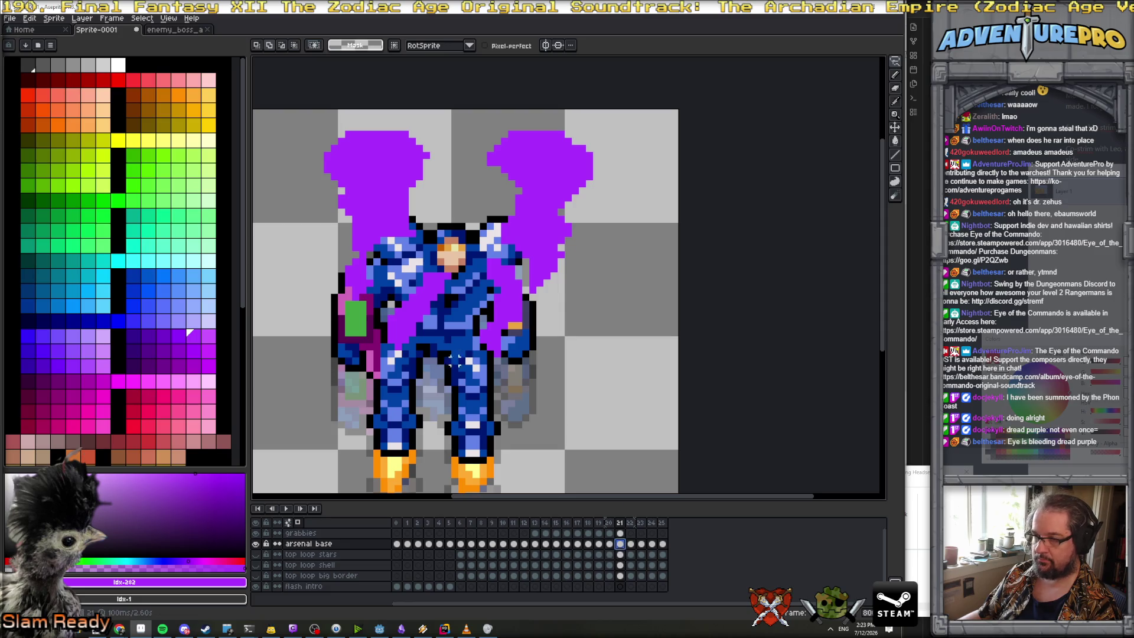
pyautogui.press('b')
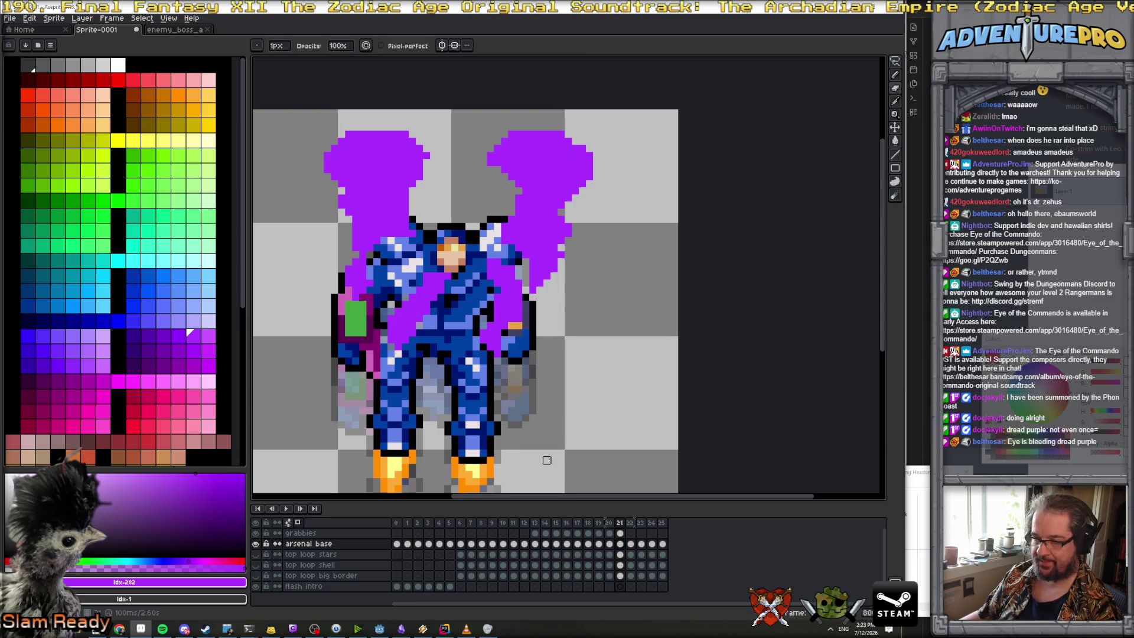
pyautogui.click(620, 533)
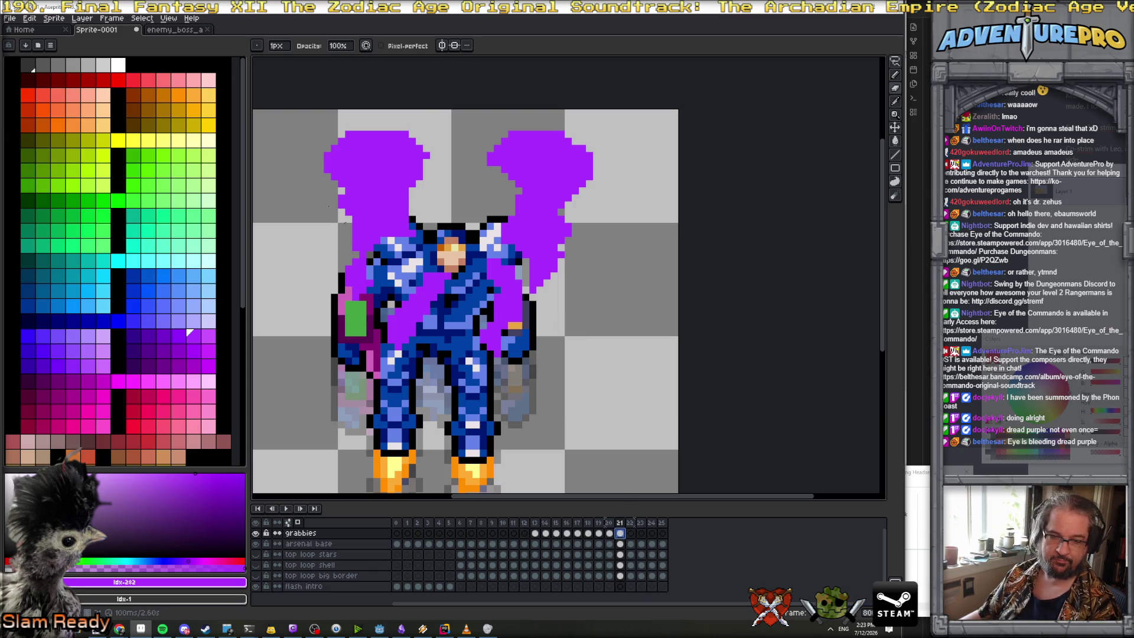
pyautogui.click(277, 46)
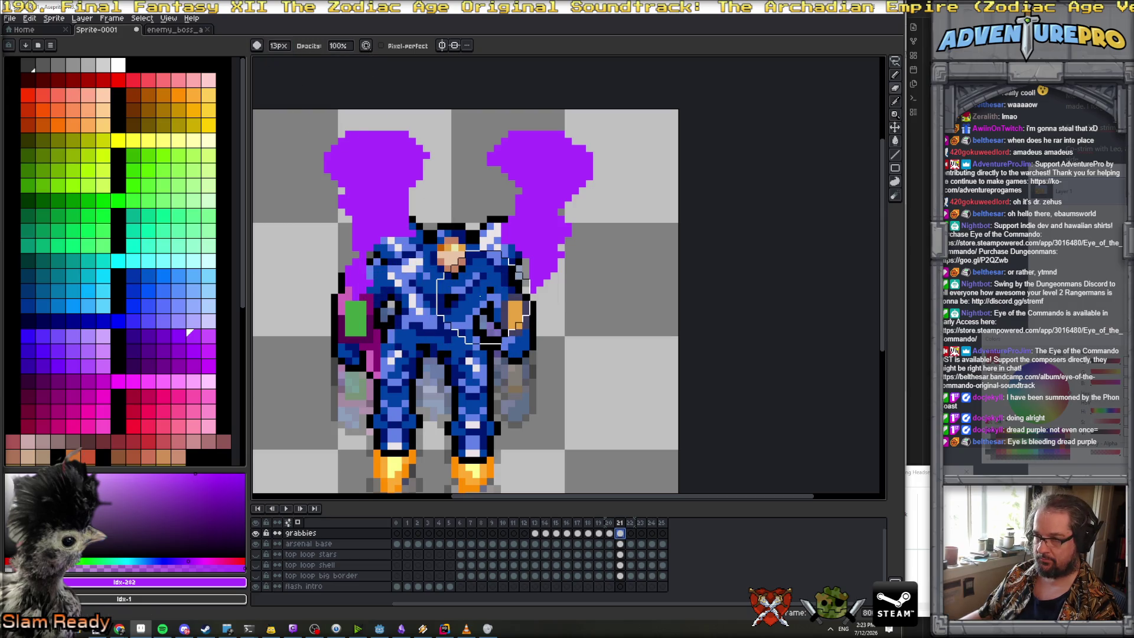
pyautogui.moveTo(481, 295)
pyautogui.mouseDown()
pyautogui.moveTo(443, 142)
pyautogui.moveTo(366, 248)
pyautogui.moveTo(574, 187)
pyautogui.moveTo(514, 154)
pyautogui.mouseUp()
# Outline the left smoke tendril along the shoulder and fill it bright purple
pyautogui.press('b')
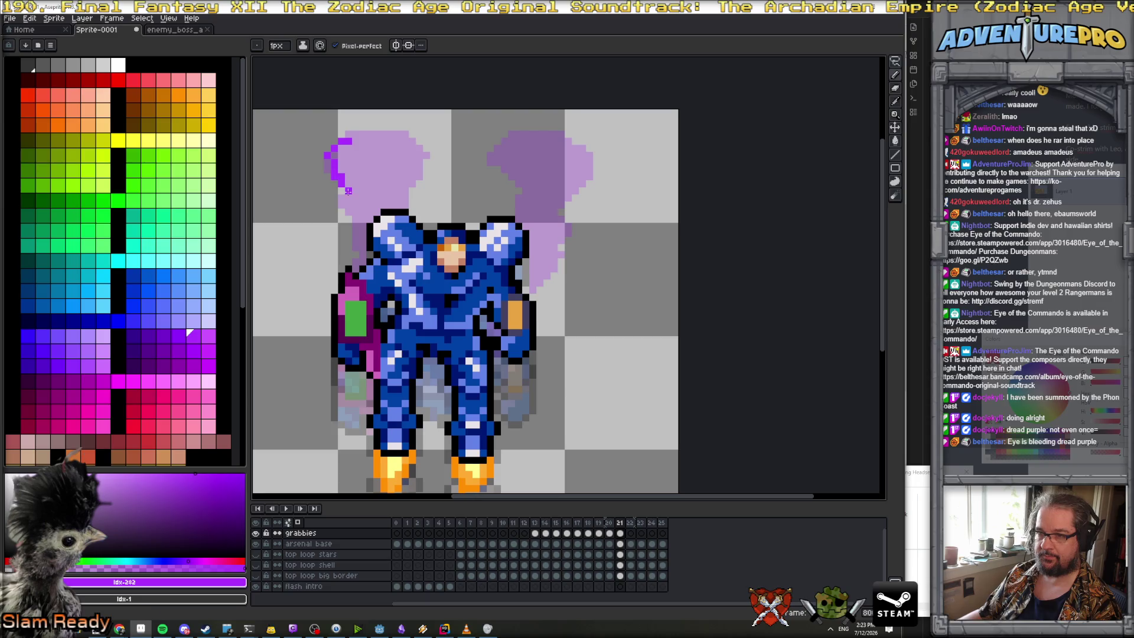
pyautogui.moveTo(356, 252)
pyautogui.mouseDown()
pyautogui.moveTo(361, 259)
pyautogui.moveTo(369, 216)
pyautogui.mouseUp()
pyautogui.scroll(2, 370, 212)
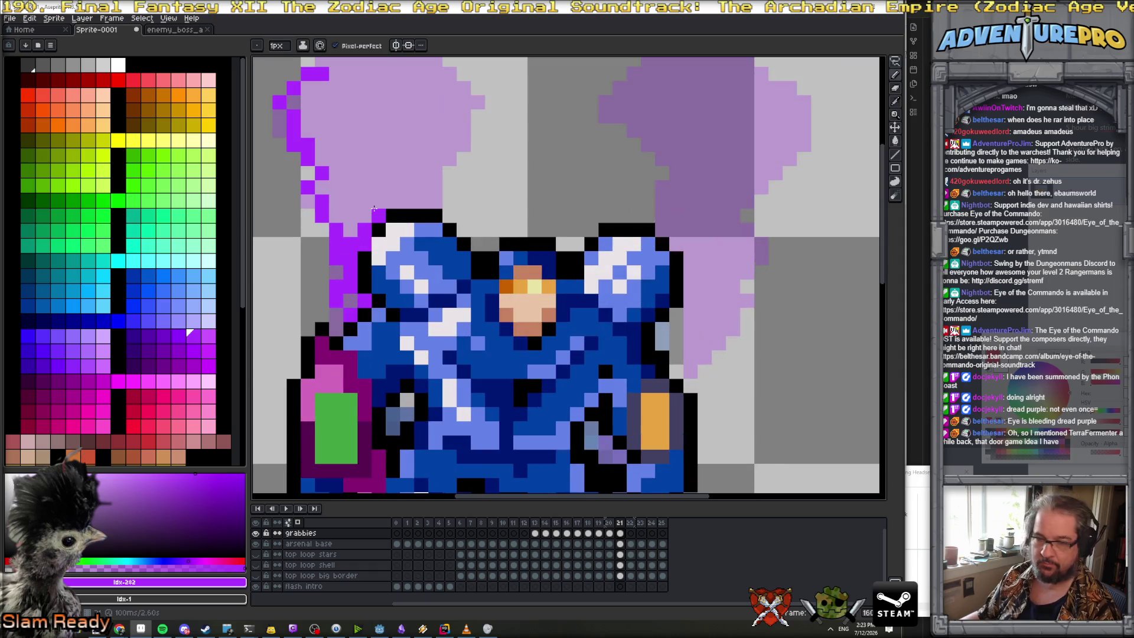
pyautogui.moveTo(385, 201)
pyautogui.mouseDown()
pyautogui.moveTo(429, 197)
pyautogui.moveTo(449, 142)
pyautogui.moveTo(463, 138)
pyautogui.moveTo(433, 110)
pyautogui.moveTo(463, 203)
pyautogui.mouseUp()
pyautogui.moveTo(343, 158); pyautogui.dragTo(433, 165)
pyautogui.click(448, 171)
pyautogui.press('g')
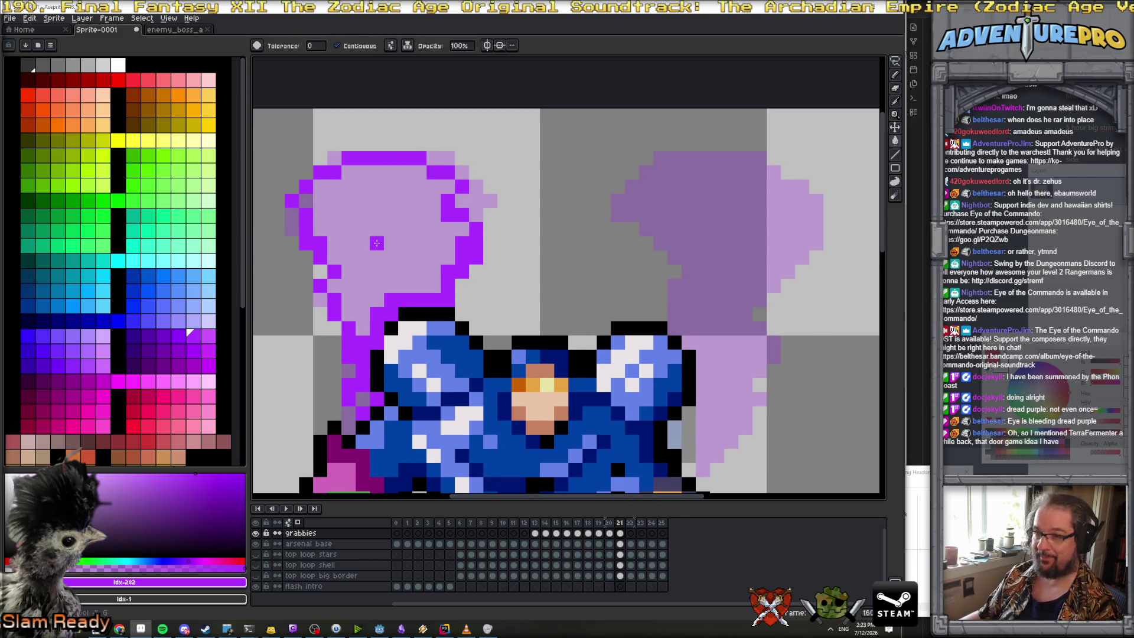
pyautogui.click(374, 244)
# Outline the right tendril, close its gaps, and fill it solid purple
pyautogui.press('b')
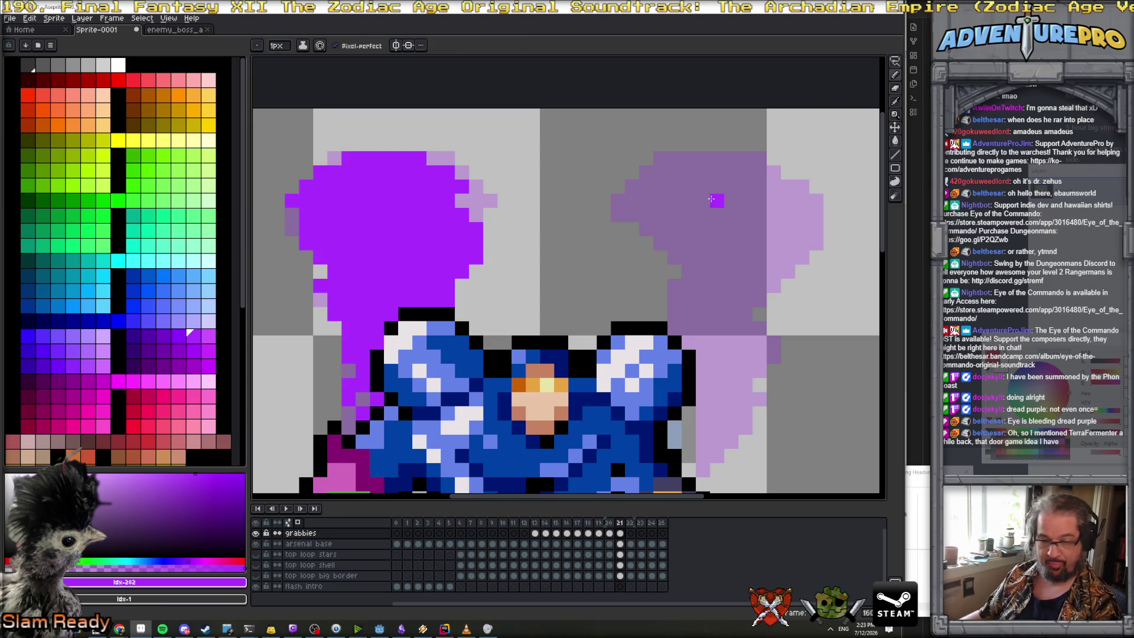
pyautogui.moveTo(675, 159)
pyautogui.mouseDown()
pyautogui.moveTo(640, 203)
pyautogui.moveTo(667, 266)
pyautogui.moveTo(659, 318)
pyautogui.mouseUp()
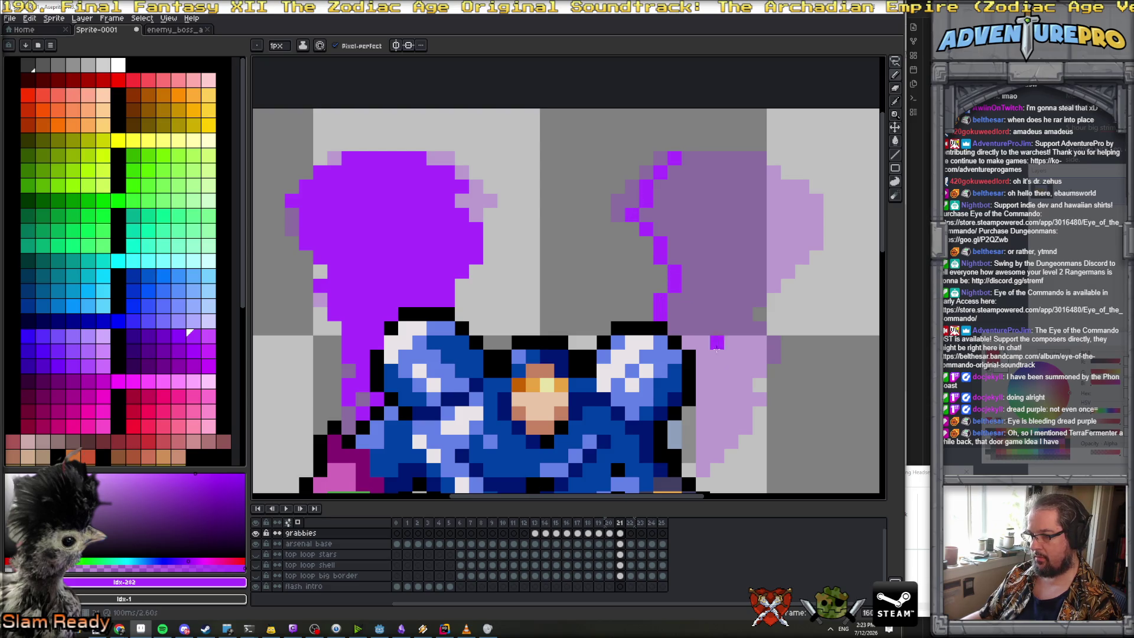
pyautogui.moveTo(689, 470)
pyautogui.mouseDown()
pyautogui.moveTo(731, 394)
pyautogui.moveTo(746, 325)
pyautogui.moveTo(787, 277)
pyautogui.moveTo(772, 180)
pyautogui.moveTo(729, 158)
pyautogui.moveTo(682, 158)
pyautogui.mouseUp()
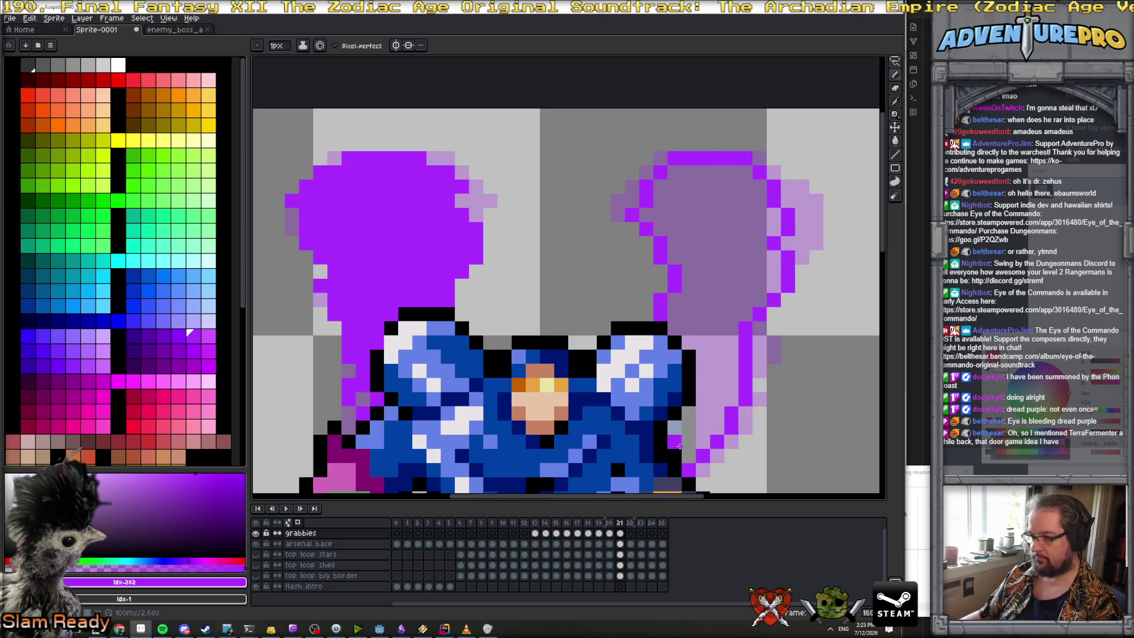
pyautogui.moveTo(703, 418)
pyautogui.mouseDown()
pyautogui.moveTo(716, 428)
pyautogui.moveTo(716, 383)
pyautogui.mouseUp()
pyautogui.press('g')
pyautogui.click(715, 298)
pyautogui.hotkey('ctrl', 'z')
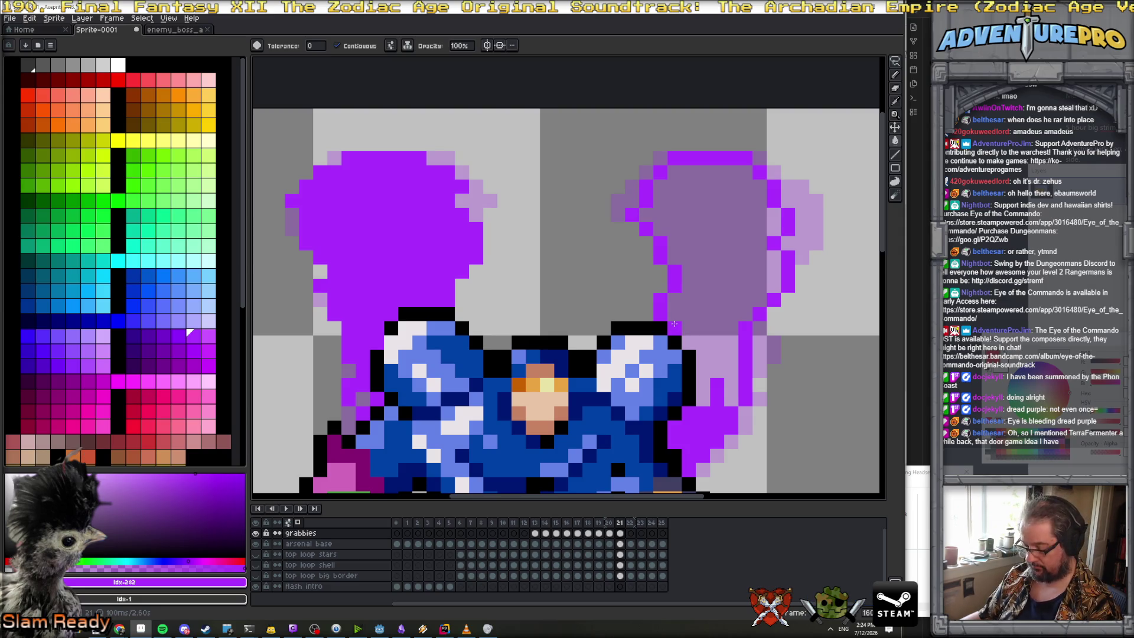
pyautogui.press('b')
pyautogui.moveTo(688, 328)
pyautogui.mouseDown()
pyautogui.moveTo(715, 378)
pyautogui.moveTo(707, 358)
pyautogui.mouseUp()
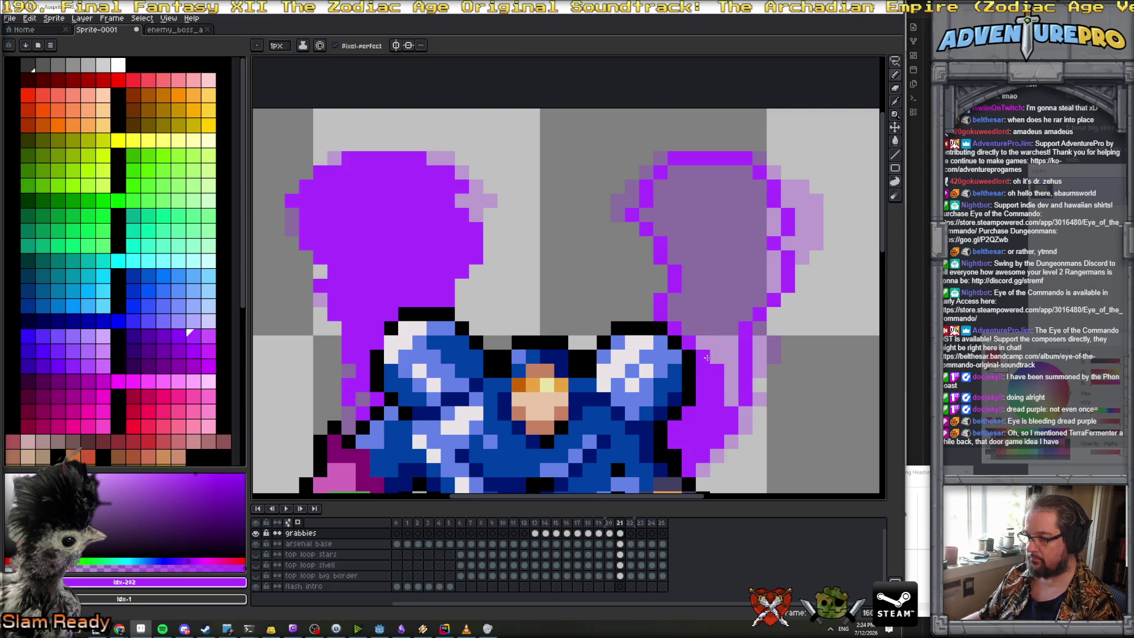
pyautogui.press('g')
pyautogui.click(716, 300)
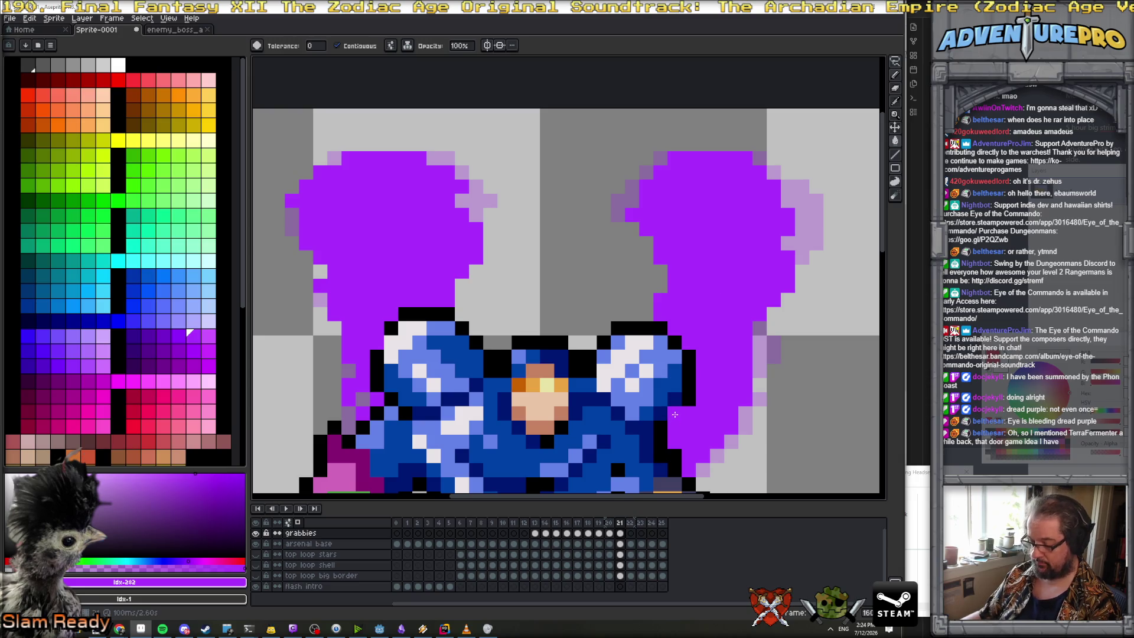
# Add purple pixels up the mech's right edge
pyautogui.scroll(-2, 675, 415)
pyautogui.press('h')
pyautogui.press('b')
pyautogui.moveTo(637, 412); pyautogui.dragTo(640, 329)
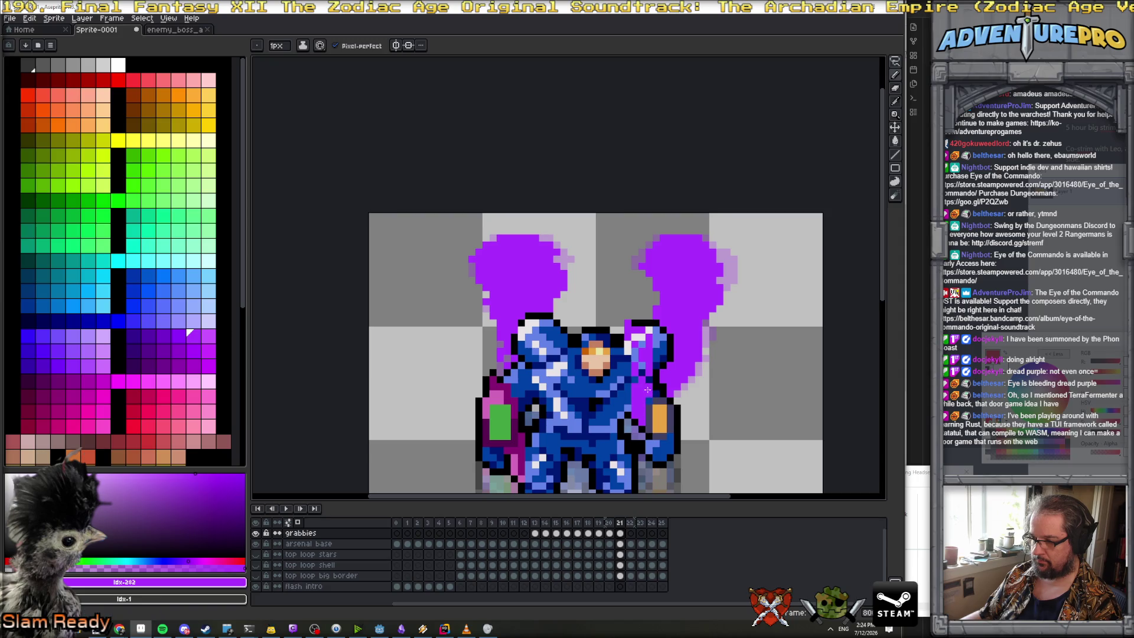
# Compare against frame 20, then paint and fill purple smoke across the mech's chest on frame 21
pyautogui.press(',')
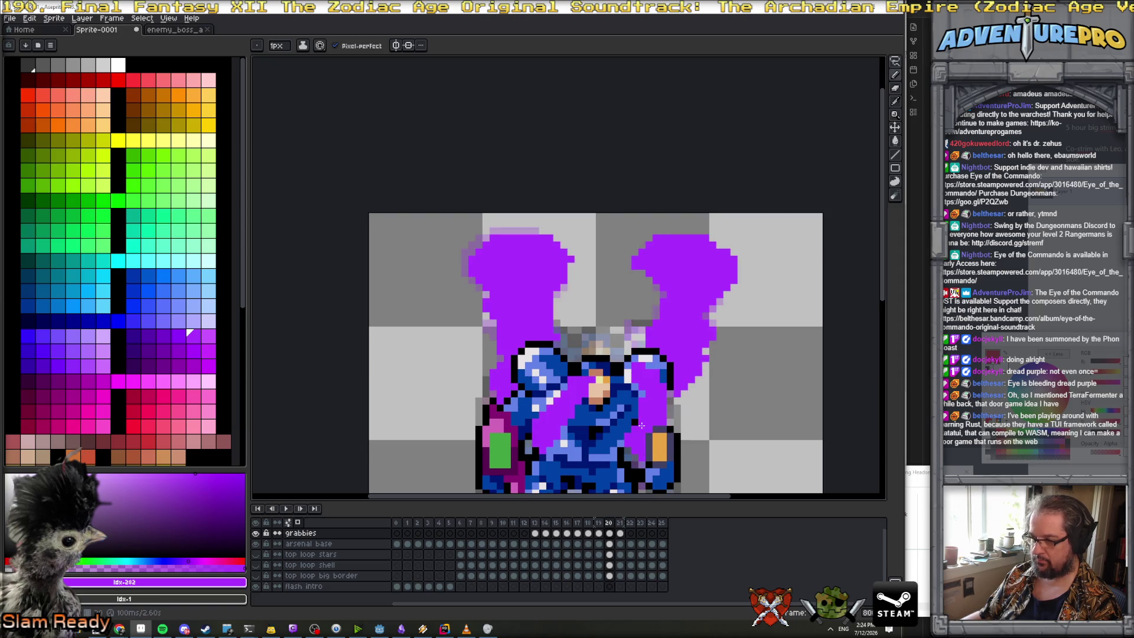
pyautogui.press('.')
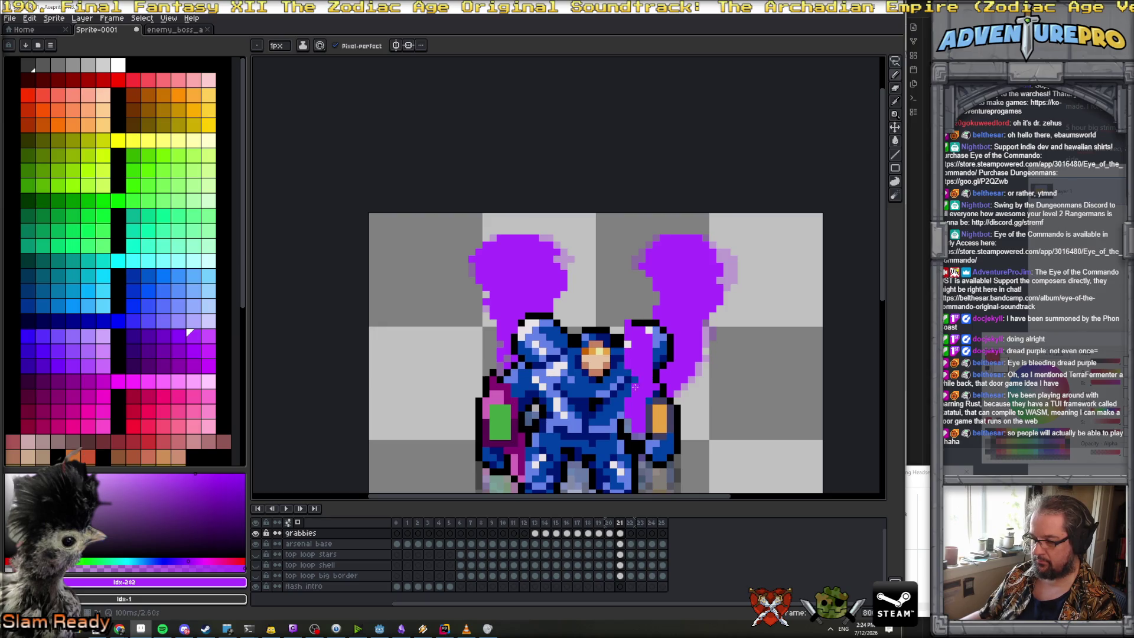
pyautogui.press('Left')
pyautogui.press('Right')
pyautogui.moveTo(531, 399); pyautogui.dragTo(574, 348)
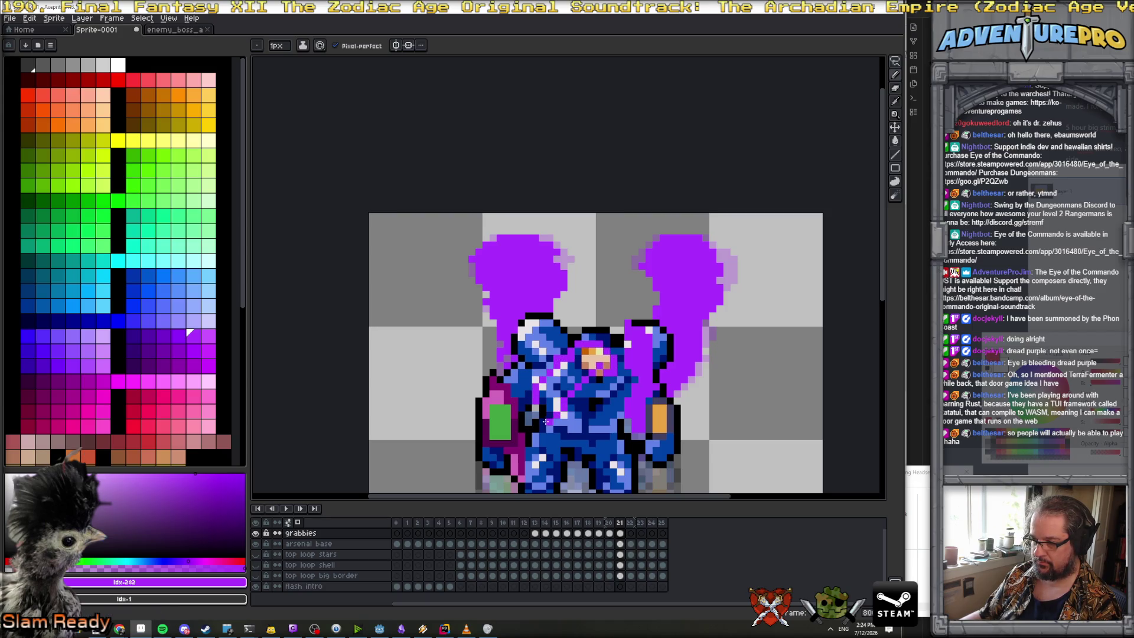
pyautogui.press('g')
pyautogui.click(564, 386)
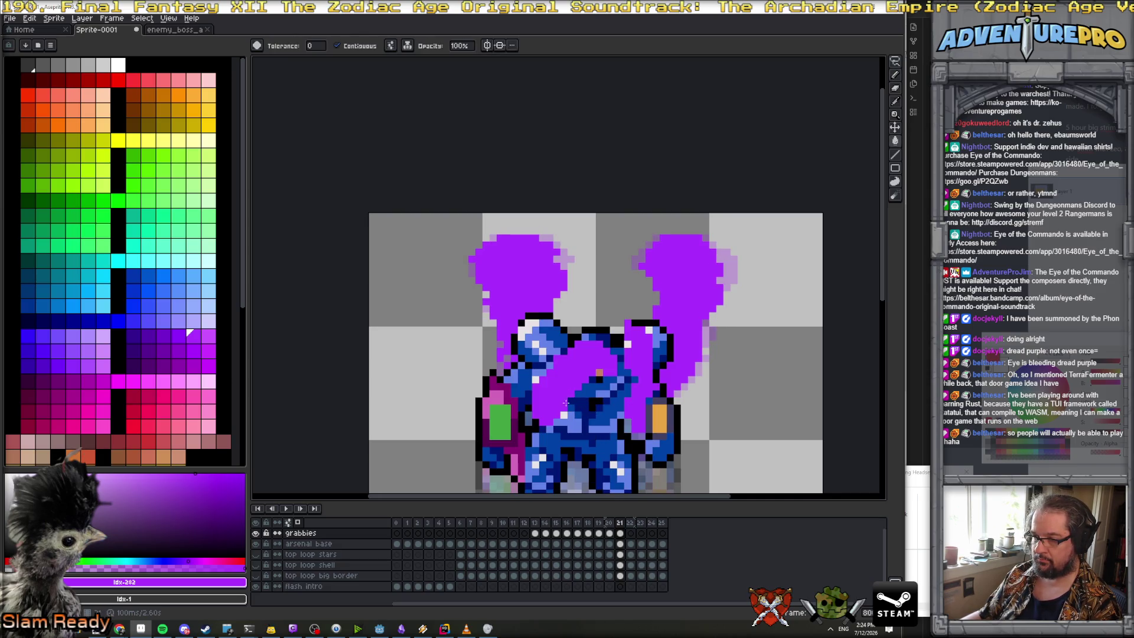
pyautogui.press('b')
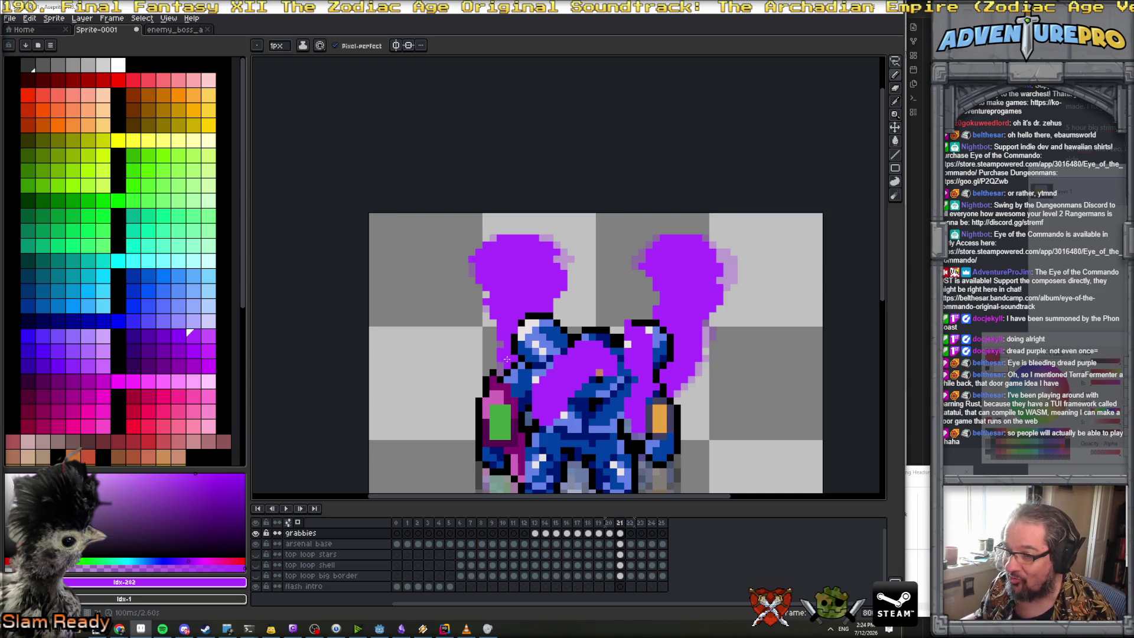
pyautogui.scroll(-2, 518, 290)
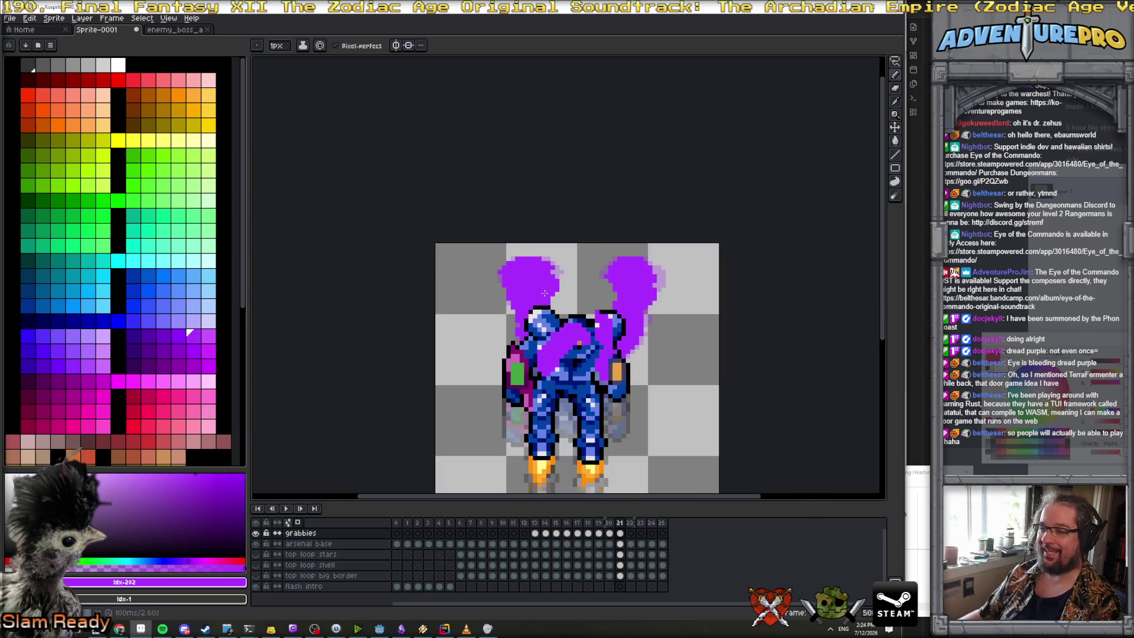
# On frame 22, shift the purple smoke and the mech body up 4 pixels
pyautogui.scroll(1, 554, 289)
pyautogui.scroll(-1, 553, 267)
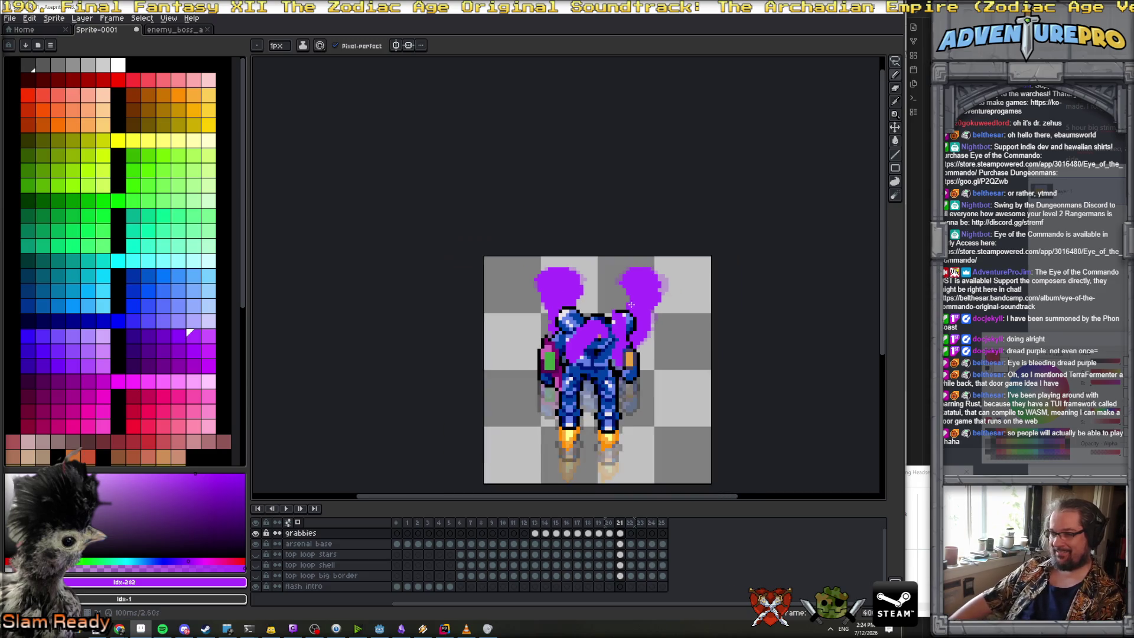
pyautogui.scroll(1, 608, 327)
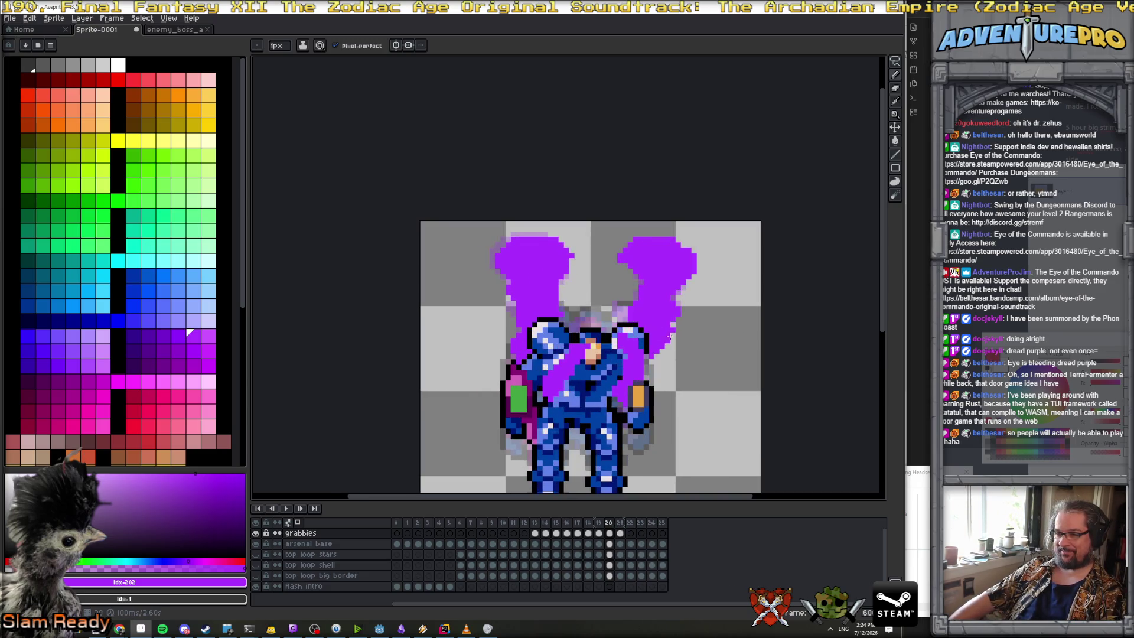
pyautogui.scroll(-1, 684, 364)
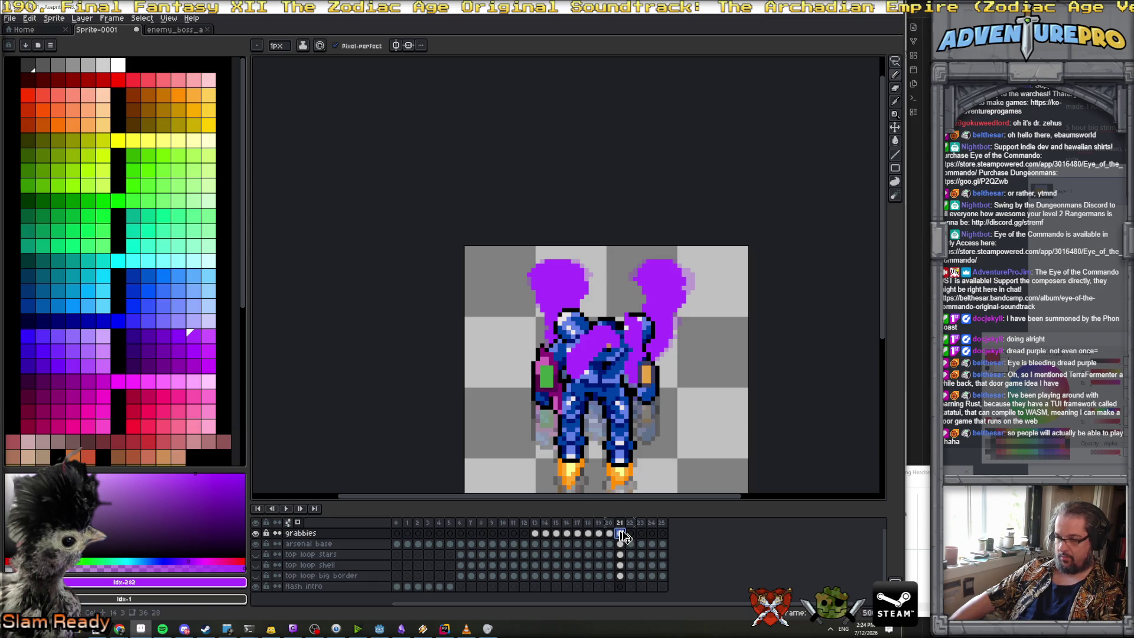
pyautogui.click(631, 533)
pyautogui.moveTo(632, 533); pyautogui.dragTo(631, 533)
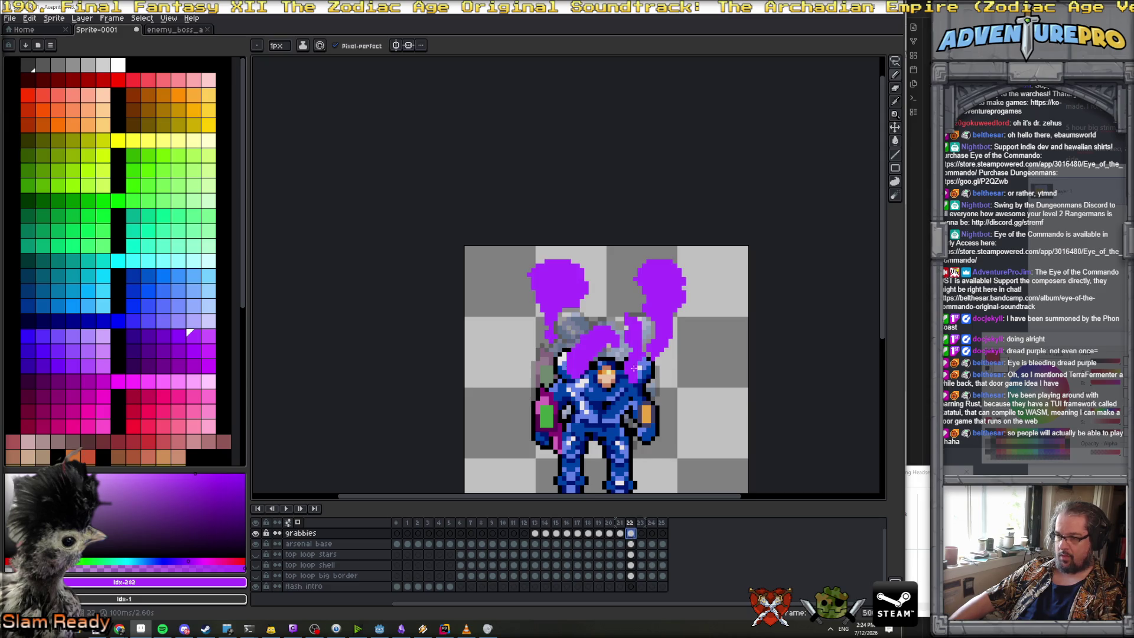
pyautogui.click(894, 126)
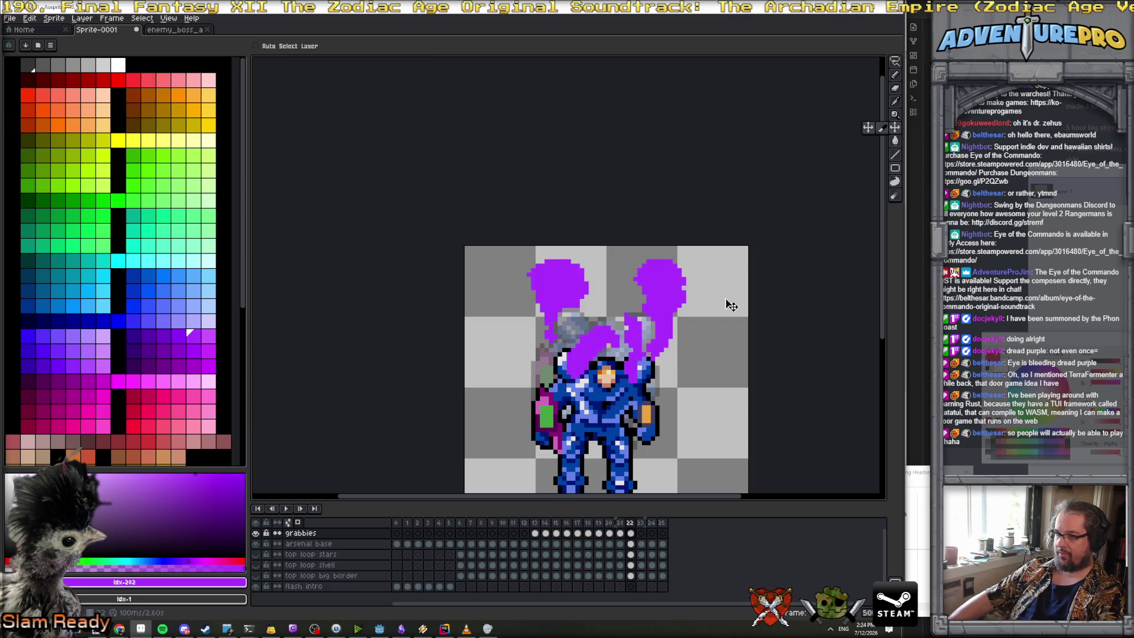
pyautogui.moveTo(655, 331); pyautogui.dragTo(655, 313)
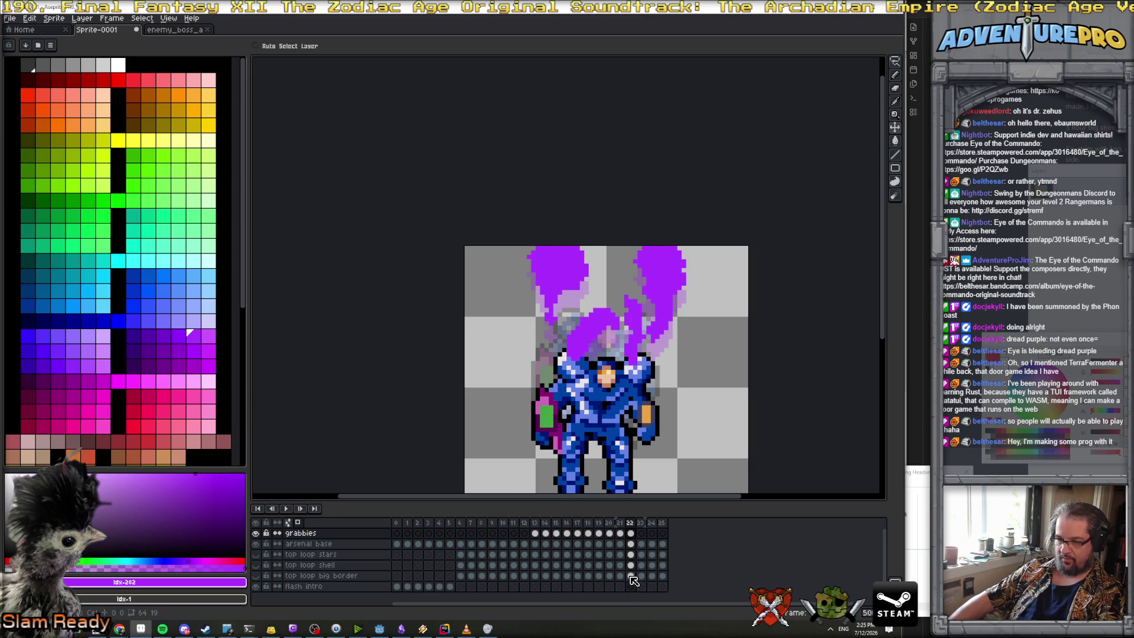
pyautogui.click(631, 543)
pyautogui.moveTo(627, 423); pyautogui.dragTo(630, 376)
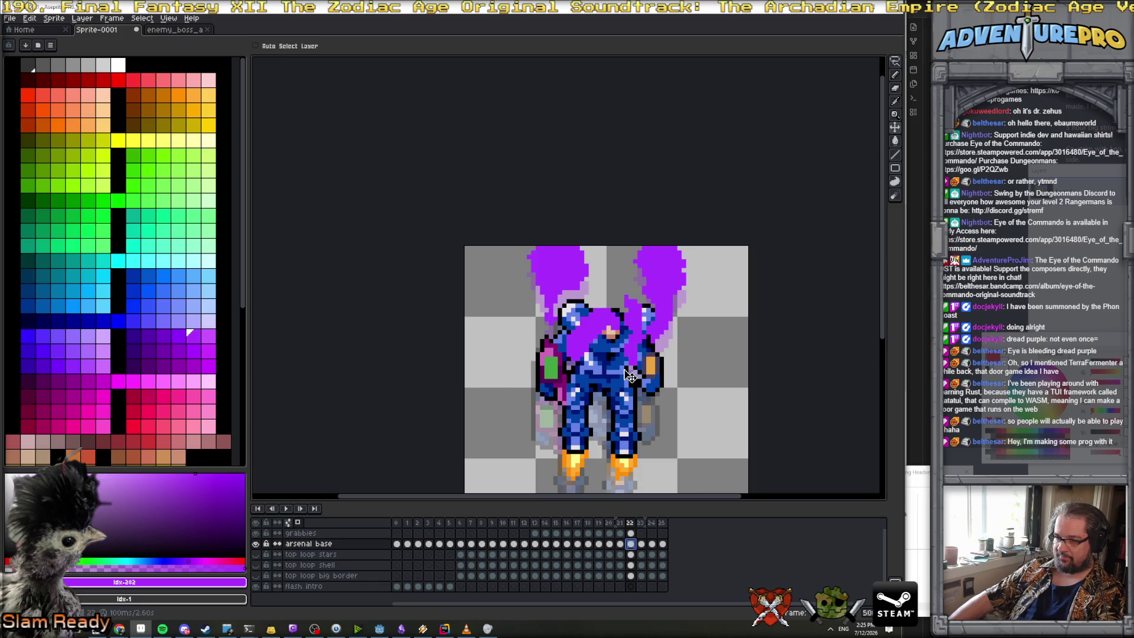
pyautogui.click(631, 532)
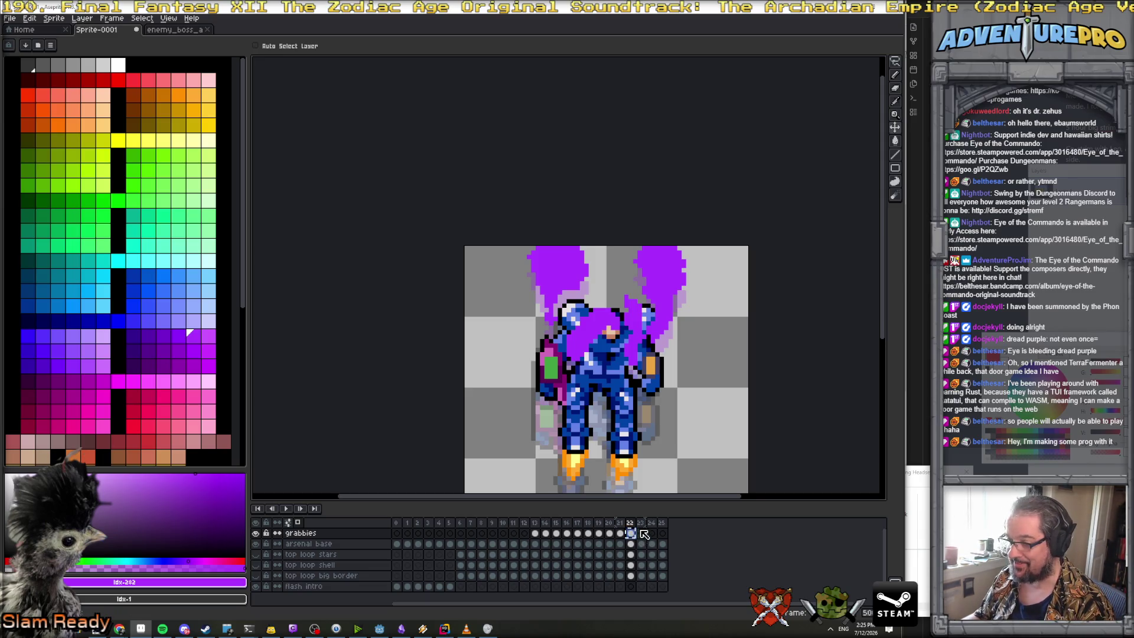
# Paste the smoke into frame 23, raise it 4 pixels, and lift the mech body
pyautogui.click(641, 532)
pyautogui.hotkey('ctrl', 'v')
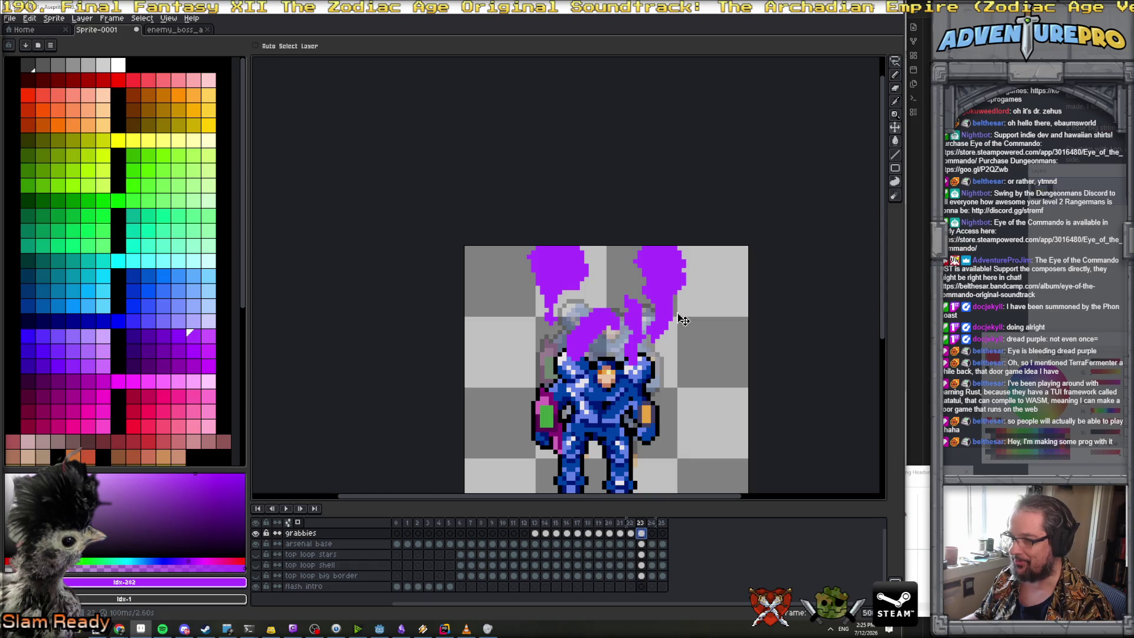
pyautogui.moveTo(663, 307); pyautogui.dragTo(662, 282)
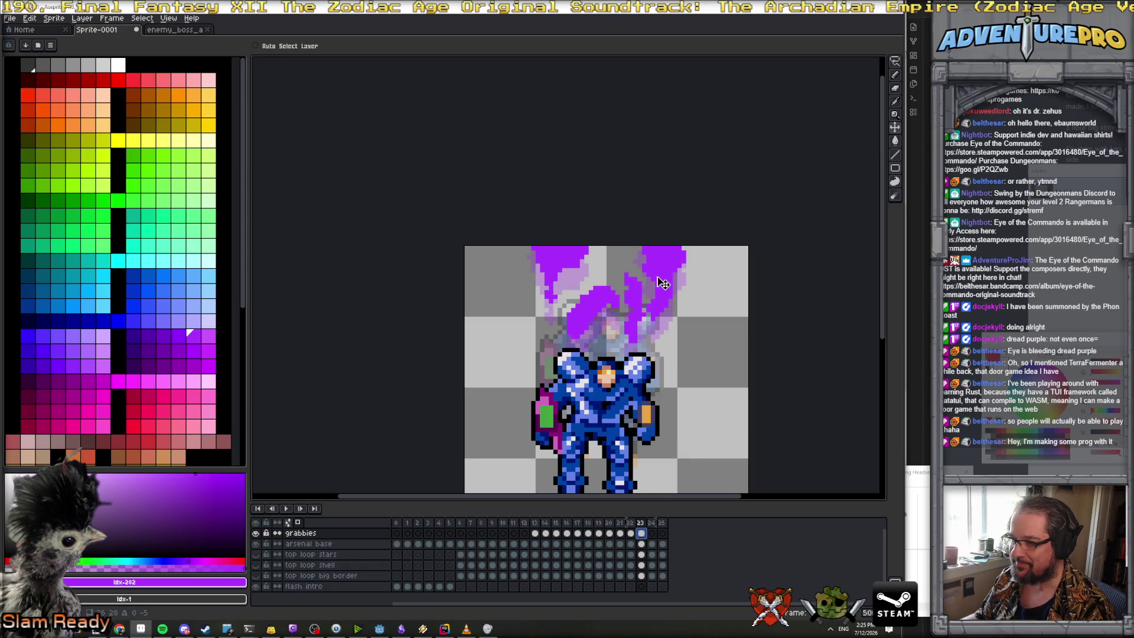
pyautogui.click(641, 544)
pyautogui.moveTo(649, 462); pyautogui.dragTo(642, 359)
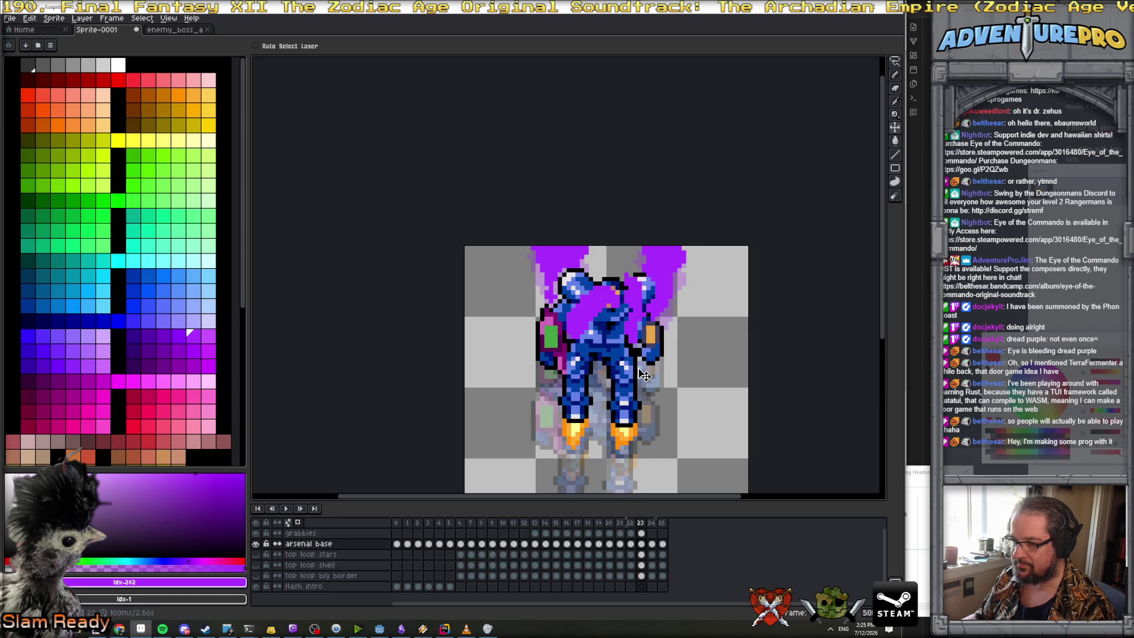
pyautogui.moveTo(633, 378); pyautogui.dragTo(632, 382)
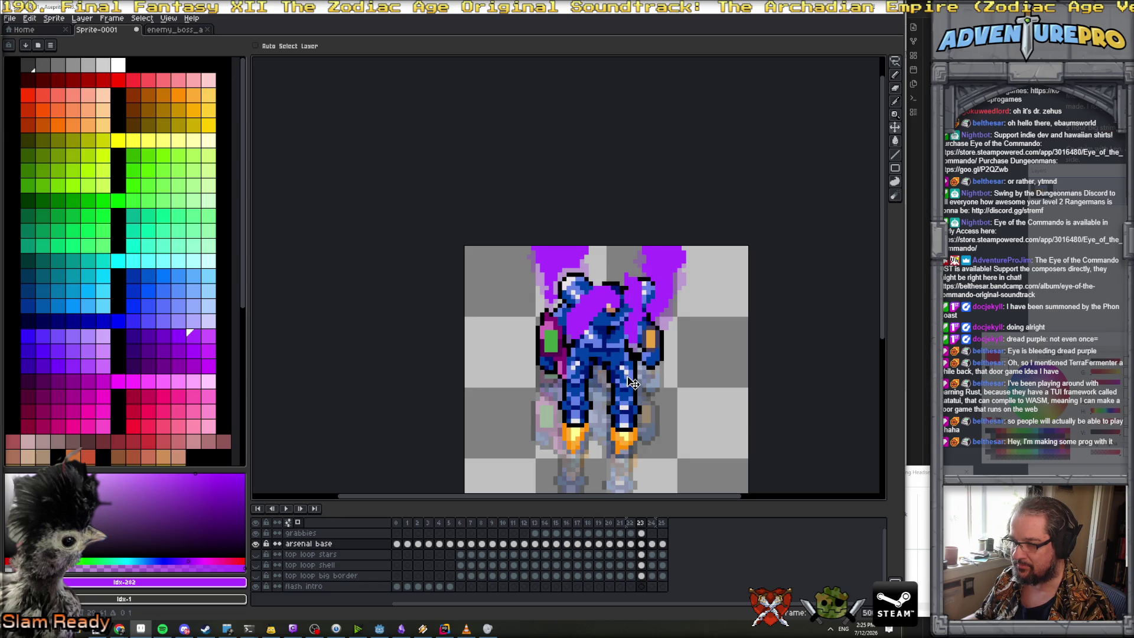
pyautogui.click(641, 533)
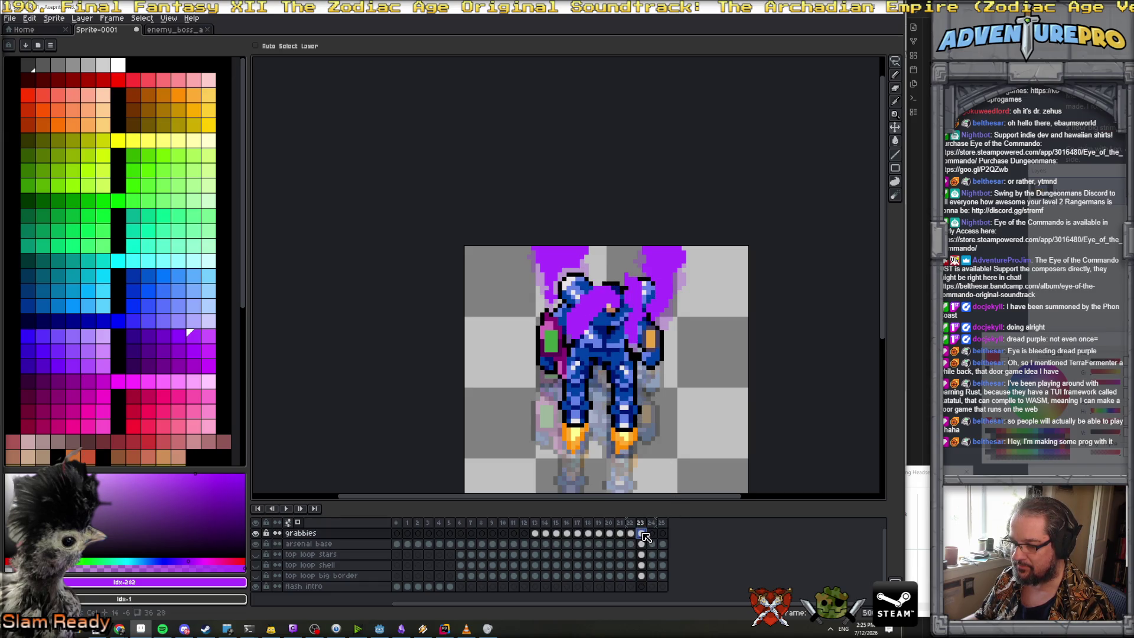
# Raise the smoke and the mech body on frame 24
pyautogui.click(652, 533)
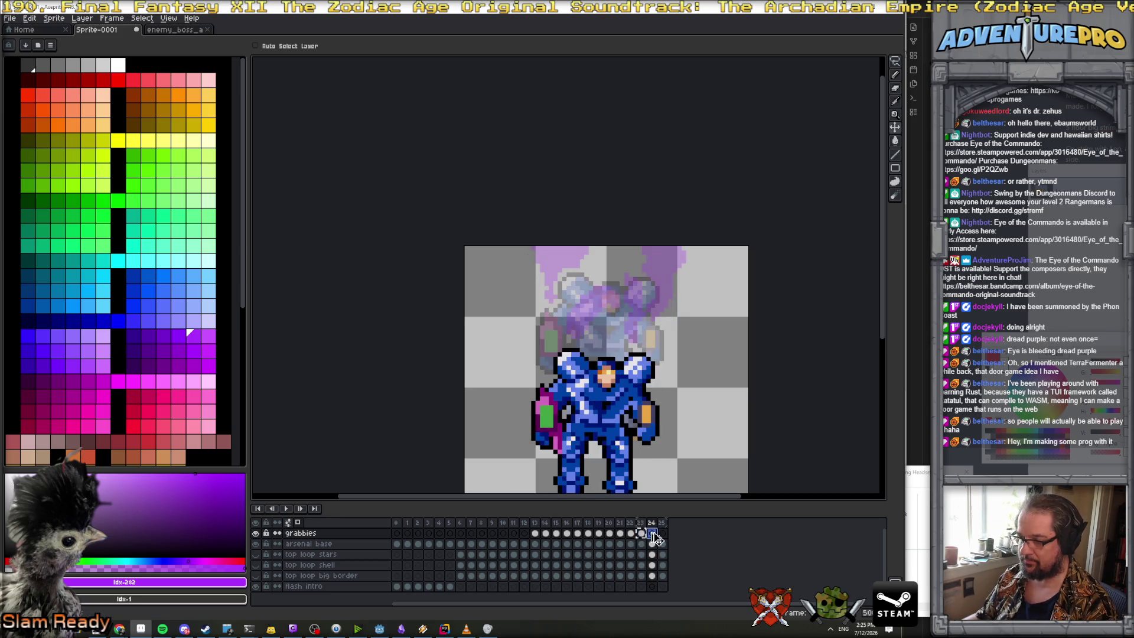
pyautogui.moveTo(659, 306); pyautogui.dragTo(658, 271)
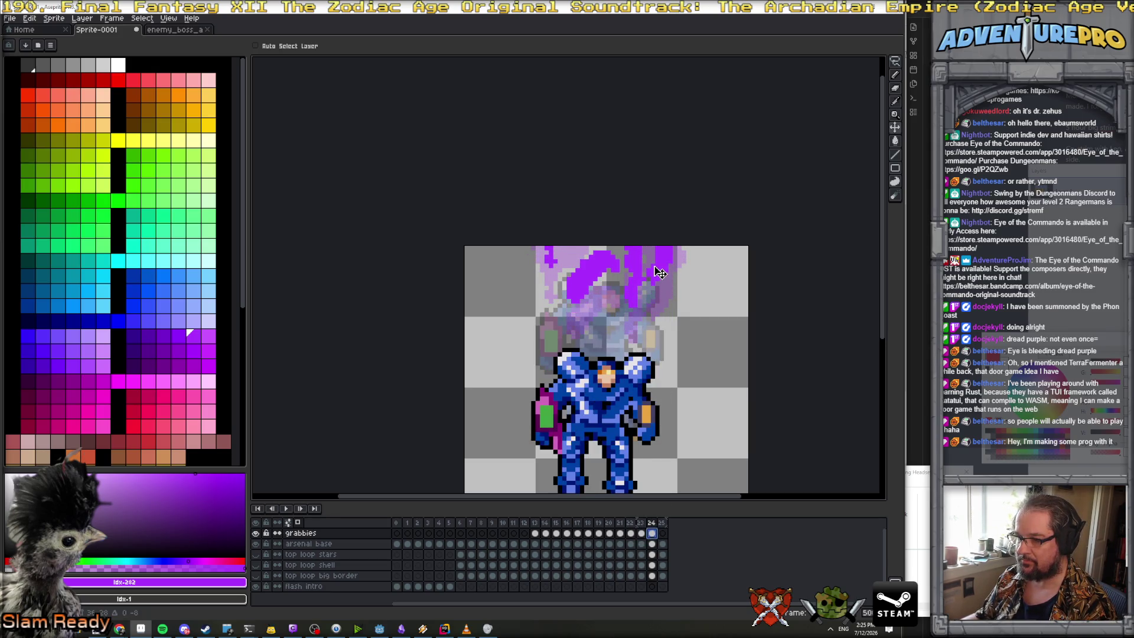
pyautogui.click(650, 544)
pyautogui.moveTo(641, 433); pyautogui.dragTo(644, 334)
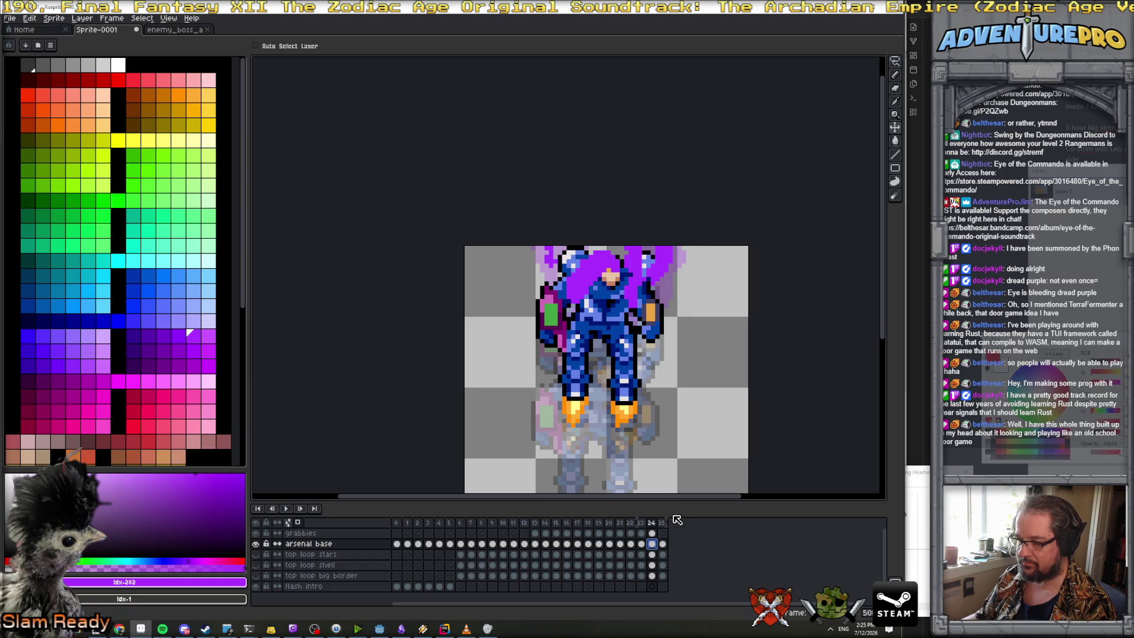
pyautogui.press('b')
pyautogui.press('Up')
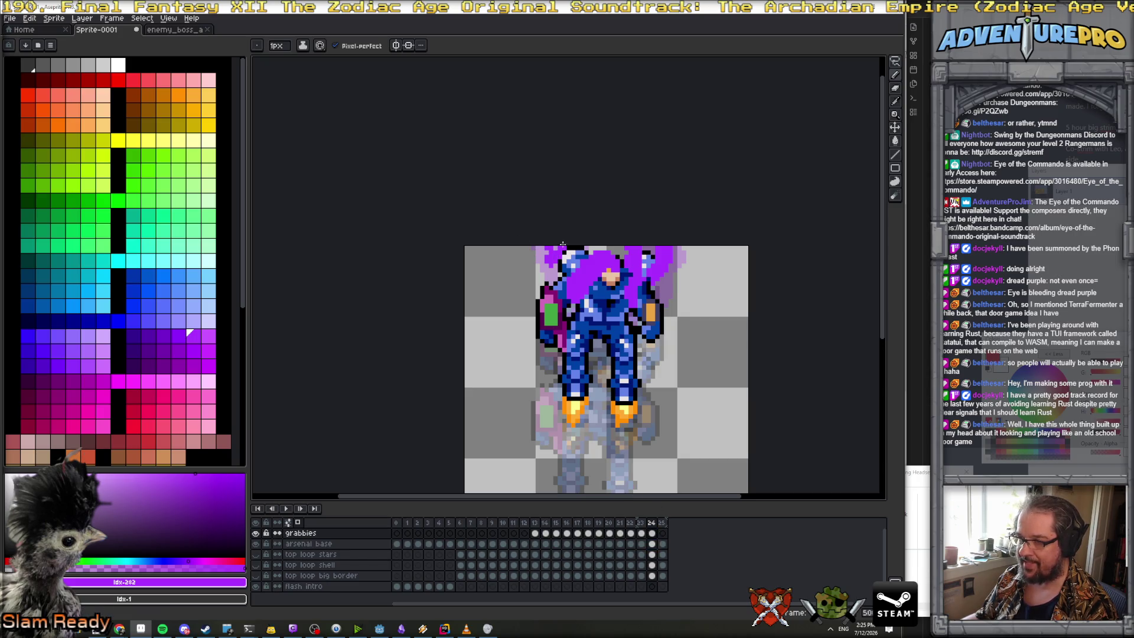
# Shift frame 25's purple smoke upward, ending 7 pixels higher
pyautogui.click(663, 523)
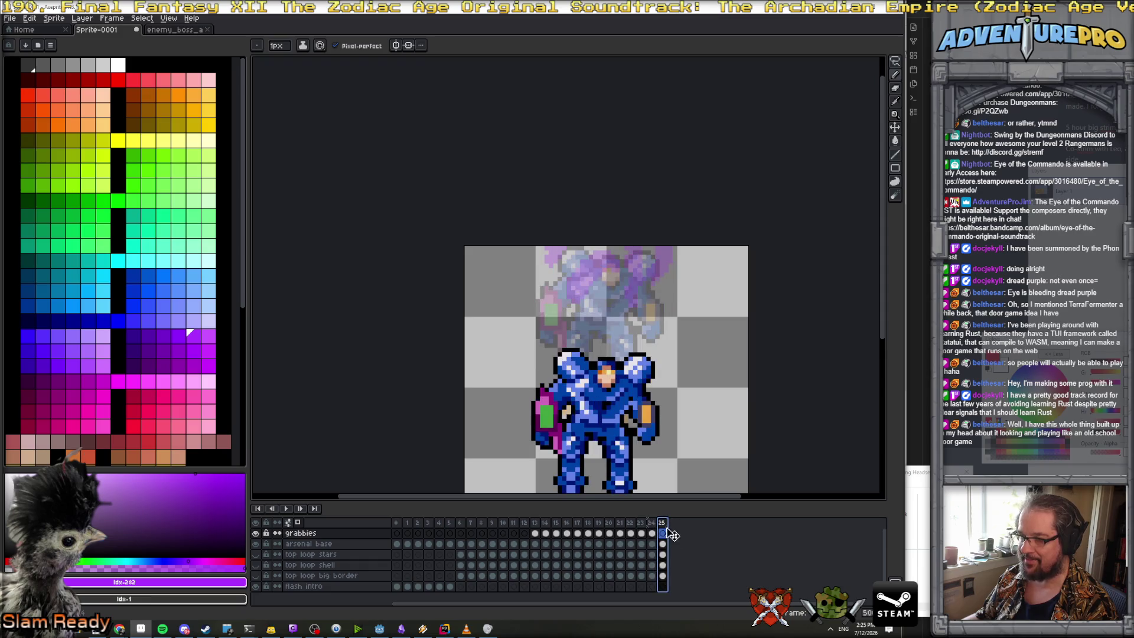
pyautogui.click(895, 127)
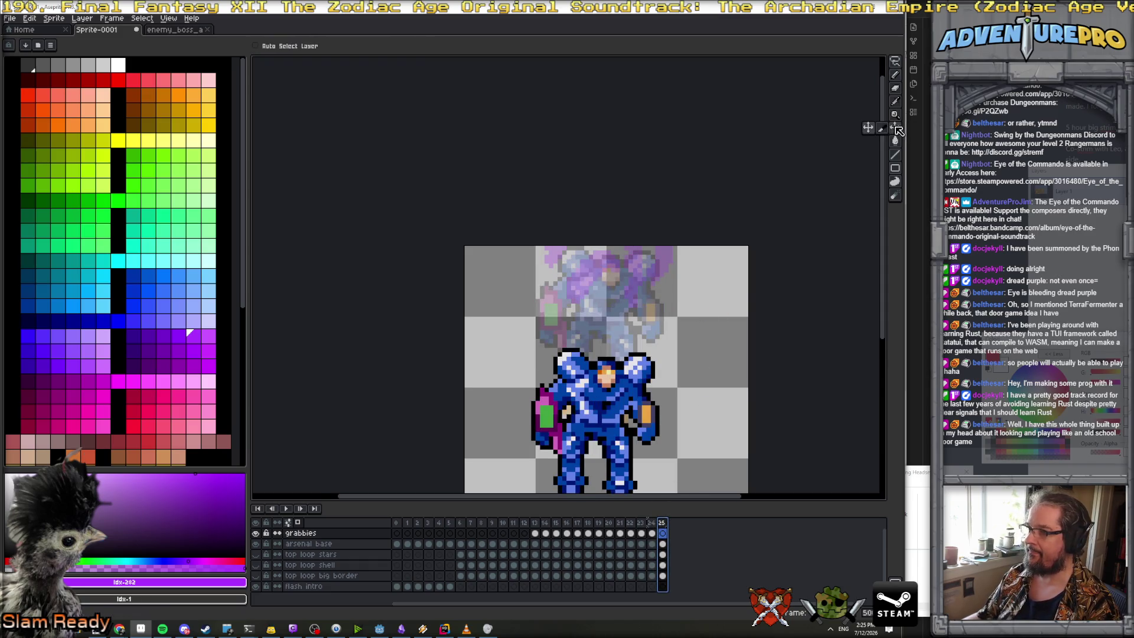
pyautogui.moveTo(629, 394); pyautogui.dragTo(630, 251)
pyautogui.click(652, 533)
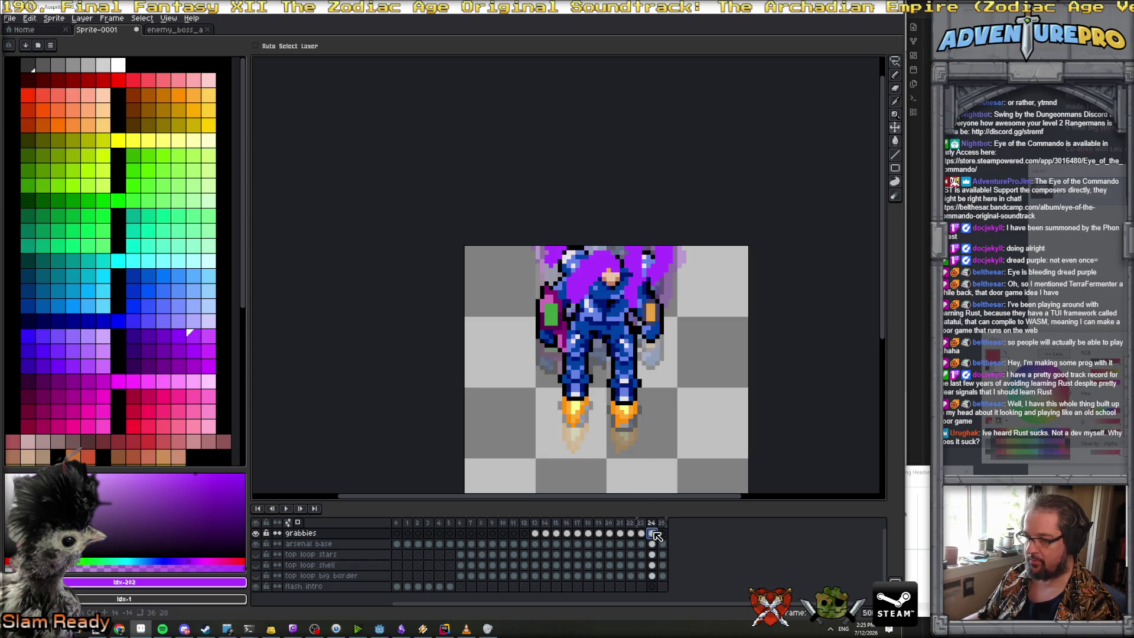
pyautogui.click(663, 534)
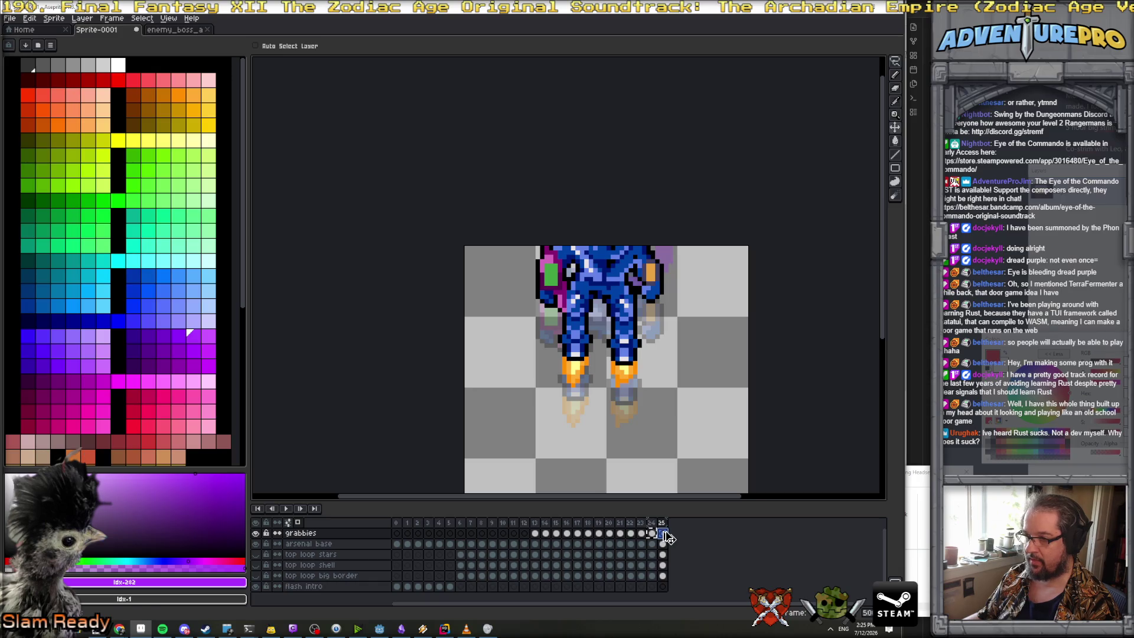
pyautogui.click(662, 534)
pyautogui.moveTo(614, 309); pyautogui.dragTo(617, 269)
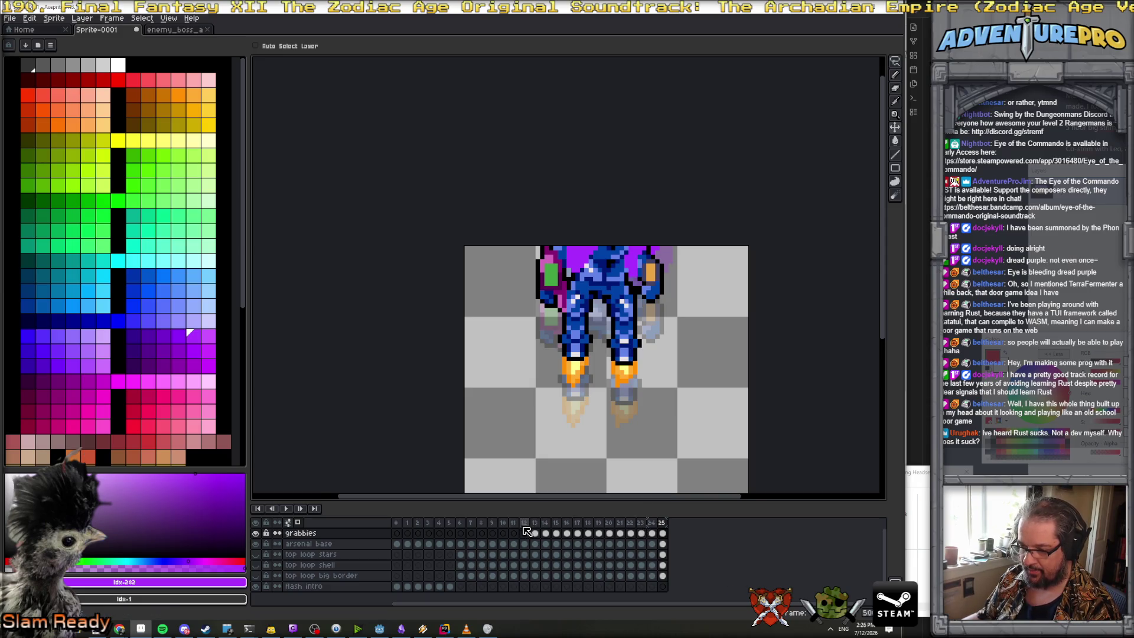
# Duplicate frames 22–25 as new frames 26–29
pyautogui.click(630, 523)
pyautogui.moveTo(642, 529); pyautogui.dragTo(685, 529)
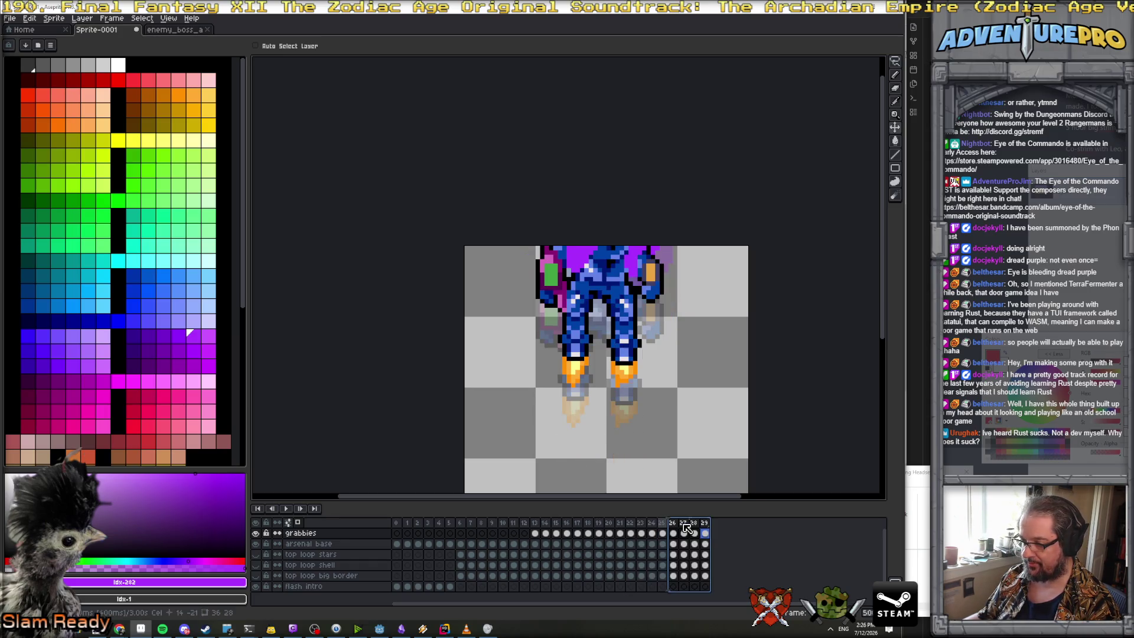
pyautogui.click(673, 533)
pyautogui.click(684, 533)
pyautogui.click(694, 534)
pyautogui.click(704, 533)
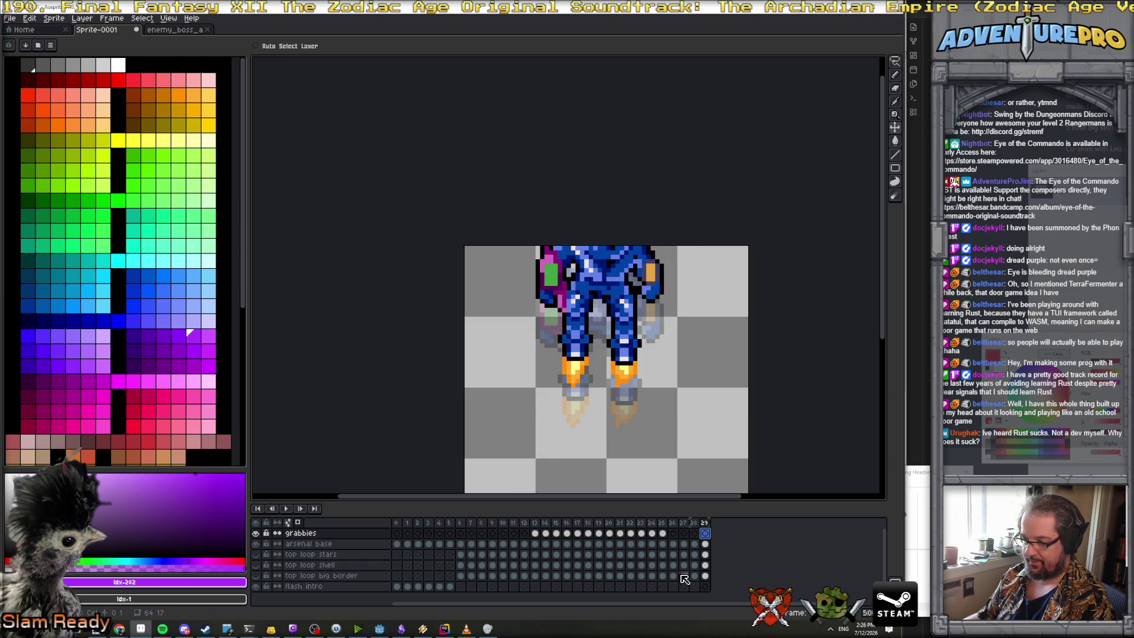
# Lift the mech higher on frames 26 and 27 until its feet reach the canvas top
pyautogui.click(663, 543)
pyautogui.click(673, 543)
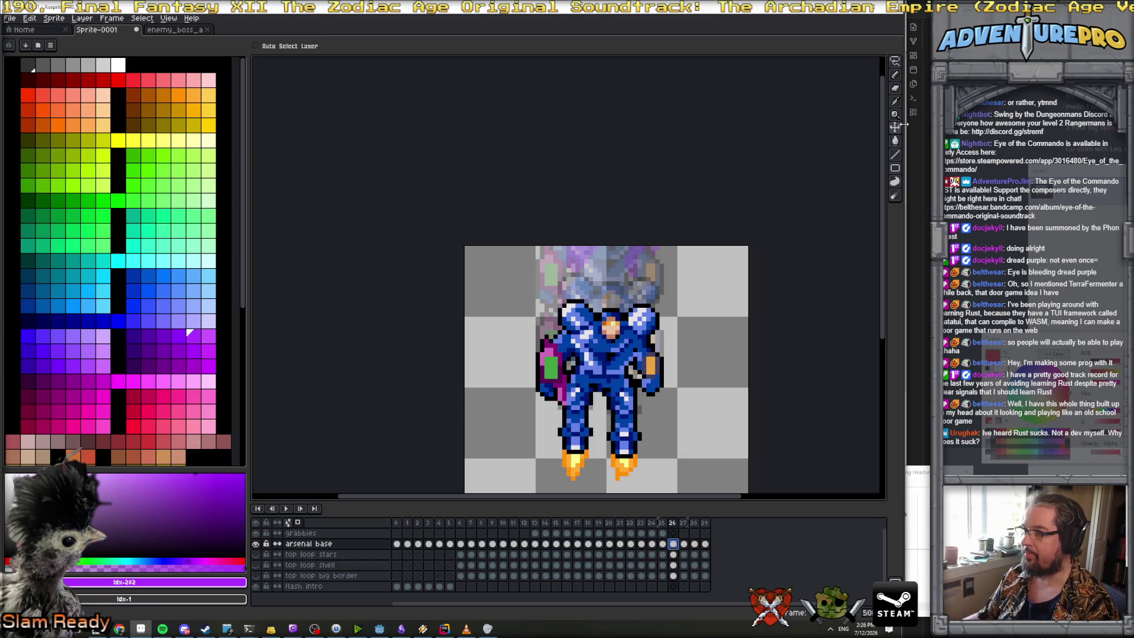
pyautogui.moveTo(630, 384); pyautogui.dragTo(630, 236)
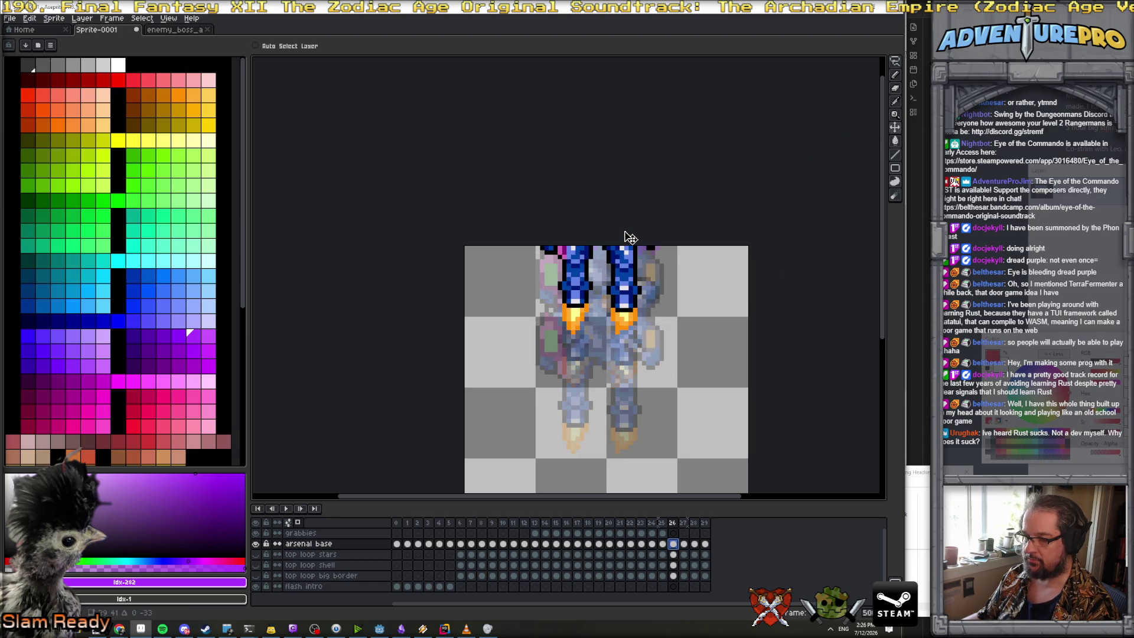
pyautogui.click(683, 544)
pyautogui.moveTo(629, 413)
pyautogui.mouseDown()
pyautogui.moveTo(629, 235)
pyautogui.moveTo(629, 247)
pyautogui.mouseUp()
# Delete the mech from frame 29 and unhide the shell and big border layers
pyautogui.click(694, 544)
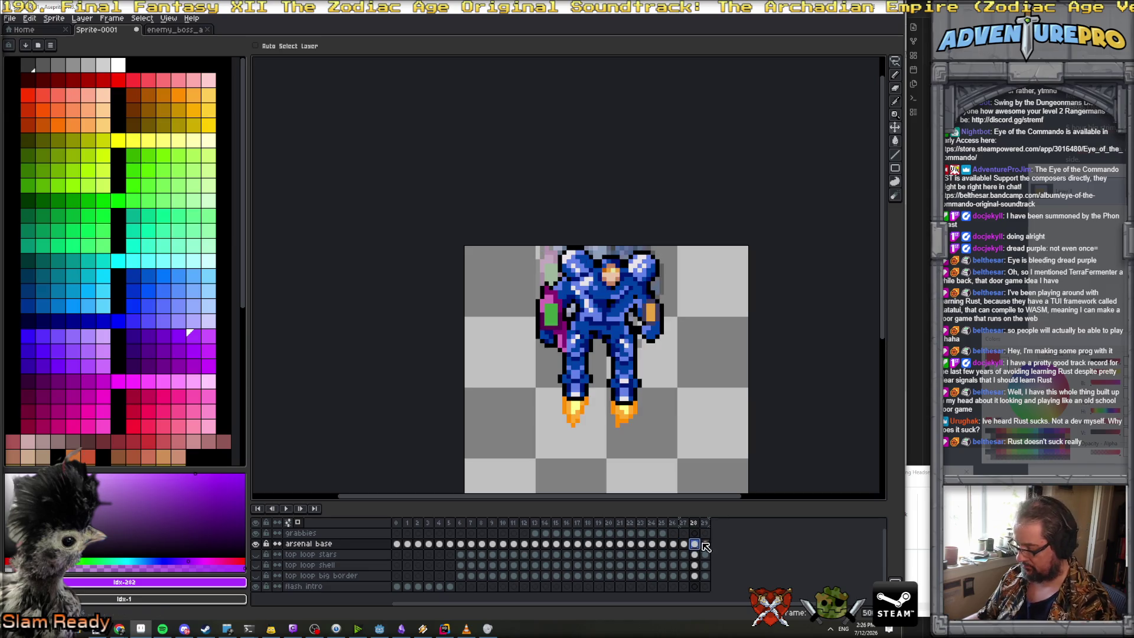
pyautogui.click(705, 544)
pyautogui.press('Delete')
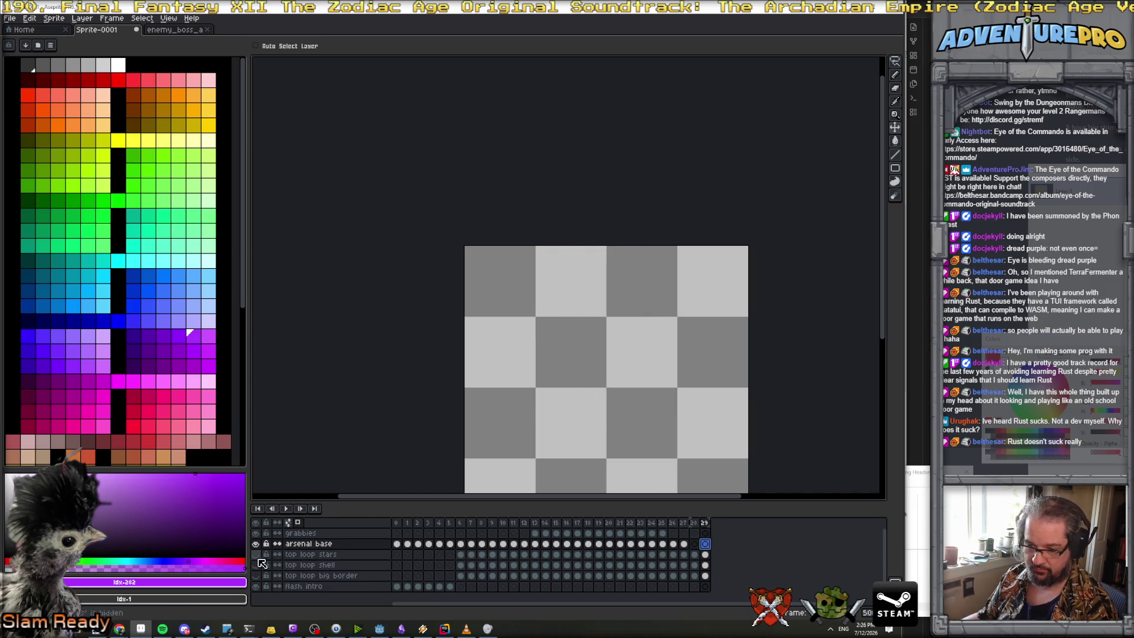
pyautogui.click(256, 564)
pyautogui.click(257, 575)
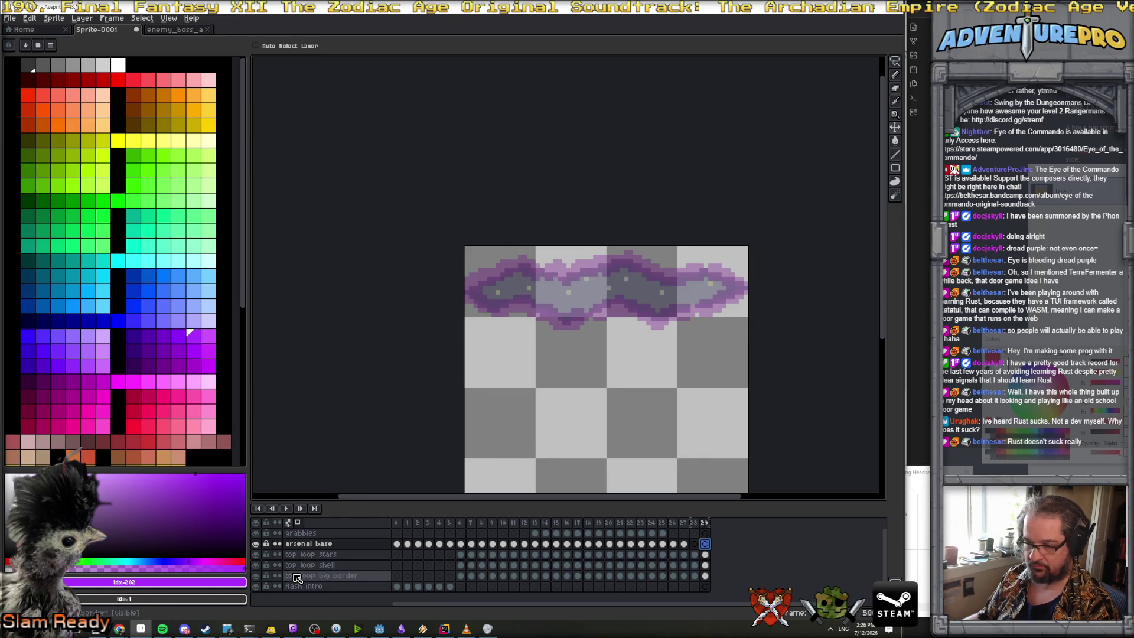
# Turn off onion skinning and inspect frame 29's cels against frame 28
pyautogui.click(692, 524)
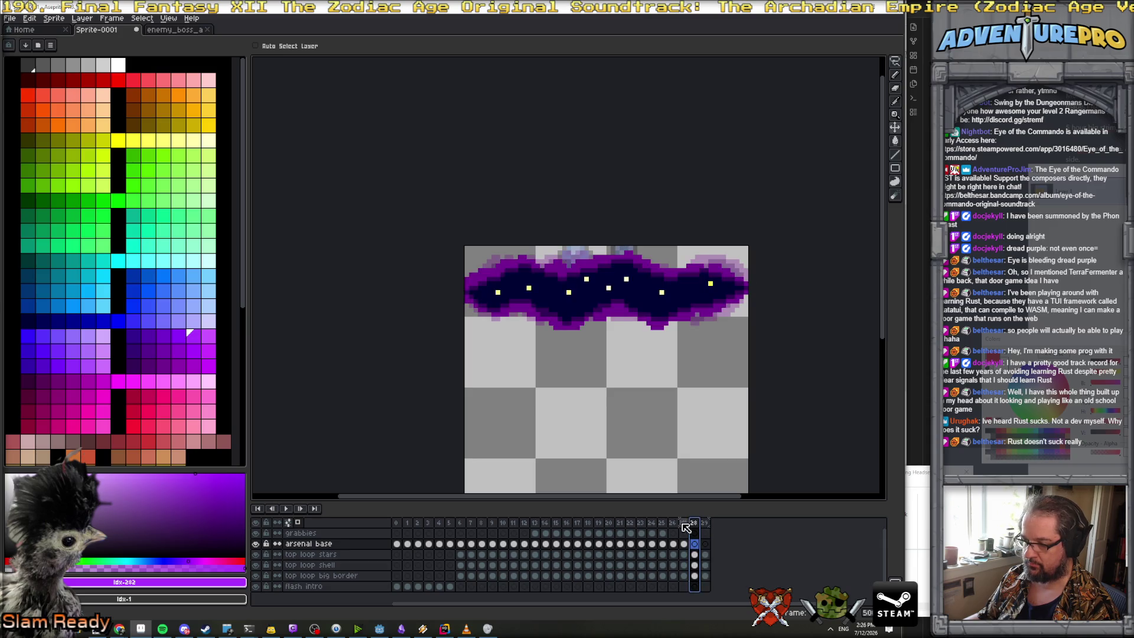
pyautogui.click(703, 523)
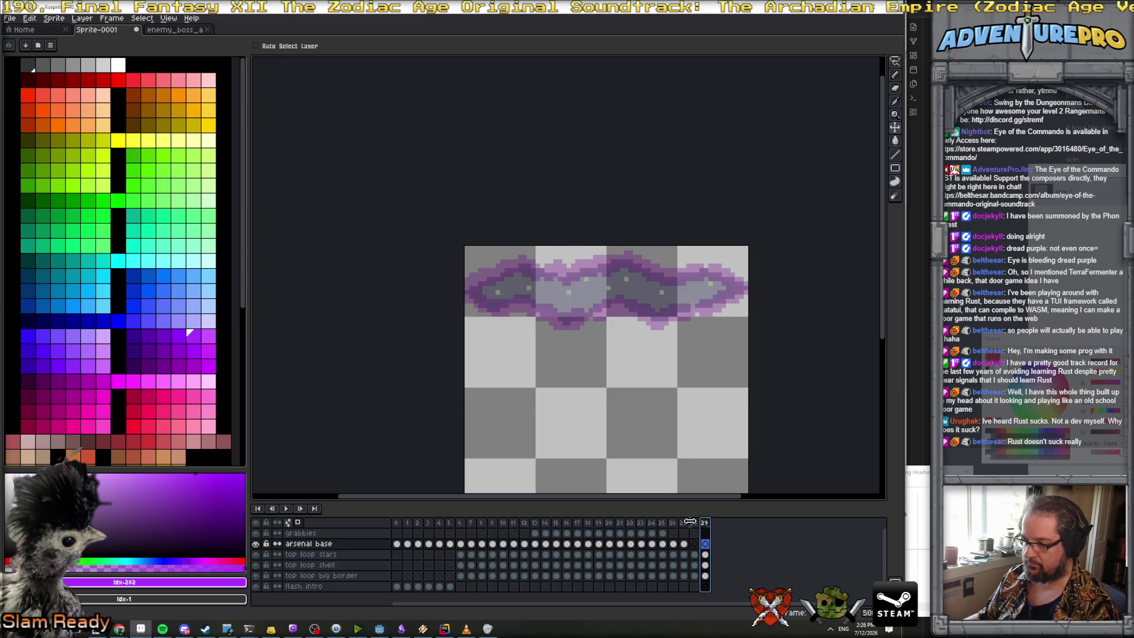
pyautogui.click(695, 523)
pyautogui.click(297, 521)
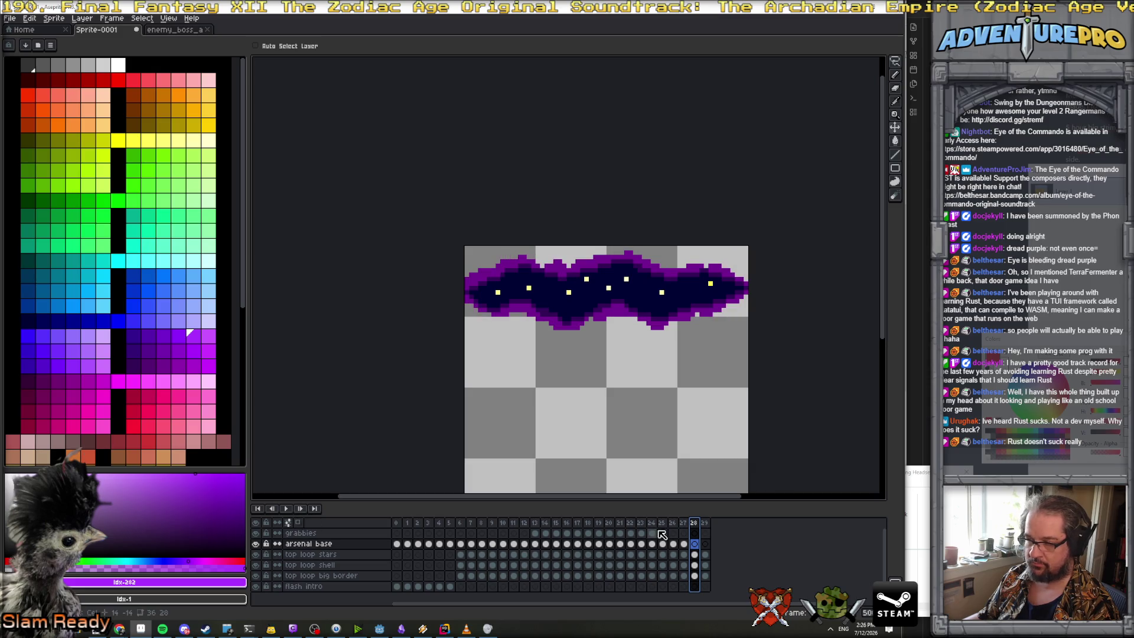
pyautogui.click(707, 526)
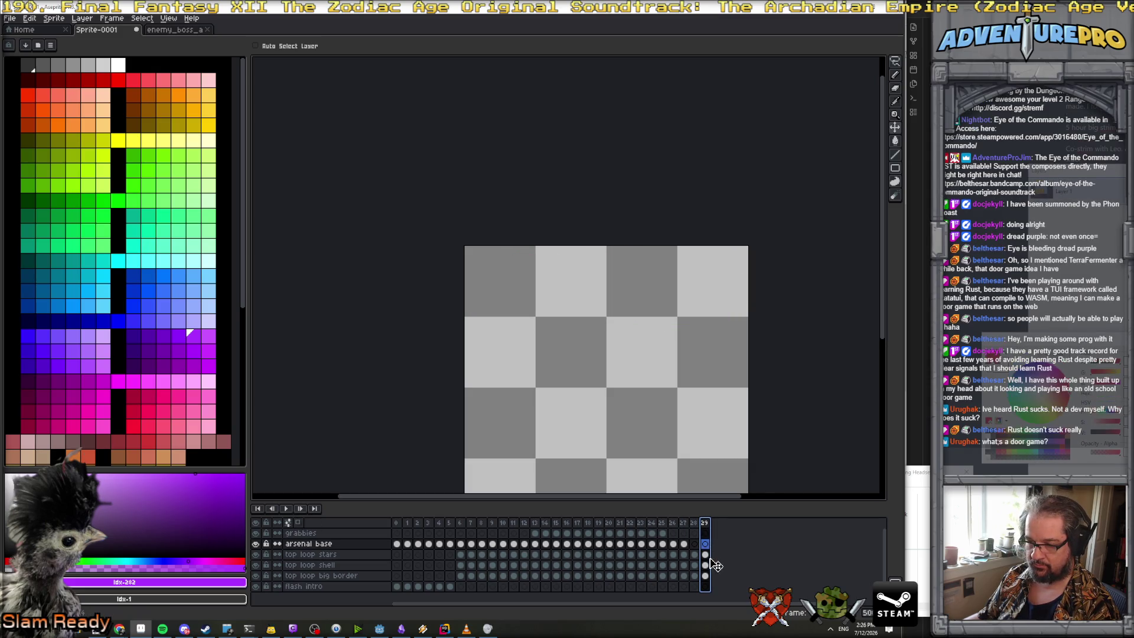
pyautogui.click(706, 555)
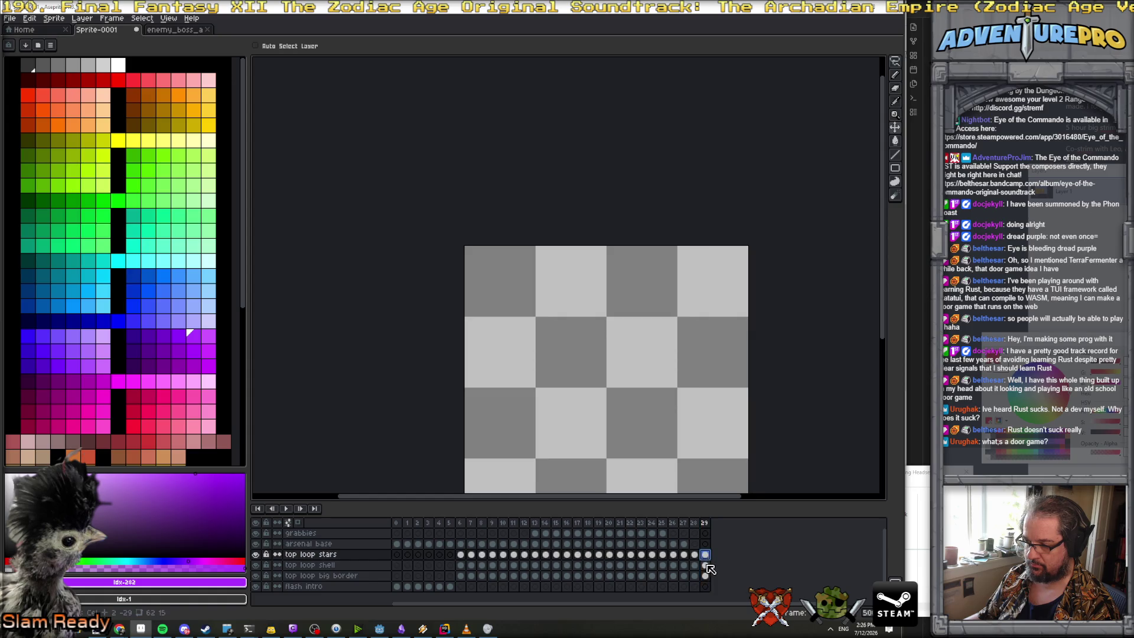
pyautogui.click(705, 575)
pyautogui.moveTo(744, 479); pyautogui.dragTo(747, 370)
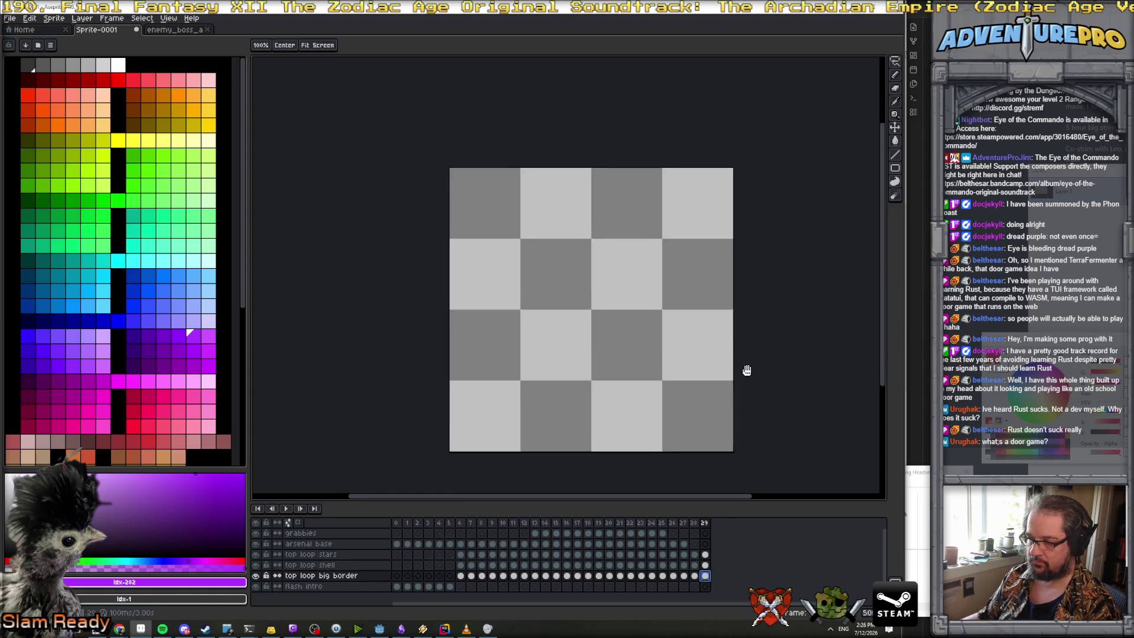
# Confirm frame 29 is empty on all top loop layers, then delete the frame
pyautogui.click(692, 524)
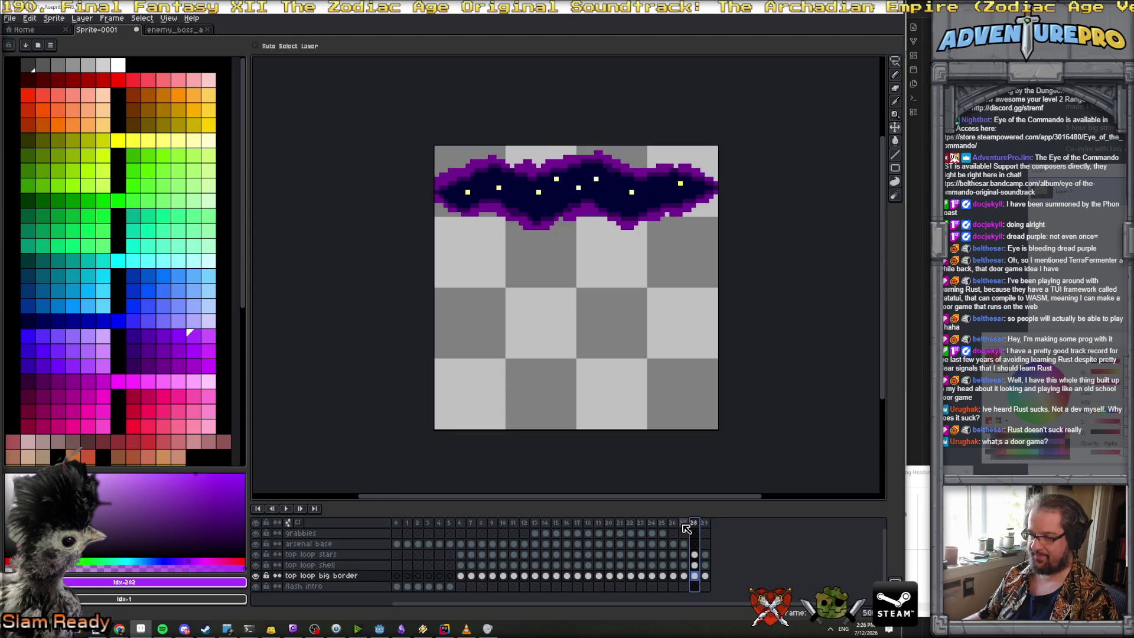
pyautogui.click(683, 523)
pyautogui.click(694, 523)
pyautogui.click(705, 523)
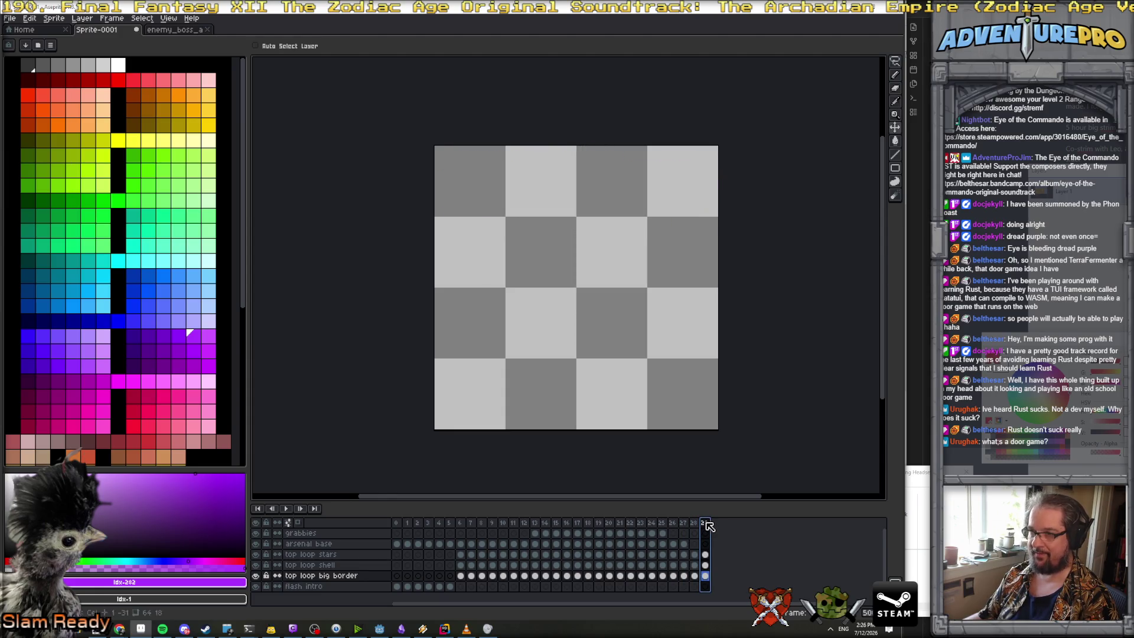
pyautogui.click(694, 554)
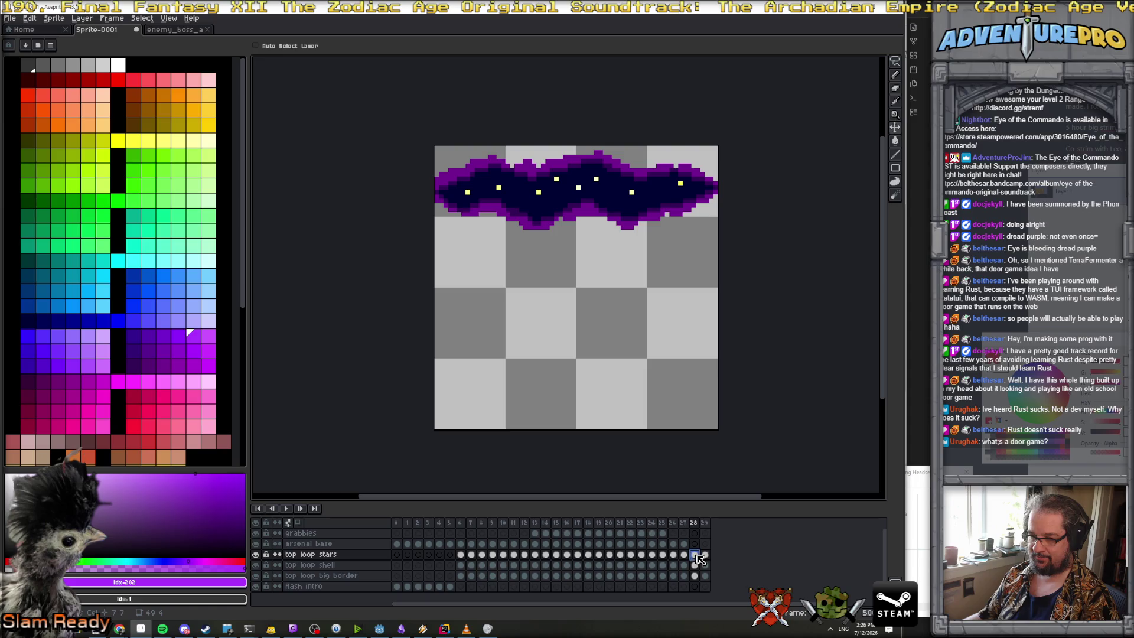
pyautogui.click(705, 554)
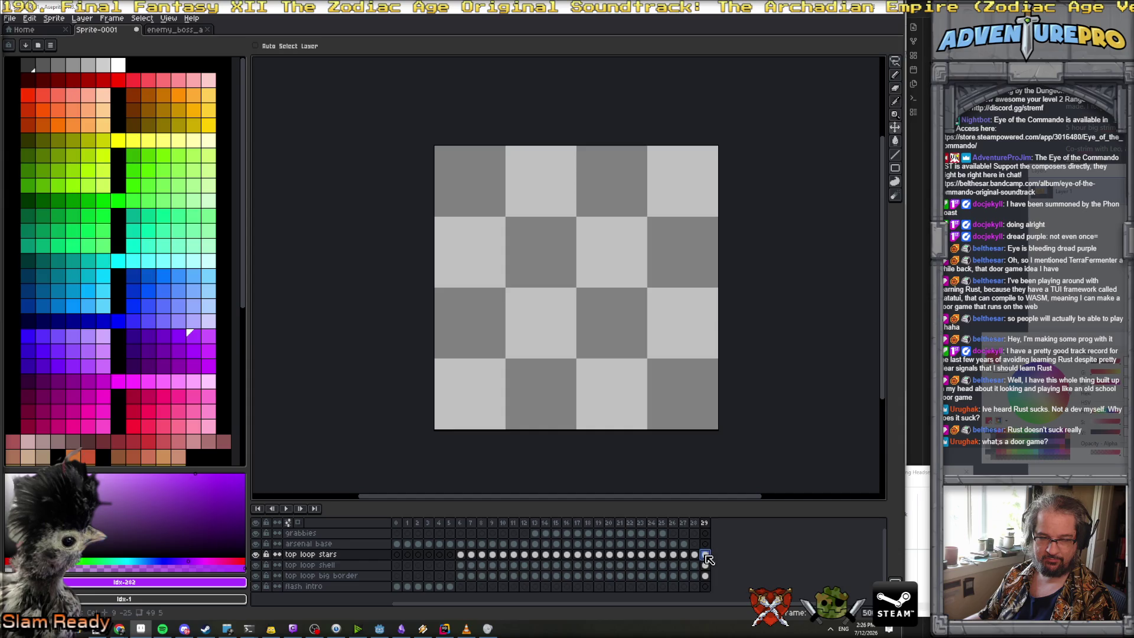
pyautogui.click(694, 554)
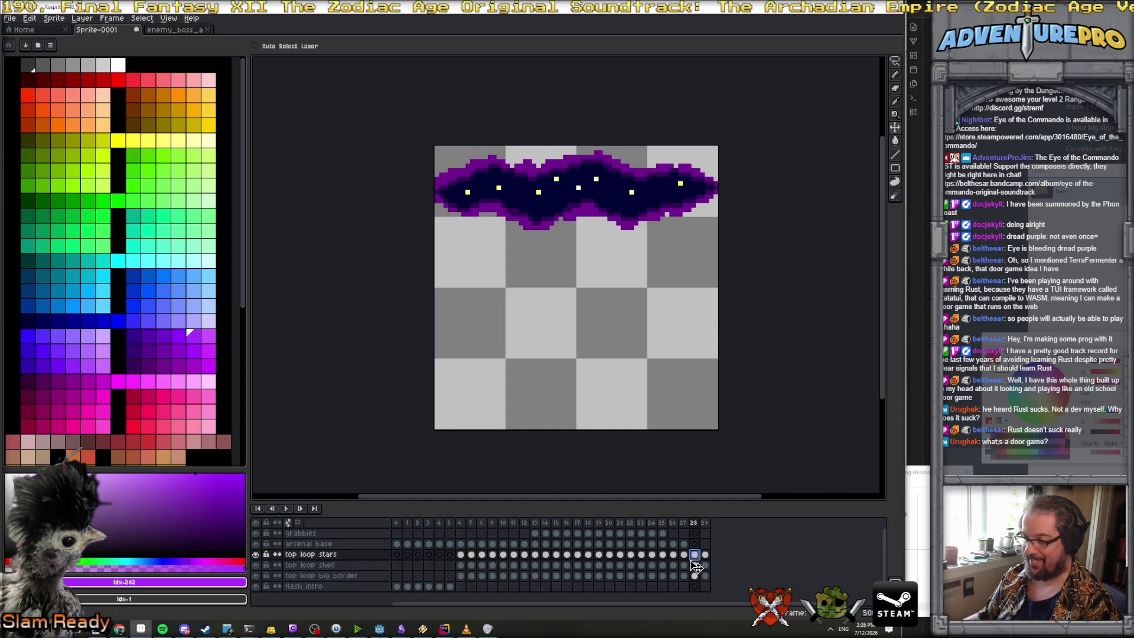
pyautogui.click(705, 554)
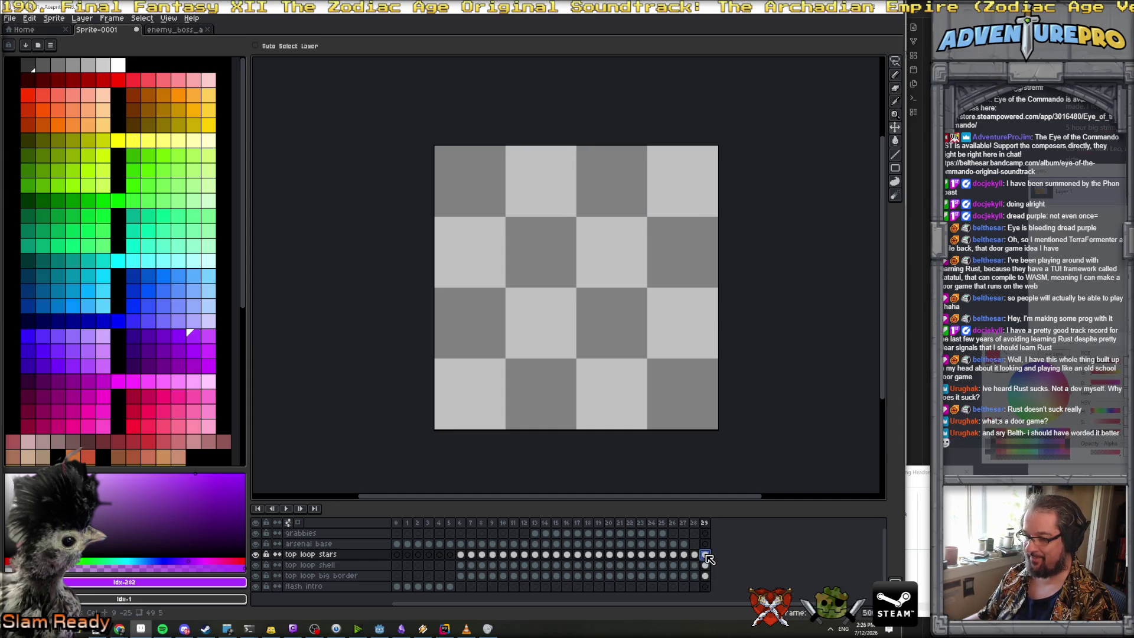
pyautogui.click(704, 565)
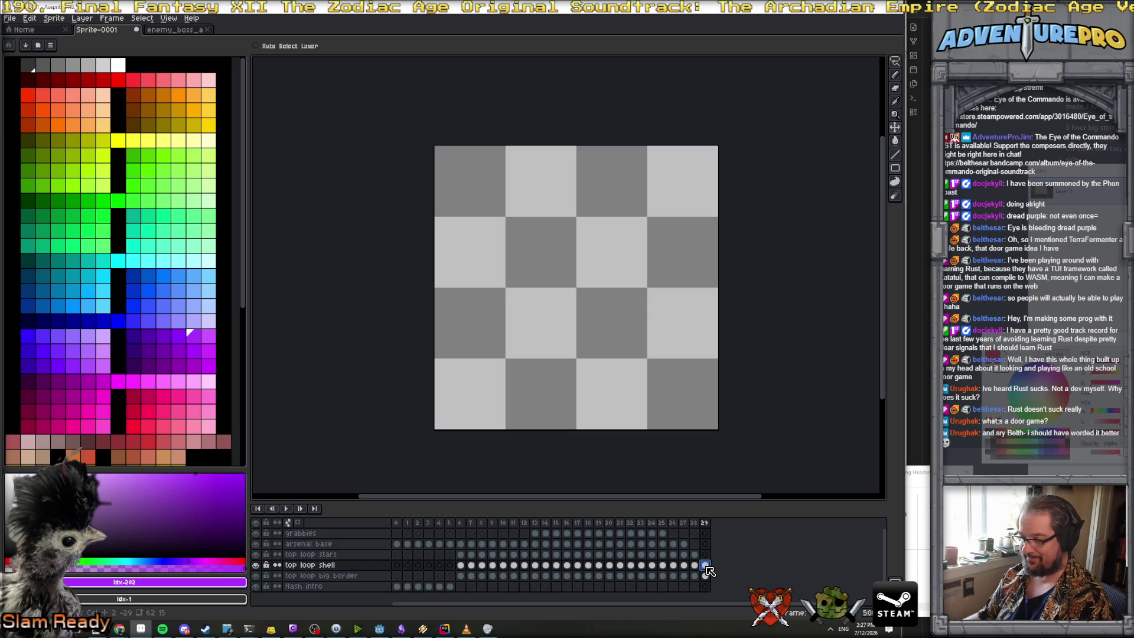
pyautogui.click(705, 576)
pyautogui.click(706, 523)
pyautogui.hotkey('alt', '-')
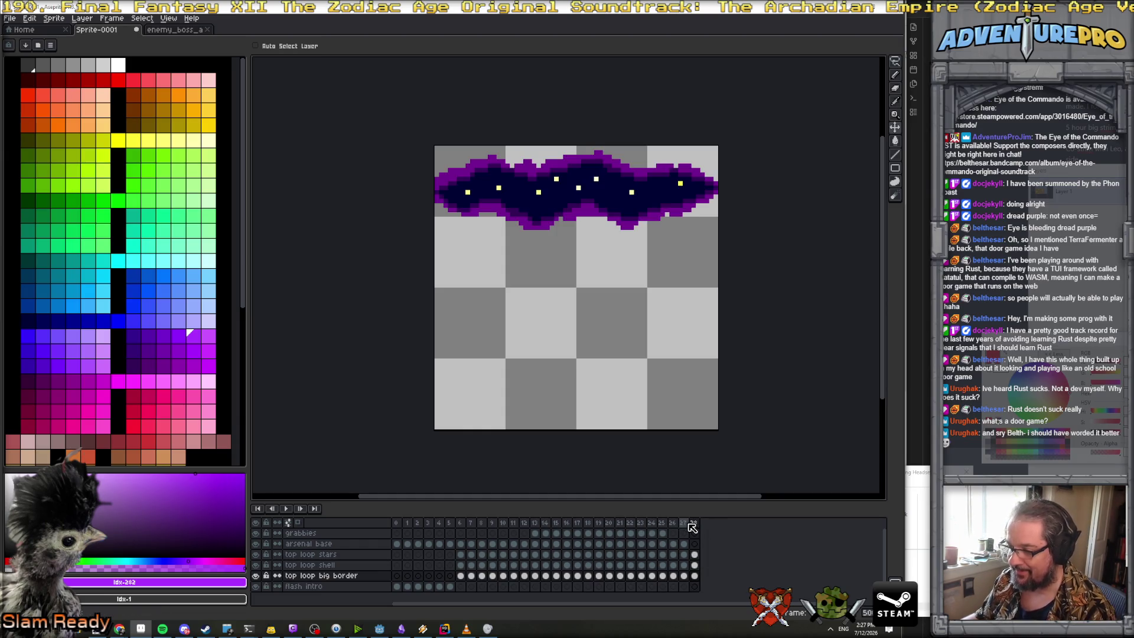
# Copy frames 25–28 and paste them after frame 28 as frames 29–32
pyautogui.click(683, 523)
pyautogui.click(664, 523)
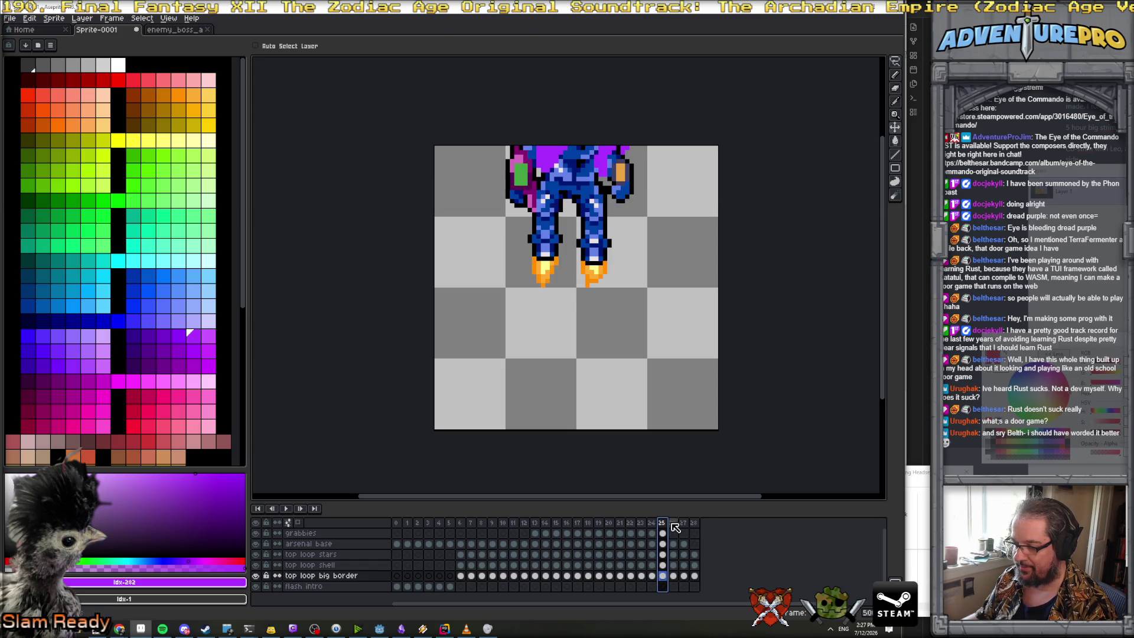
pyautogui.moveTo(672, 523); pyautogui.dragTo(694, 523)
pyautogui.hotkey('ctrl', 'c')
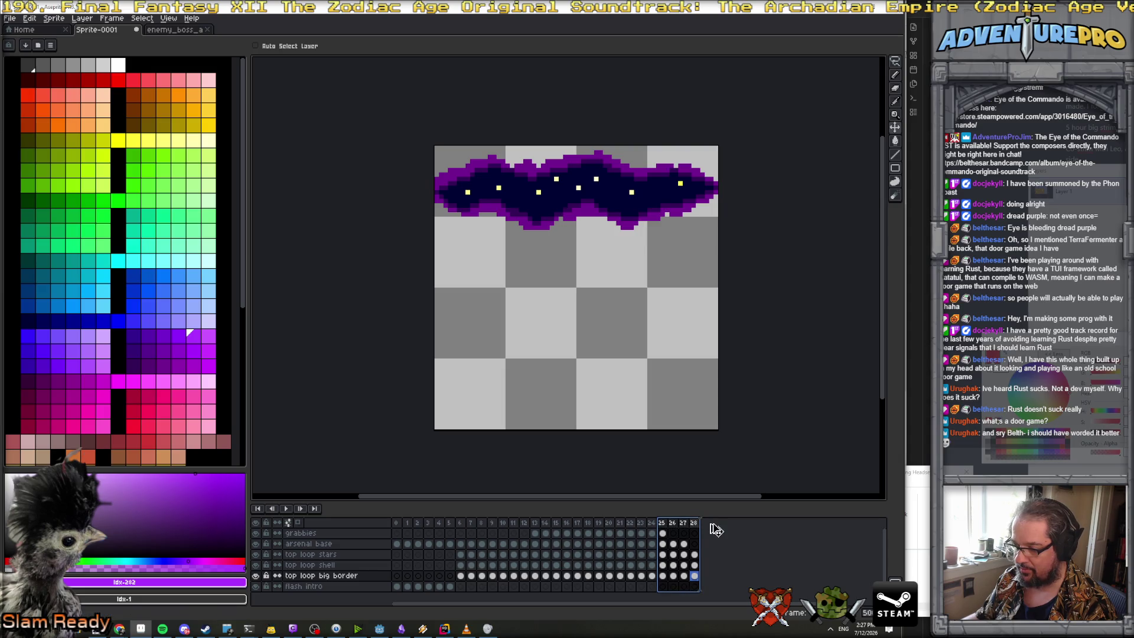
pyautogui.hotkey('ctrl', 'v')
# Check the new frame 29 and 30 cels on the arsenal base, grabbies and top loop stars layers
pyautogui.click(704, 544)
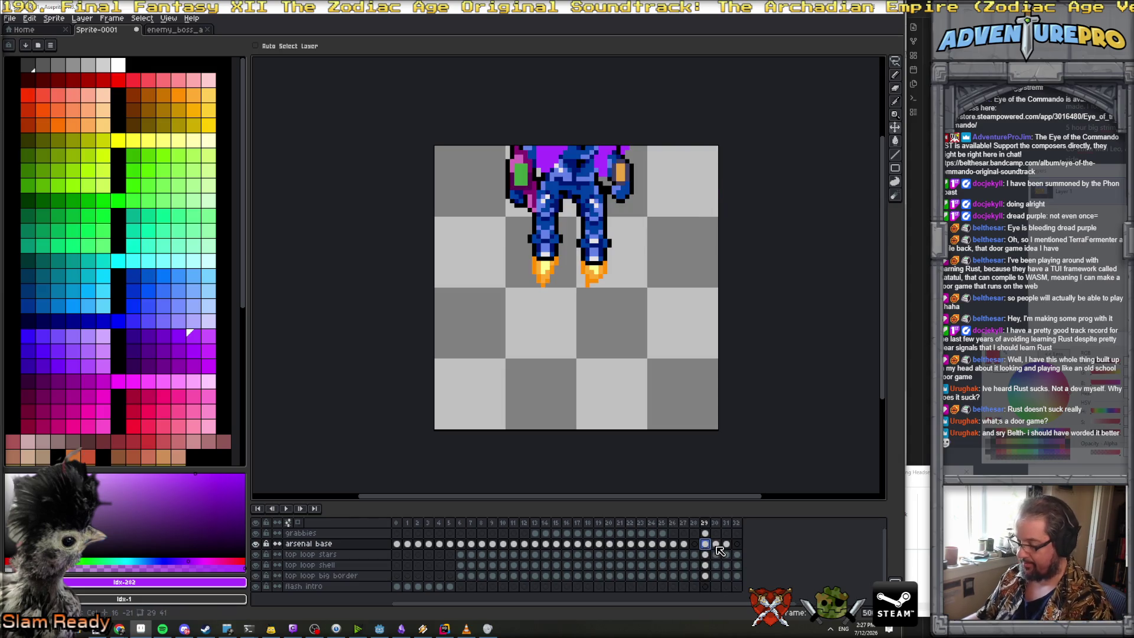
pyautogui.click(715, 543)
pyautogui.press('Up')
pyautogui.press('Left')
pyautogui.click(704, 554)
pyautogui.click(708, 533)
pyautogui.click(709, 542)
pyautogui.click(705, 523)
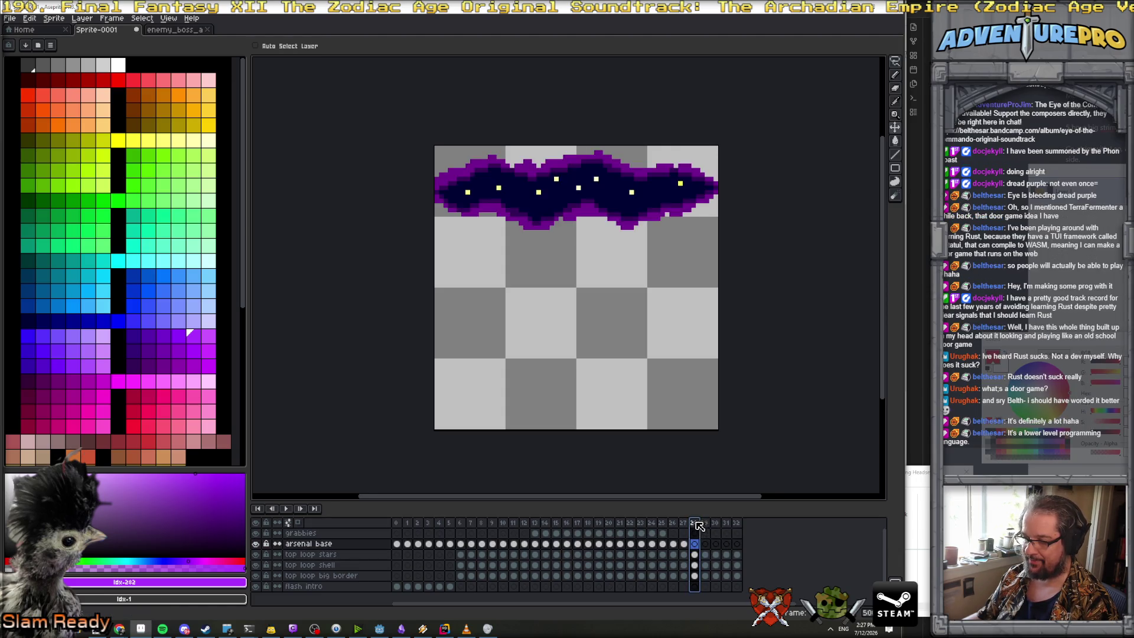
pyautogui.scroll(-1, 655, 429)
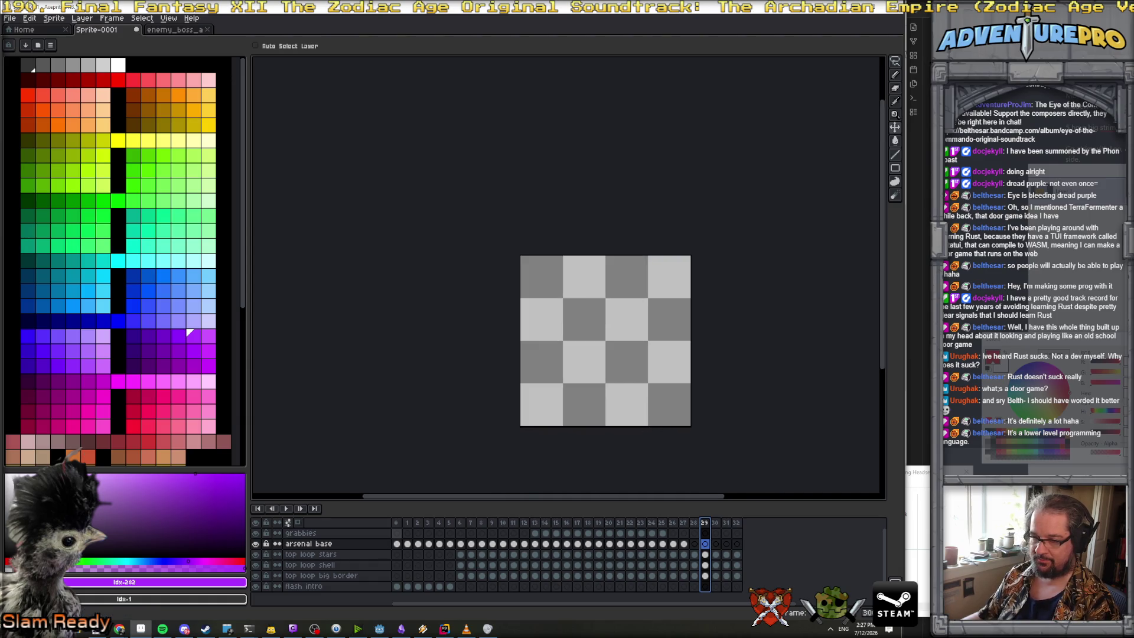
# Select frame 29 across all layers, then undo the duplicated frames 29–32
pyautogui.click(705, 533)
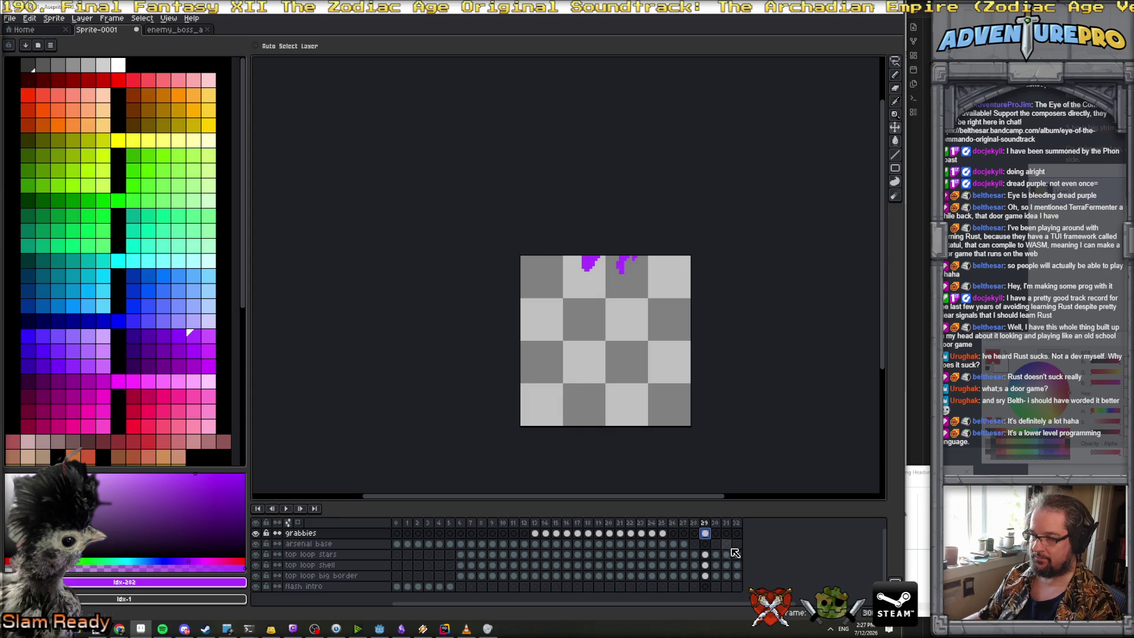
pyautogui.click(726, 543)
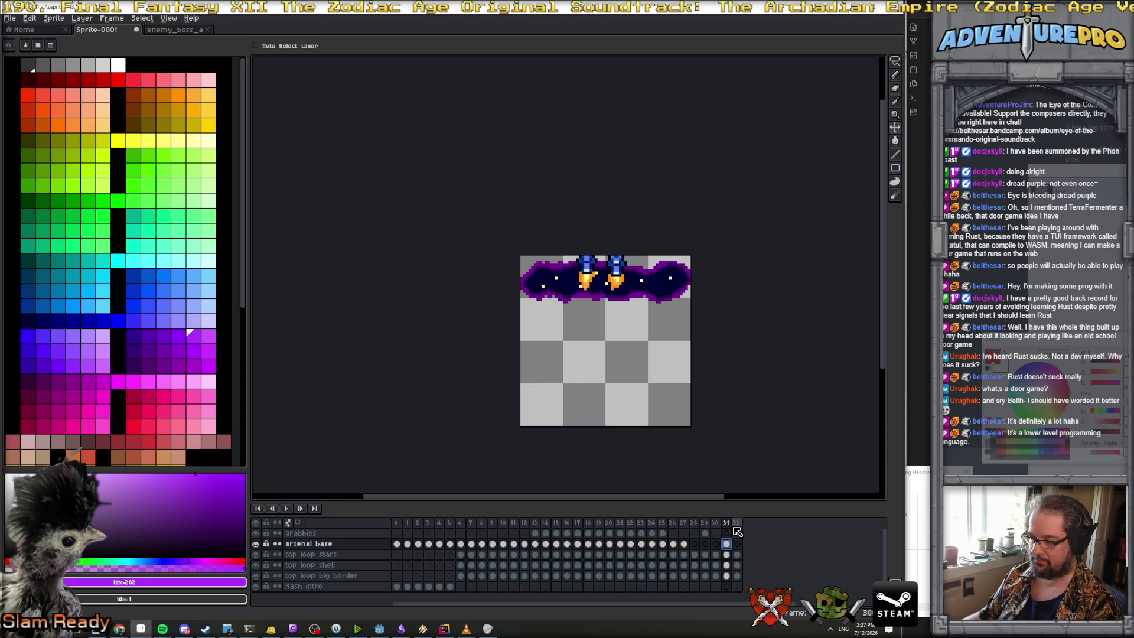
pyautogui.click(705, 523)
pyautogui.hotkey('ctrl', 'z')
pyautogui.hotkey('ctrl', 'z')
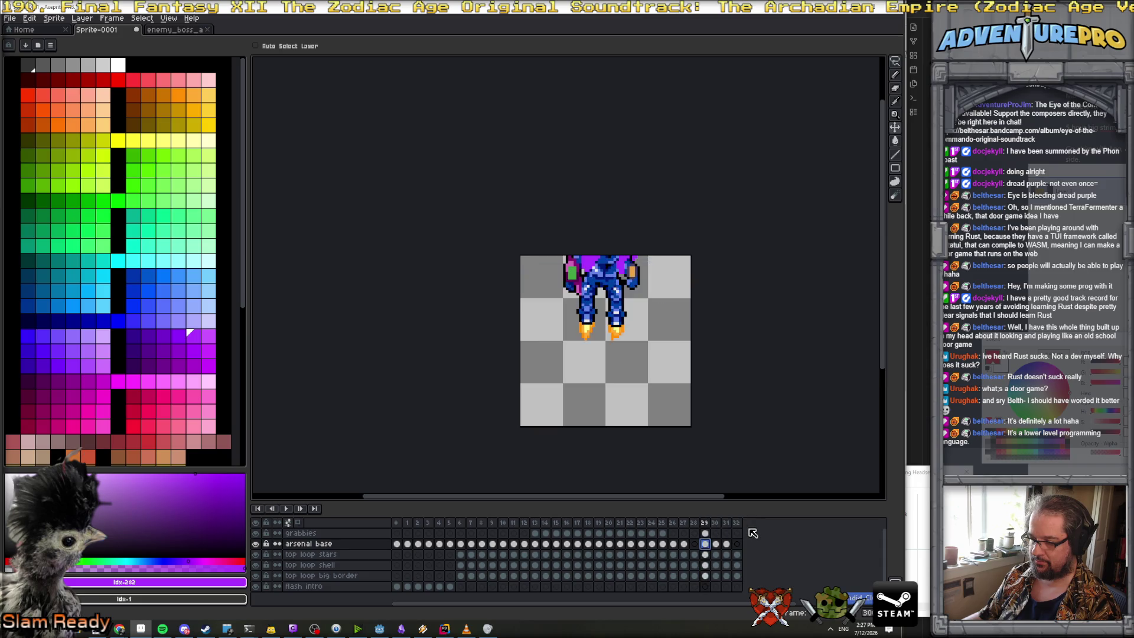
# Compare frames 24, 25 and 26 of the armored mech
pyautogui.click(651, 523)
pyautogui.click(672, 522)
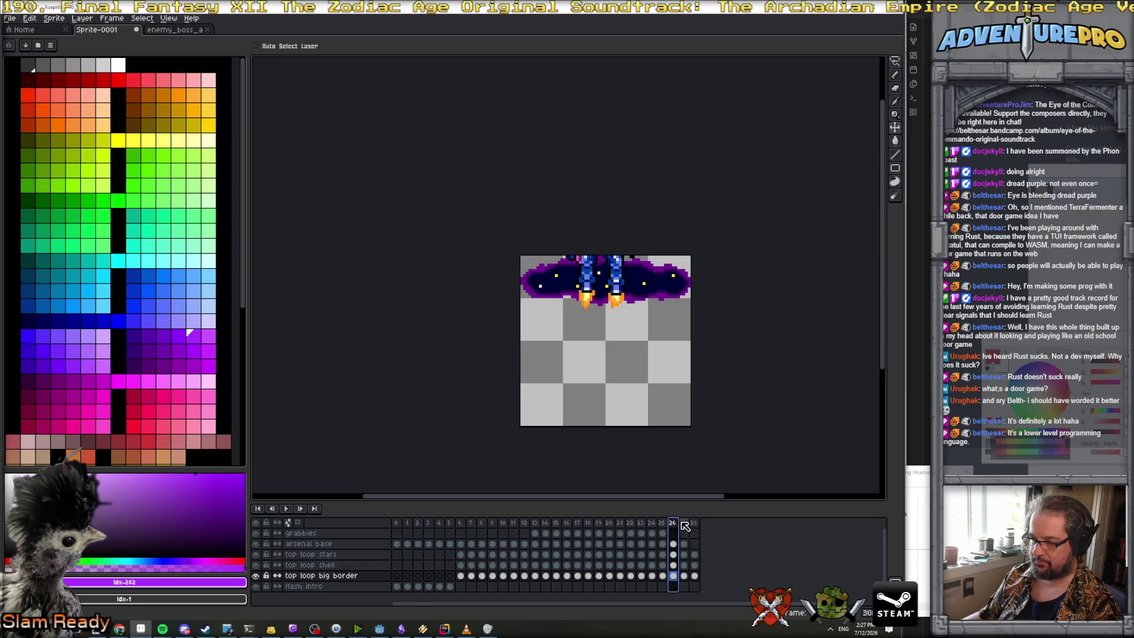
pyautogui.click(652, 523)
pyautogui.click(662, 522)
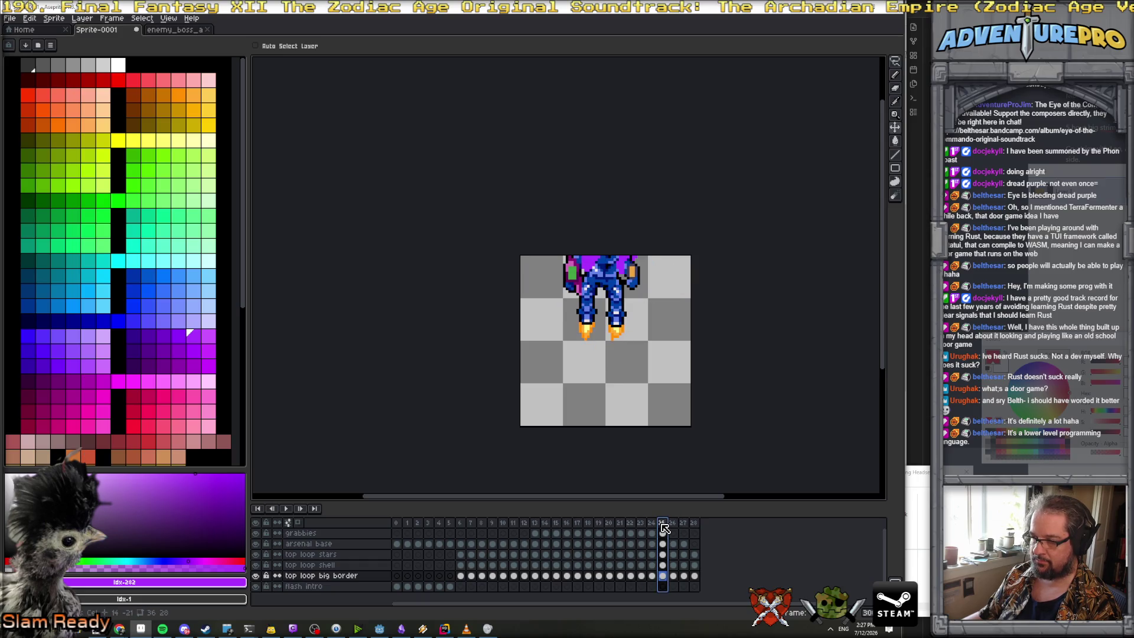
# Review the animation frame by frame from 14 to 26, ending on frame 21
pyautogui.click(545, 543)
pyautogui.click(555, 544)
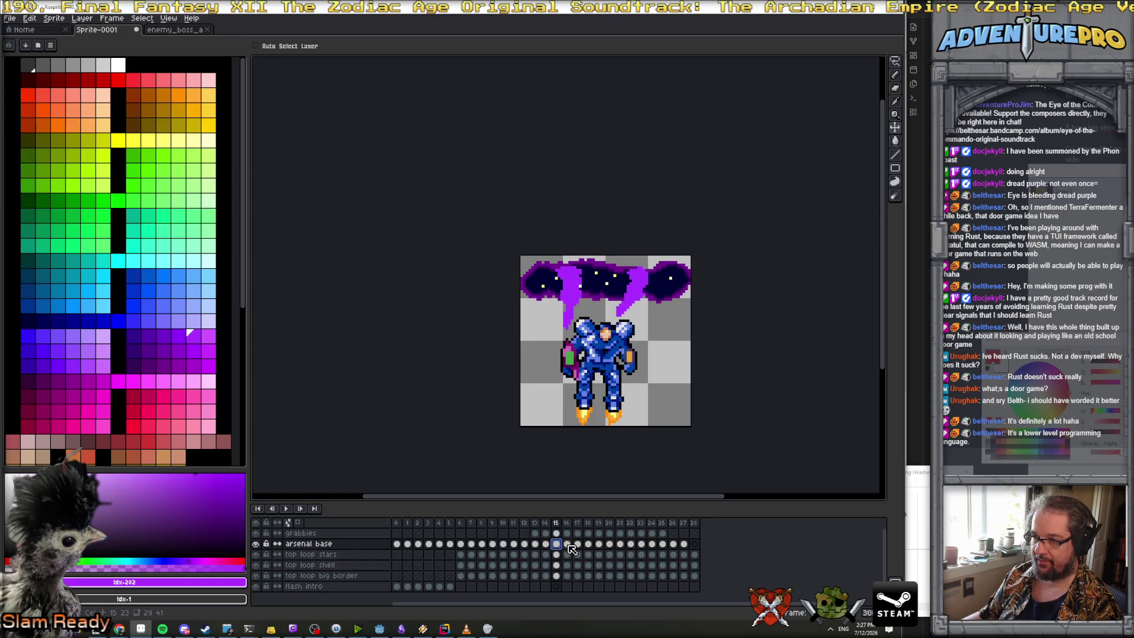
pyautogui.click(567, 544)
pyautogui.click(577, 544)
pyautogui.click(587, 544)
pyautogui.click(598, 544)
pyautogui.click(609, 544)
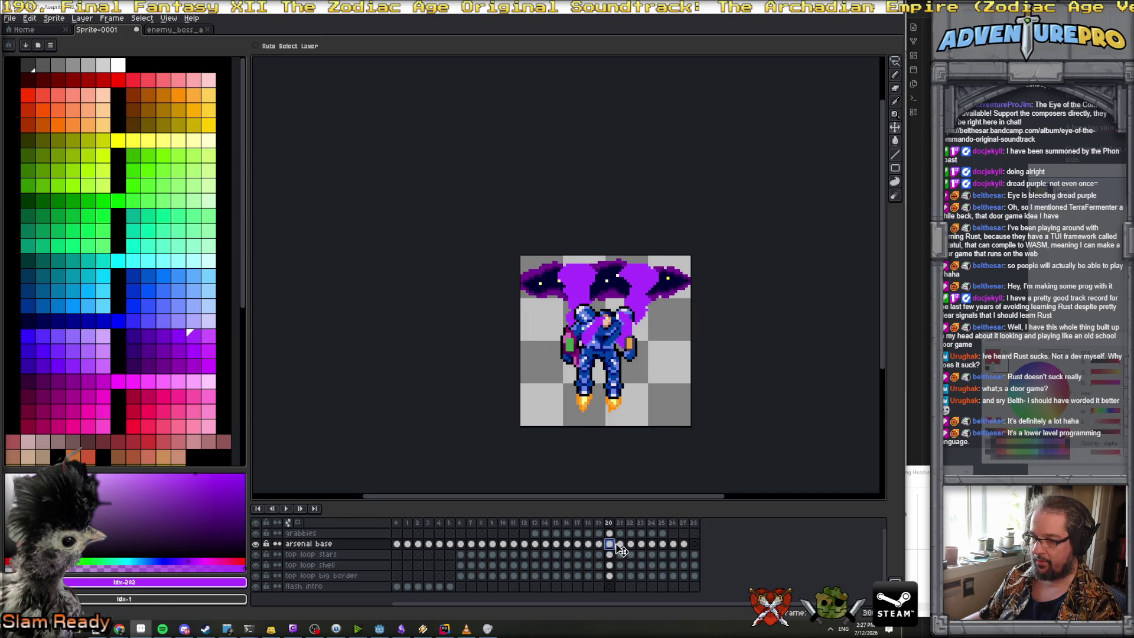
pyautogui.click(620, 544)
pyautogui.click(630, 544)
pyautogui.click(641, 544)
pyautogui.click(652, 544)
pyautogui.click(663, 544)
pyautogui.click(673, 544)
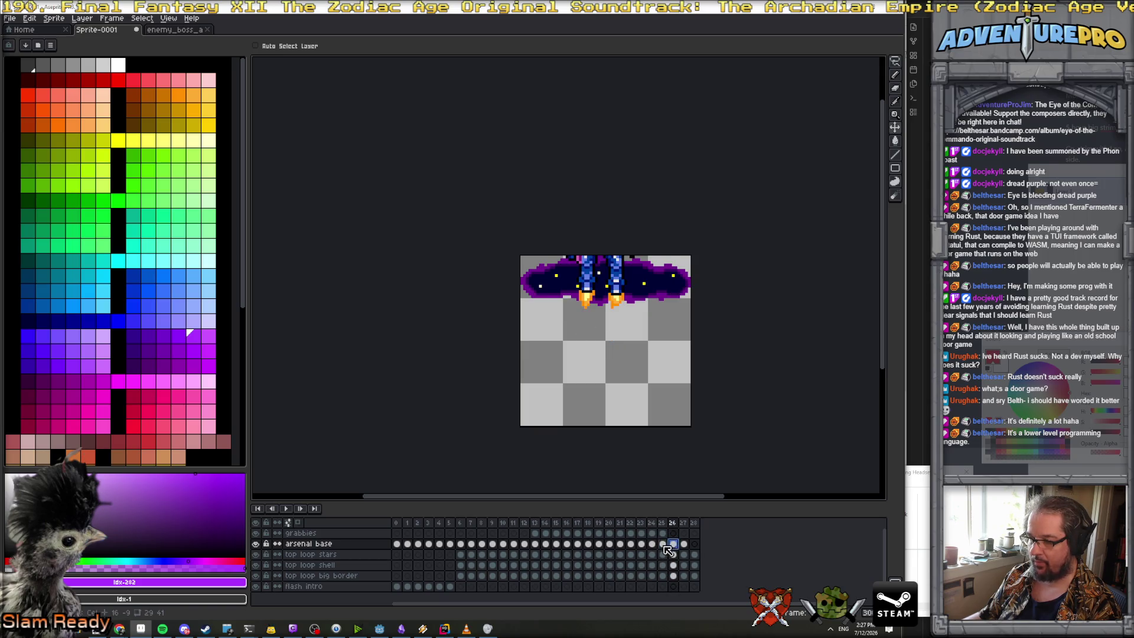
pyautogui.click(663, 544)
pyautogui.click(620, 545)
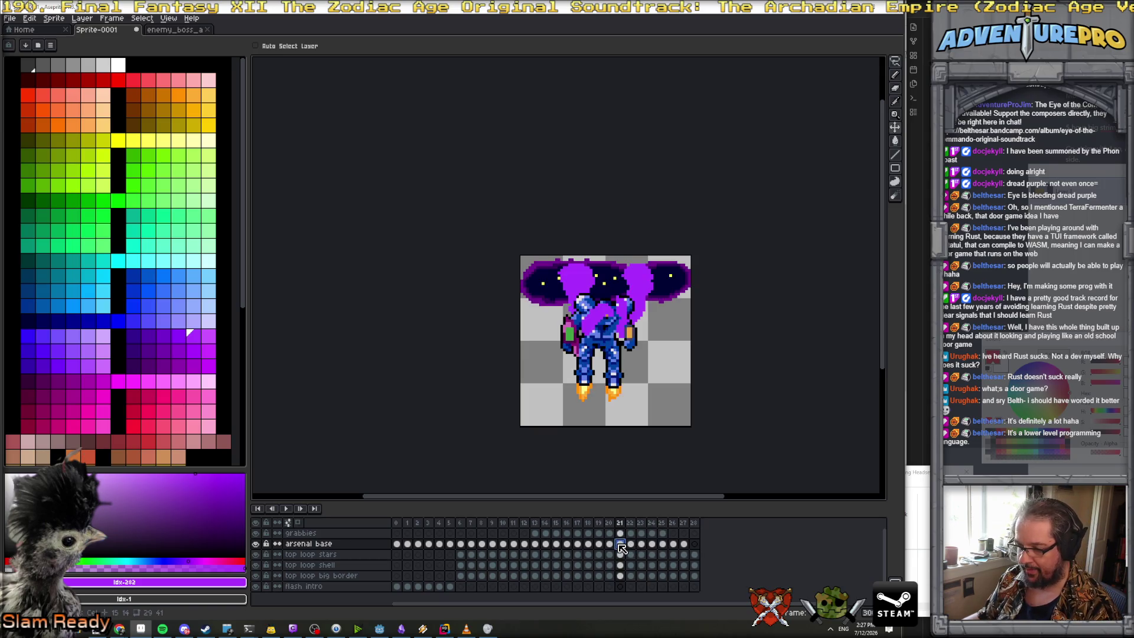
# Check the top loop stars, shell and big border cels, then select frames 25–28
pyautogui.click(621, 555)
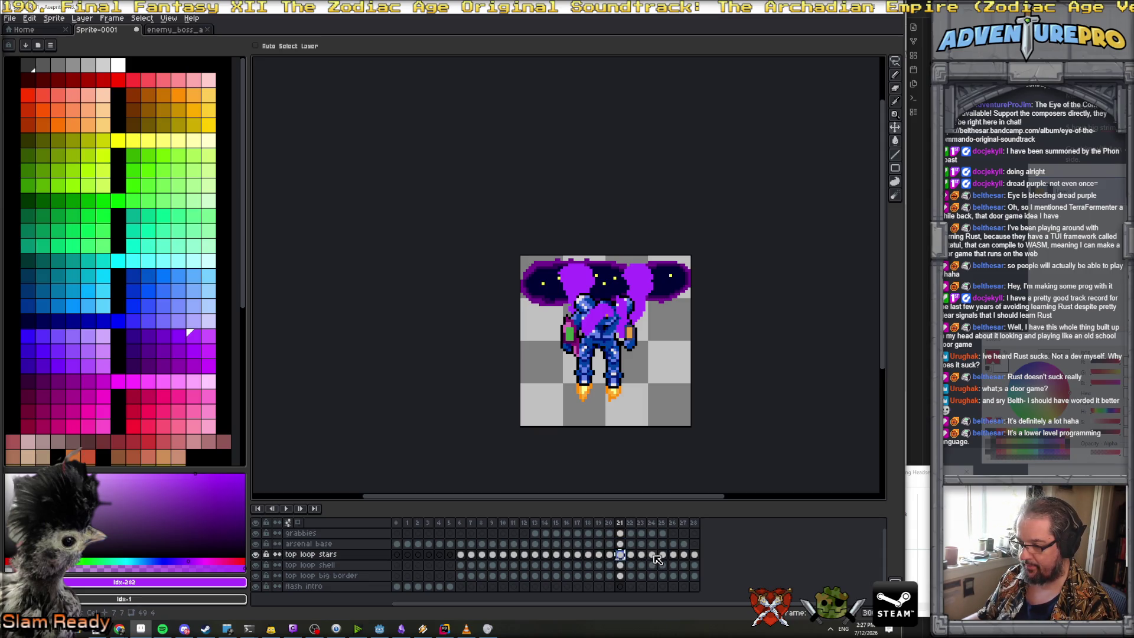
pyautogui.click(651, 555)
pyautogui.click(662, 555)
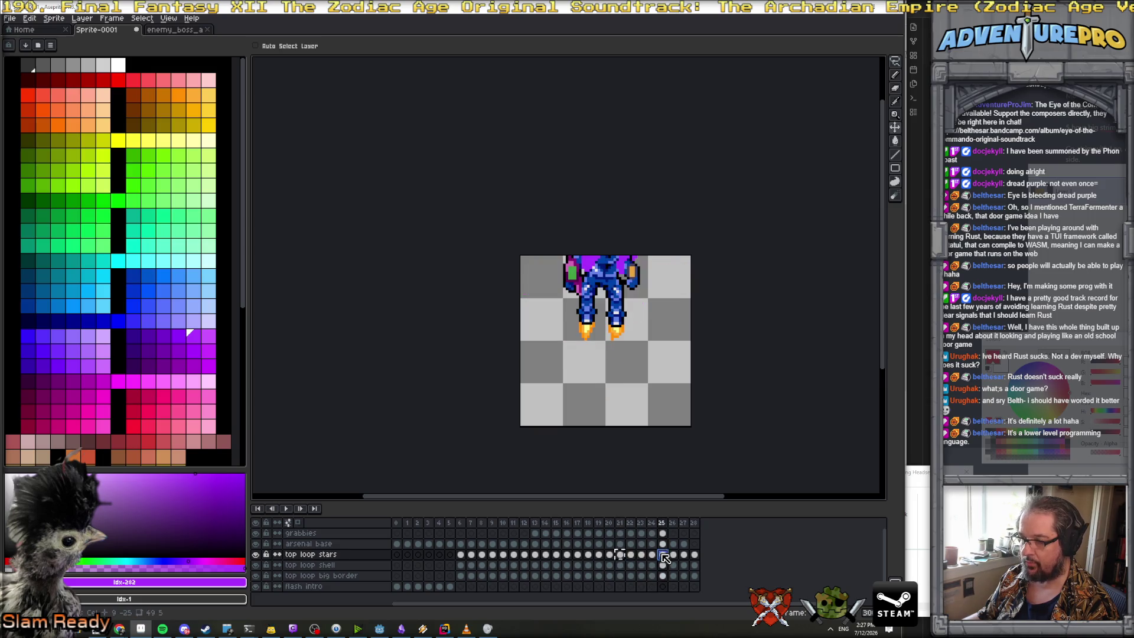
pyautogui.click(620, 565)
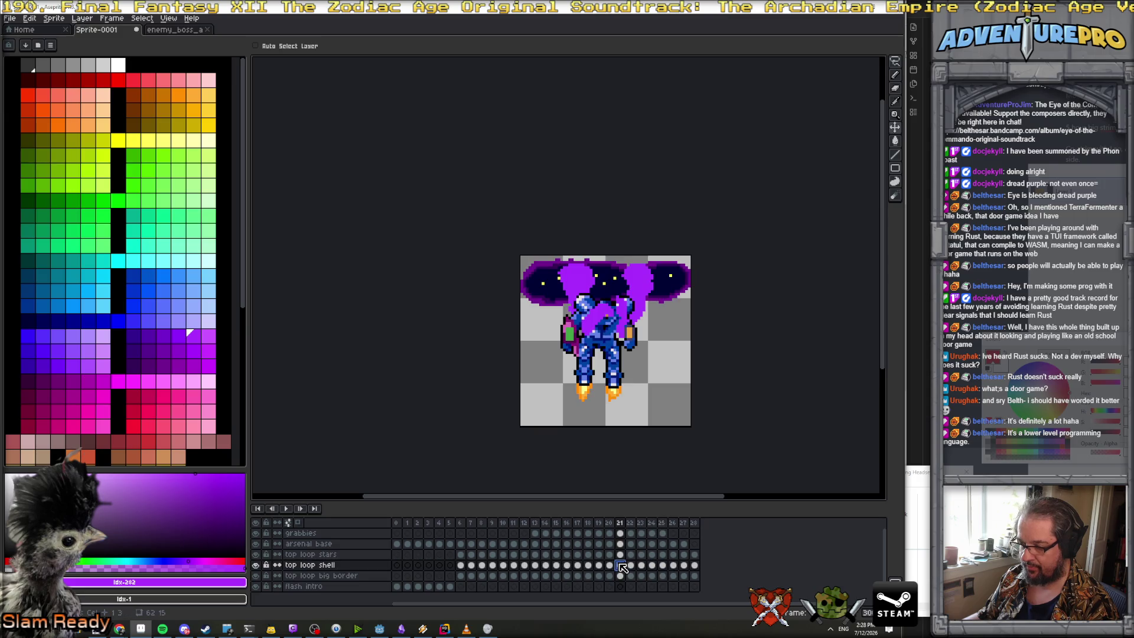
pyautogui.click(652, 565)
pyautogui.click(662, 565)
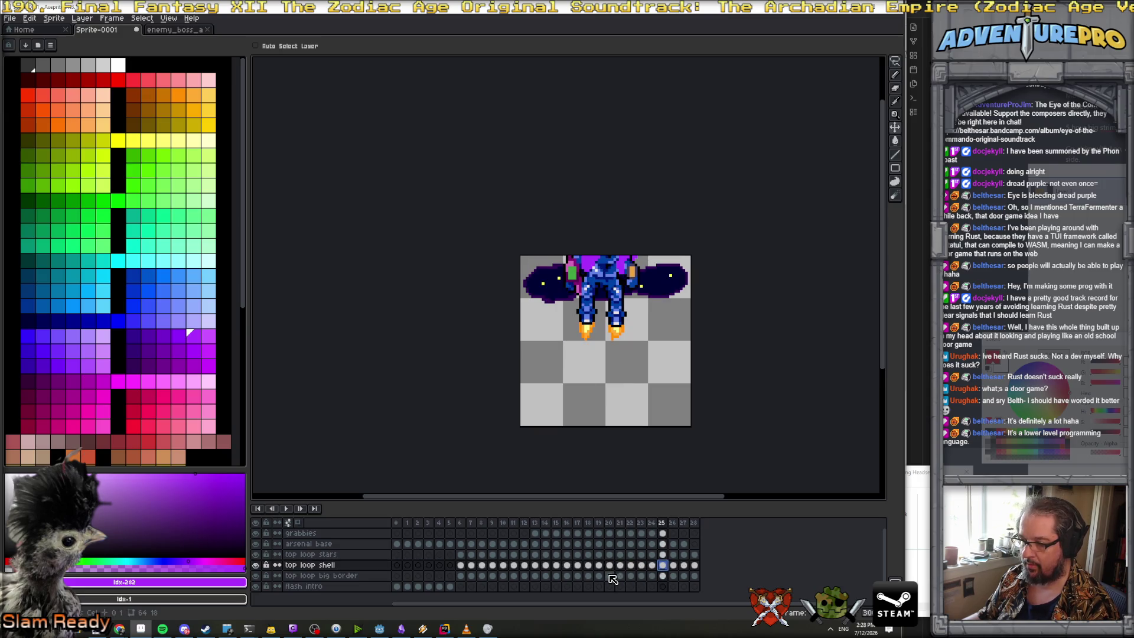
pyautogui.click(609, 575)
pyautogui.click(663, 575)
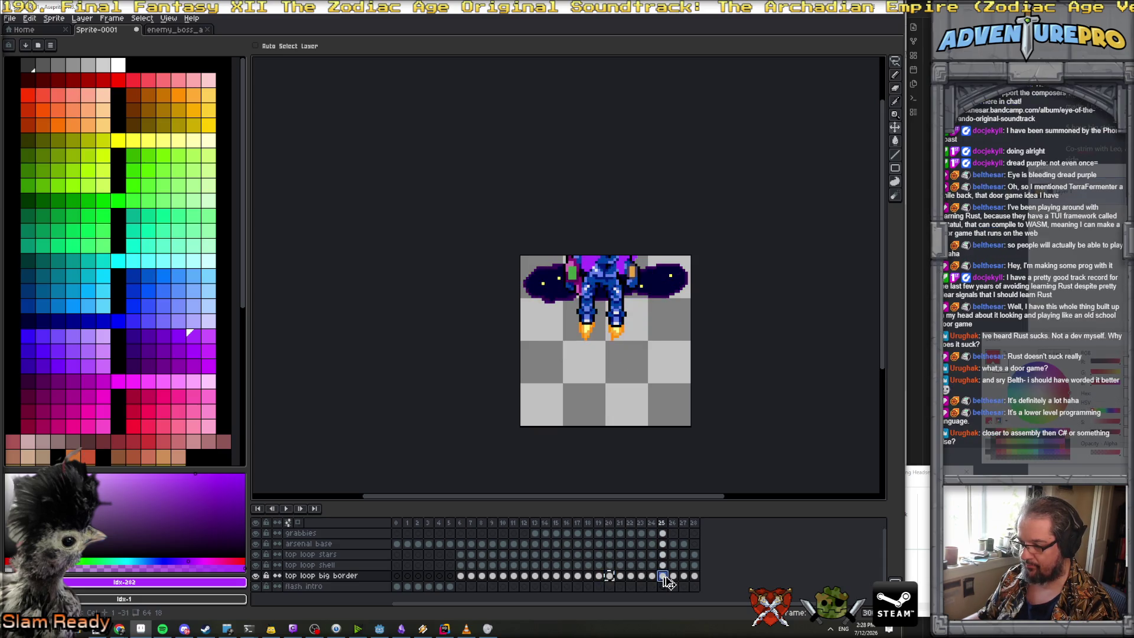
pyautogui.click(663, 554)
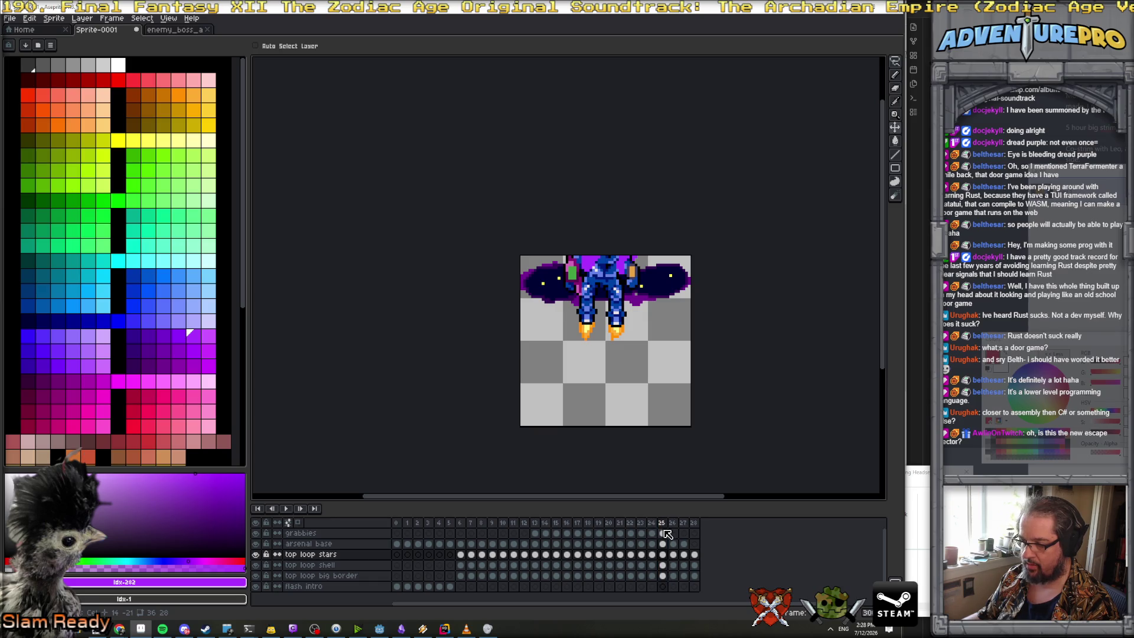
pyautogui.moveTo(664, 525); pyautogui.dragTo(695, 525)
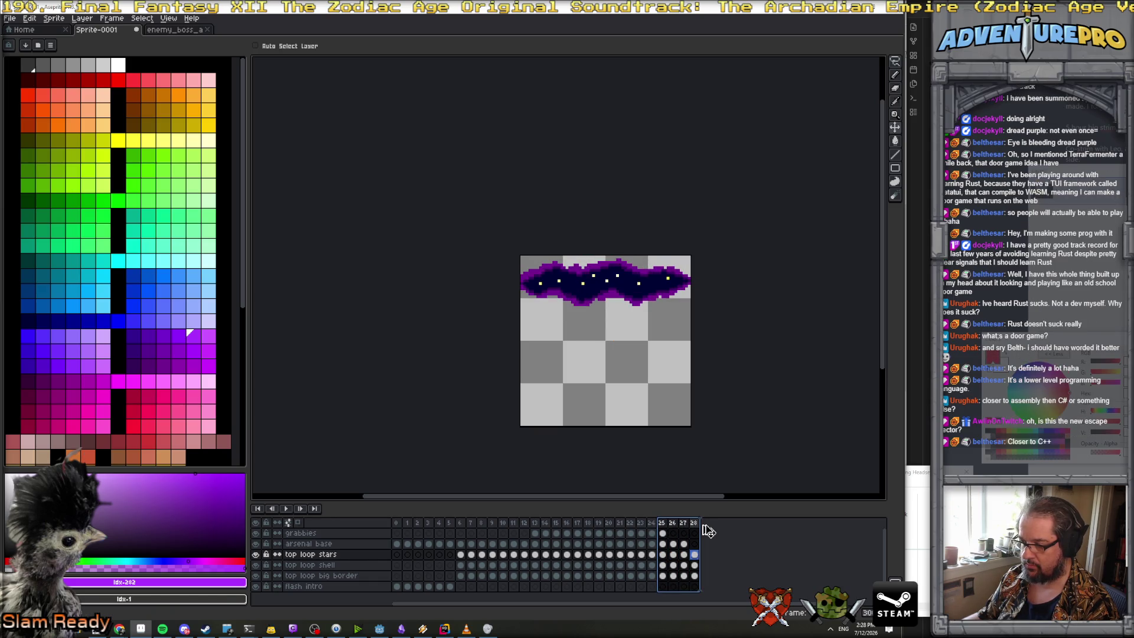
# Duplicate the selection to add four frames, then check new frames 29–31
pyautogui.hotkey('alt', 'n')
pyautogui.click(705, 554)
pyautogui.click(704, 533)
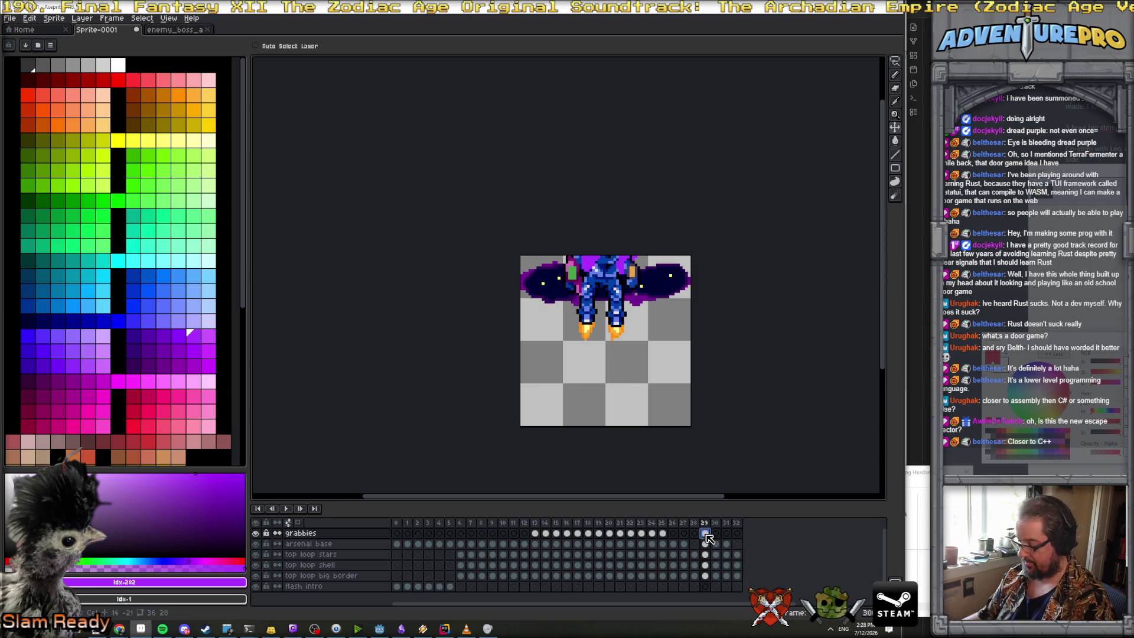
pyautogui.click(715, 543)
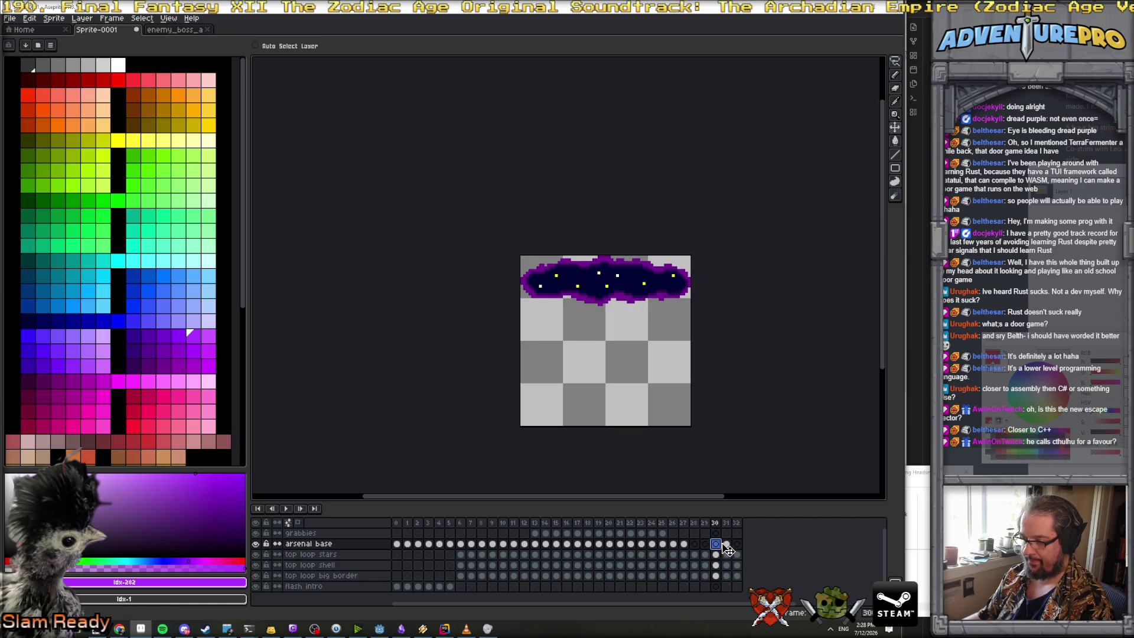
pyautogui.click(726, 544)
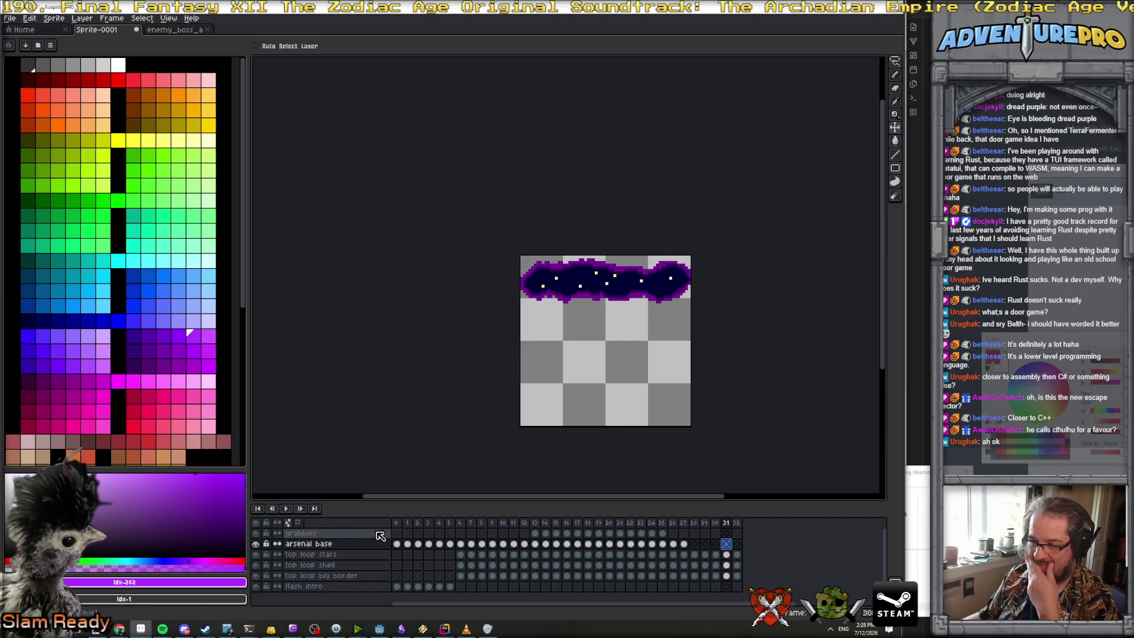
# Play the animation from the first frame, stop it, and jump to frame 13
pyautogui.click(255, 522)
pyautogui.click(255, 521)
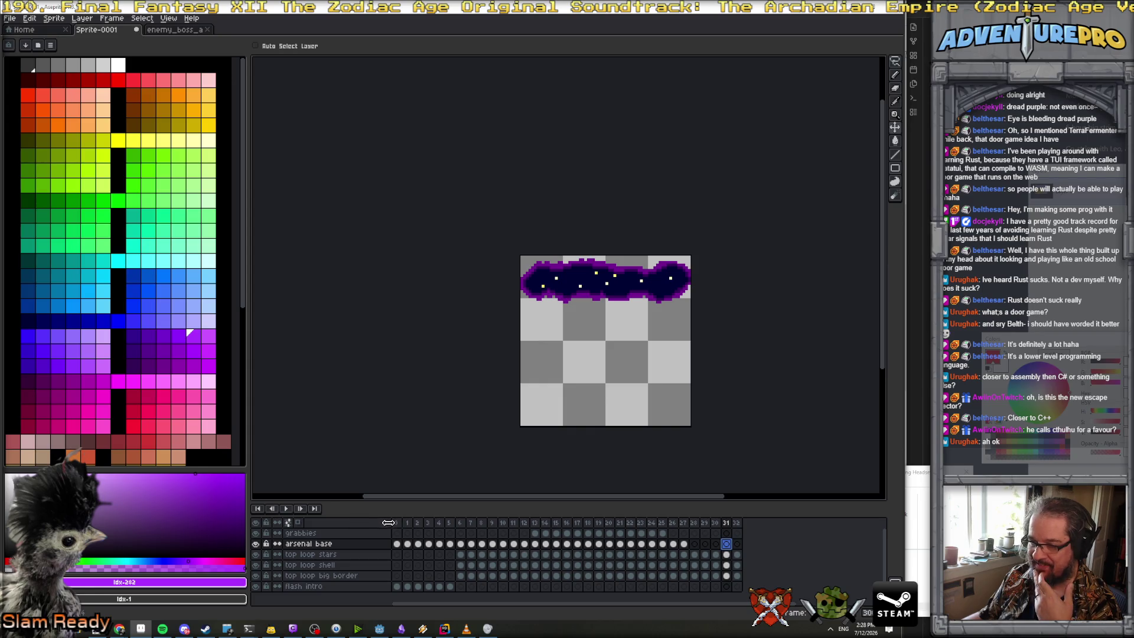
pyautogui.press('Home')
pyautogui.click(288, 509)
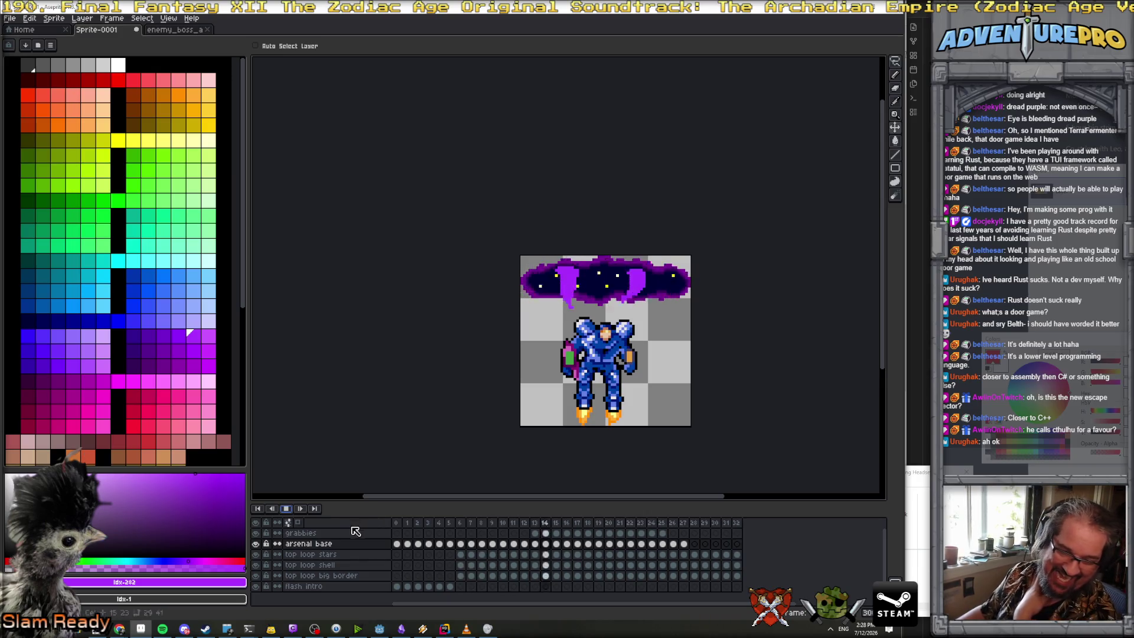
pyautogui.click(288, 509)
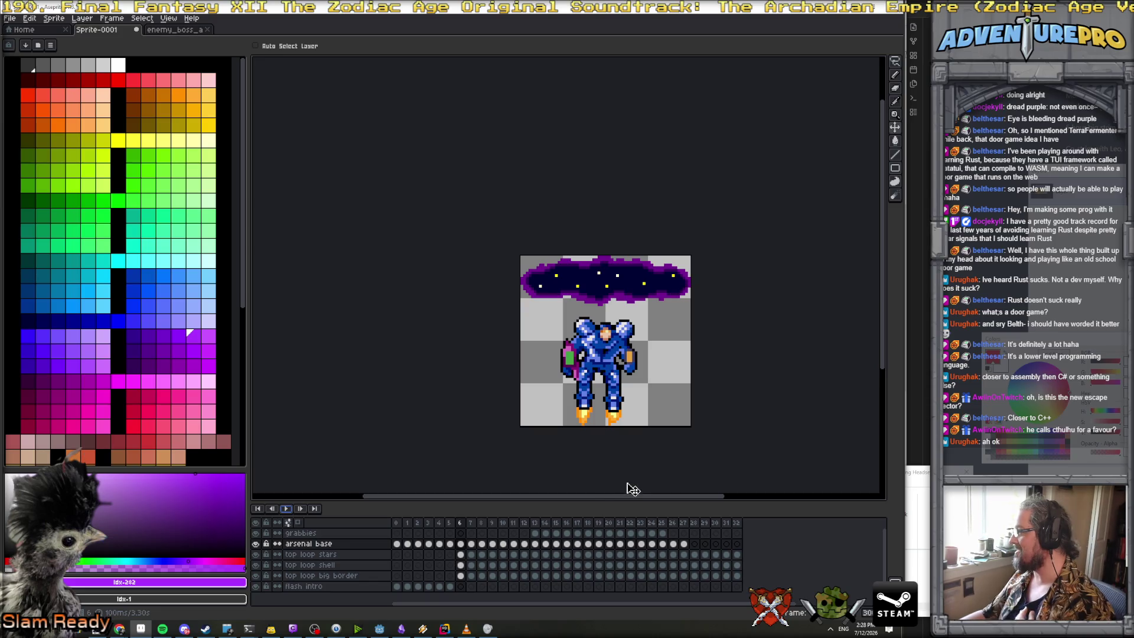
pyautogui.press('Return')
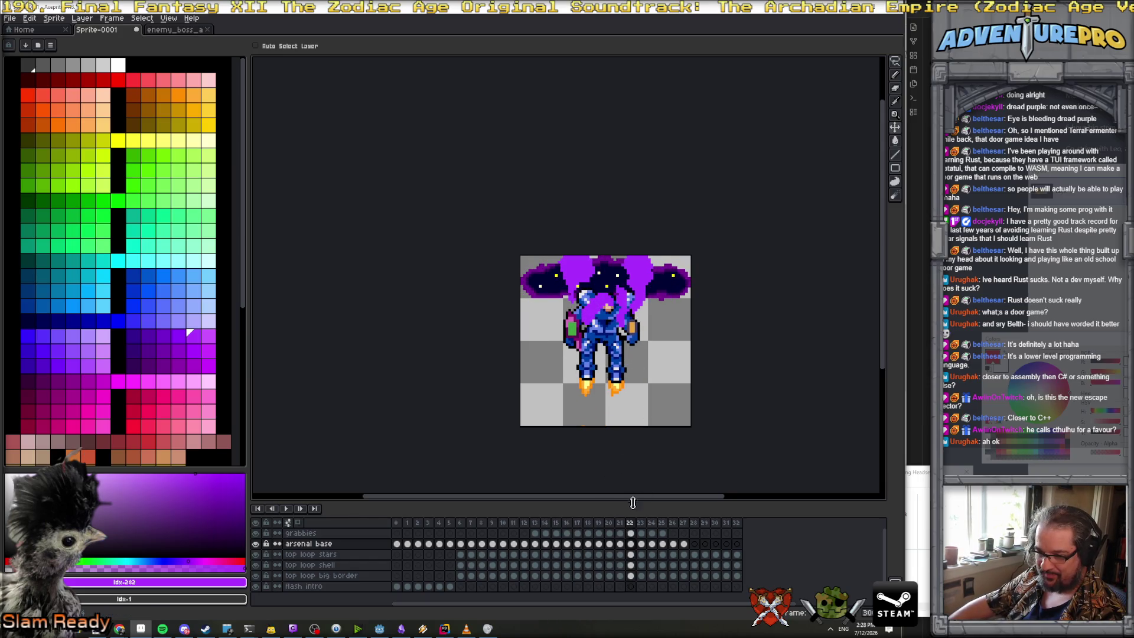
# With the brush, select the grabbies cel at frame 22 and step to frame 25
pyautogui.click(631, 532)
pyautogui.press('b')
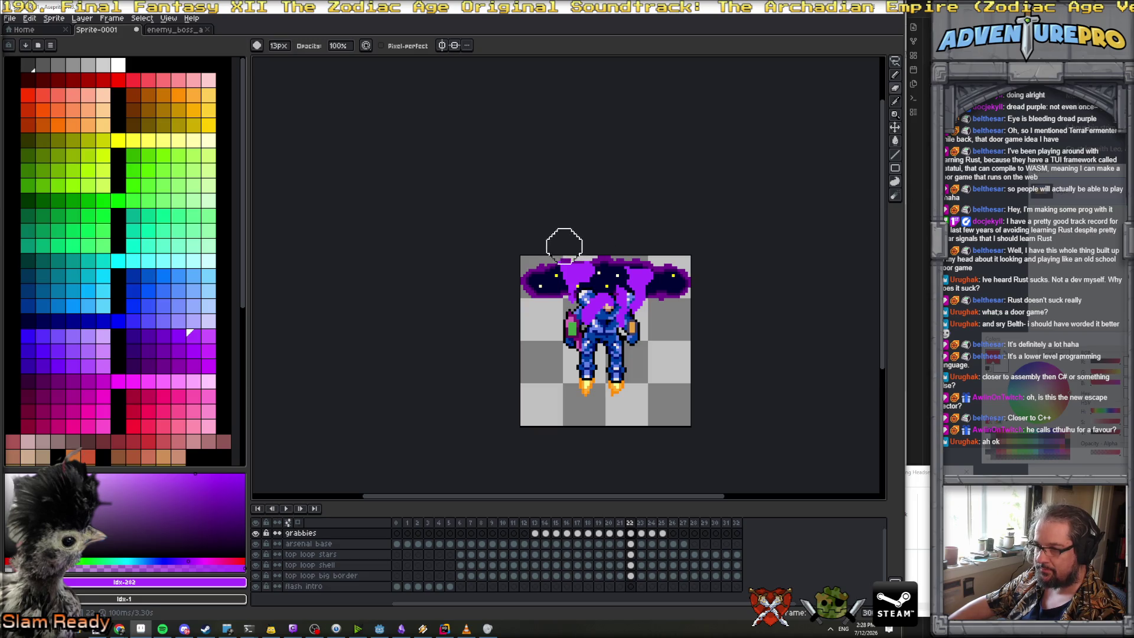
pyautogui.press('Right')
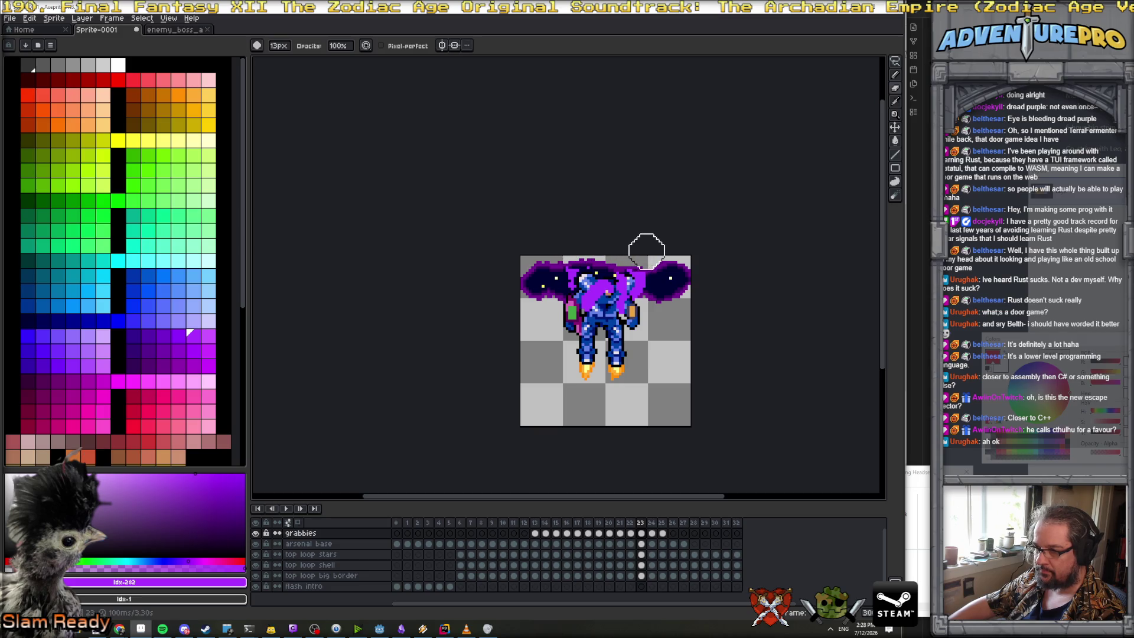
pyautogui.press('Right')
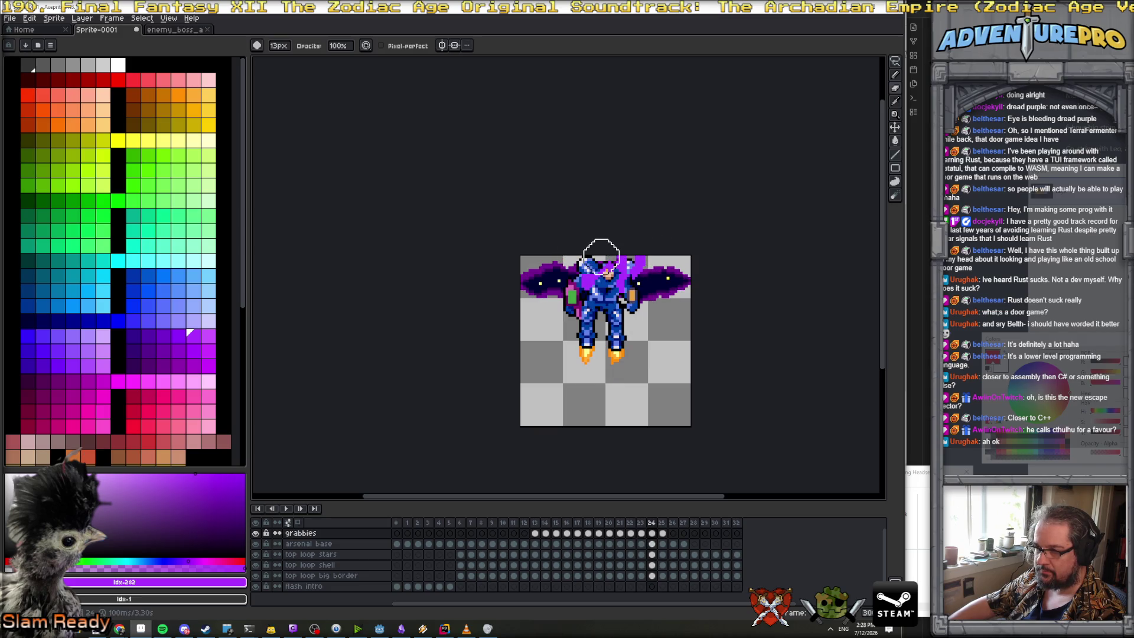
pyautogui.press('Right')
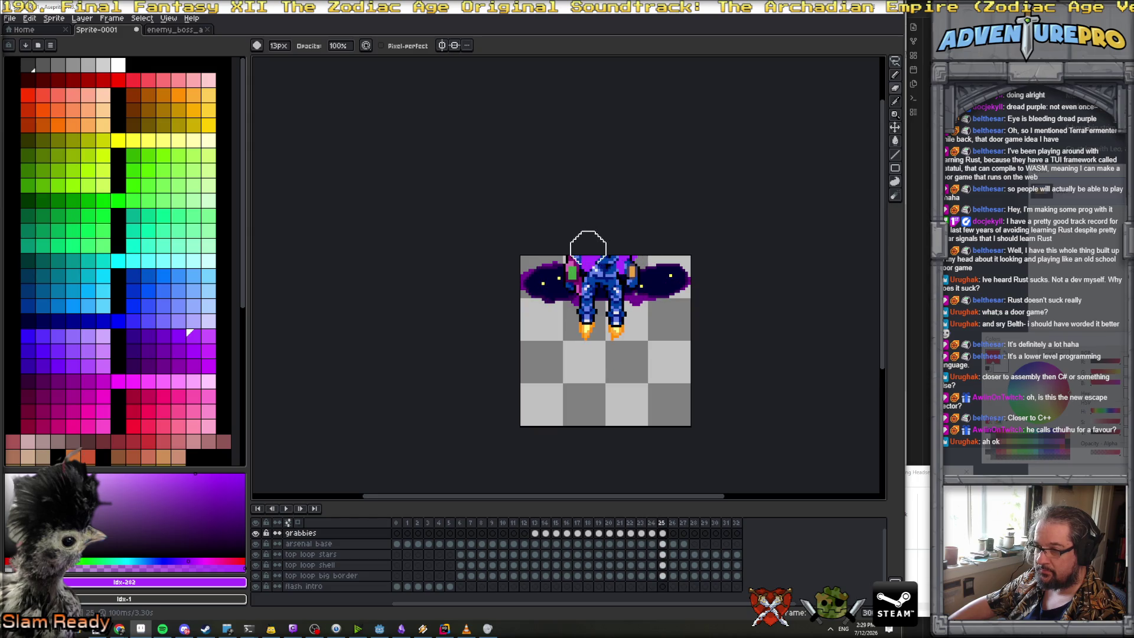
pyautogui.press('ctrl')
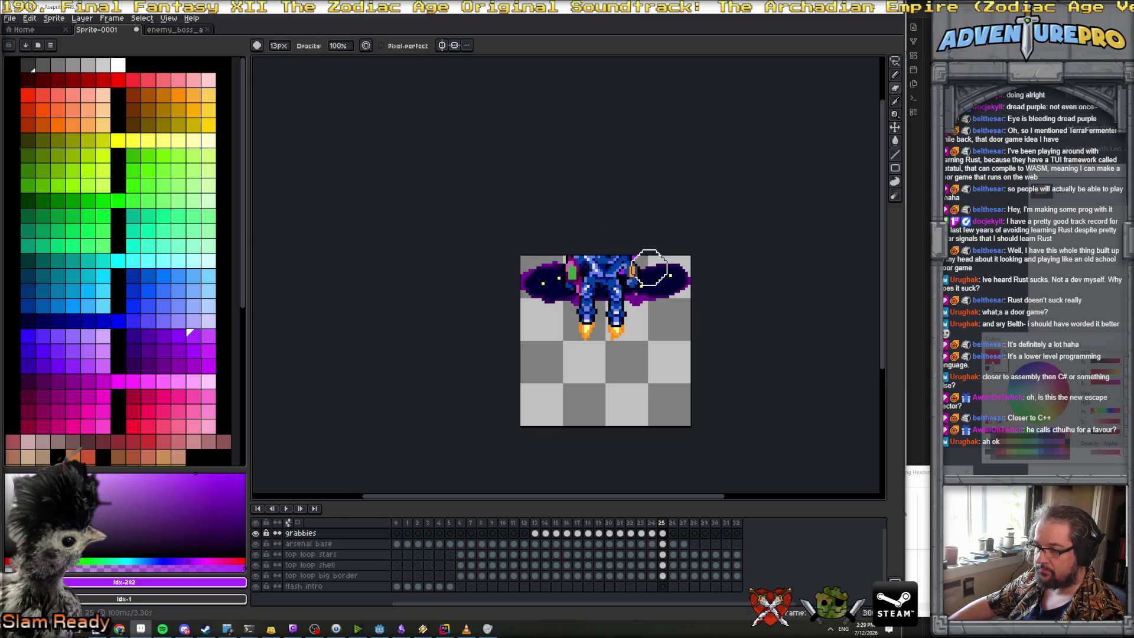
pyautogui.press('ctrl')
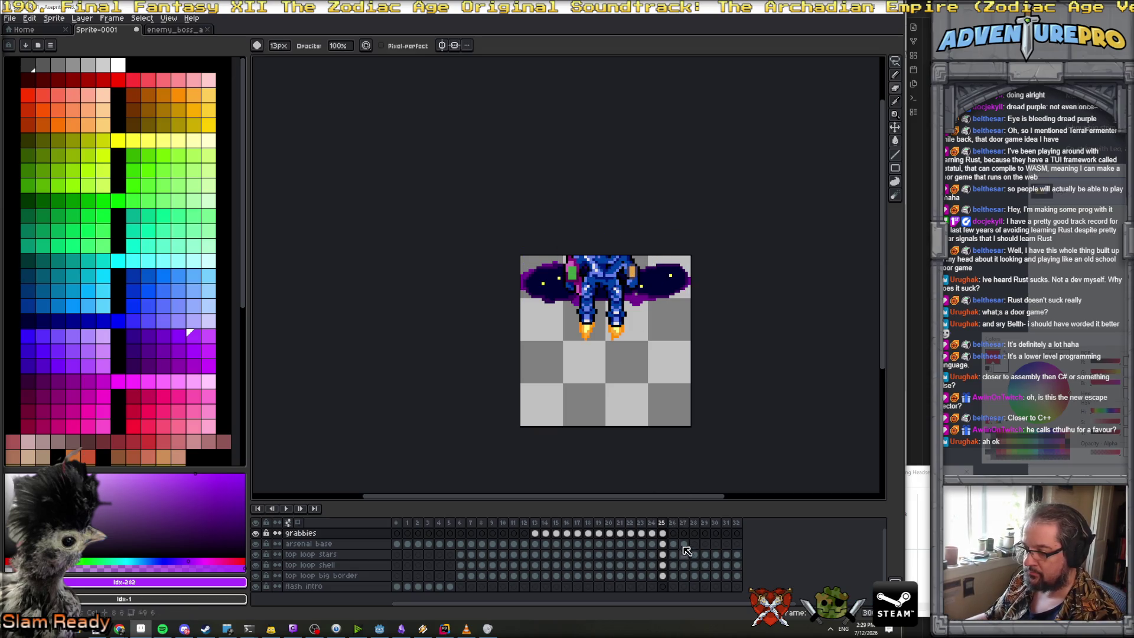
# On the arsenal base layer at frame 24, paint purple over the helmet's left side
pyautogui.click(673, 523)
pyautogui.click(630, 523)
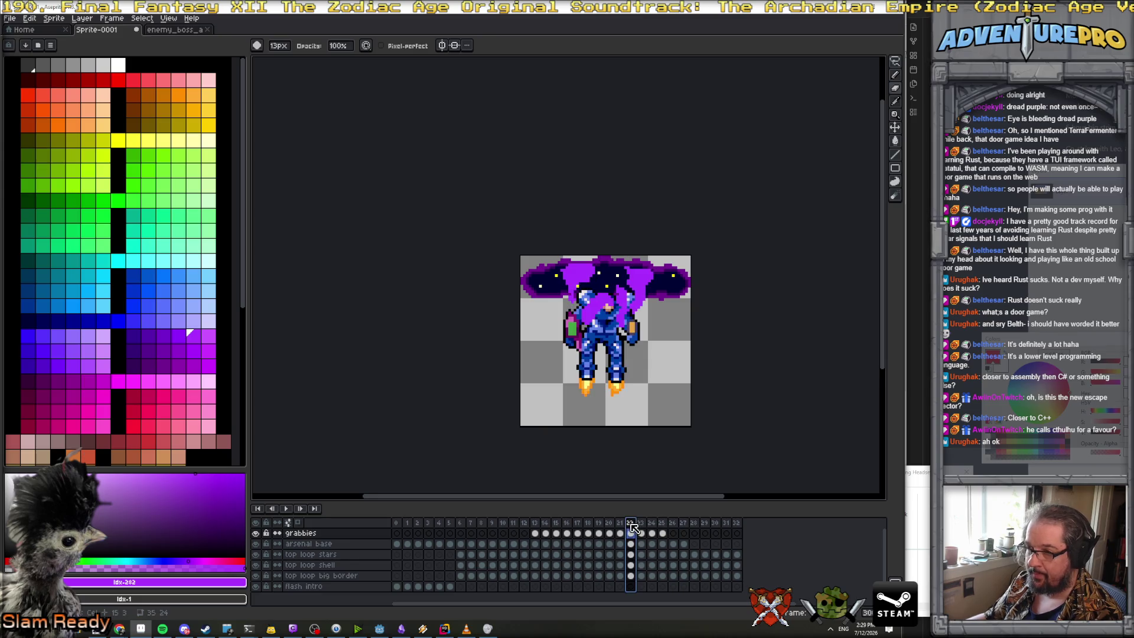
pyautogui.click(308, 544)
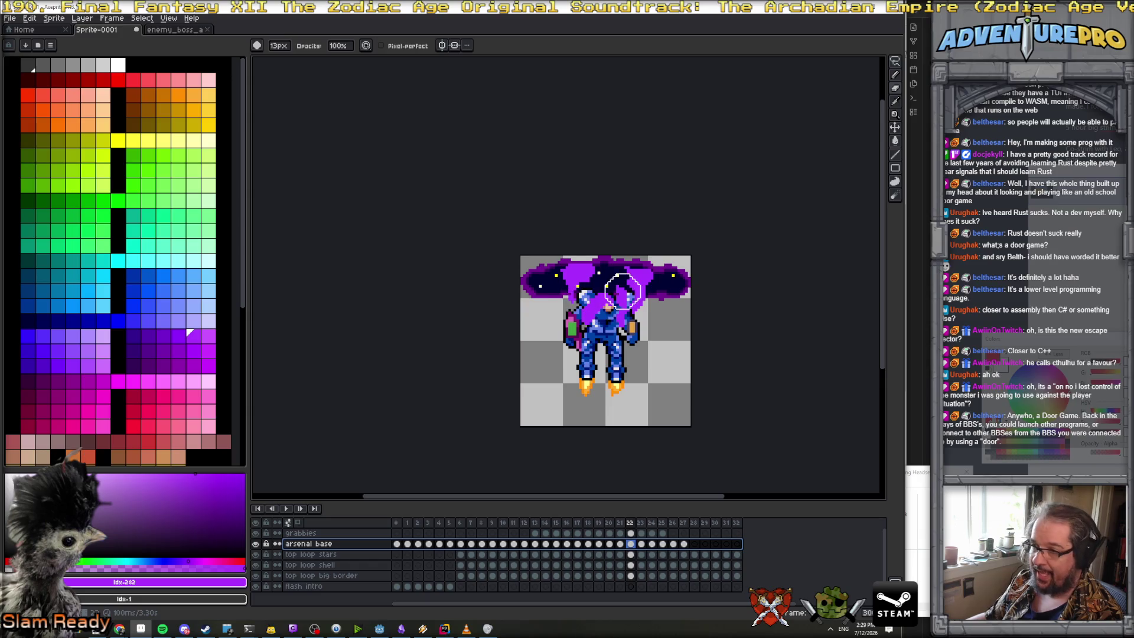
pyautogui.press('Right')
pyautogui.press('Right')
pyautogui.moveTo(588, 253); pyautogui.dragTo(601, 254)
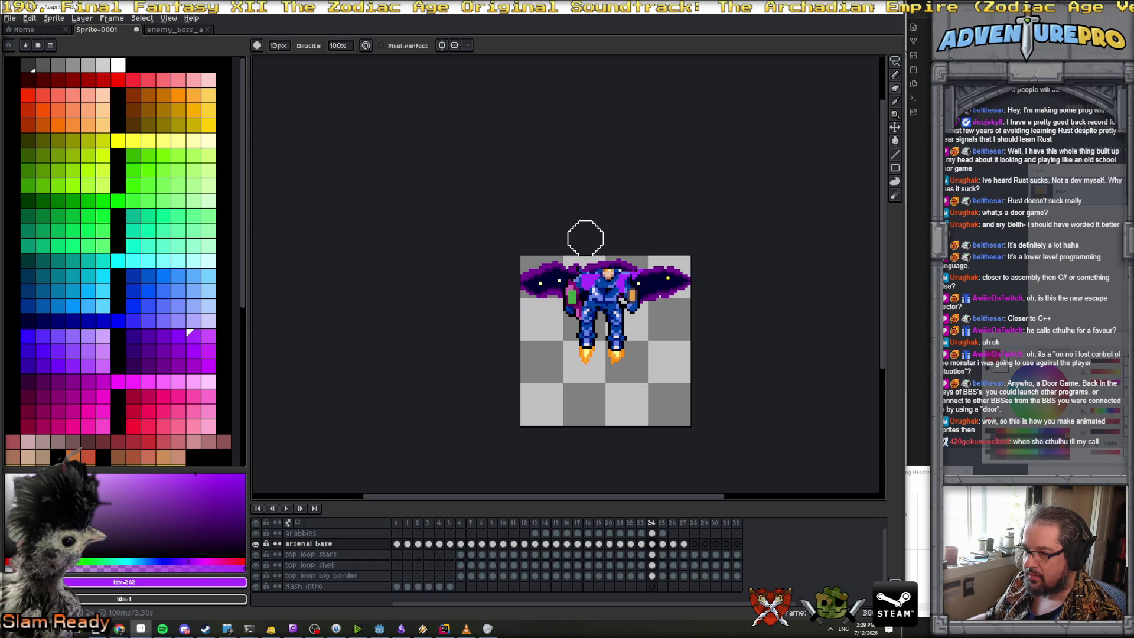
# Step through frames 25–27 and back to frame 24
pyautogui.press('.')
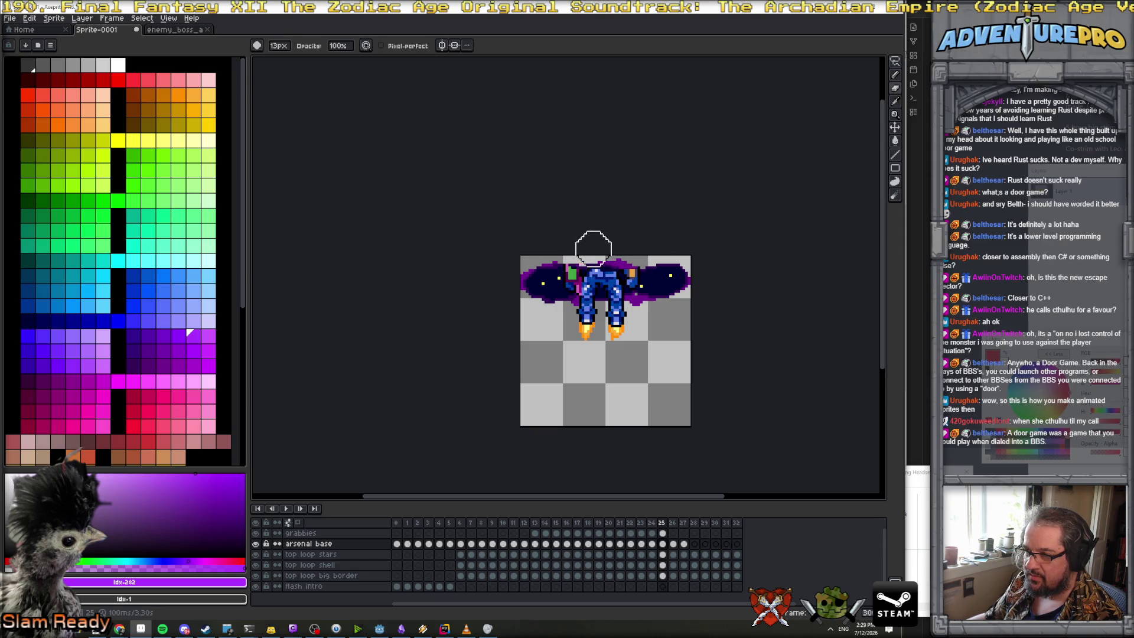
pyautogui.press('Right')
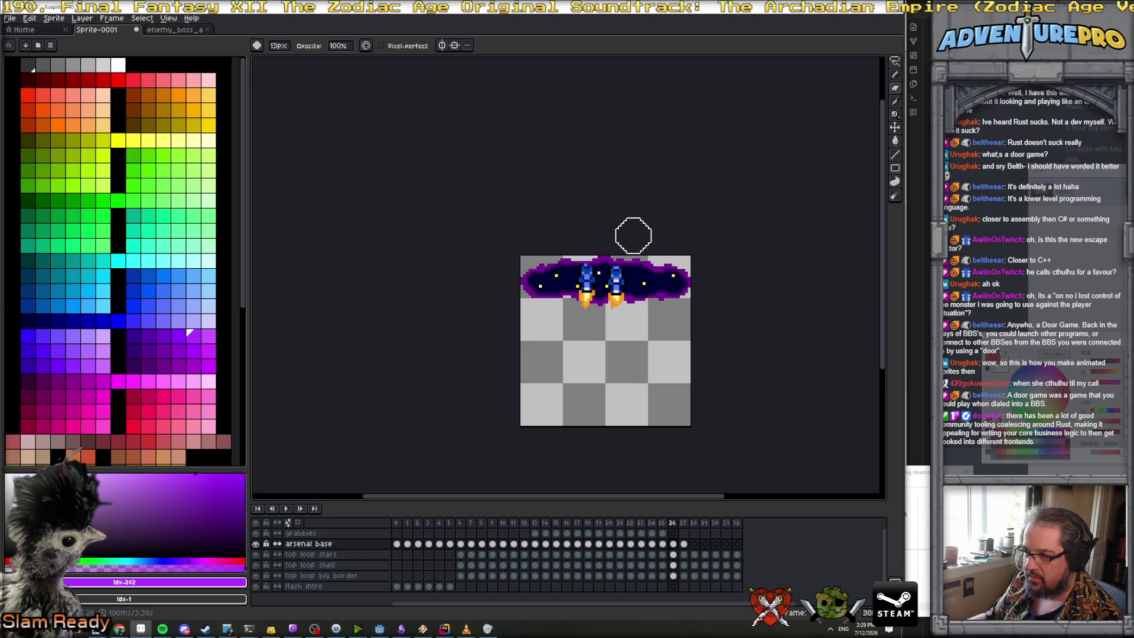
pyautogui.press('Right')
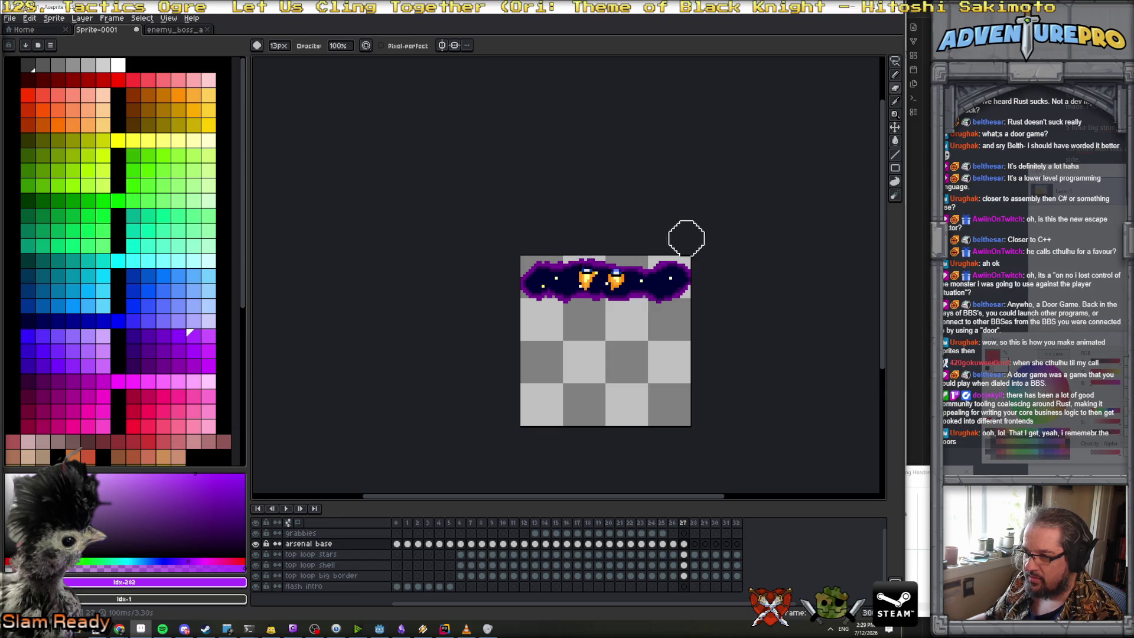
pyautogui.press('Left')
pyautogui.press('Left')
pyautogui.press('Left')
pyautogui.press('Left')
pyautogui.press('Left')
pyautogui.press('Left')
pyautogui.press('Left')
pyautogui.press('Left')
pyautogui.press('Left')
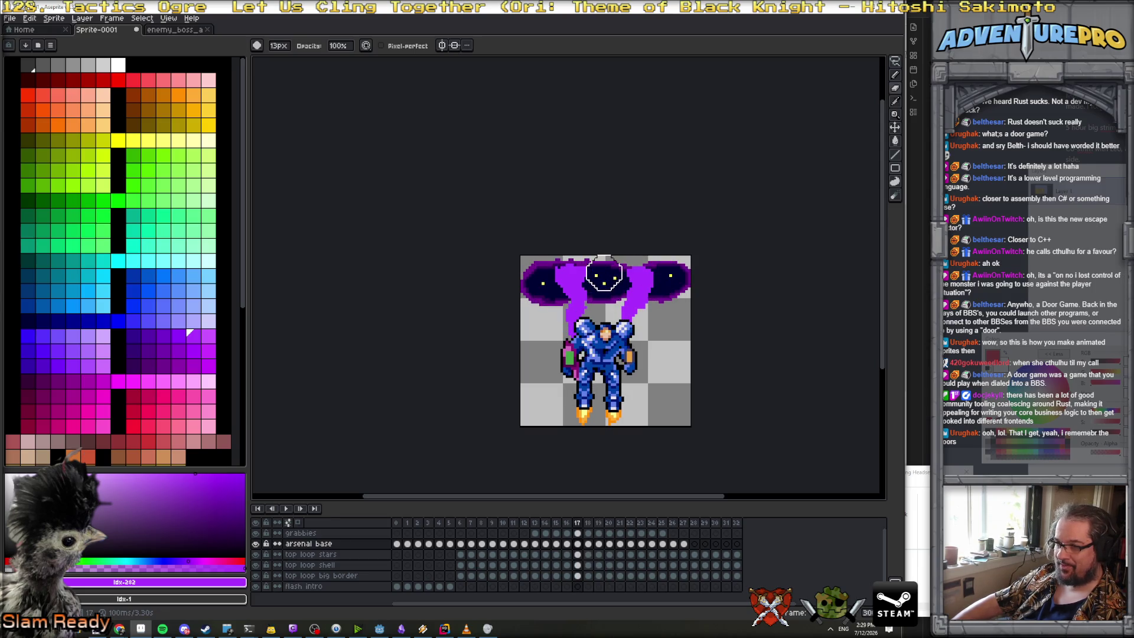
pyautogui.scroll(2, 585, 280)
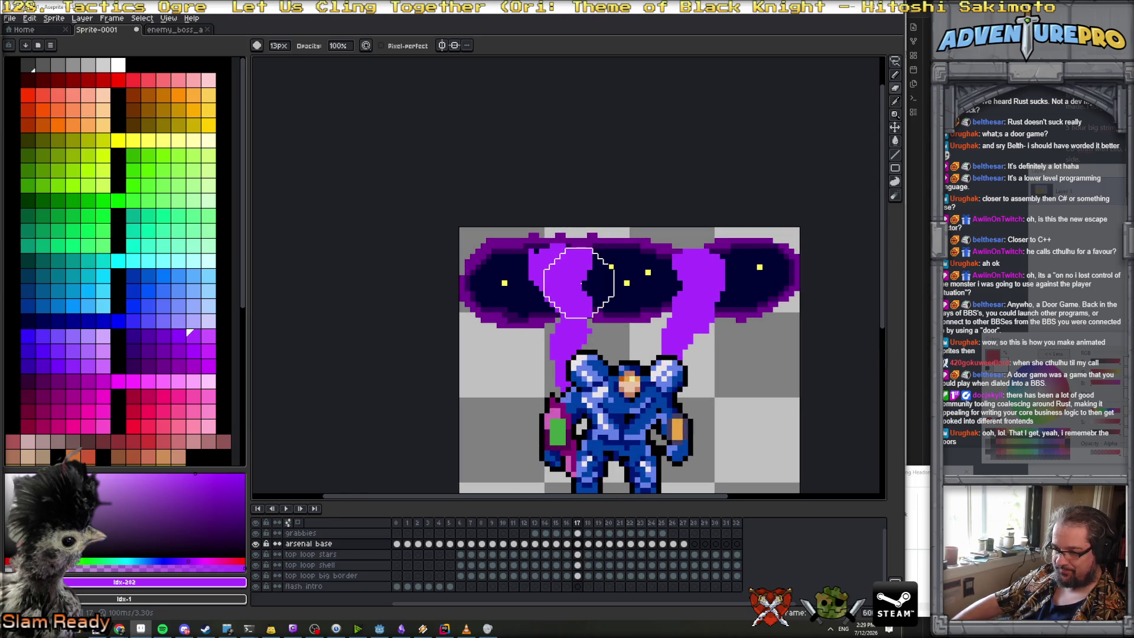
# On the grabbies layer, paint purple smoke along the cloud's top at frame 19
pyautogui.click(578, 533)
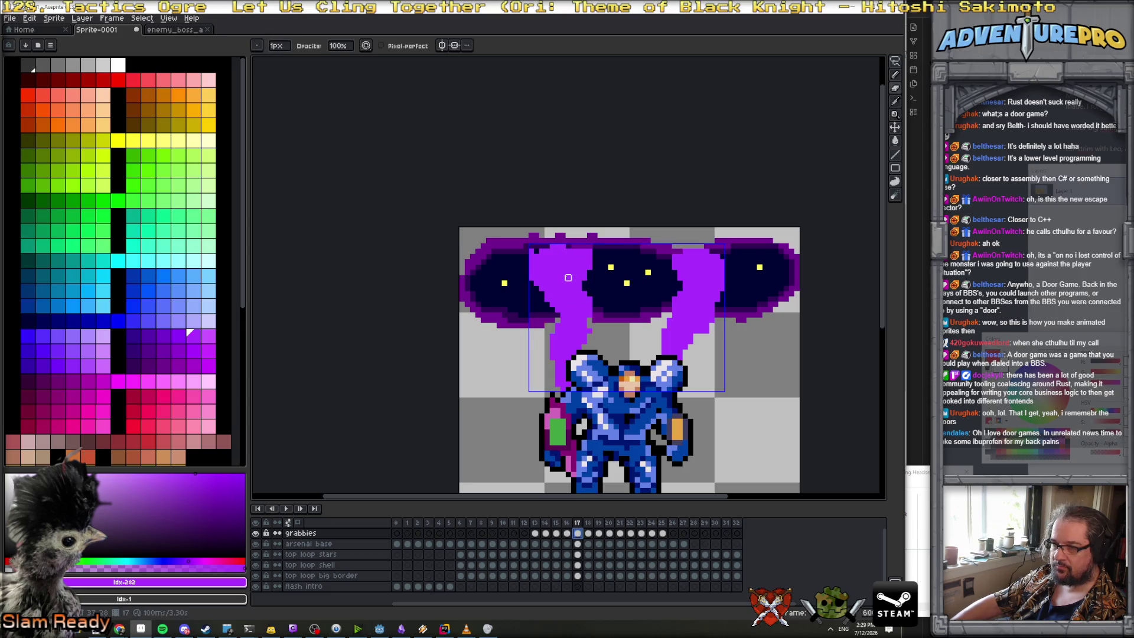
pyautogui.press('Right')
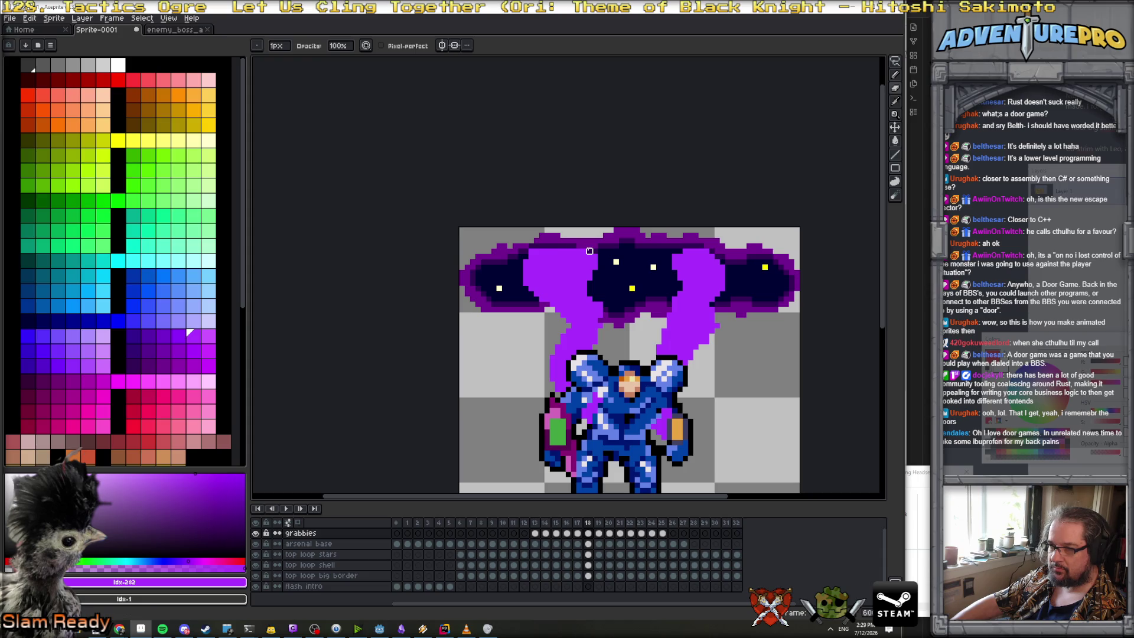
pyautogui.press('Right')
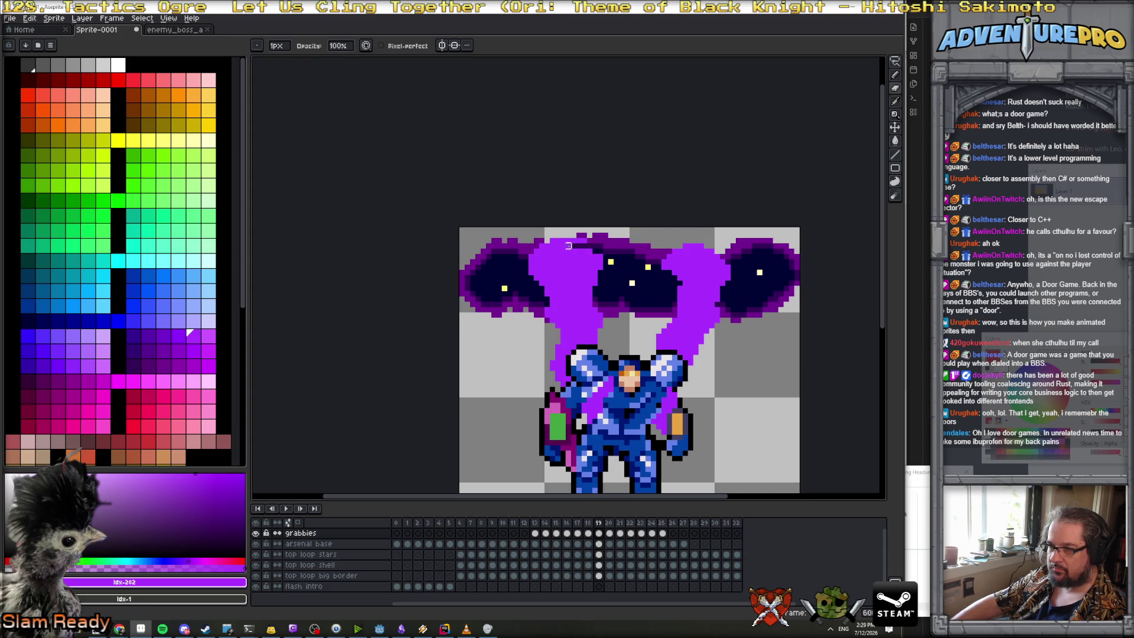
pyautogui.moveTo(542, 250); pyautogui.dragTo(563, 240)
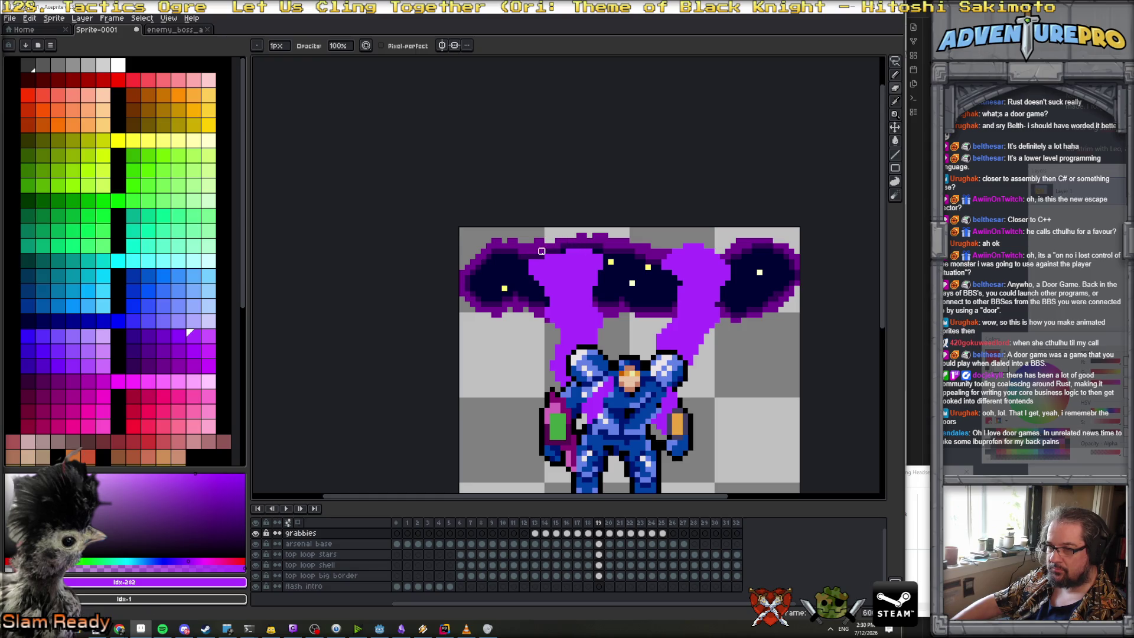
# Step through frames 20–23, flipping between neighbours, then back to frame 18
pyautogui.press('Right')
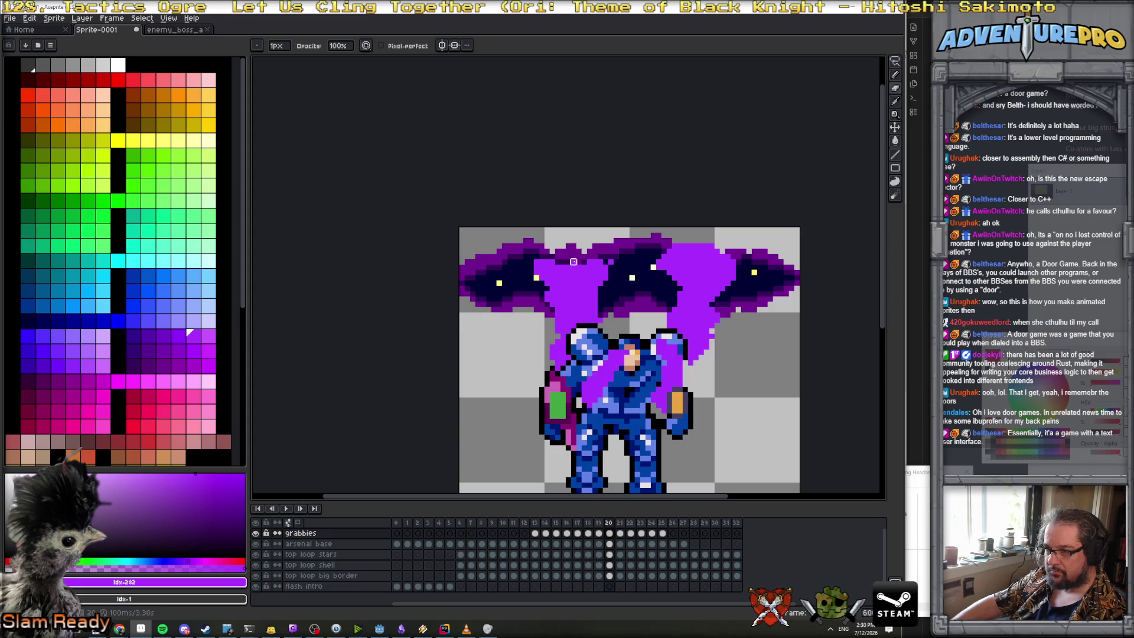
pyautogui.press('Right')
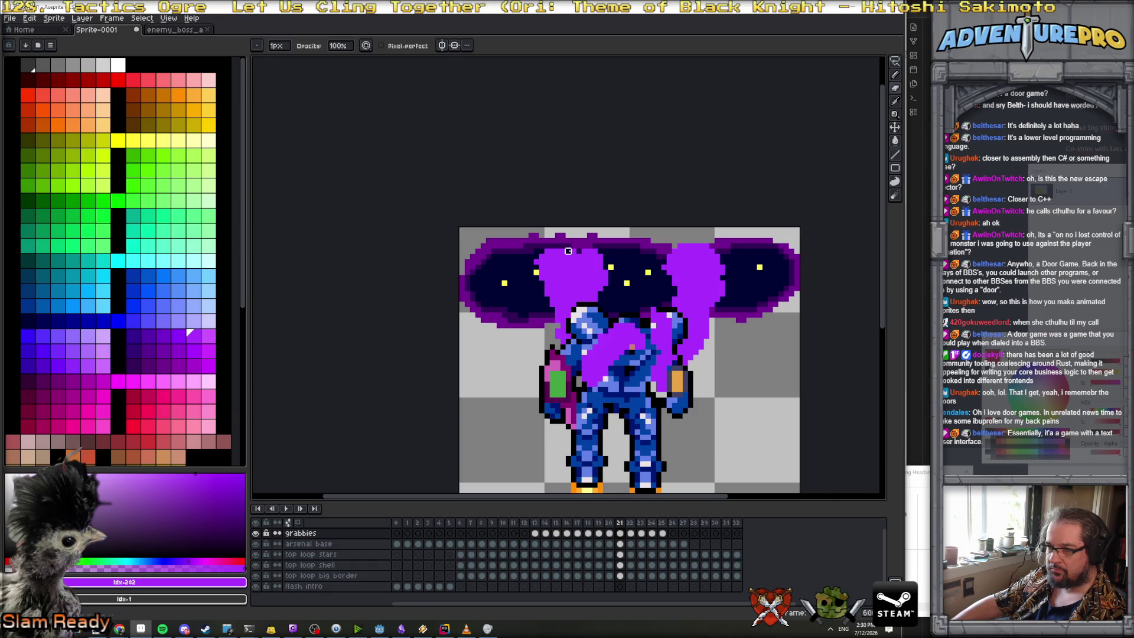
pyautogui.press('Right')
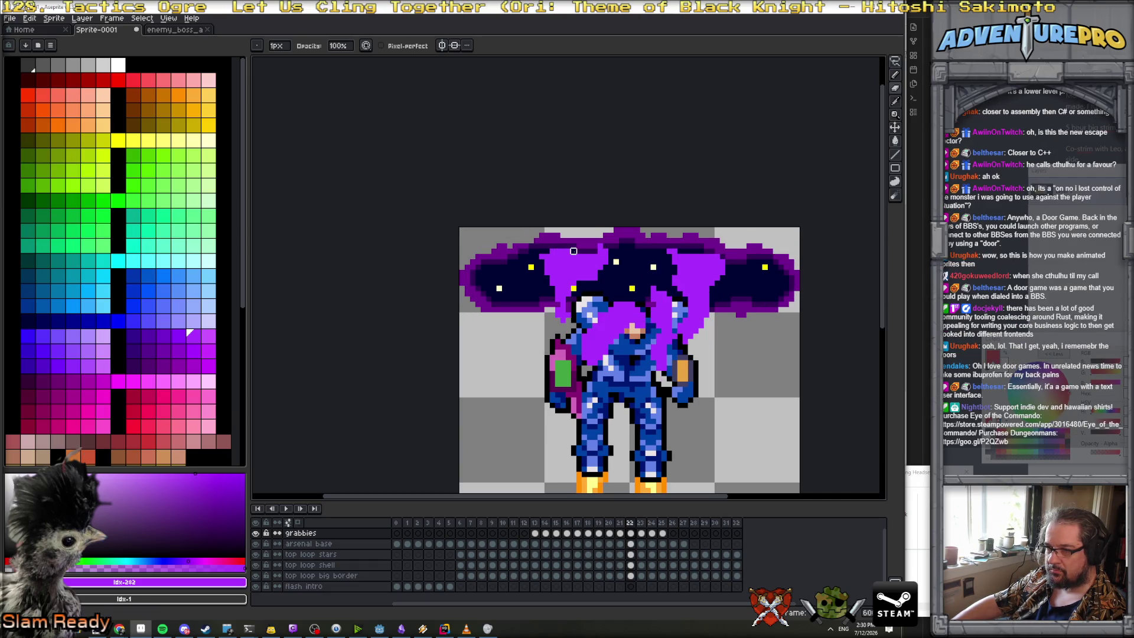
pyautogui.press('Right')
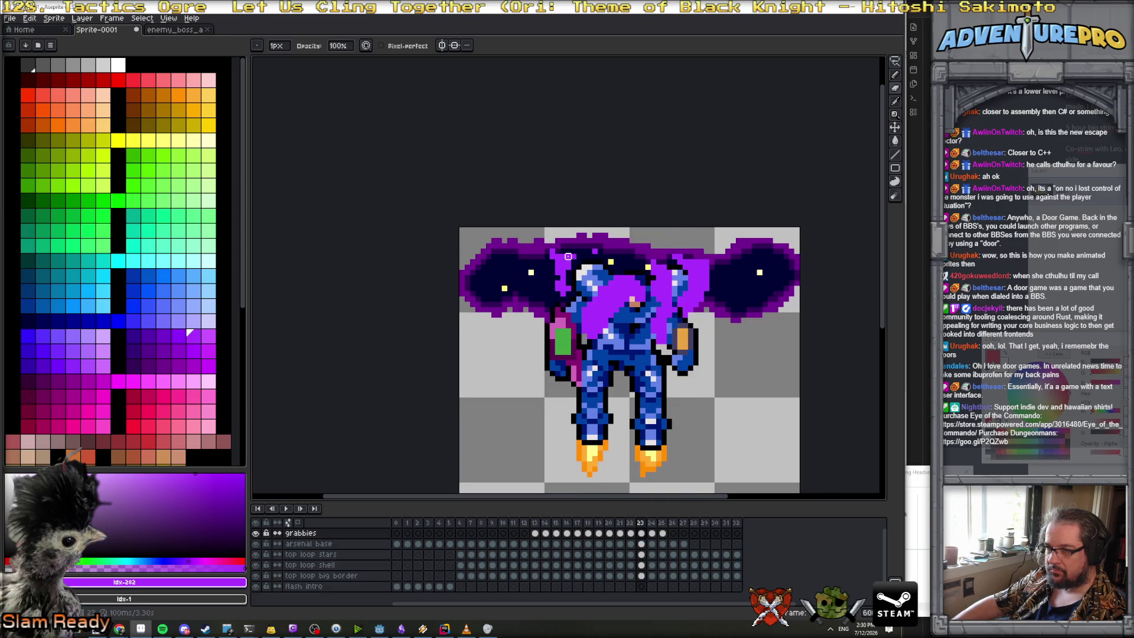
pyautogui.press('Left')
pyautogui.press('Right')
pyautogui.press('Left')
pyautogui.press('Left')
pyautogui.press('Right')
pyautogui.press('Right')
pyautogui.press('Left')
pyautogui.press('Right')
pyautogui.press('Right')
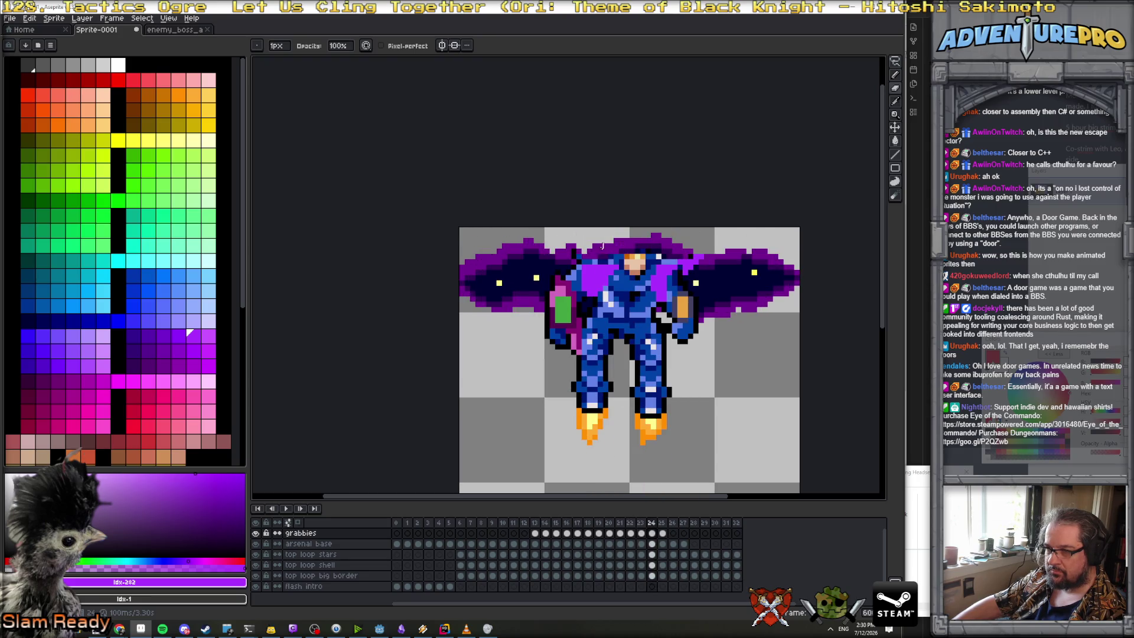
pyautogui.press('Left')
pyautogui.press('Left')
pyautogui.press('Left')
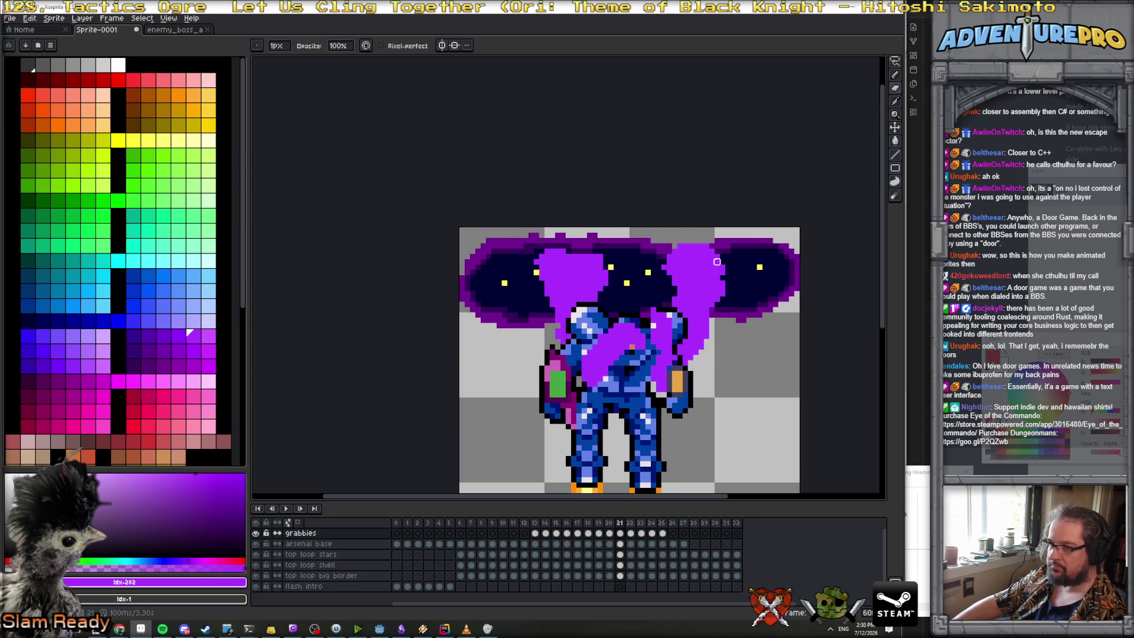
pyautogui.press('Left')
pyautogui.press('Left')
pyautogui.press('Left')
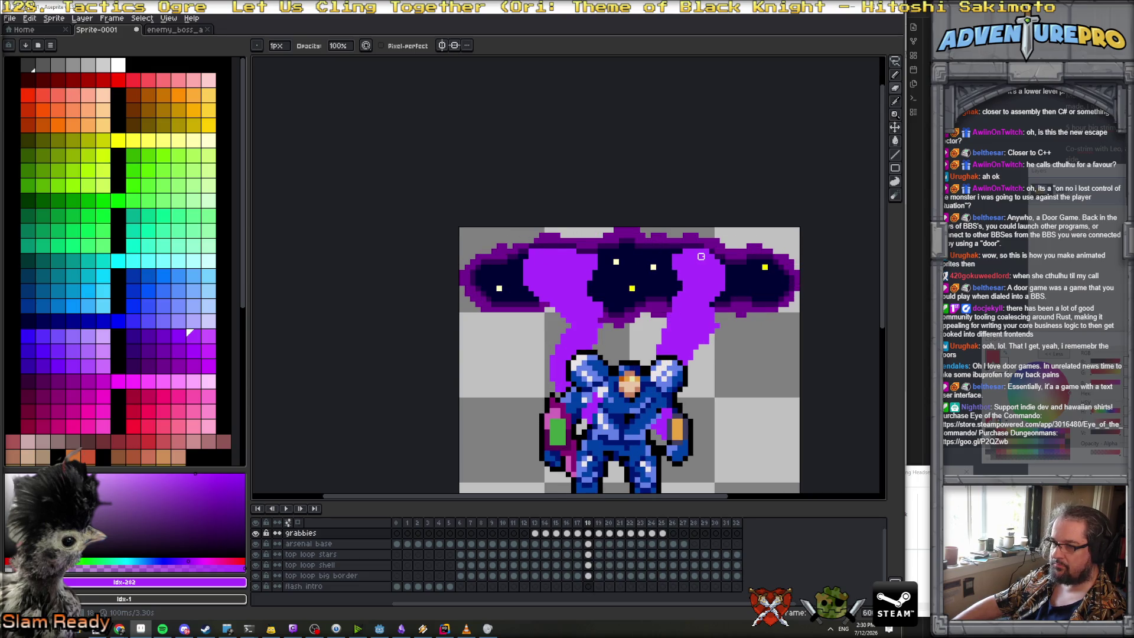
pyautogui.press('Left')
pyautogui.press('Left')
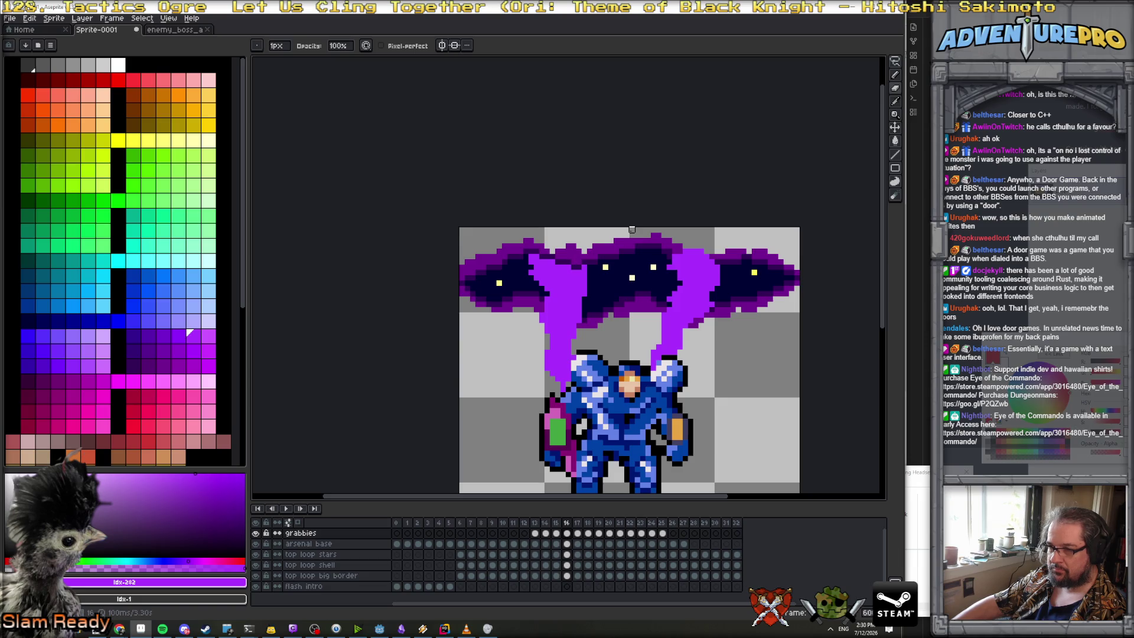
# Review the smoke by stepping back and forth through frames 14–21
pyautogui.press('Left')
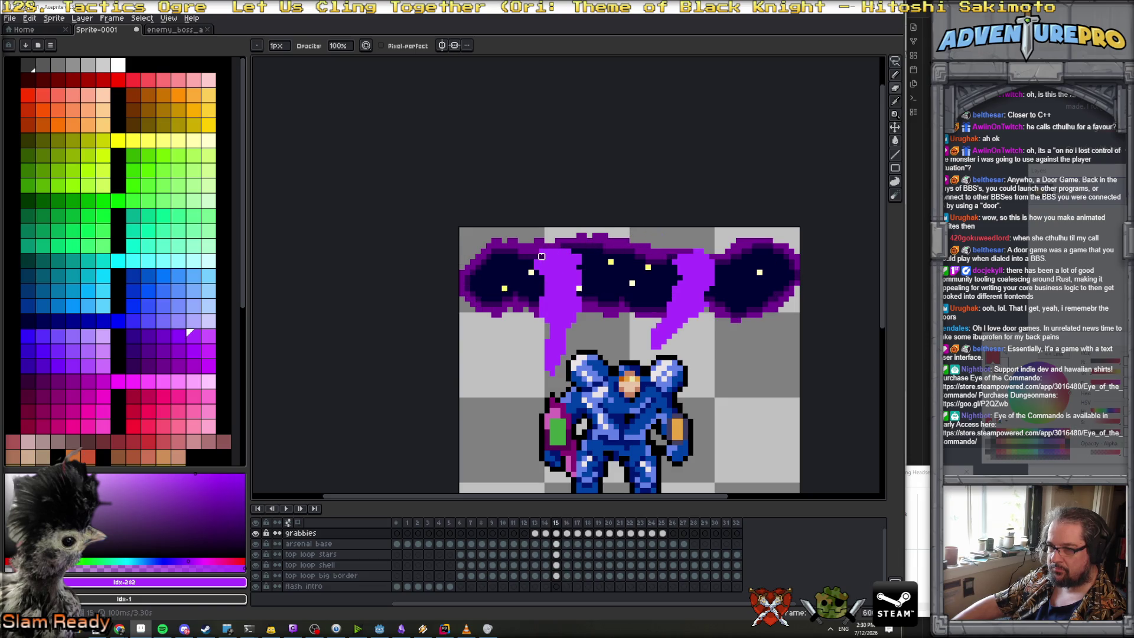
pyautogui.press('Right')
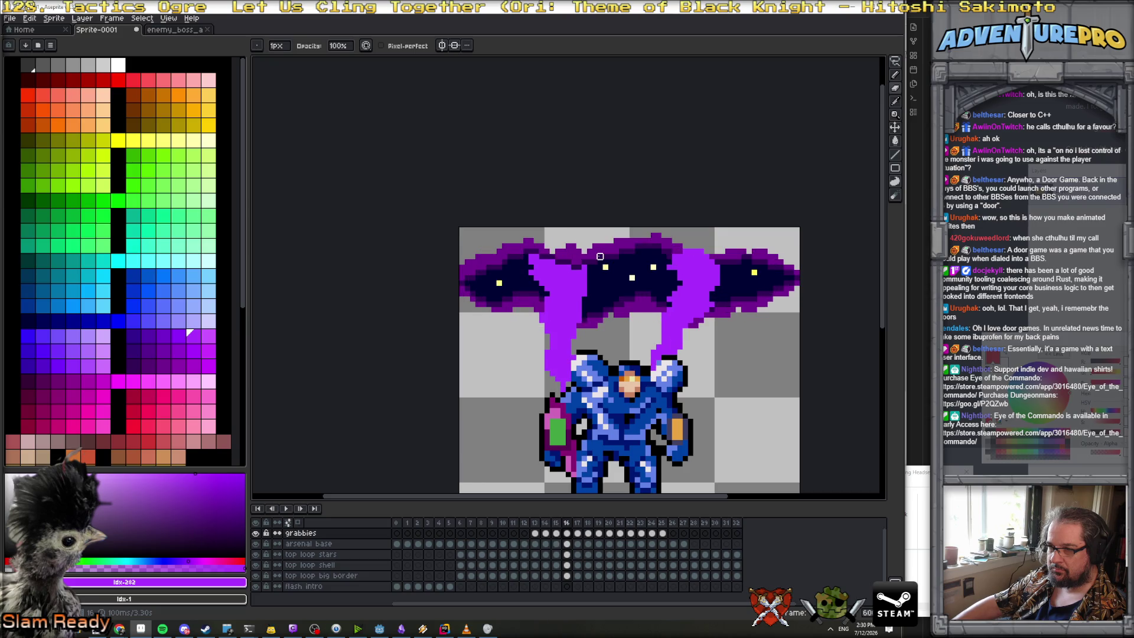
pyautogui.press('Left')
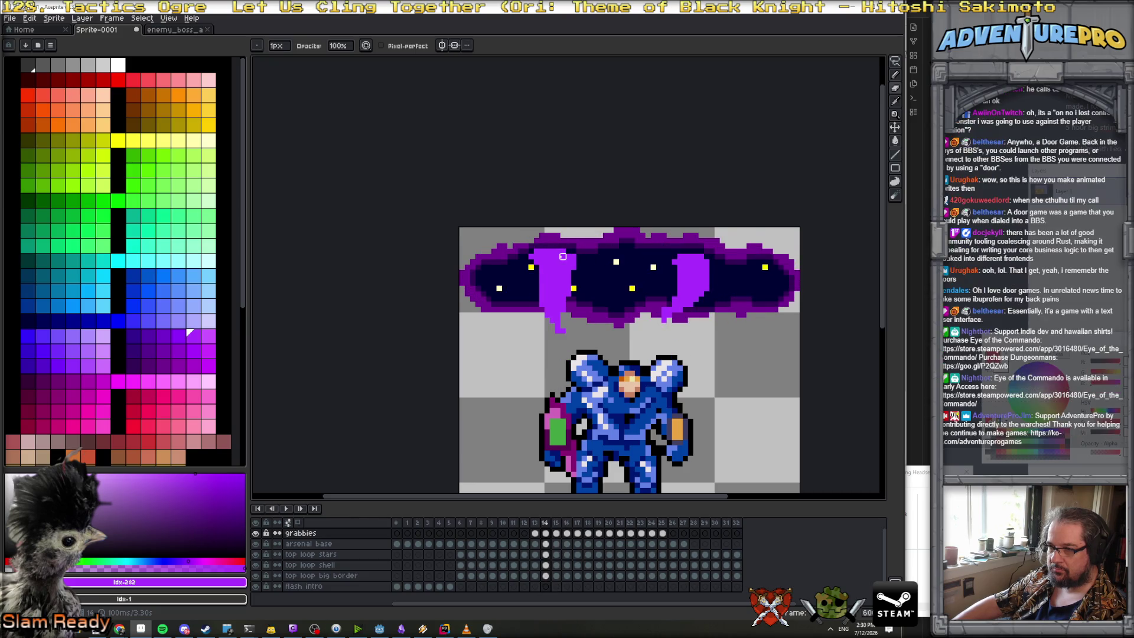
pyautogui.press('Right')
pyautogui.press('Right')
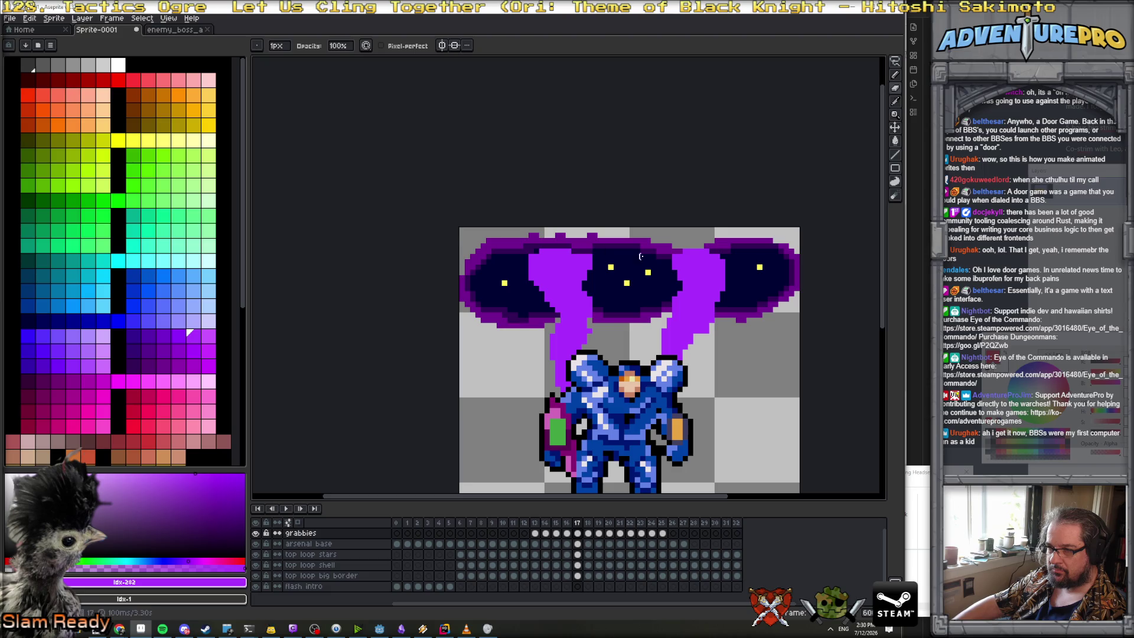
pyautogui.press('Right')
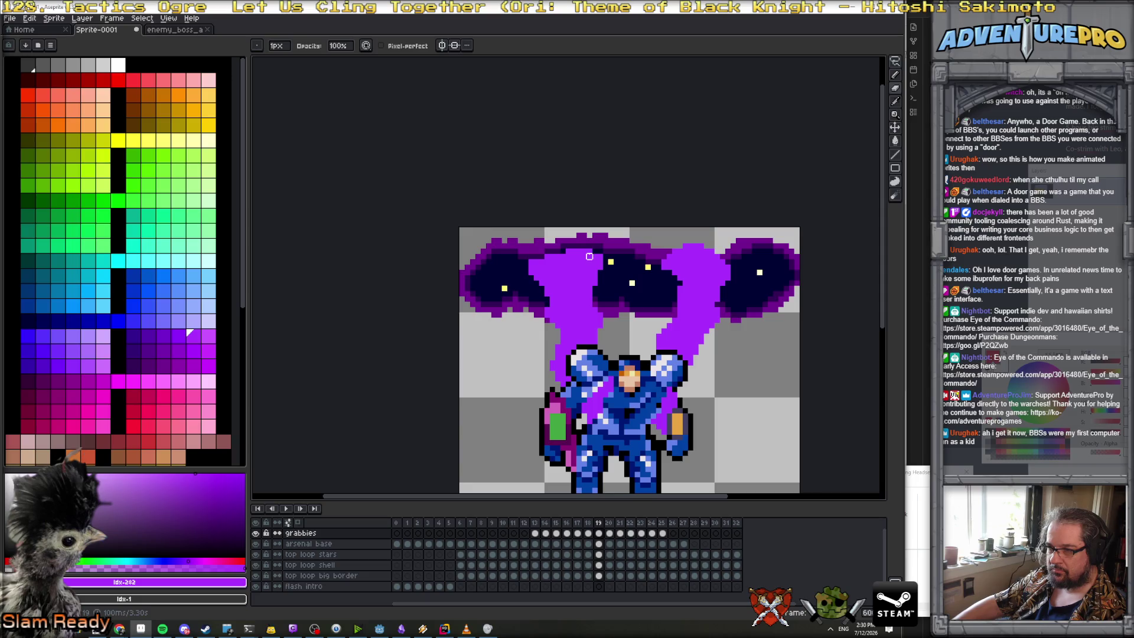
pyautogui.press('Right')
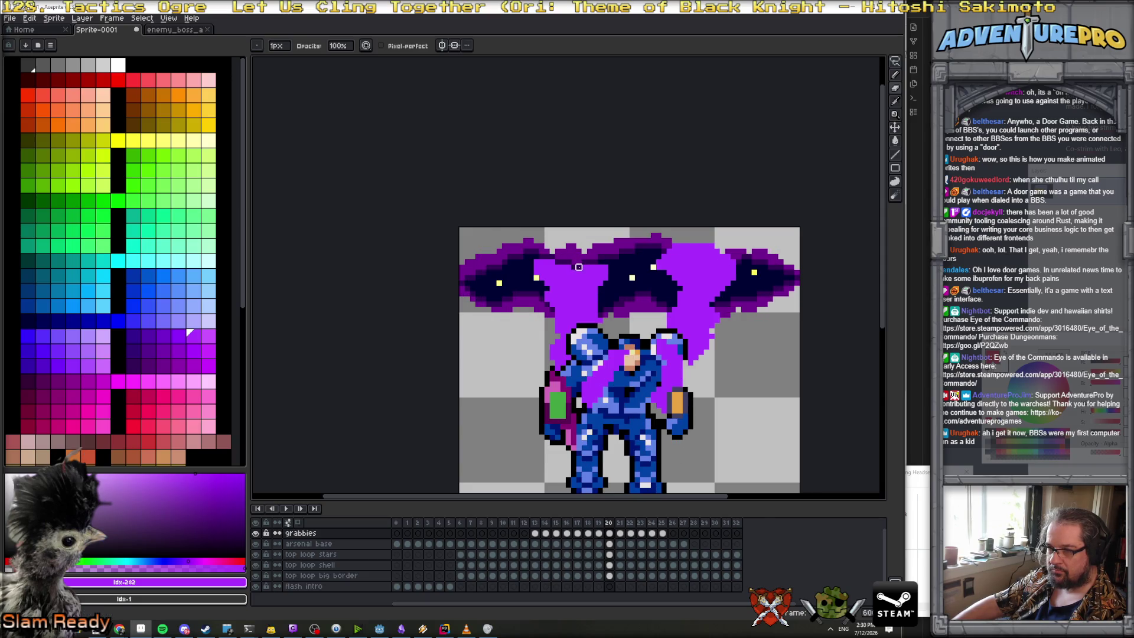
pyautogui.press('Right')
pyautogui.press('Left')
pyautogui.press('Left')
pyautogui.press('Left')
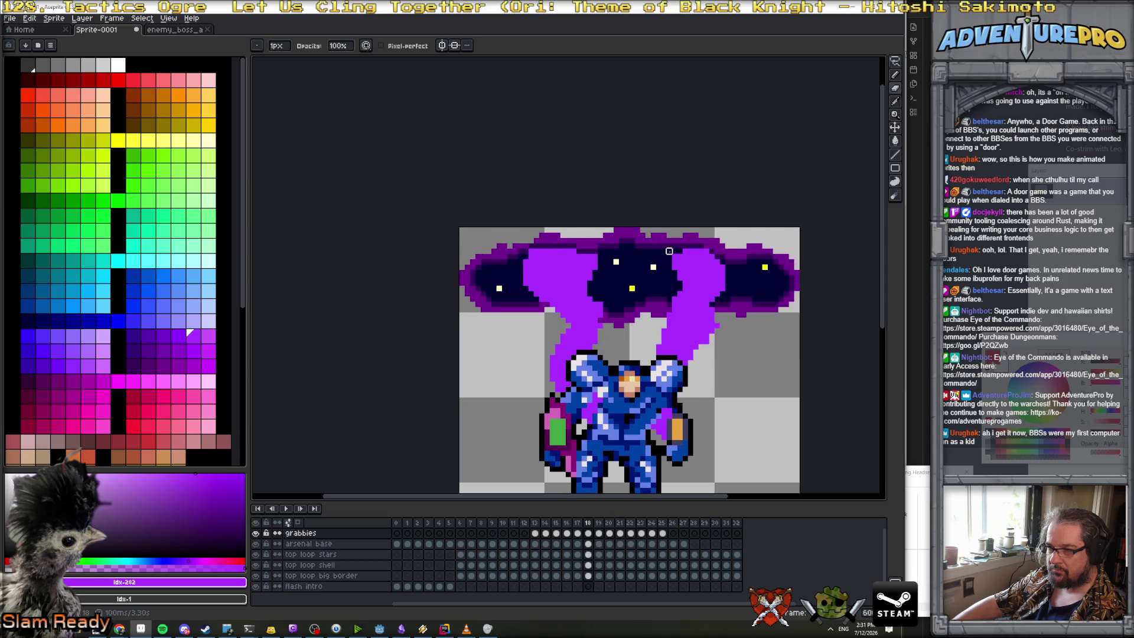
pyautogui.press('Left')
pyautogui.press('Left')
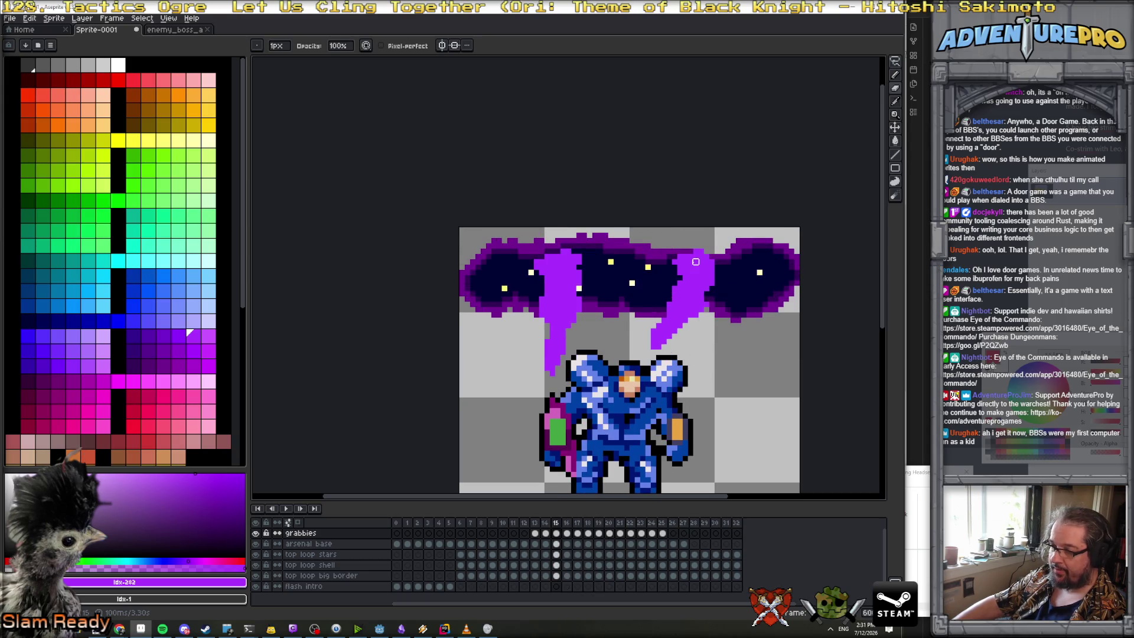
pyautogui.press('Right')
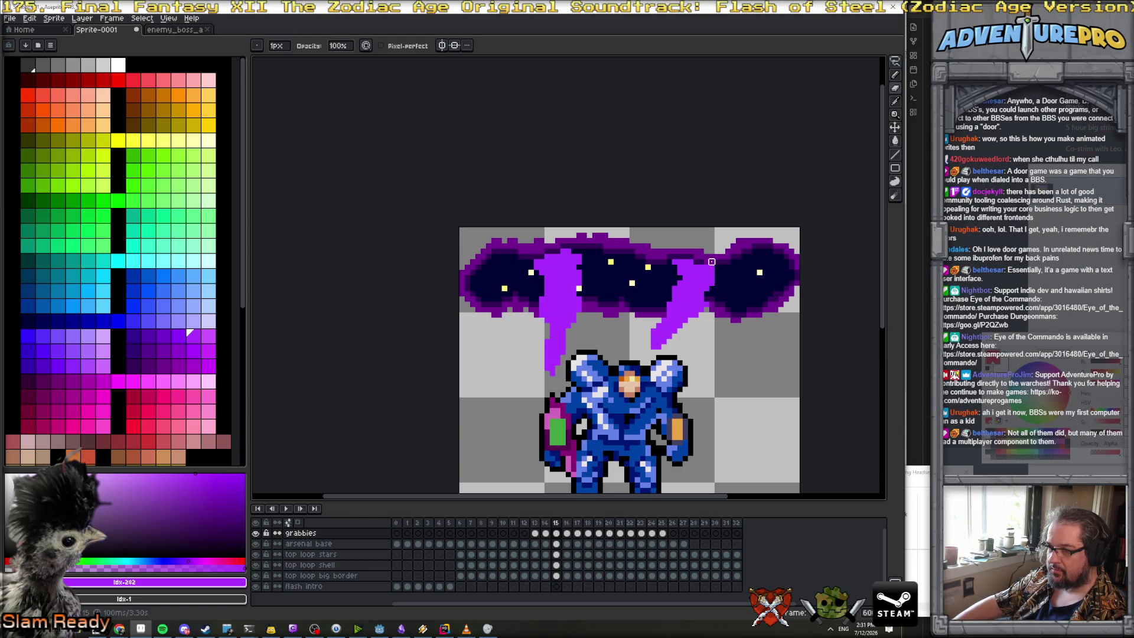
pyautogui.press('Right')
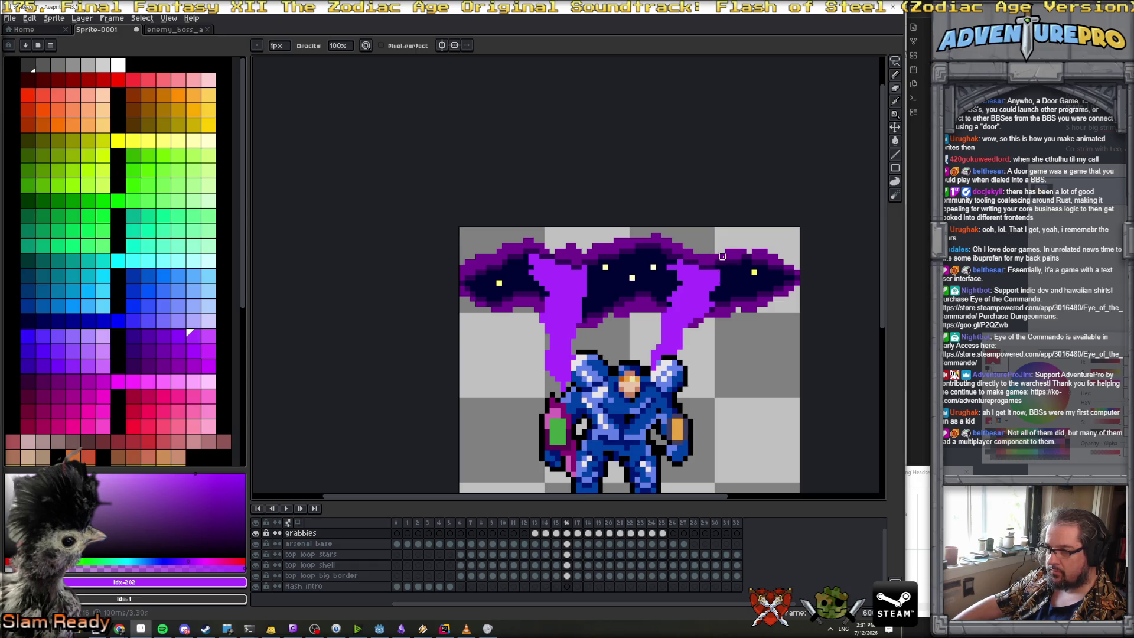
pyautogui.press('Right')
# Outline the purple smoke's top edge with dark pixels on frames 17, 19 and 21
pyautogui.moveTo(674, 256); pyautogui.dragTo(690, 256)
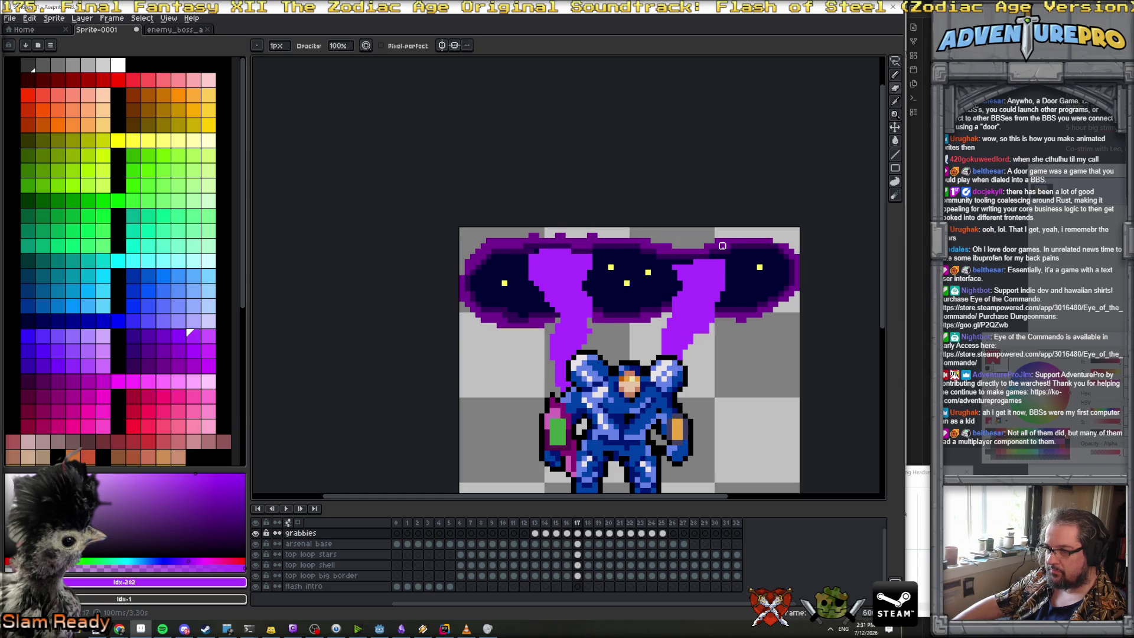
pyautogui.press('Right')
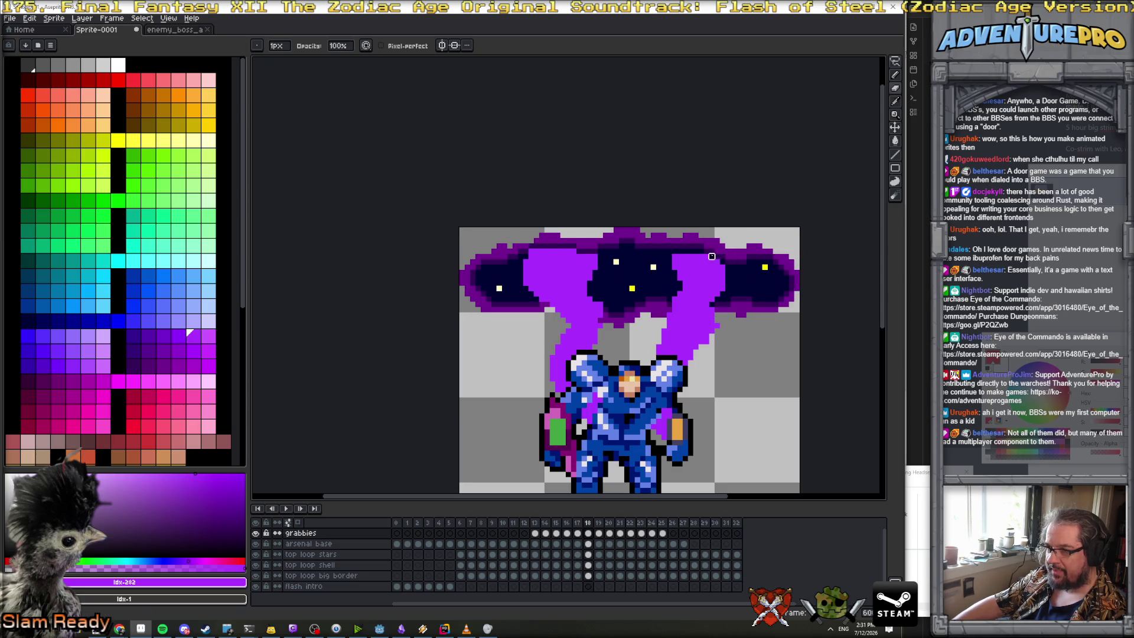
pyautogui.press('Right')
pyautogui.moveTo(669, 257); pyautogui.dragTo(706, 251)
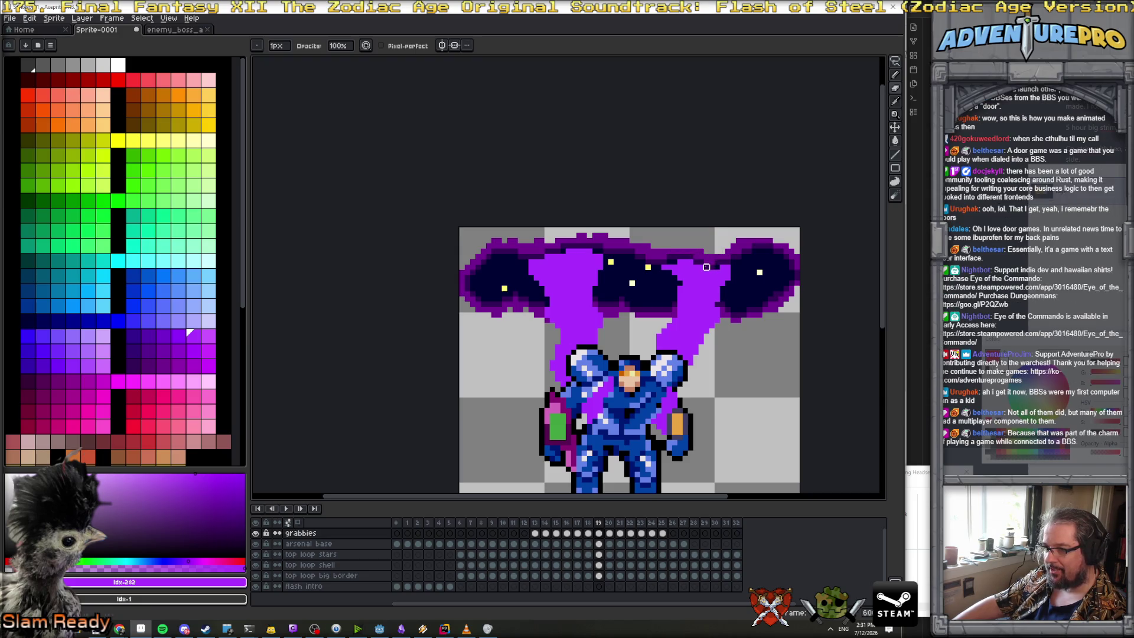
pyautogui.press('Right')
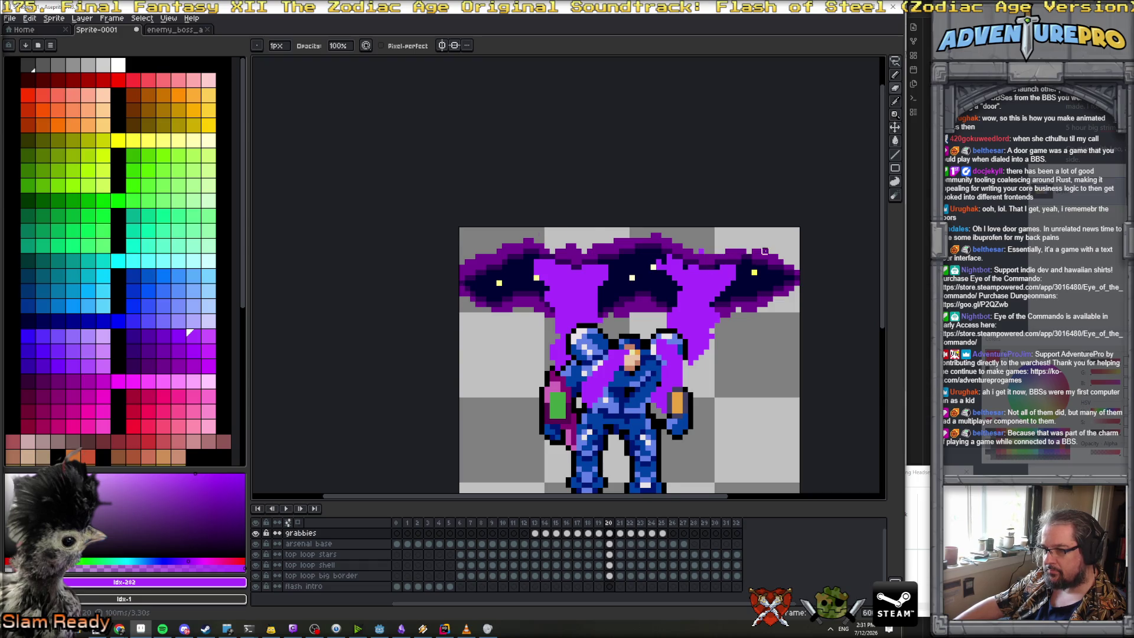
pyautogui.press('Right')
pyautogui.moveTo(669, 257)
pyautogui.mouseDown()
pyautogui.moveTo(706, 256)
pyautogui.moveTo(670, 248)
pyautogui.moveTo(706, 245)
pyautogui.mouseUp()
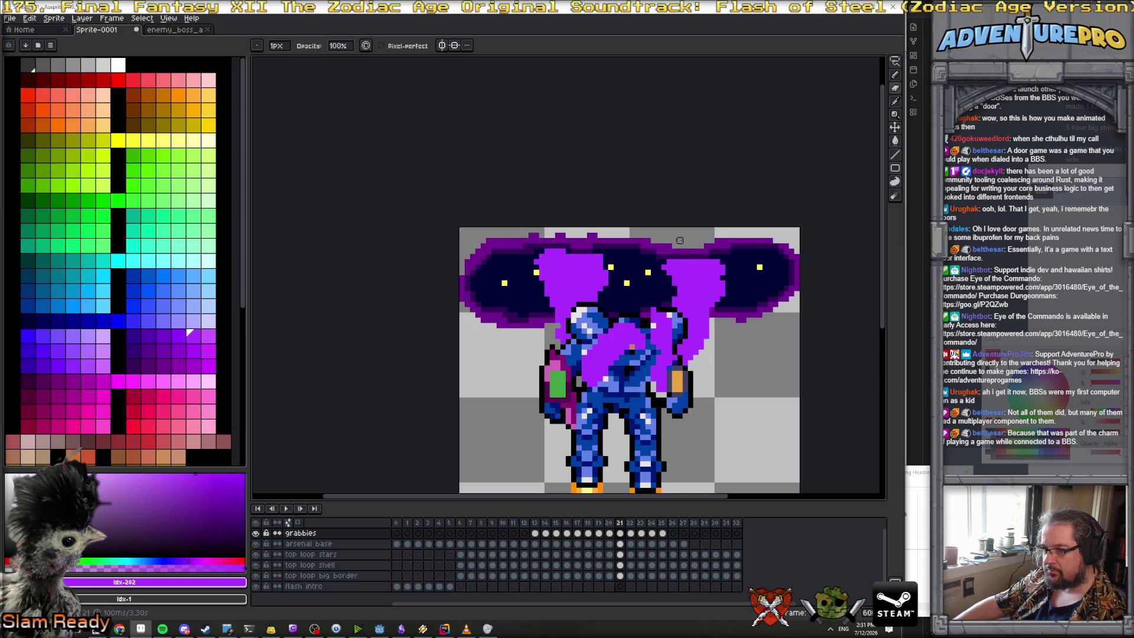
pyautogui.press('Right')
pyautogui.press('Right')
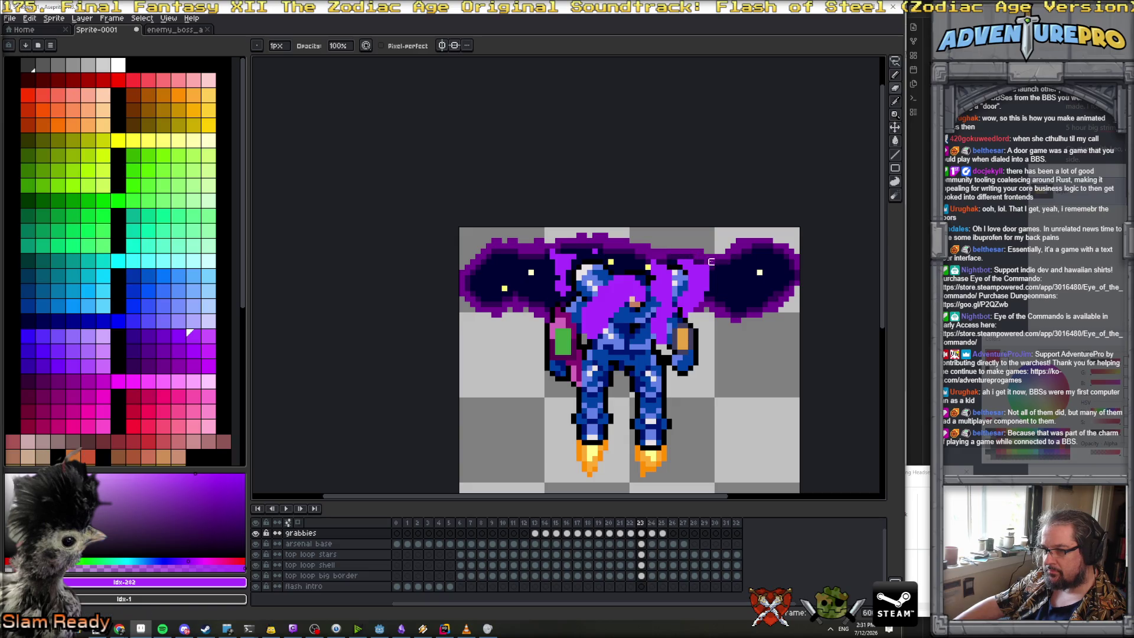
pyautogui.press('Right')
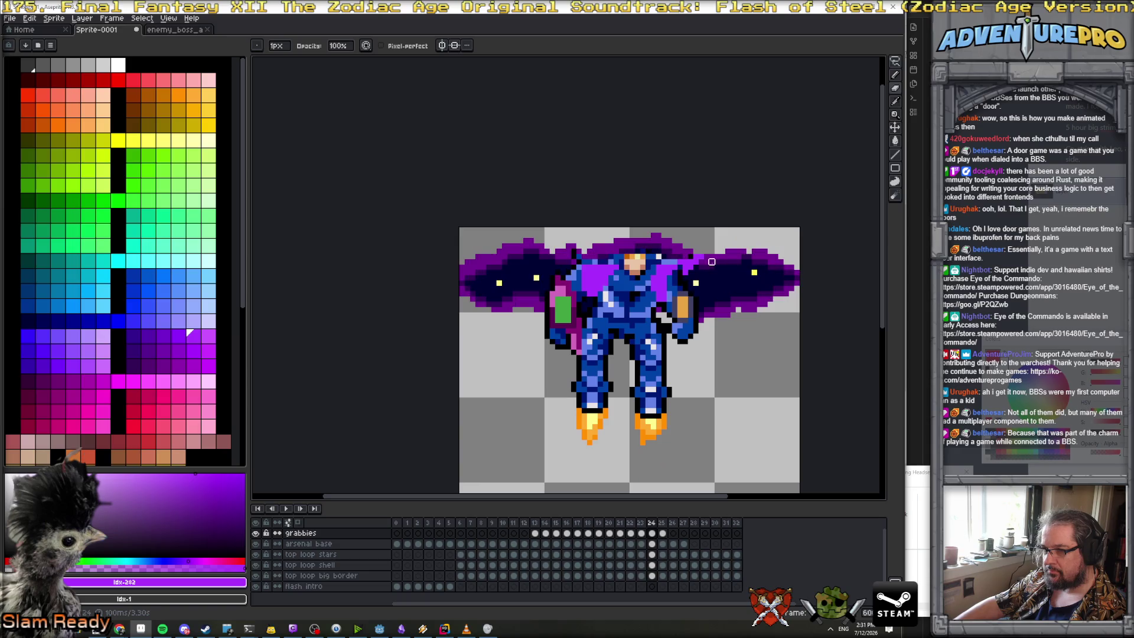
# Pick the bright purple from the canvas and paint a tendril into the cloud on frame 14
pyautogui.scroll(-2, 691, 261)
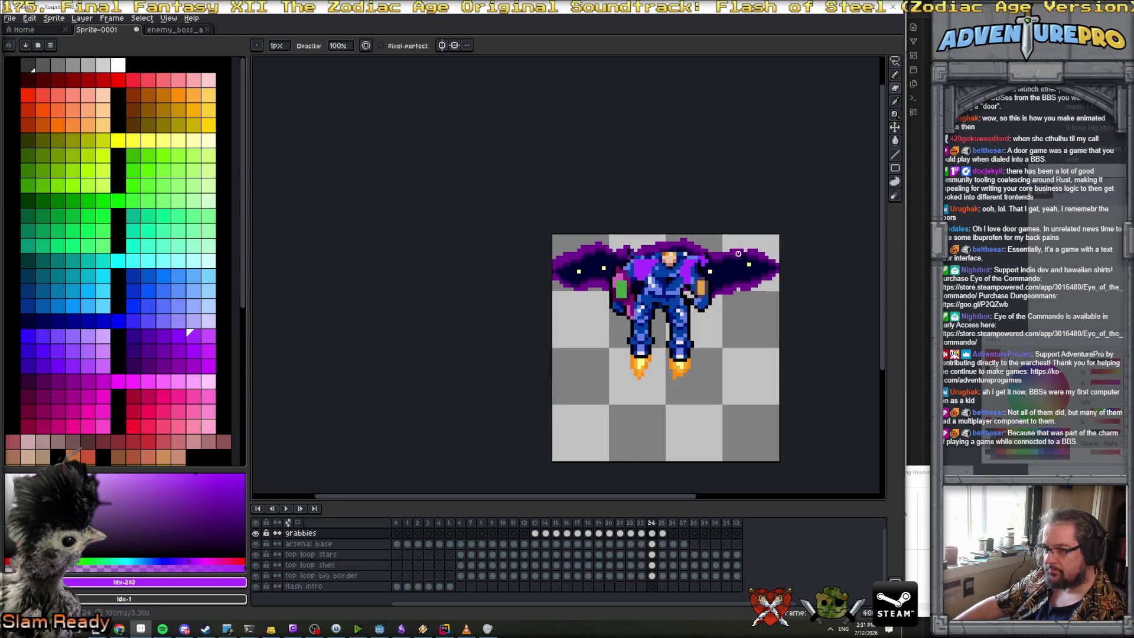
pyautogui.press('Left')
pyautogui.press('Left')
pyautogui.press('Left')
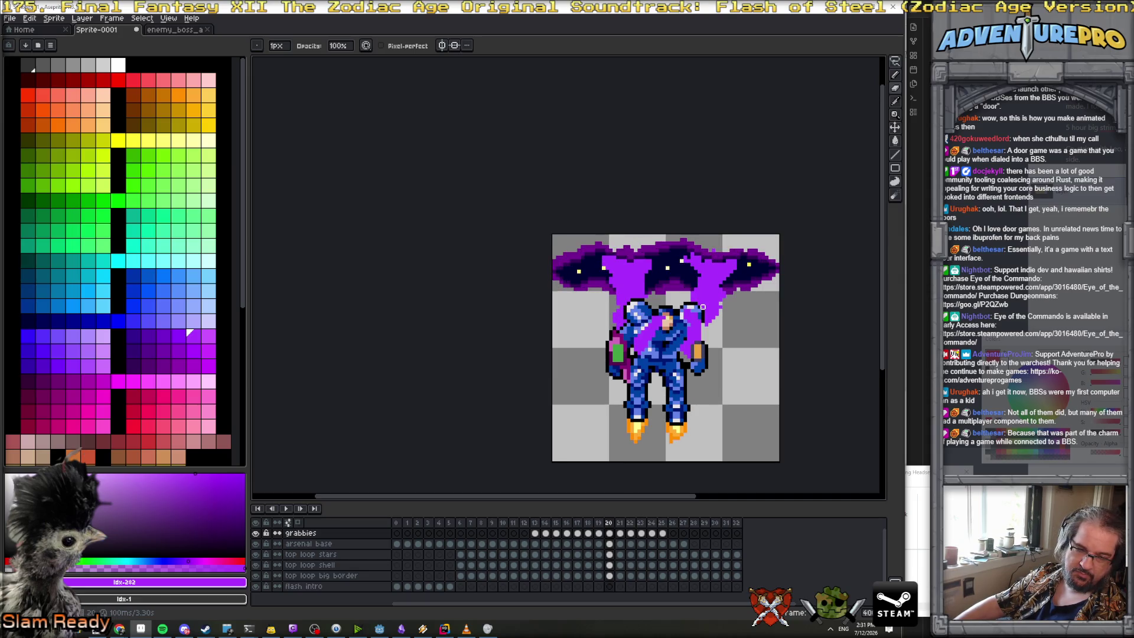
pyautogui.scroll(2, 703, 306)
pyautogui.keyDown('alt'); pyautogui.click(723, 242); pyautogui.keyUp('alt')
pyautogui.press('Left')
pyautogui.press('Left')
pyautogui.press('Left')
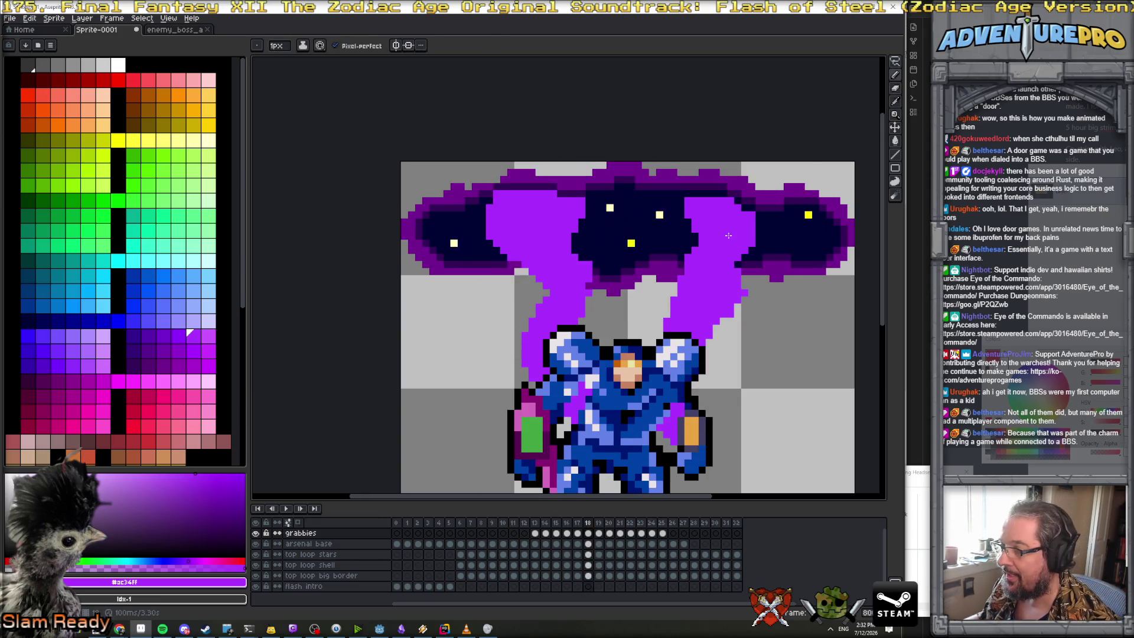
pyautogui.press('Left')
pyautogui.press('Left')
pyautogui.press('Left')
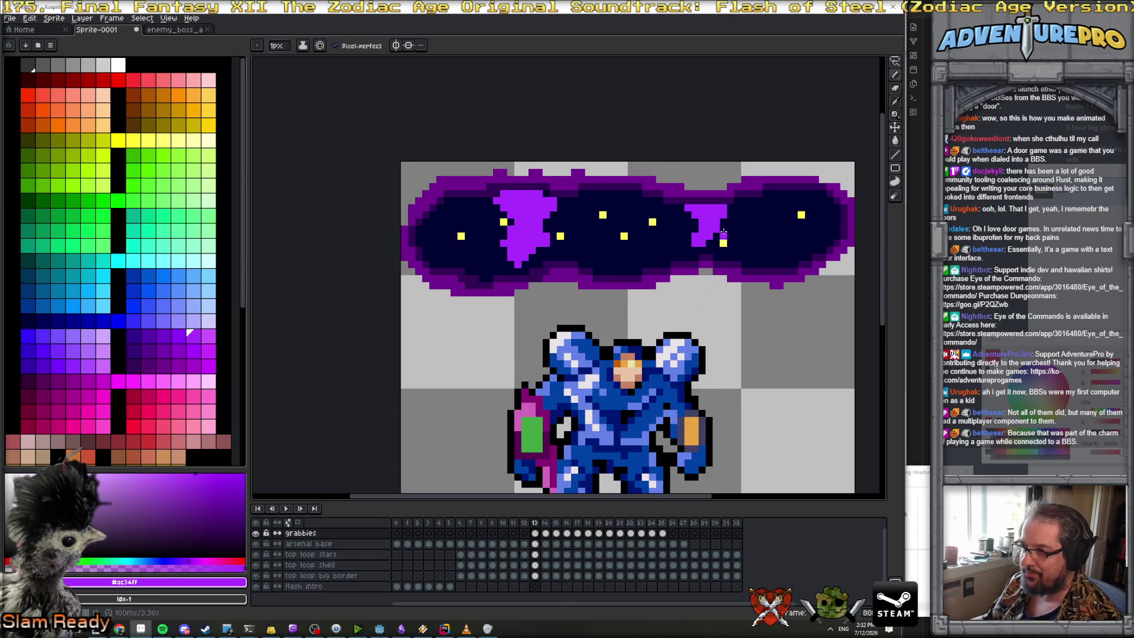
pyautogui.moveTo(690, 200); pyautogui.dragTo(722, 197)
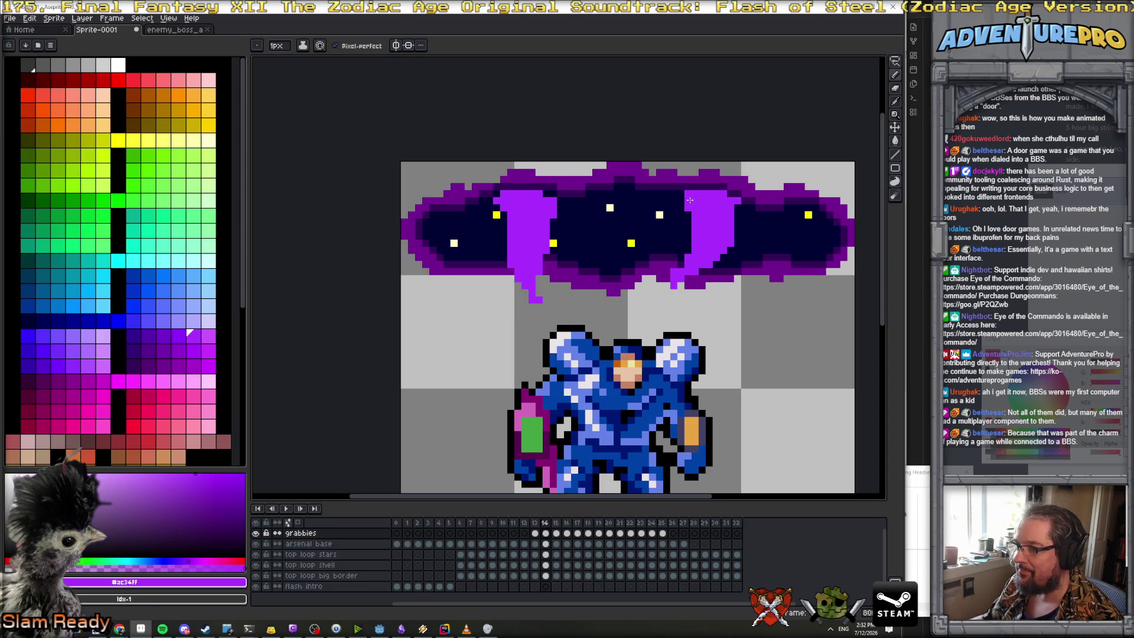
# Extend the right purple tendril's top edge across frames 18, 19 and 21
pyautogui.press('Right')
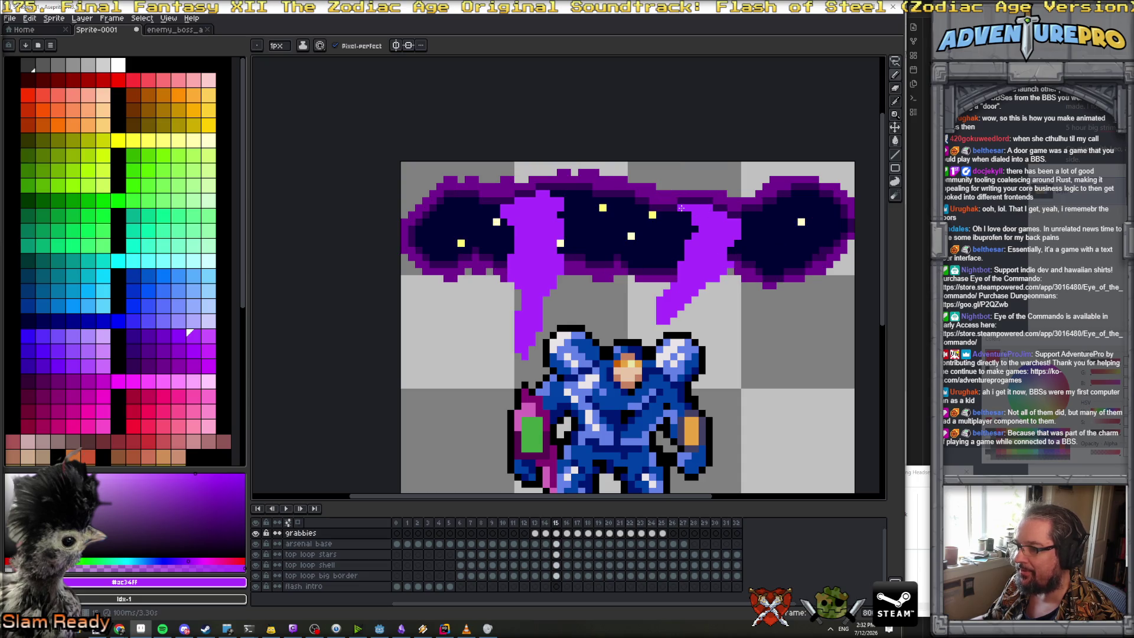
pyautogui.press('Right')
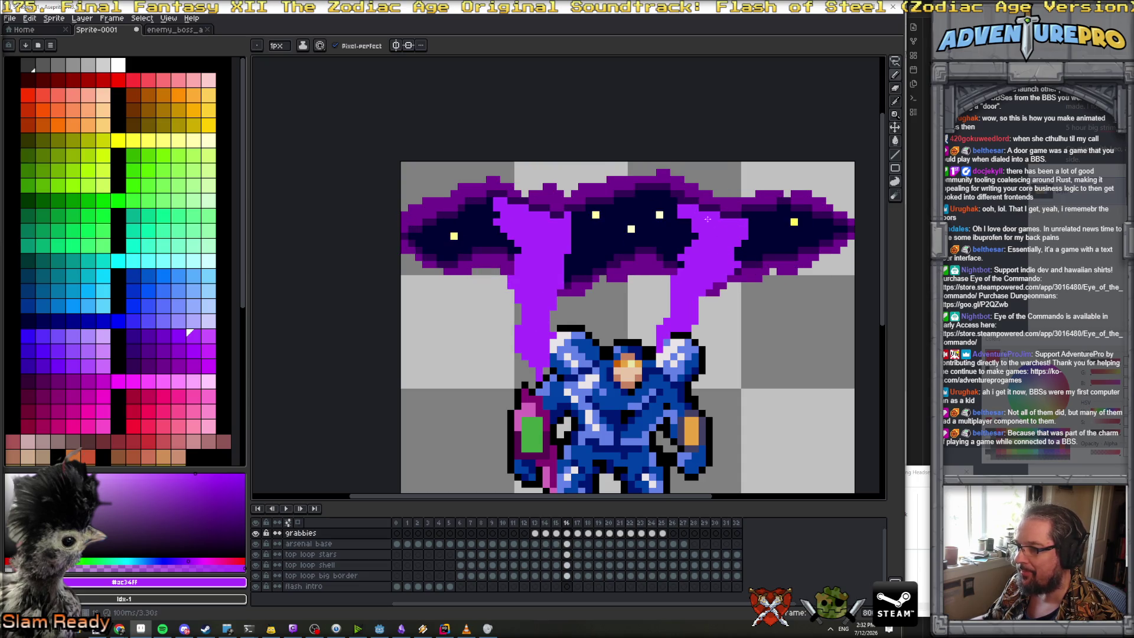
pyautogui.press('Right')
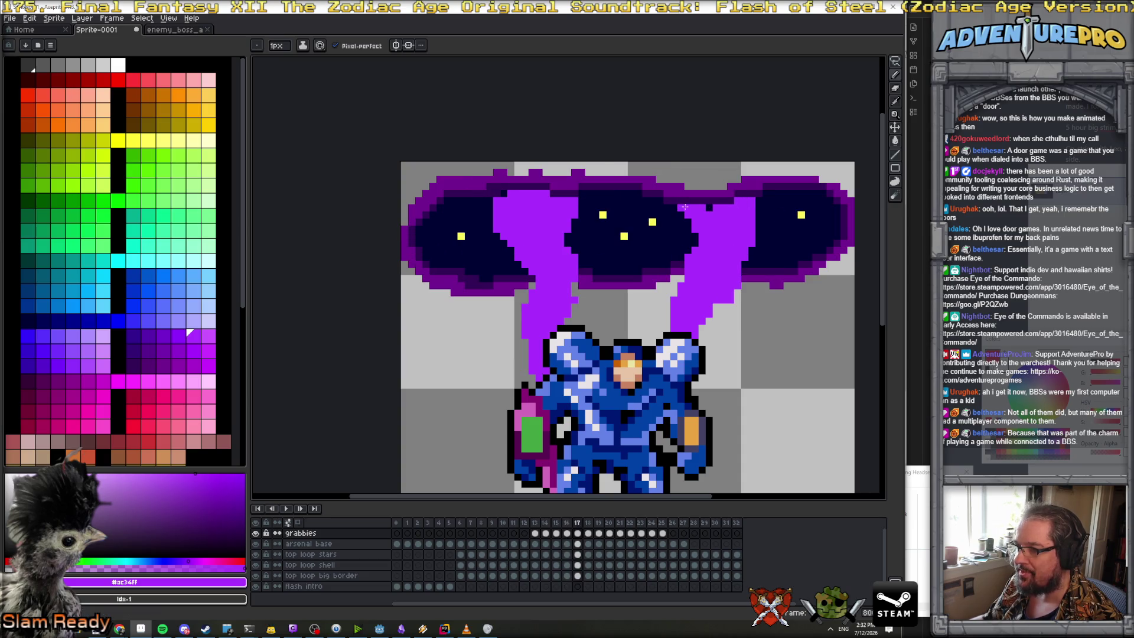
pyautogui.press('Right')
pyautogui.moveTo(682, 192); pyautogui.dragTo(734, 200)
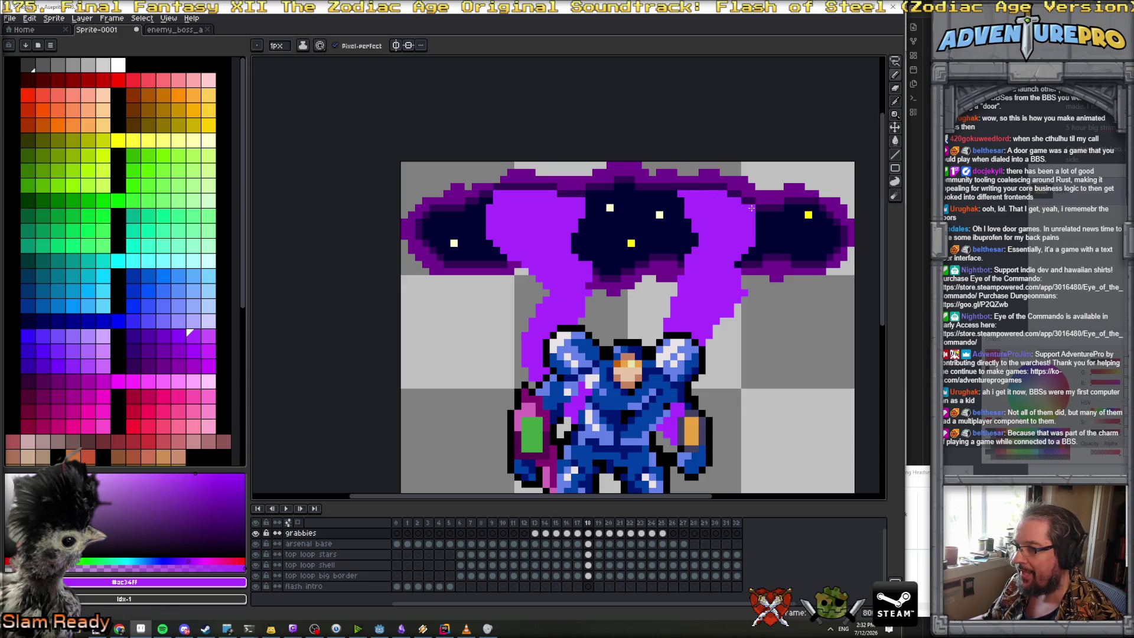
pyautogui.press('Right')
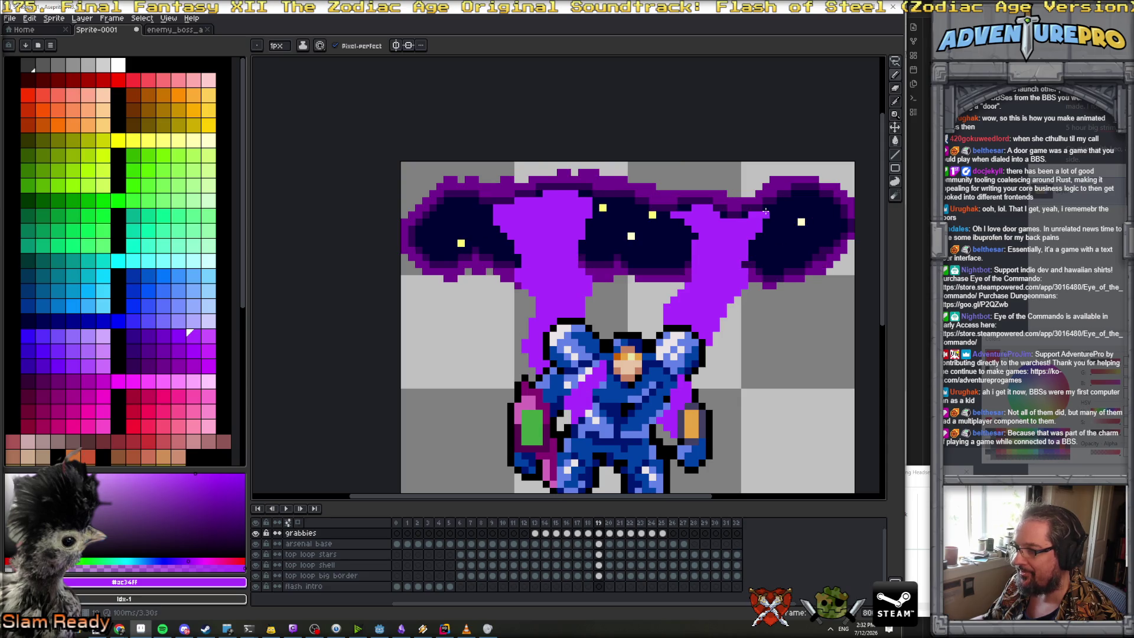
pyautogui.moveTo(683, 213); pyautogui.dragTo(673, 203)
pyautogui.press('Right')
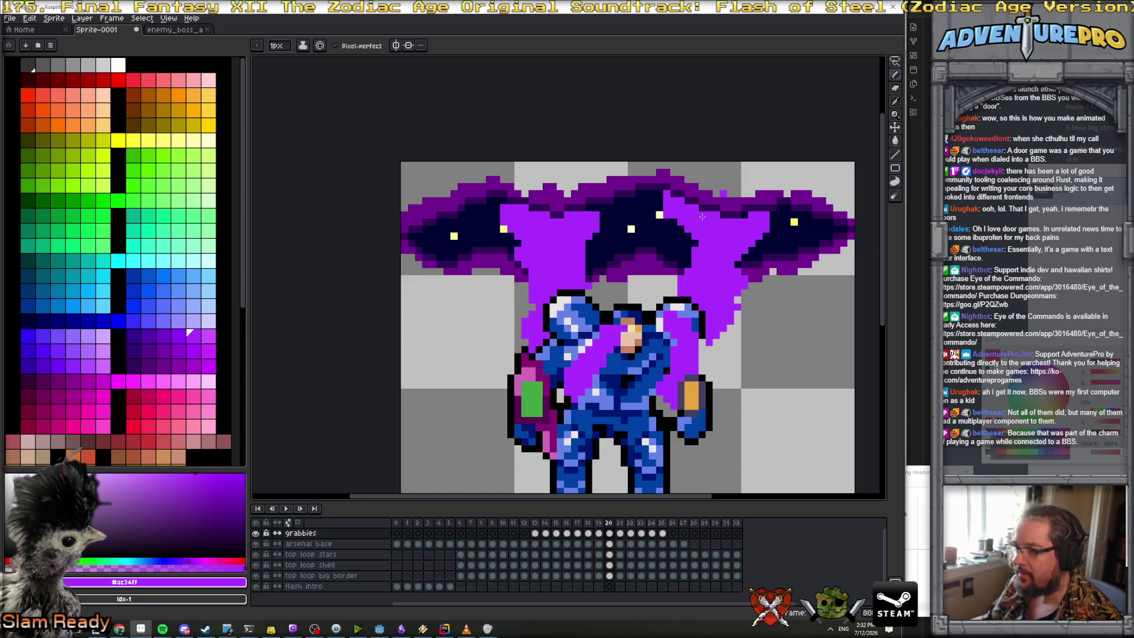
pyautogui.press('Right')
pyautogui.moveTo(687, 212); pyautogui.dragTo(664, 205)
pyautogui.moveTo(742, 202); pyautogui.dragTo(736, 200)
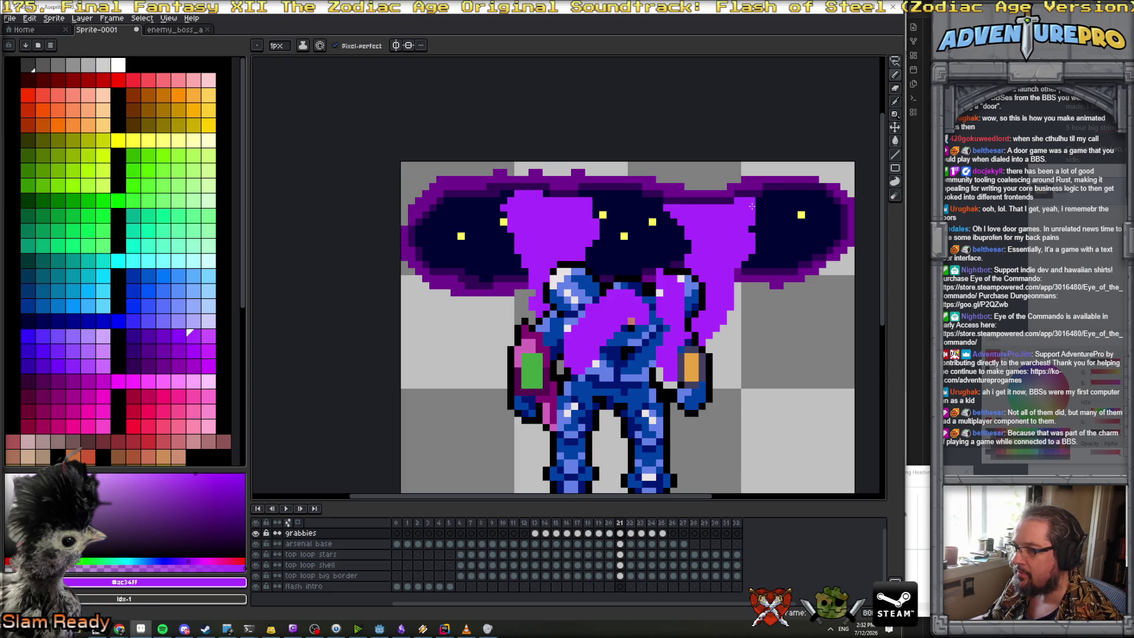
# Try the eraser briefly on frame 22, then review frames 23–26 and back to 18
pyautogui.press('Right')
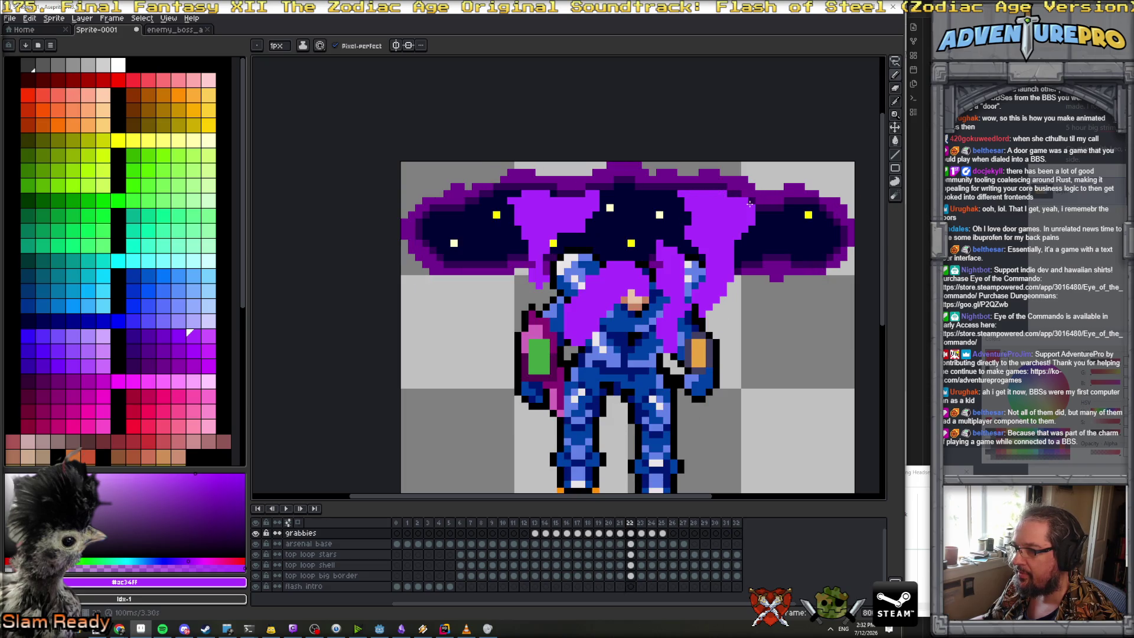
pyautogui.press('e')
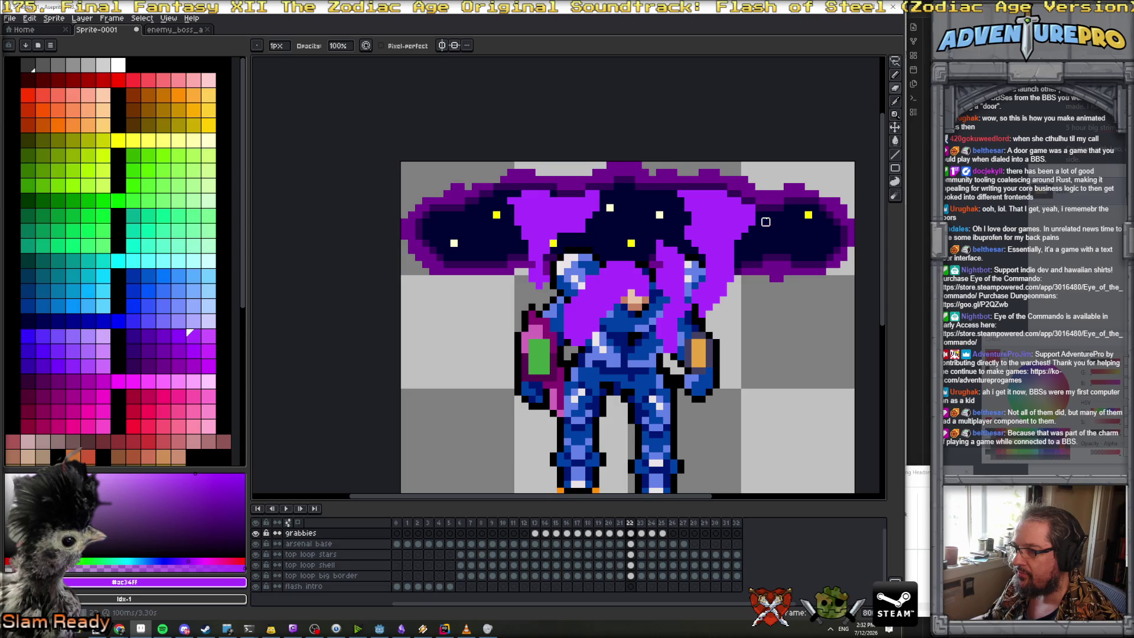
pyautogui.press('b')
pyautogui.press('Right')
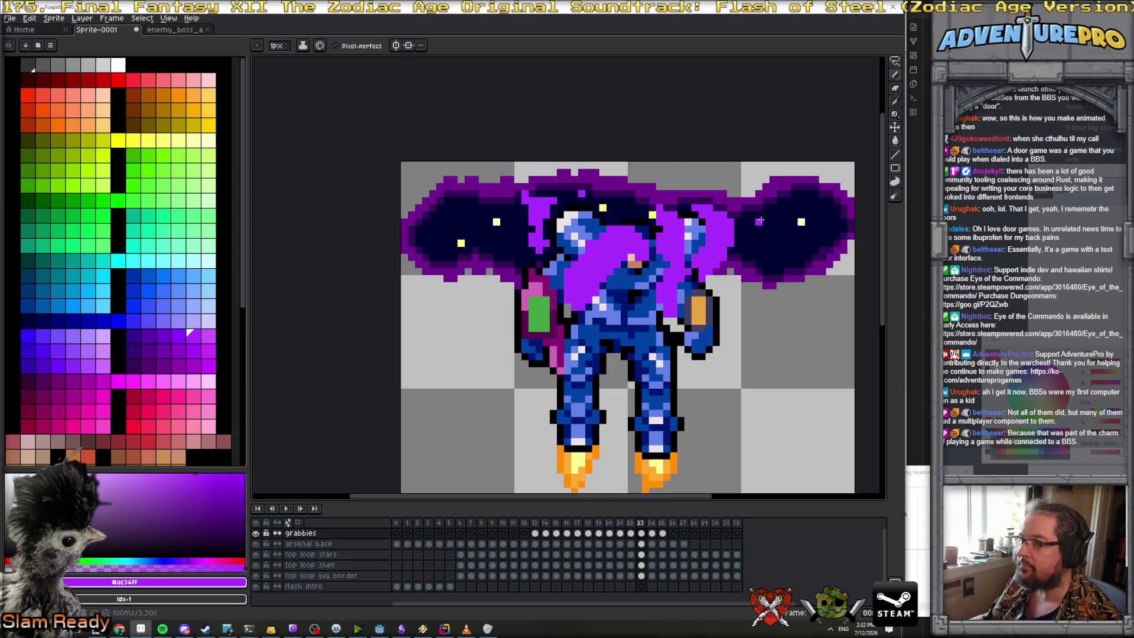
pyautogui.press('Right')
pyautogui.press('Right')
pyautogui.press('Right')
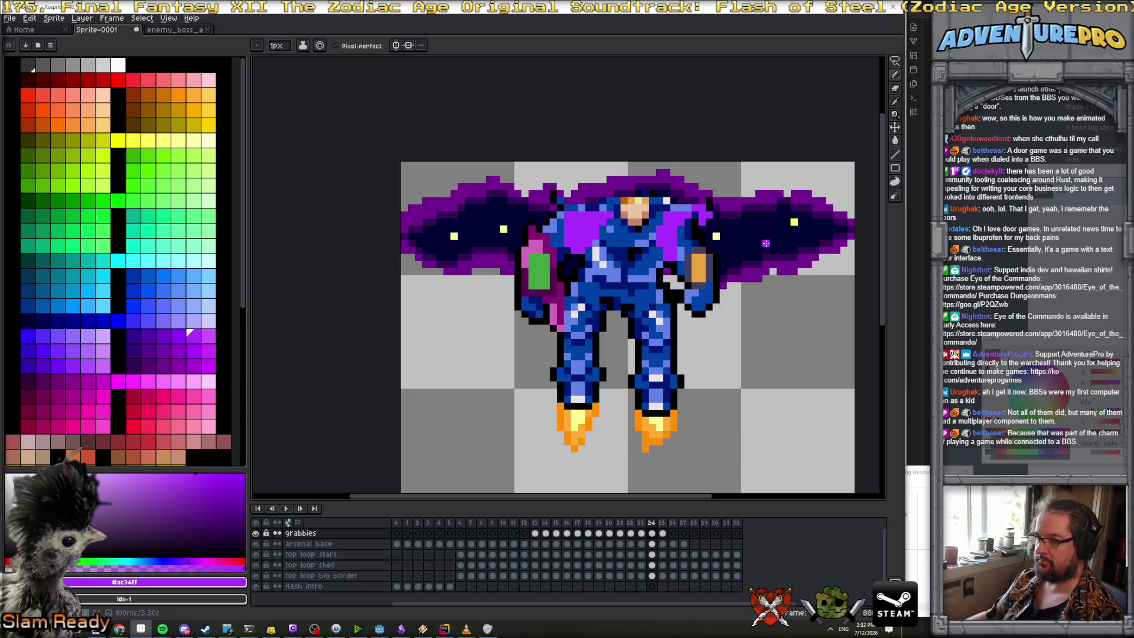
pyautogui.press('Left')
pyautogui.press('Left')
pyautogui.press('Left')
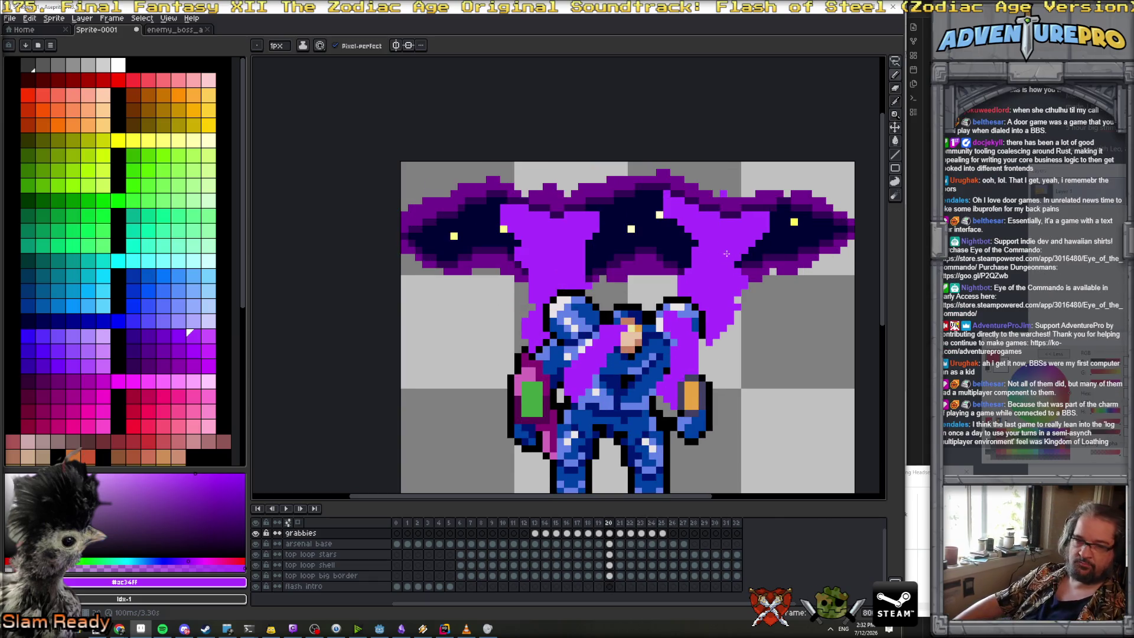
pyautogui.scroll(-3, 696, 255)
pyautogui.scroll(-1, 696, 255)
pyautogui.press('Left')
pyautogui.press('Left')
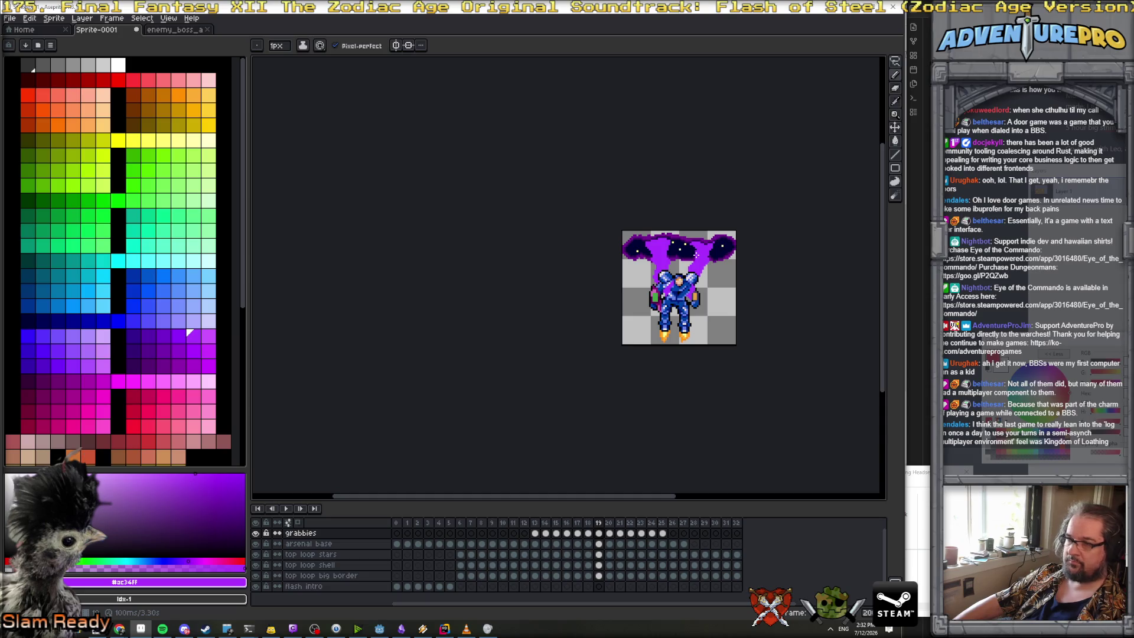
# Extend the purple smoke over the dark cloud edge on frame 21
pyautogui.scroll(8, 718, 255)
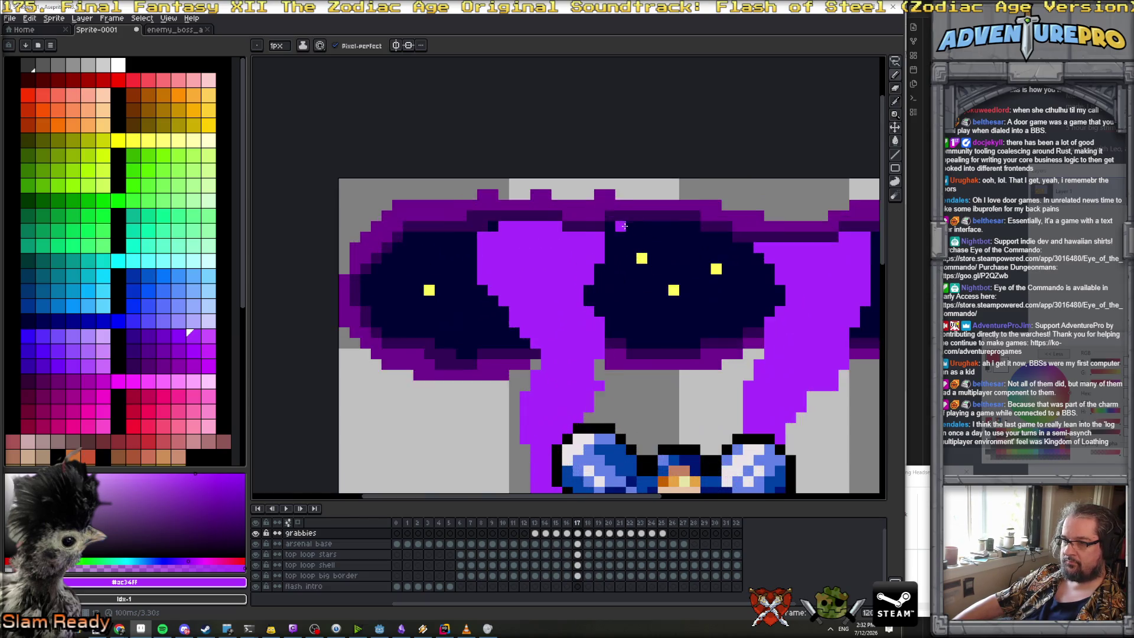
pyautogui.press('Left')
pyautogui.press('Left')
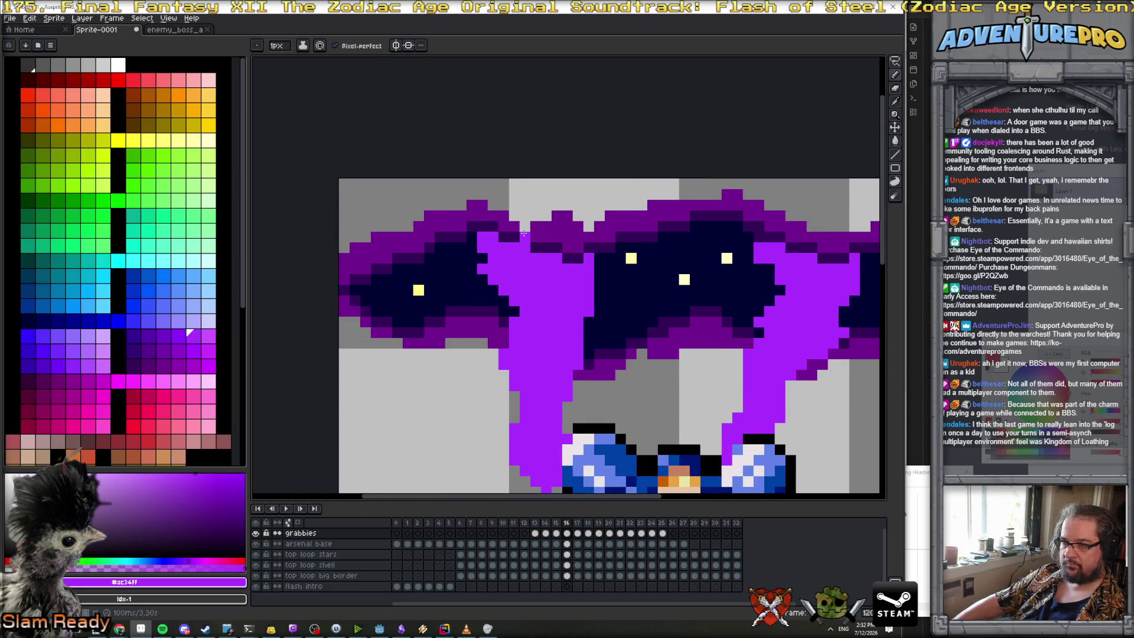
pyautogui.press('Right')
pyautogui.press('Right')
pyautogui.press('Right')
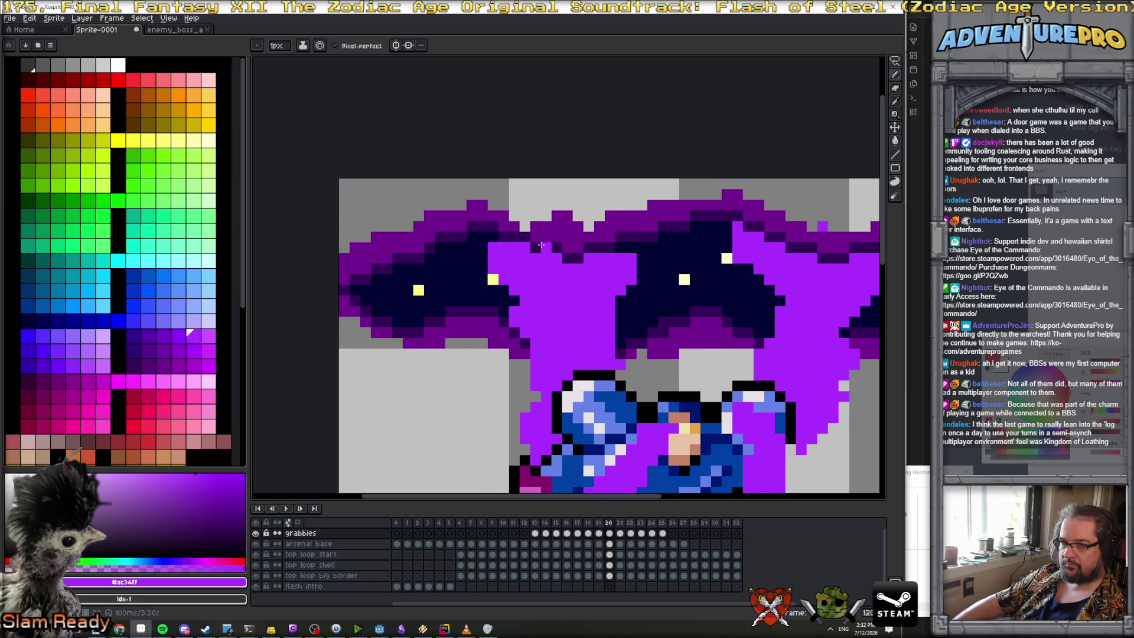
pyautogui.press('Right')
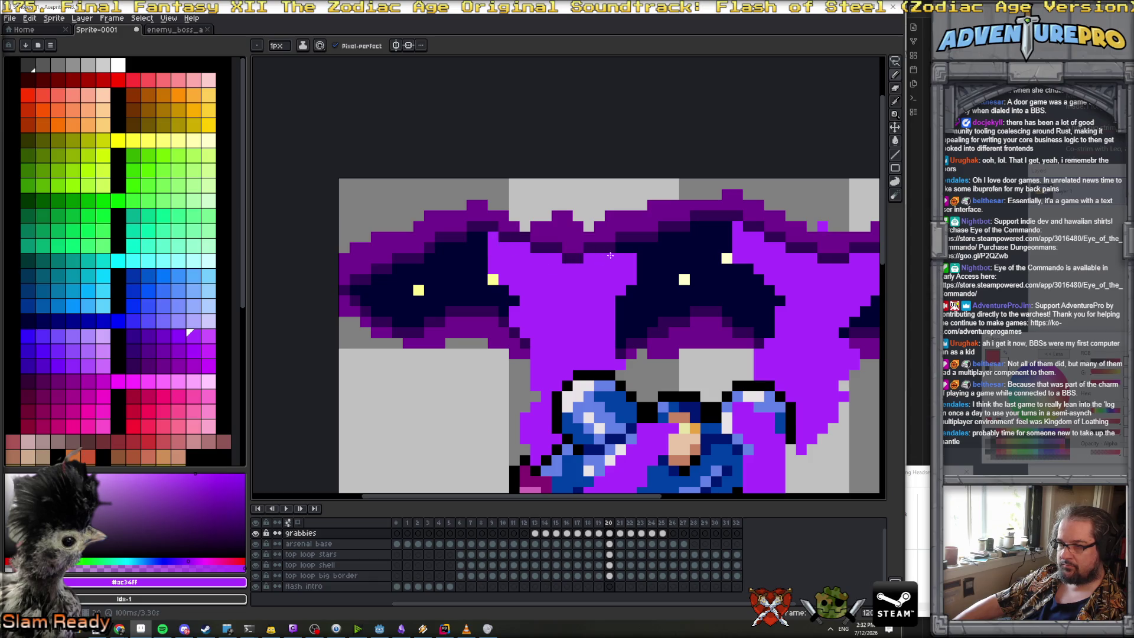
pyautogui.press('Right')
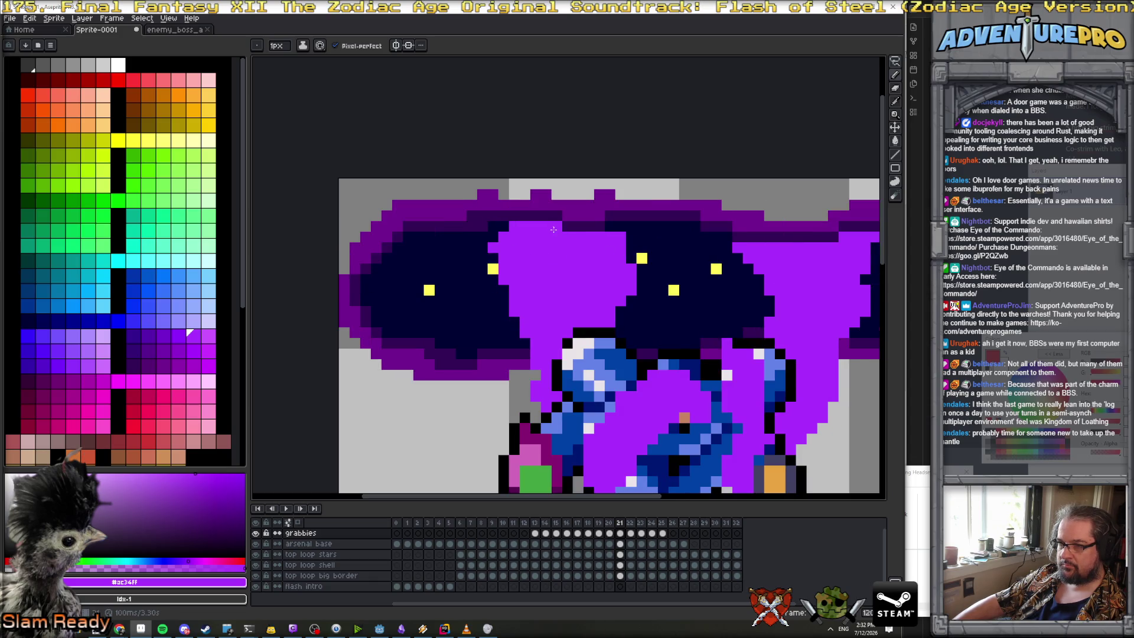
pyautogui.moveTo(504, 226); pyautogui.dragTo(494, 231)
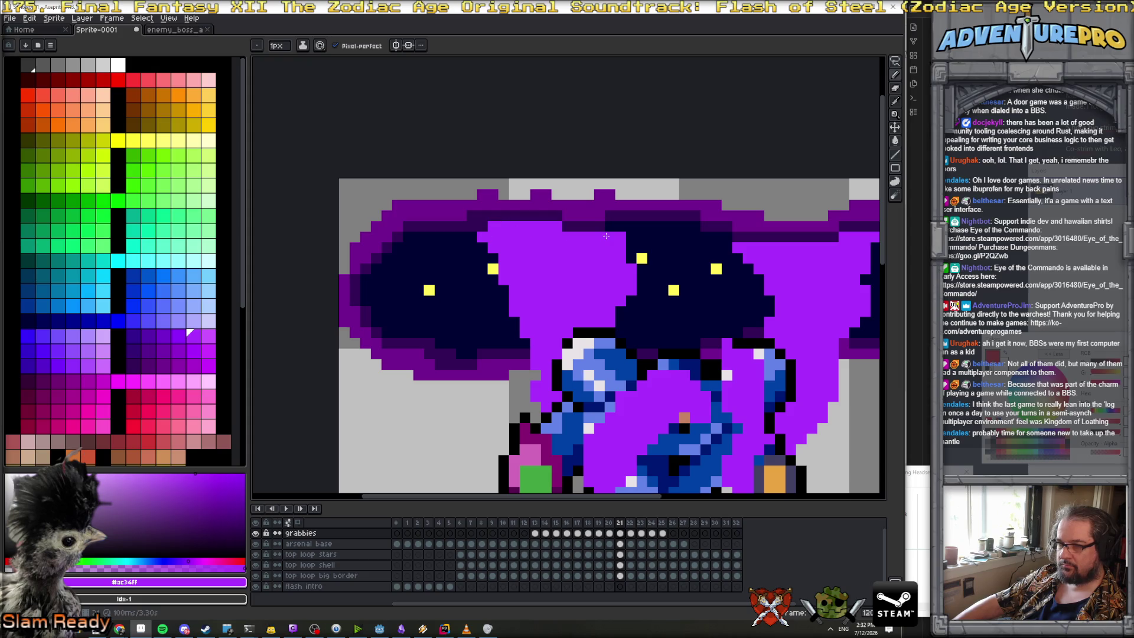
# Paint purple along the smoke's top on frame 23, then select the arsenal base cel at frame 24
pyautogui.press('Right')
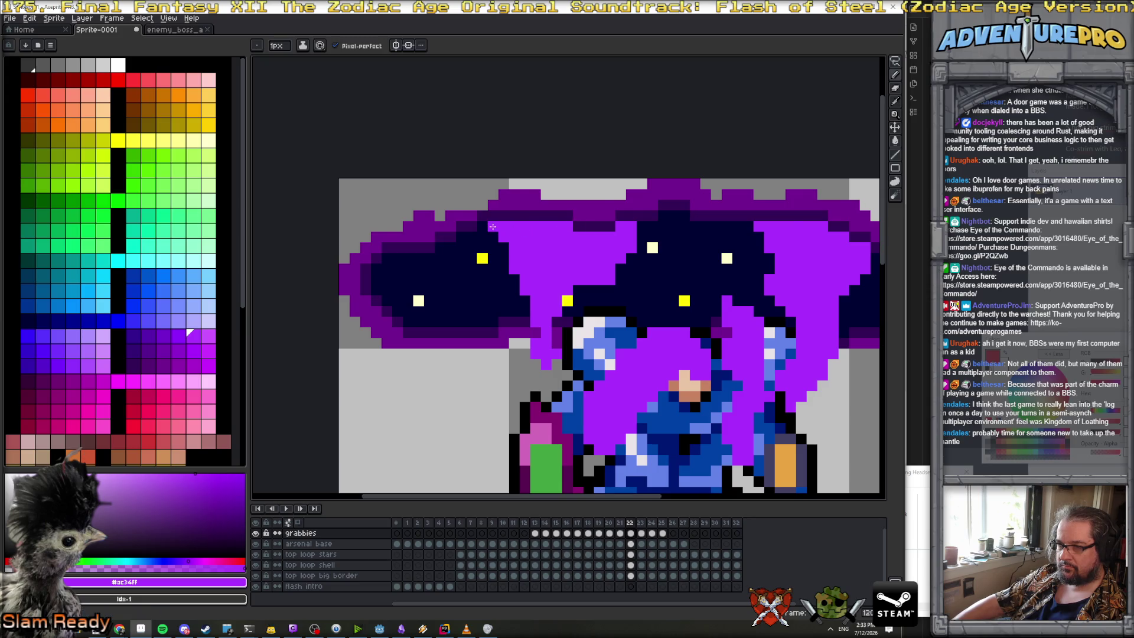
pyautogui.press('Right')
pyautogui.moveTo(527, 233)
pyautogui.mouseDown()
pyautogui.moveTo(517, 237)
pyautogui.moveTo(580, 227)
pyautogui.moveTo(557, 290)
pyautogui.moveTo(525, 272)
pyautogui.moveTo(547, 318)
pyautogui.mouseUp()
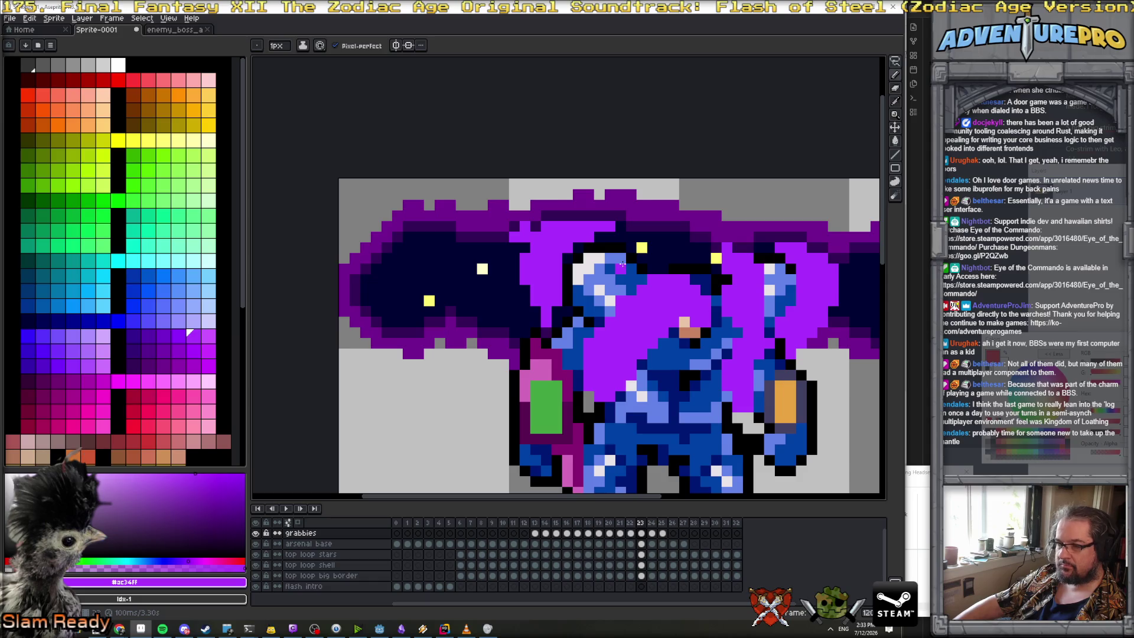
pyautogui.press('Right')
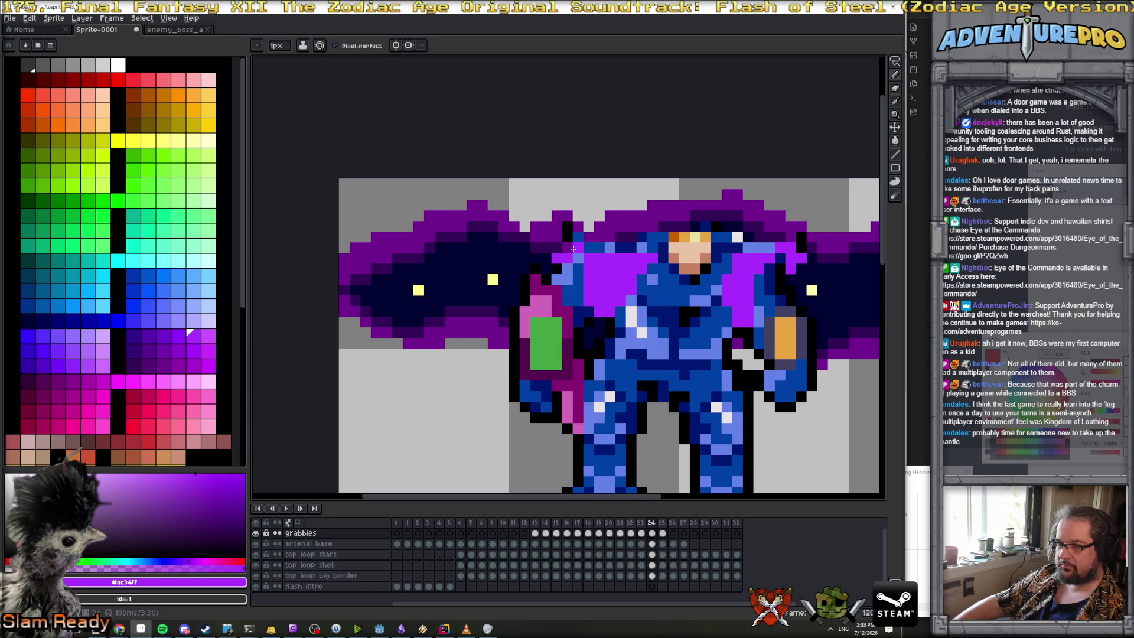
pyautogui.press('e')
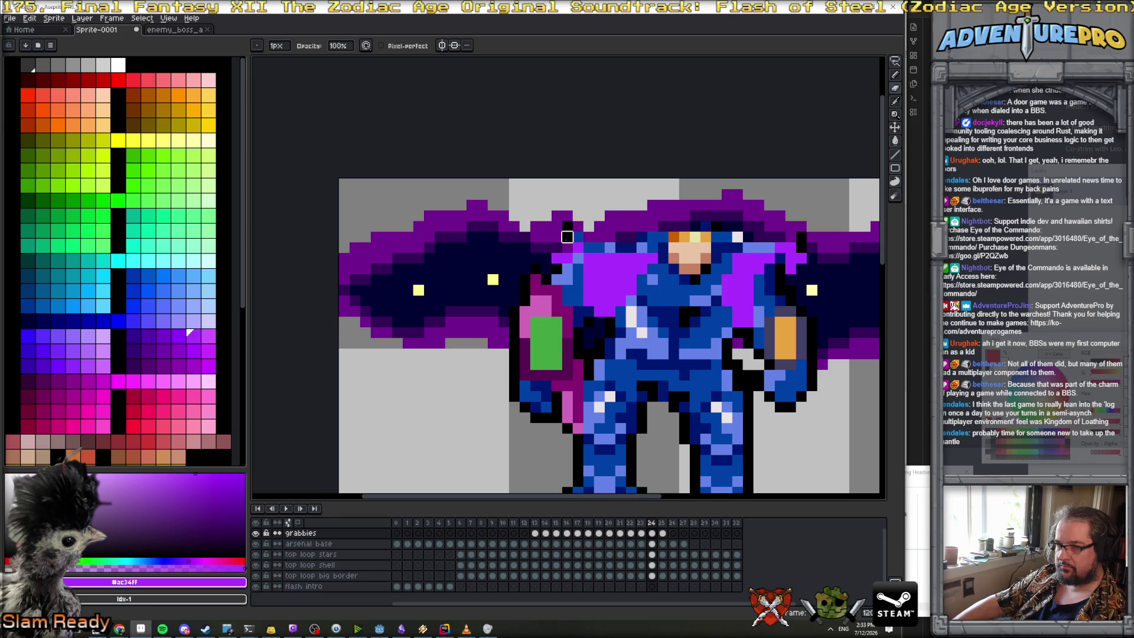
pyautogui.click(653, 544)
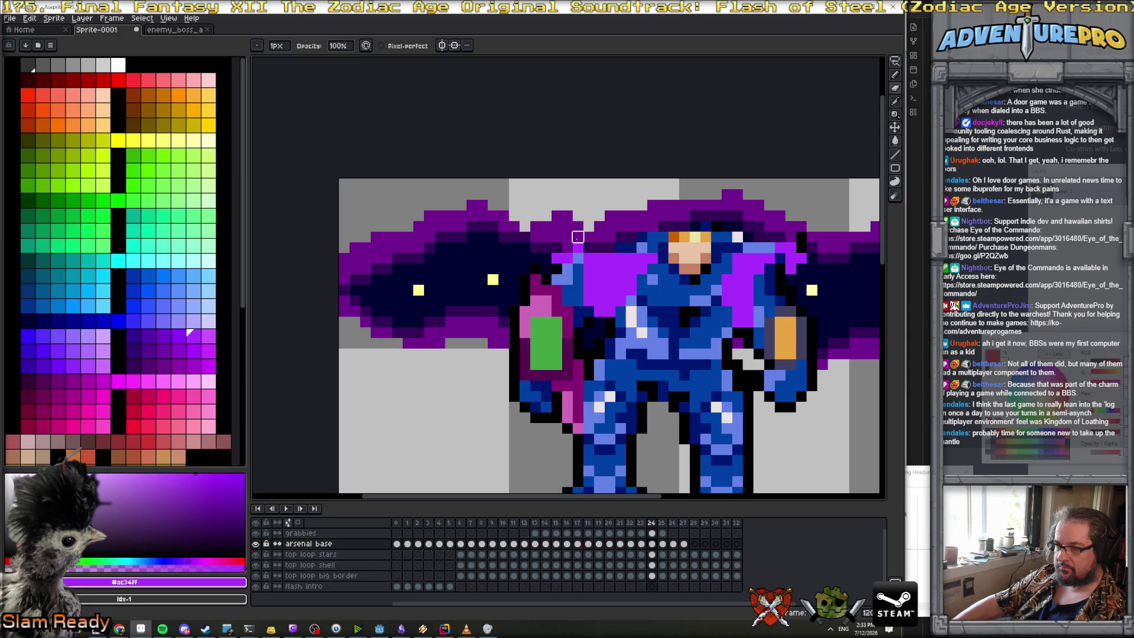
pyautogui.scroll(-3, 652, 228)
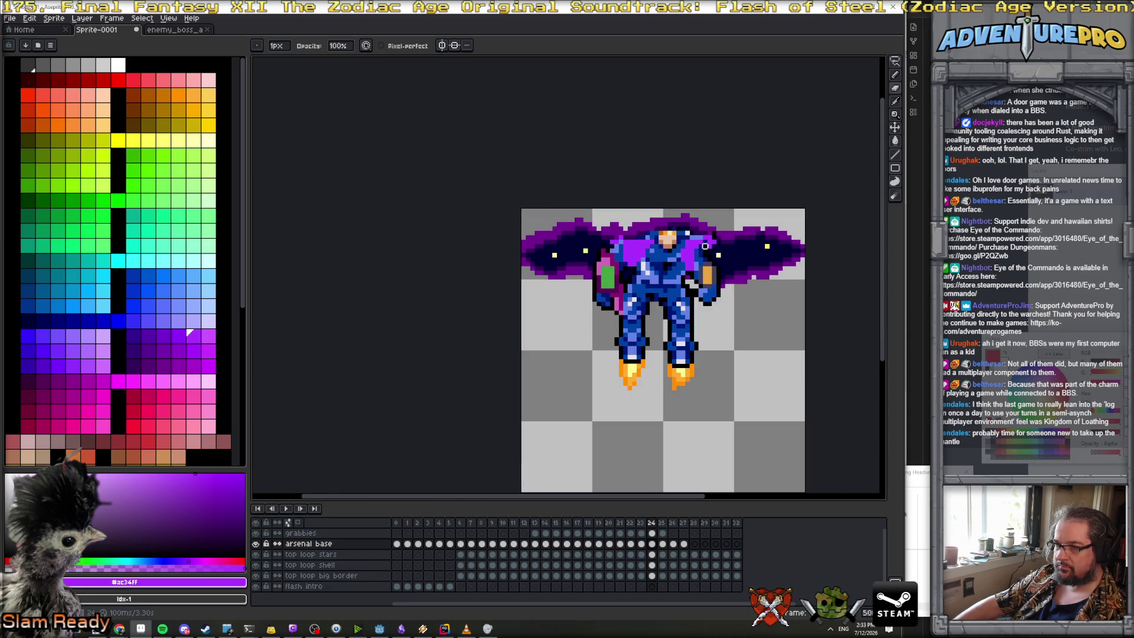
pyautogui.press('.')
pyautogui.scroll(2, 647, 238)
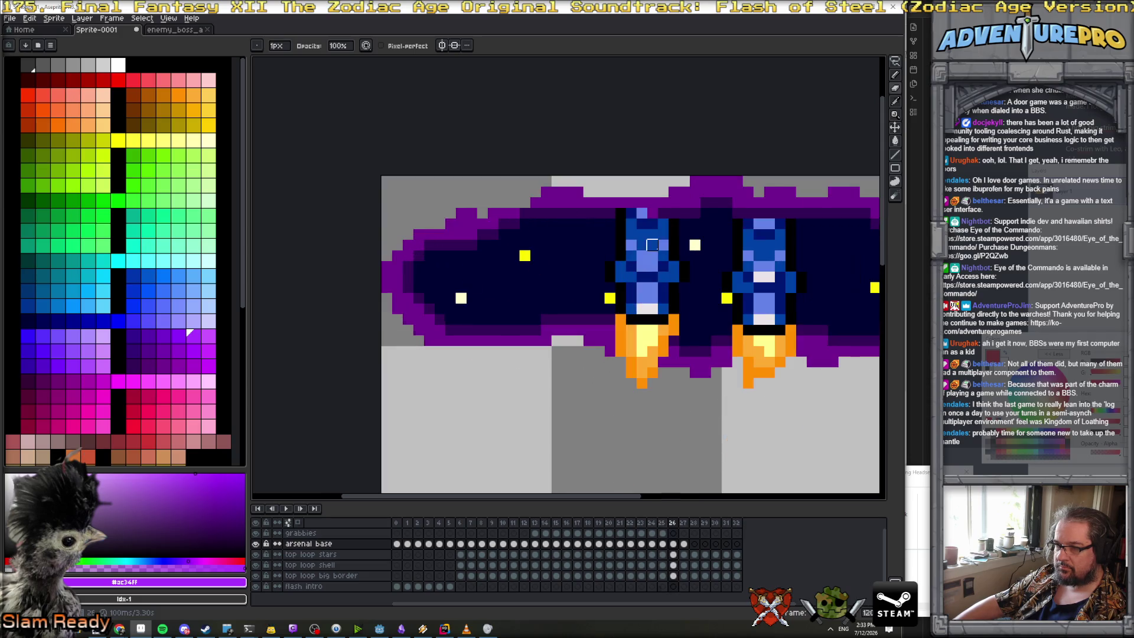
pyautogui.scroll(-3, 683, 484)
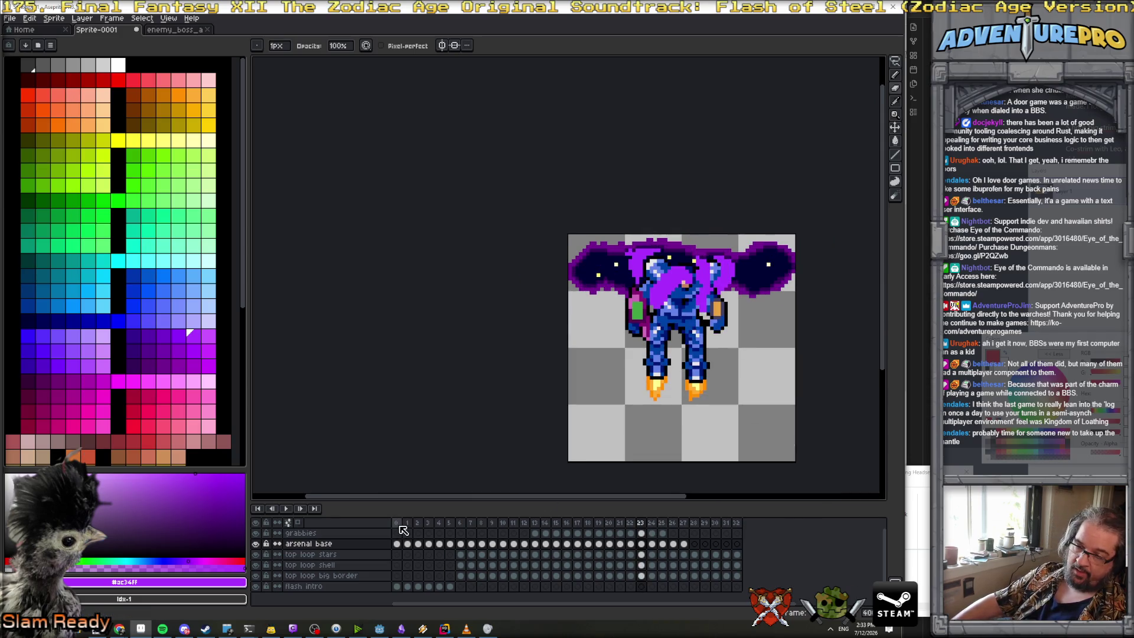
pyautogui.click(396, 522)
pyautogui.click(289, 508)
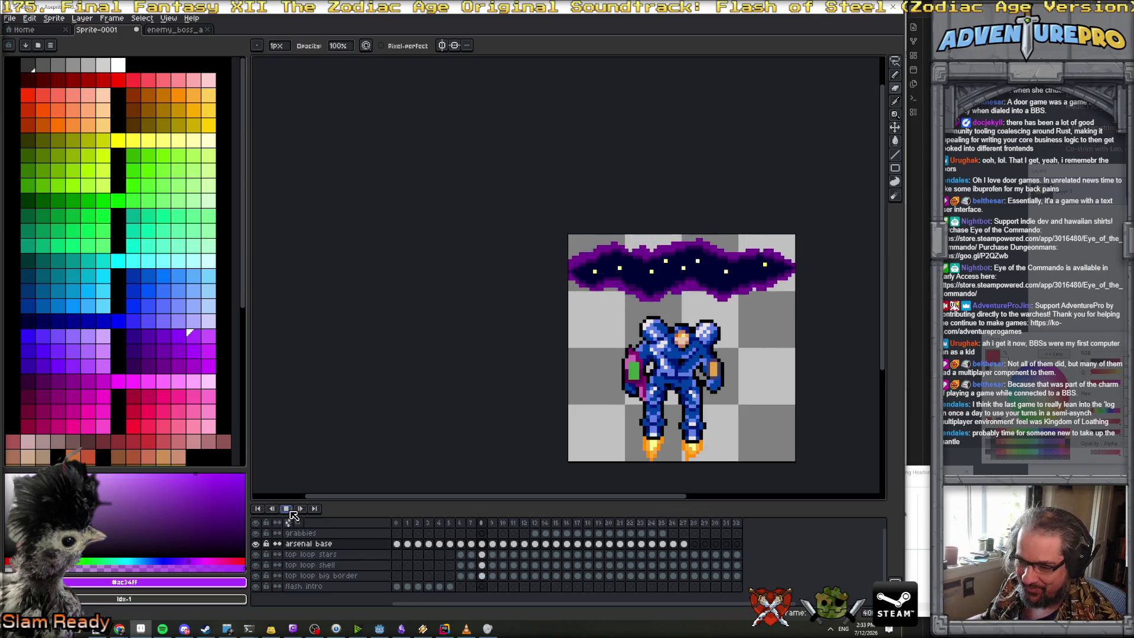
pyautogui.press('Return')
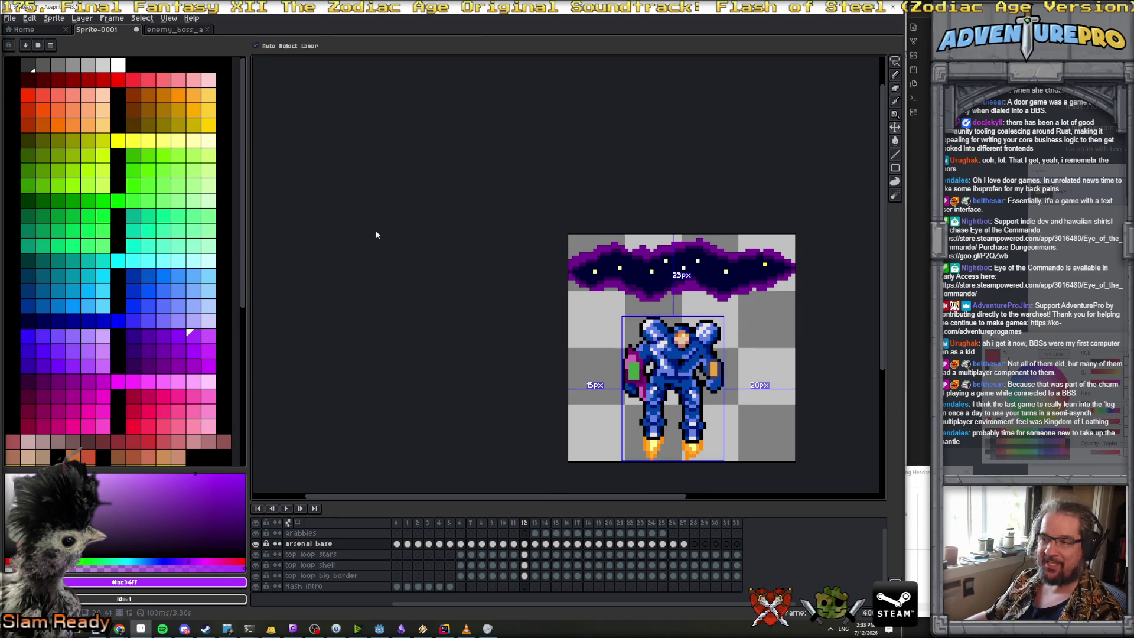
# Save the untitled Sprite-0001 as arsenal_snatched.ase in the textures folder, then reselect the pencil
pyautogui.hotkey('ctrl', 's')
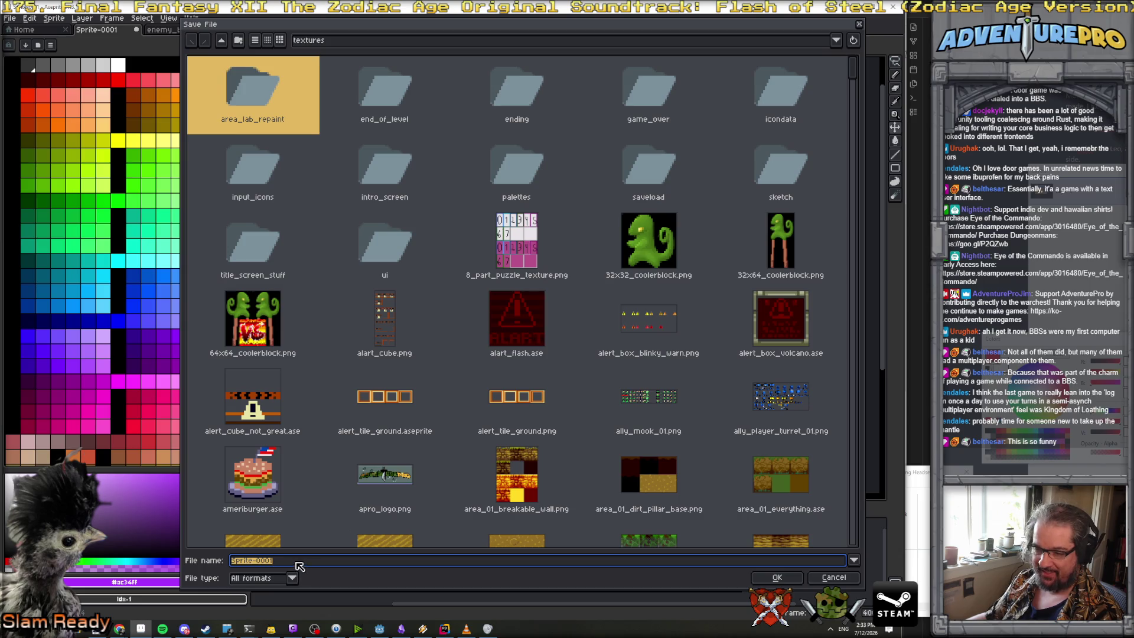
pyautogui.write('arseb')
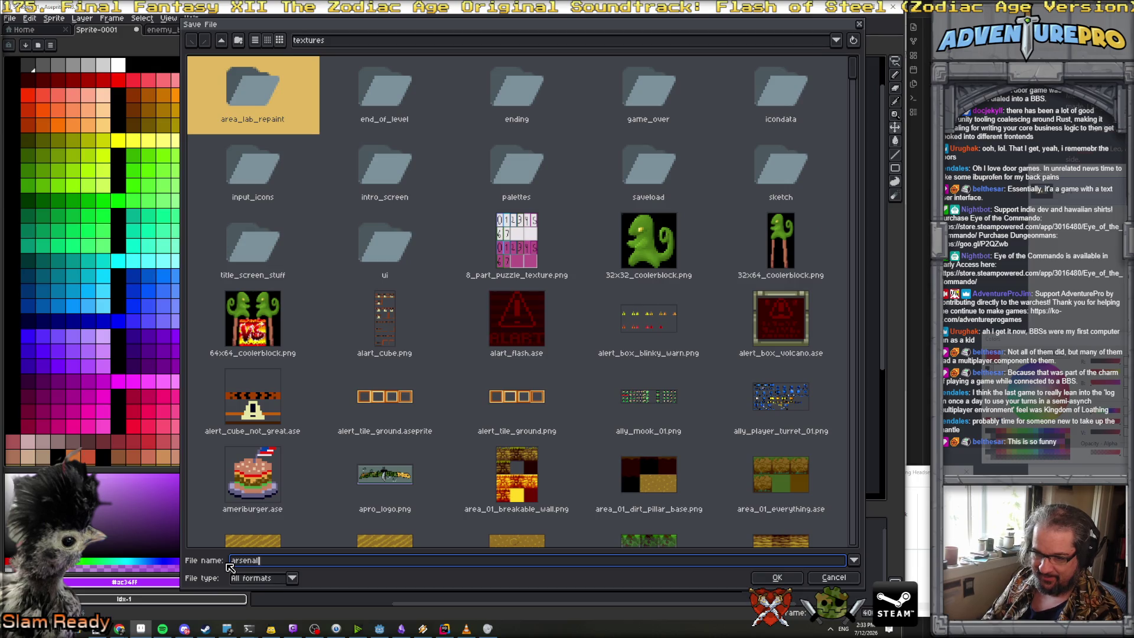
pyautogui.write('natched.as')
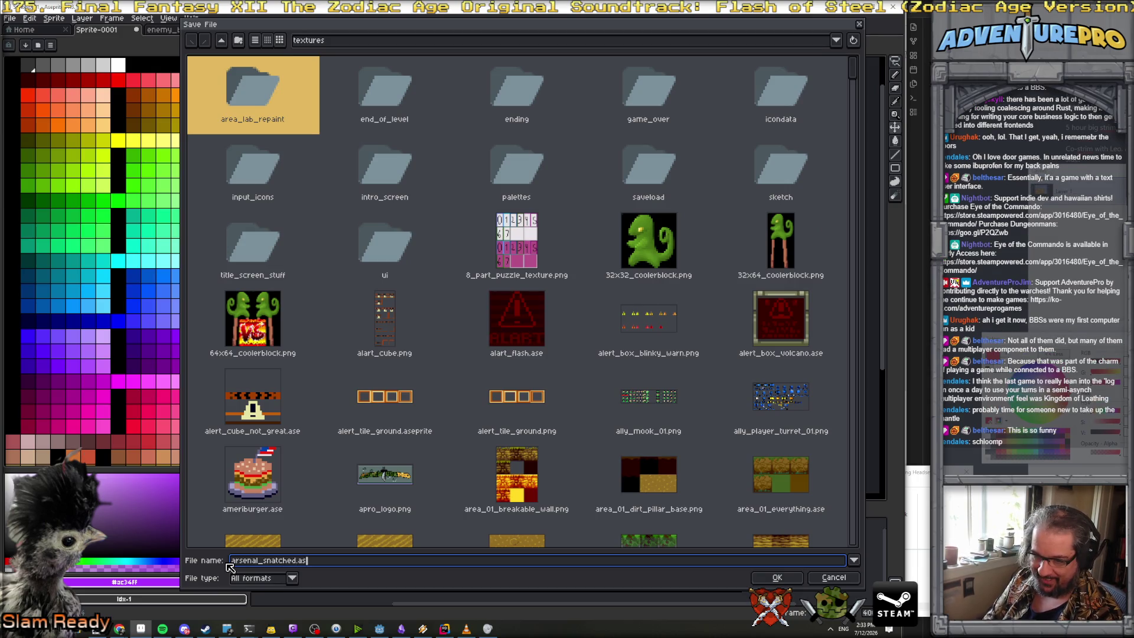
pyautogui.write('e')
pyautogui.press('Return')
pyautogui.press('b')
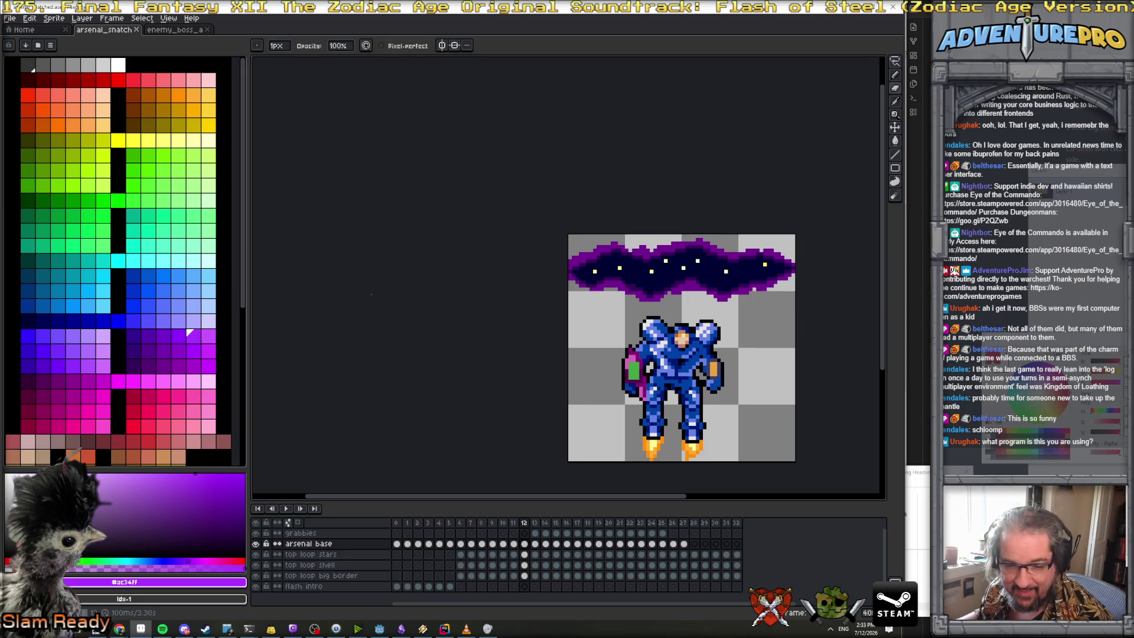
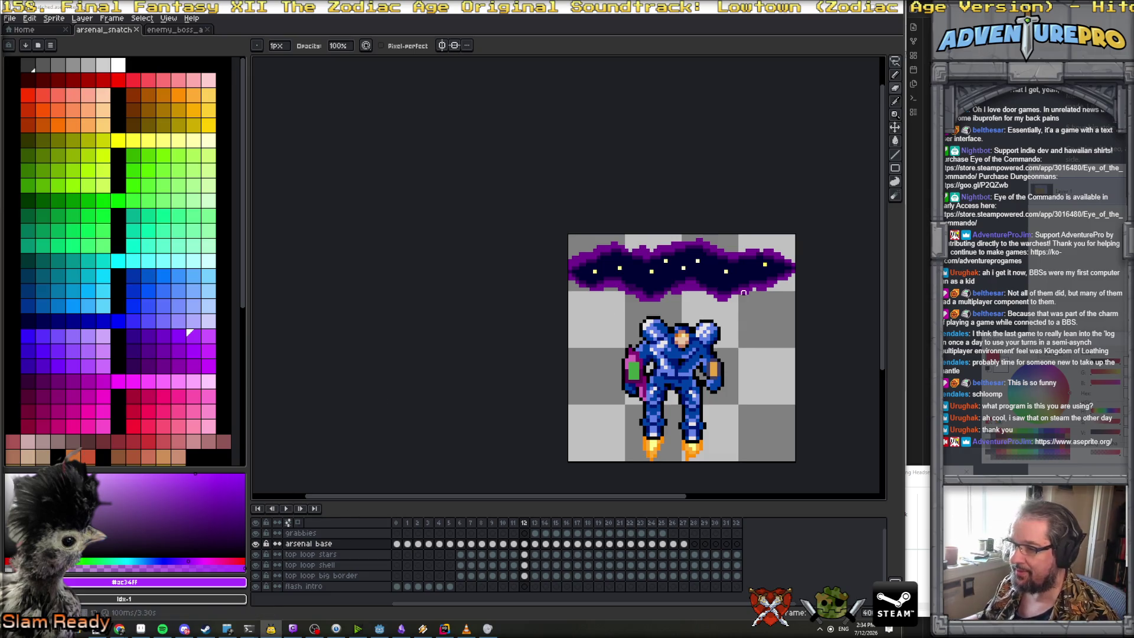
# Step through the tentacle-descent frames, pan the view, and select frame 29's top loop big border cel
pyautogui.press('Right')
pyautogui.press('Right')
pyautogui.press('Right')
pyautogui.press('Right')
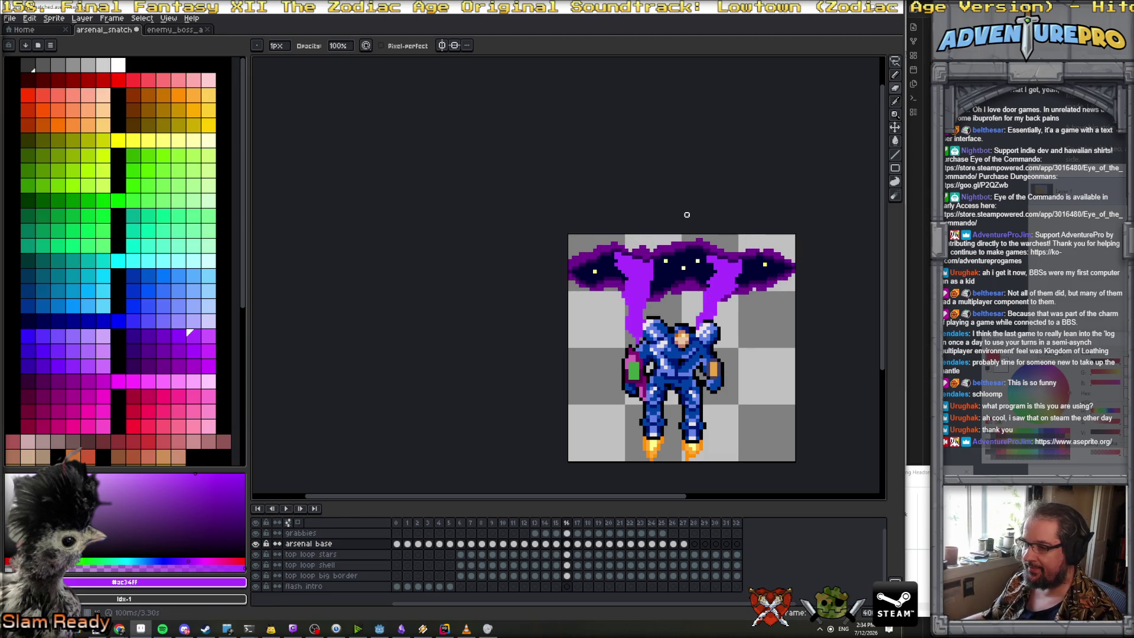
pyautogui.press('Right')
pyautogui.press('Right')
pyautogui.press('Right')
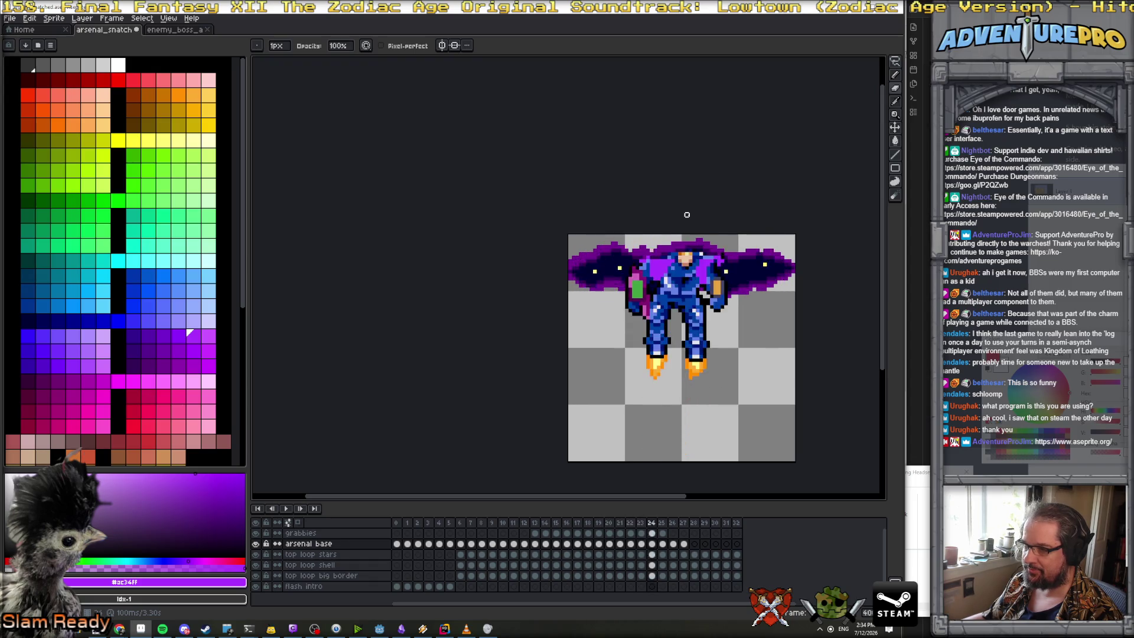
pyautogui.press('Left')
pyautogui.press('Left')
pyautogui.press('Left')
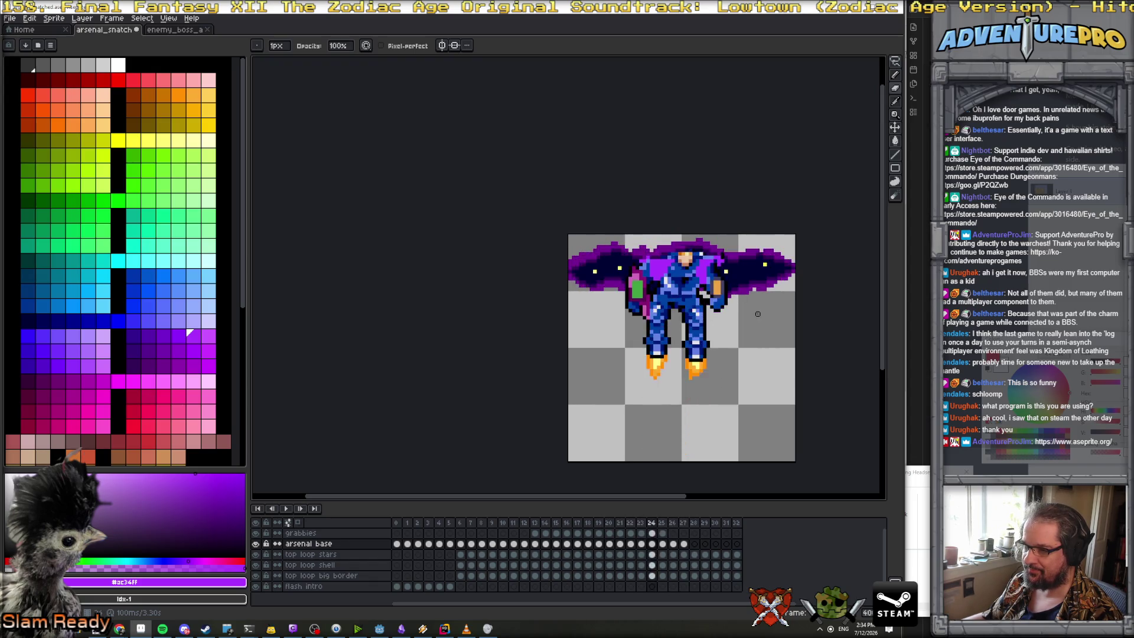
pyautogui.press('Right')
pyautogui.press('Right')
pyautogui.press('Right')
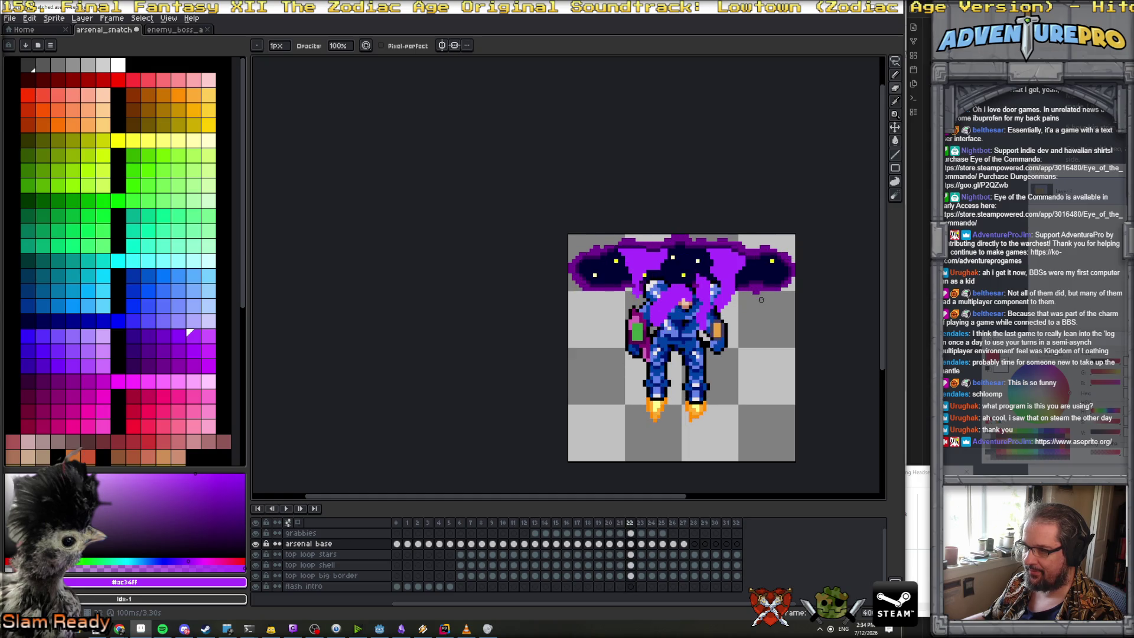
pyautogui.press('space')
pyautogui.moveTo(761, 300)
pyautogui.mouseDown()
pyautogui.moveTo(732, 302)
pyautogui.moveTo(658, 266)
pyautogui.mouseUp()
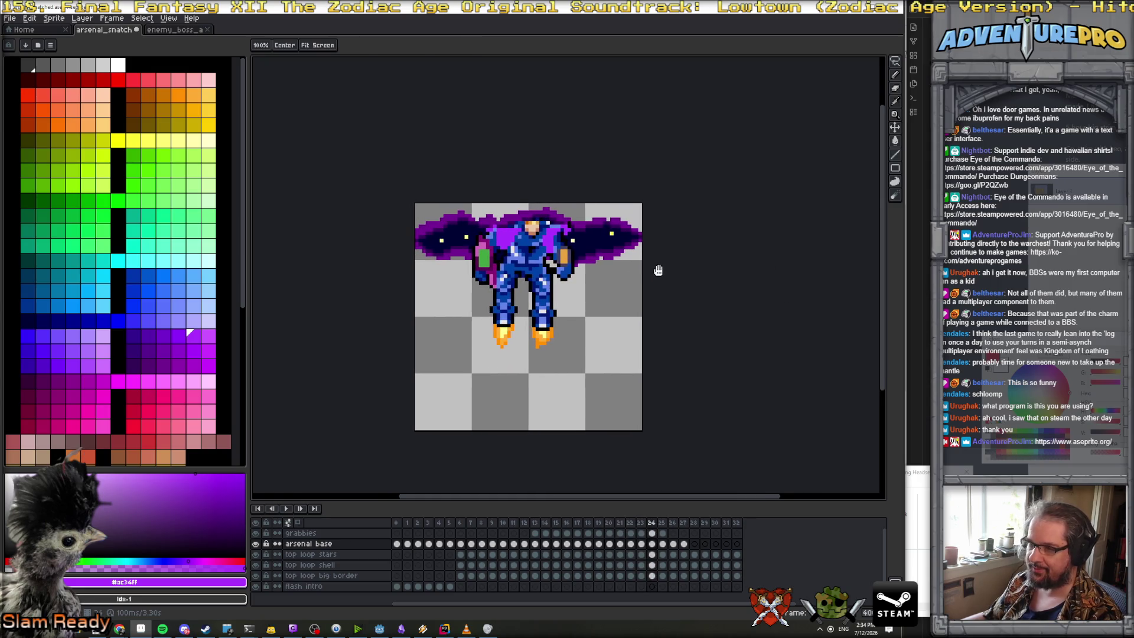
pyautogui.press('Right')
pyautogui.press('Right')
pyautogui.press('Right')
pyautogui.press('Right')
pyautogui.press('Right')
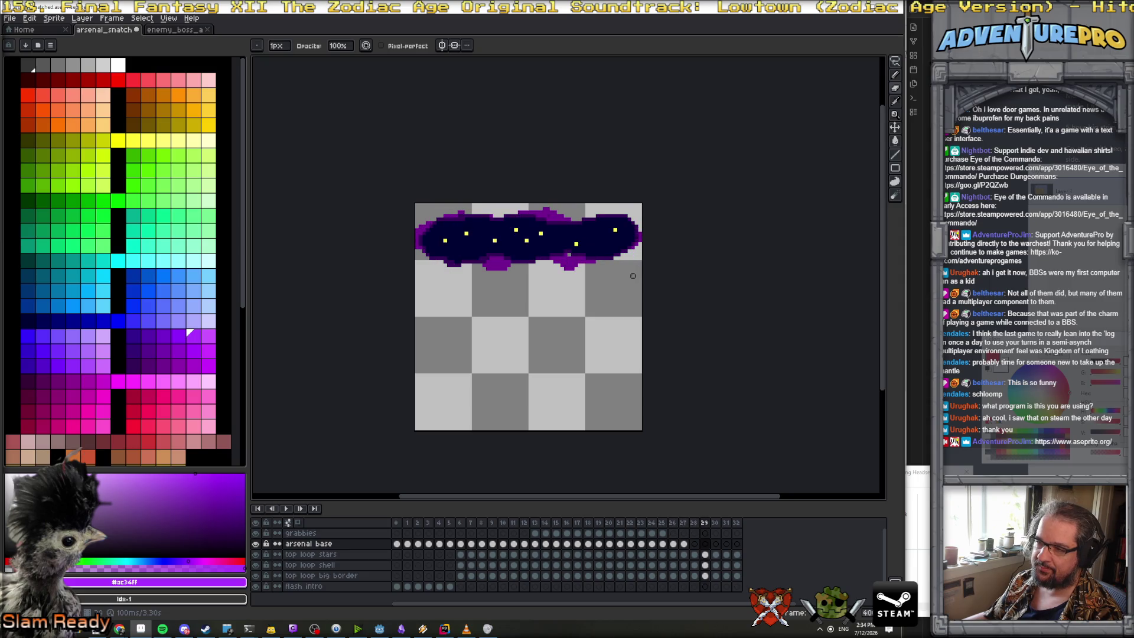
pyautogui.click(705, 576)
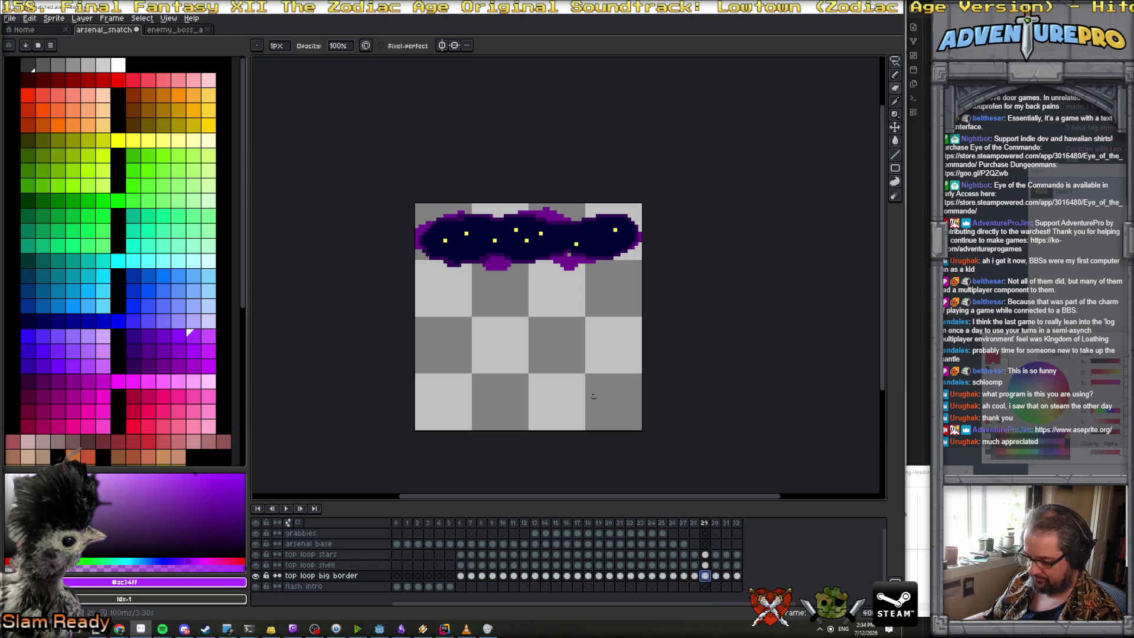
# Paint frame 29's portal rim in #740090 with a 6px pencil, then play the loop
pyautogui.keyDown('alt'); pyautogui.click(496, 265); pyautogui.keyUp('alt')
pyautogui.moveTo(497, 265); pyautogui.dragTo(475, 266)
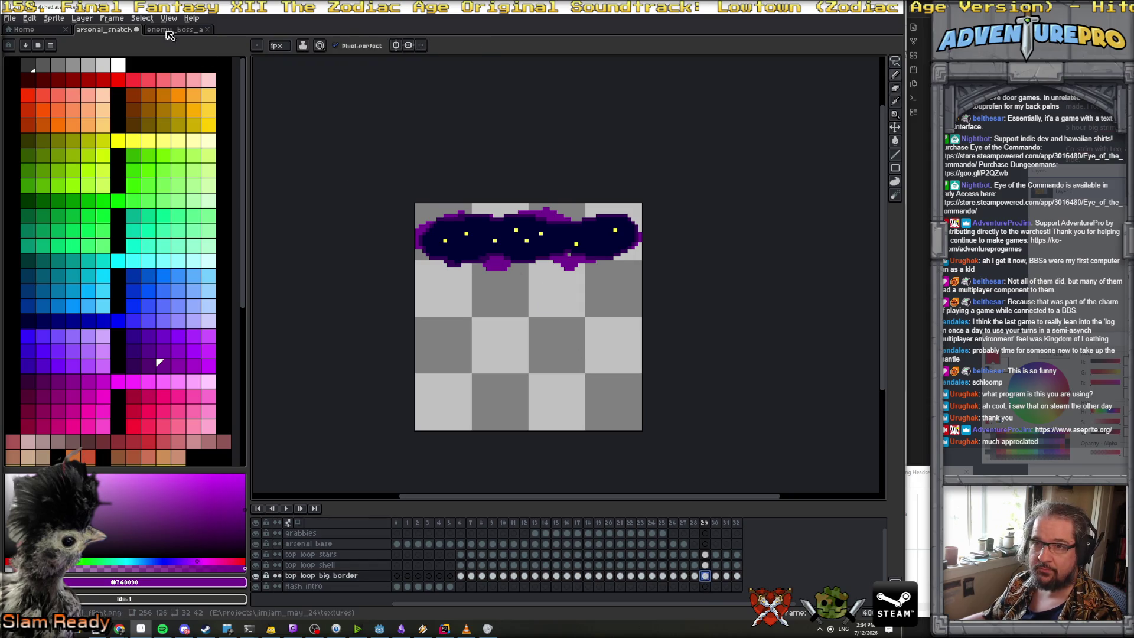
pyautogui.click(276, 46)
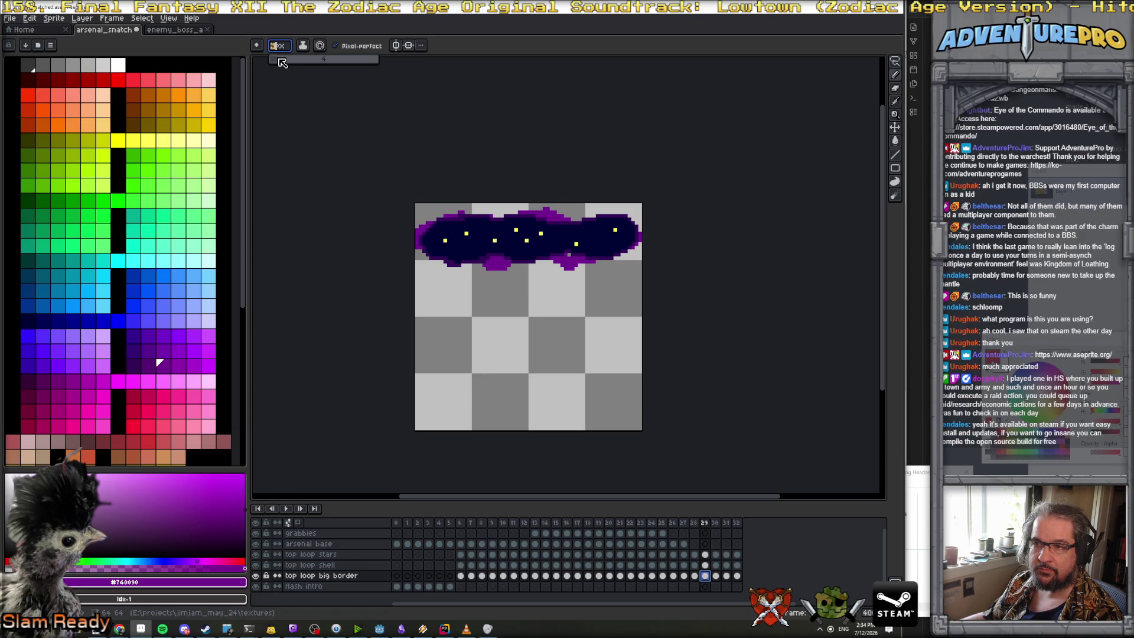
pyautogui.write('6')
pyautogui.moveTo(451, 266)
pyautogui.mouseDown()
pyautogui.moveTo(436, 267)
pyautogui.moveTo(454, 264)
pyautogui.mouseUp()
pyautogui.moveTo(479, 217)
pyautogui.mouseDown()
pyautogui.moveTo(606, 213)
pyautogui.moveTo(630, 225)
pyautogui.moveTo(617, 260)
pyautogui.moveTo(520, 261)
pyautogui.mouseUp()
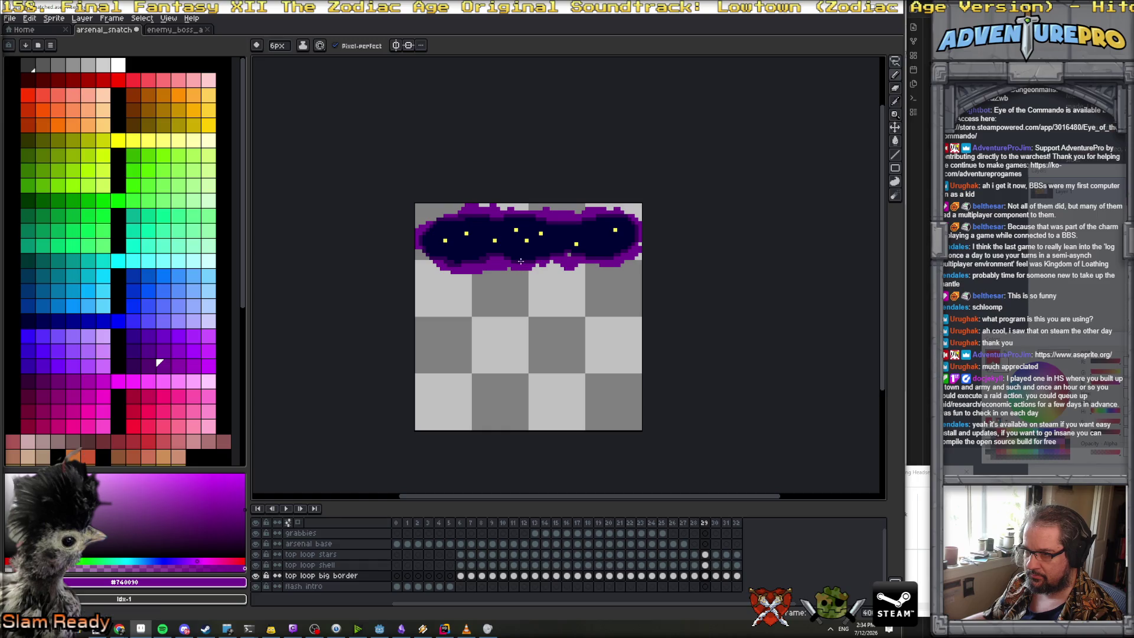
pyautogui.press('Return')
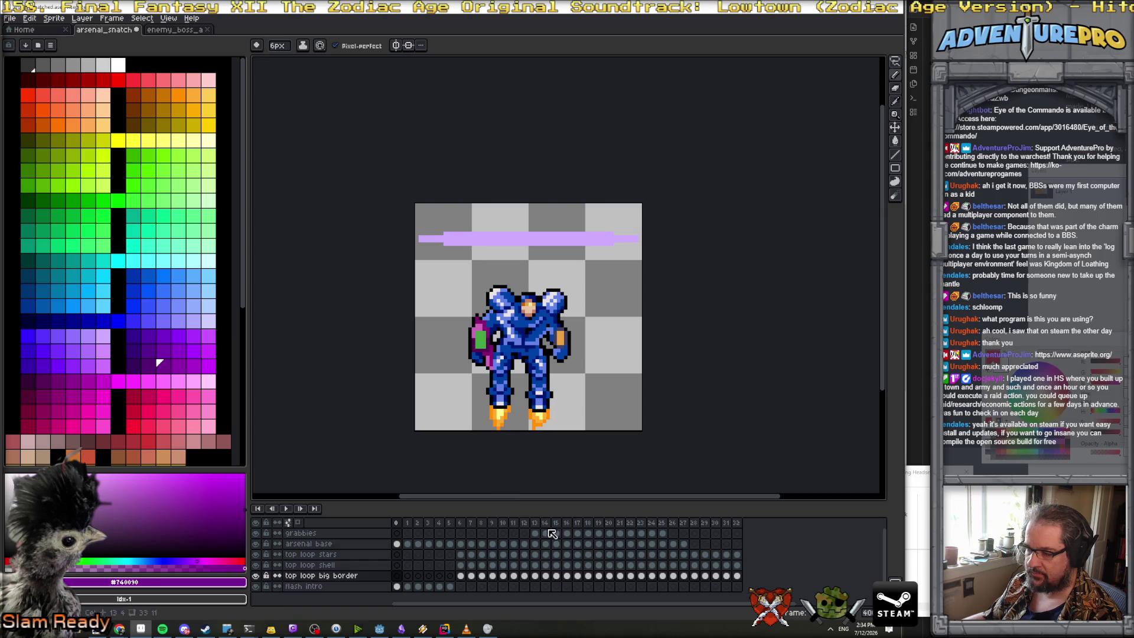
# Loop playback over frames 29–32 and delete the extra end frames 33–36
pyautogui.moveTo(707, 524); pyautogui.dragTo(761, 525)
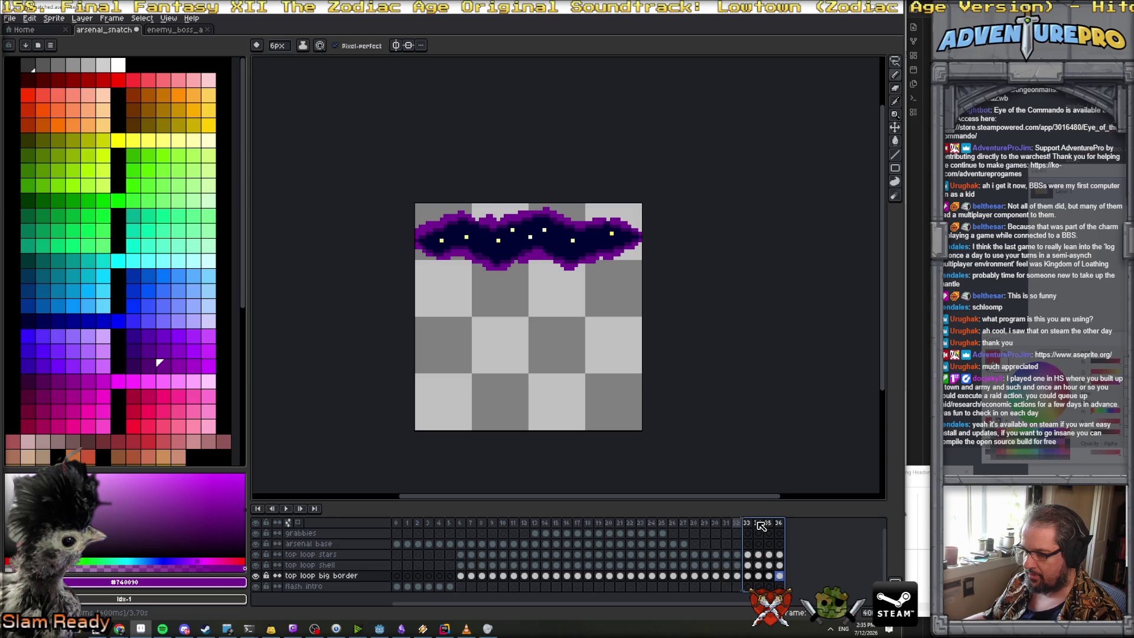
pyautogui.click(438, 543)
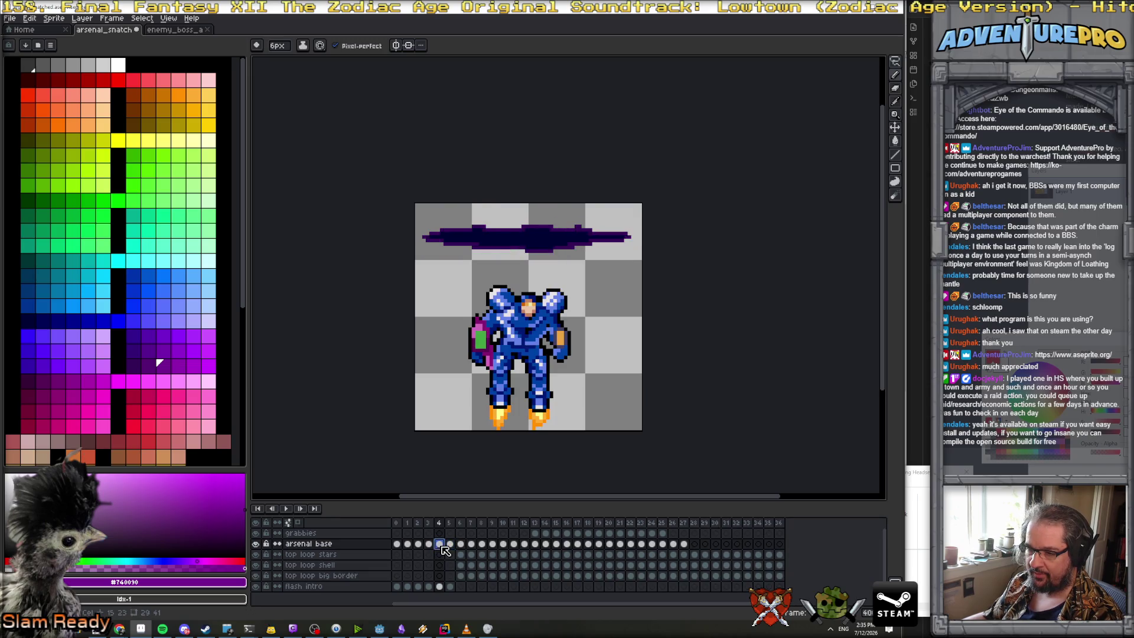
pyautogui.click(780, 523)
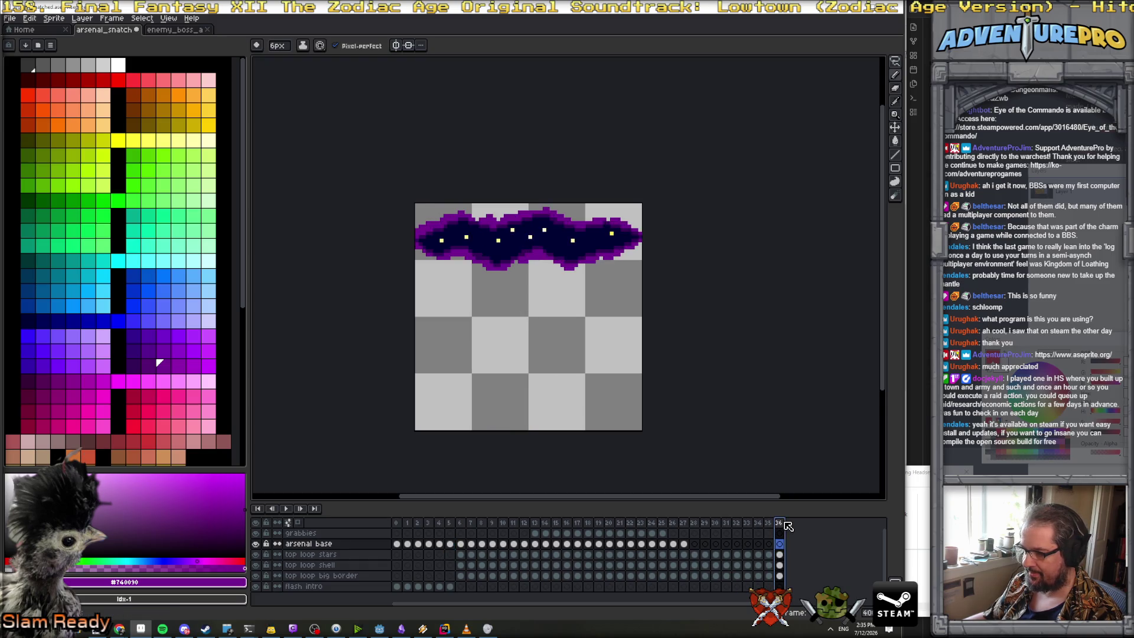
pyautogui.hotkey('alt', 'c')
pyautogui.hotkey('alt', 'c')
pyautogui.hotkey('alt', 'c')
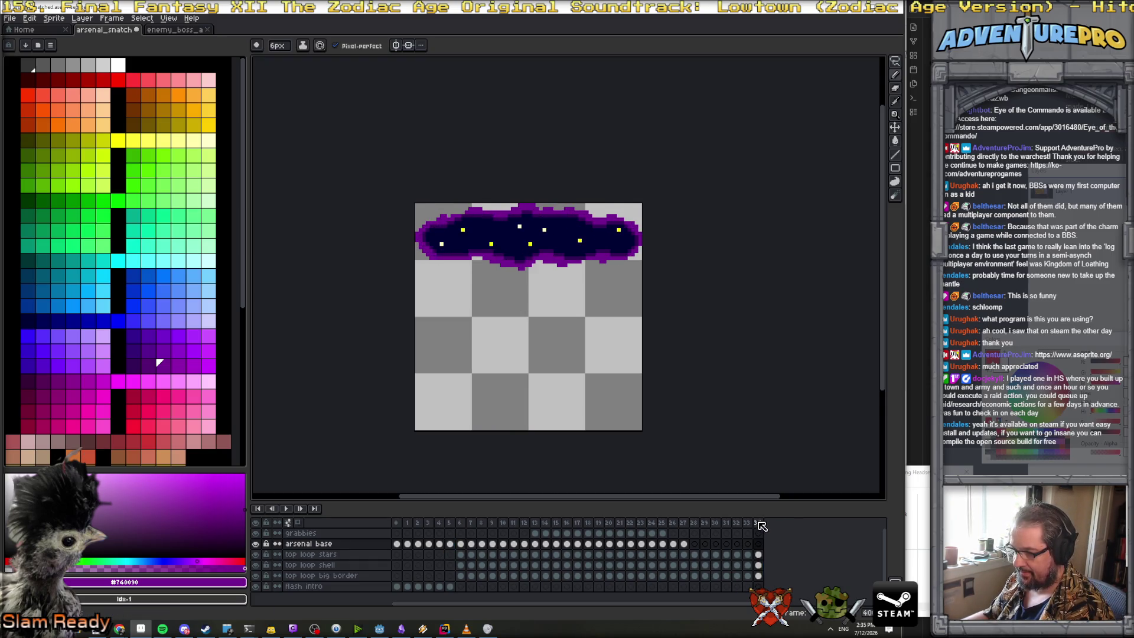
pyautogui.hotkey('alt', 'c')
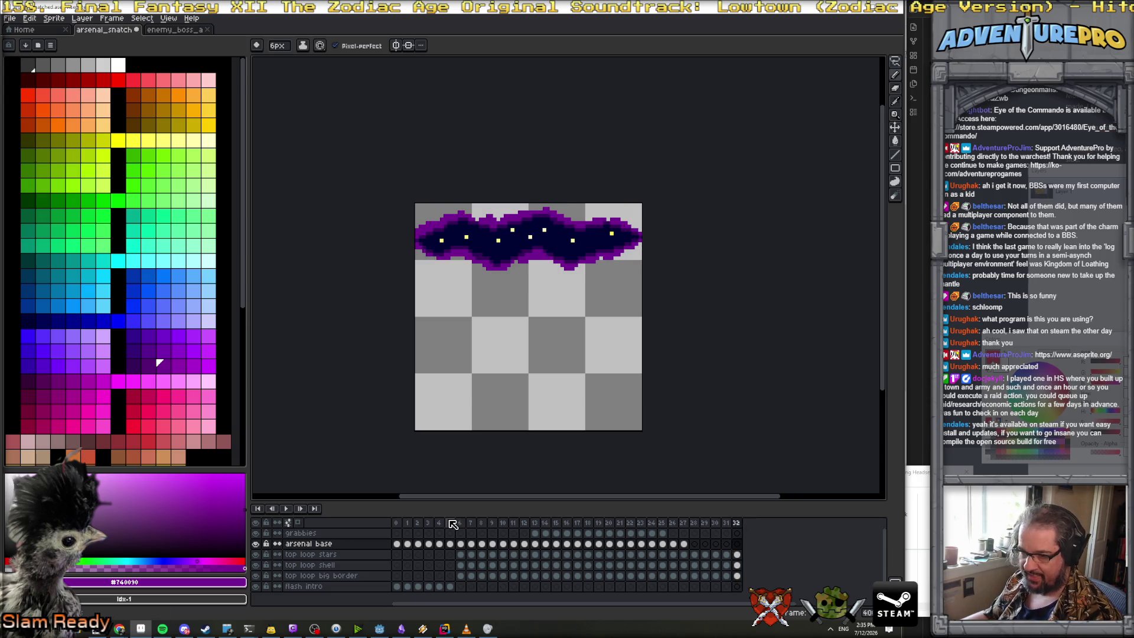
# Restore frame 33 and add a new empty frame 34 at the end
pyautogui.click(449, 523)
pyautogui.click(464, 523)
pyautogui.click(450, 524)
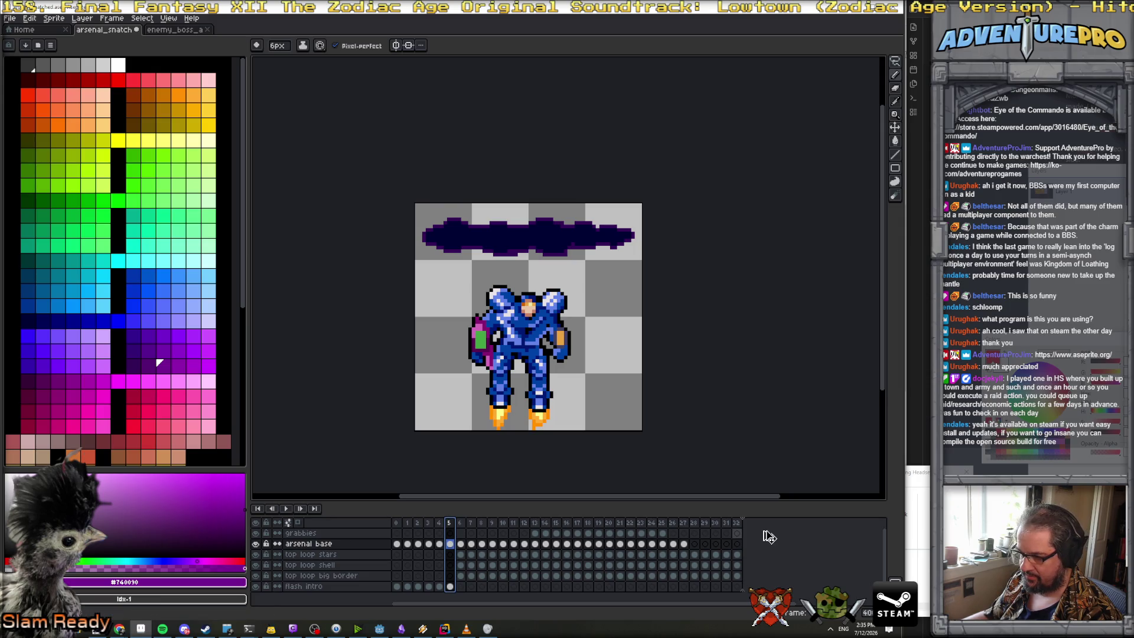
pyautogui.hotkey('ctrl', 'z')
pyautogui.click(441, 523)
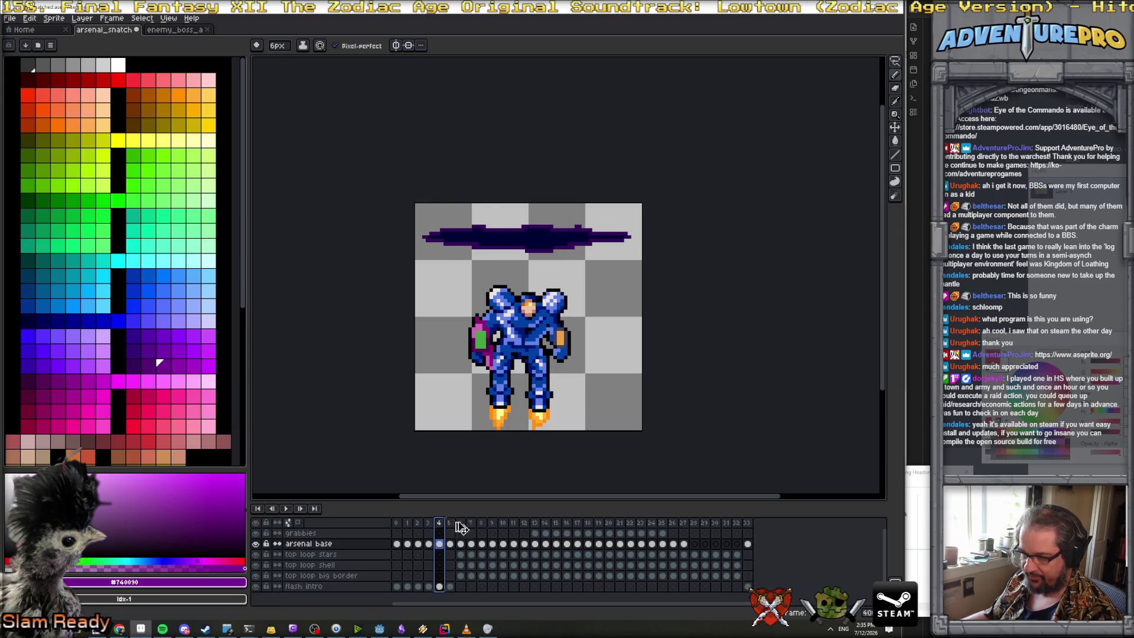
pyautogui.click(762, 523)
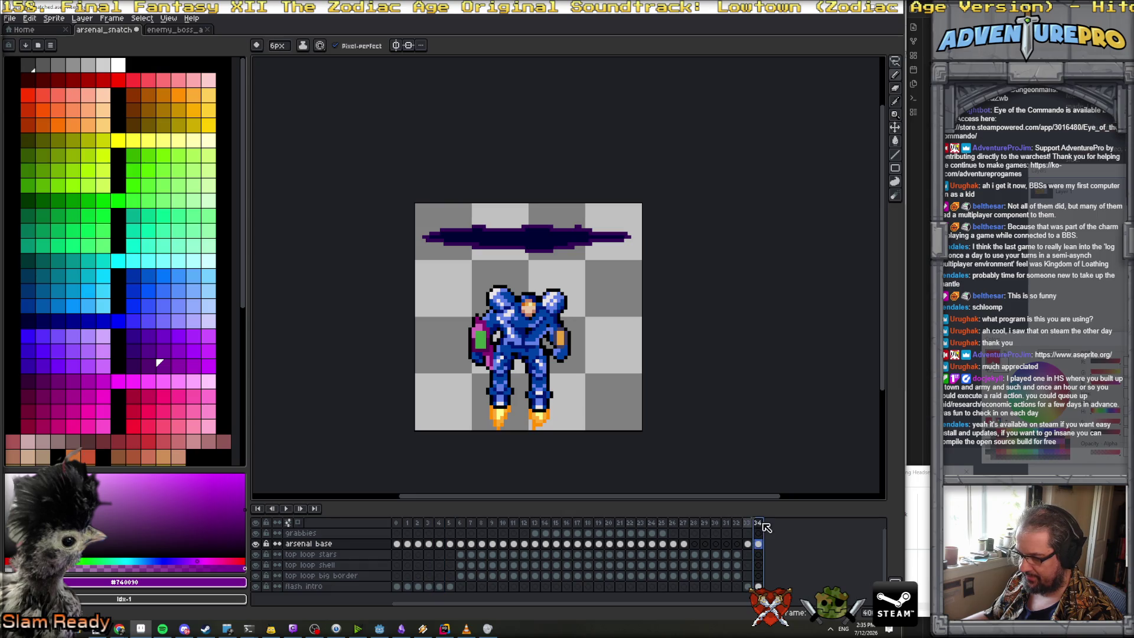
# Copy frames 3, 2 and 1 to the end as frames 35, 36 and 37
pyautogui.moveTo(428, 523); pyautogui.dragTo(767, 523)
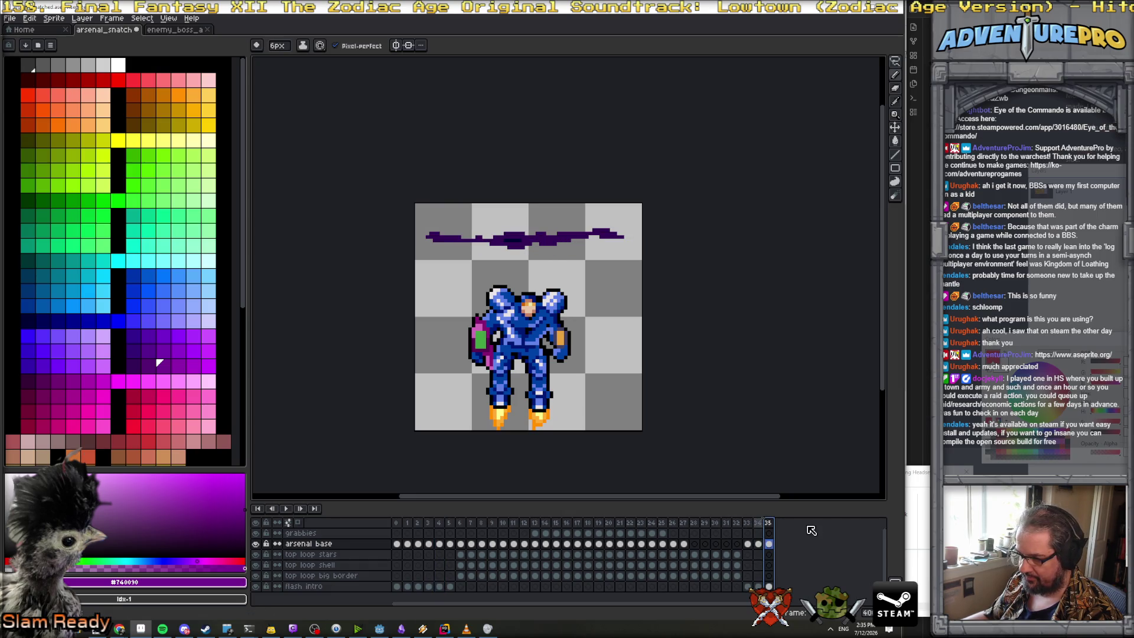
pyautogui.click(419, 524)
pyautogui.moveTo(420, 526); pyautogui.dragTo(821, 526)
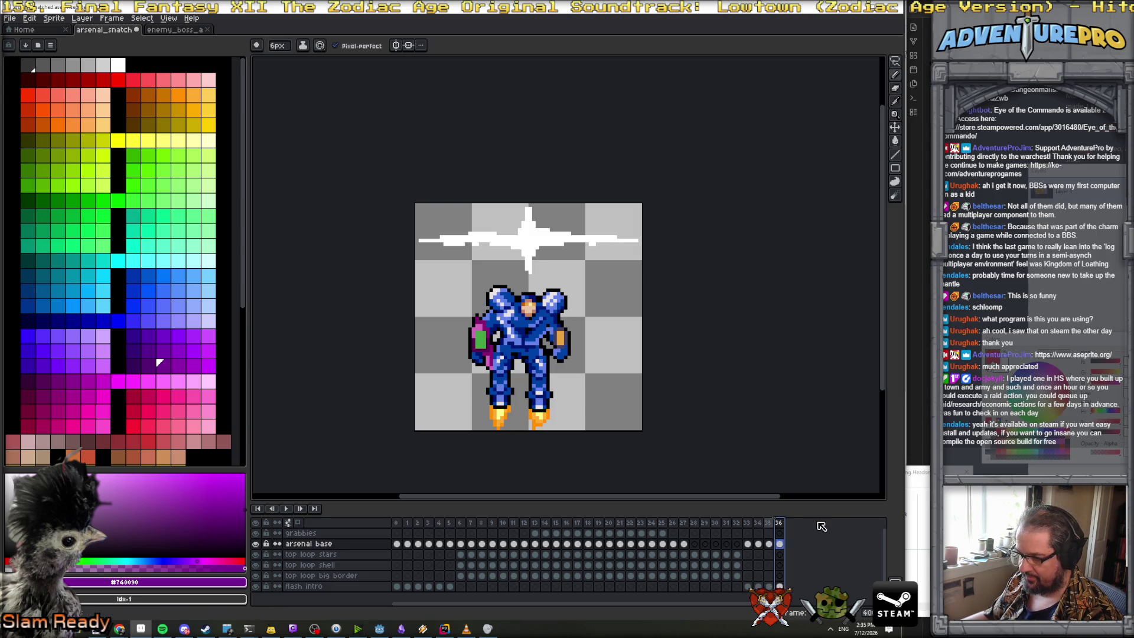
pyautogui.click(408, 524)
pyautogui.moveTo(407, 524); pyautogui.dragTo(818, 527)
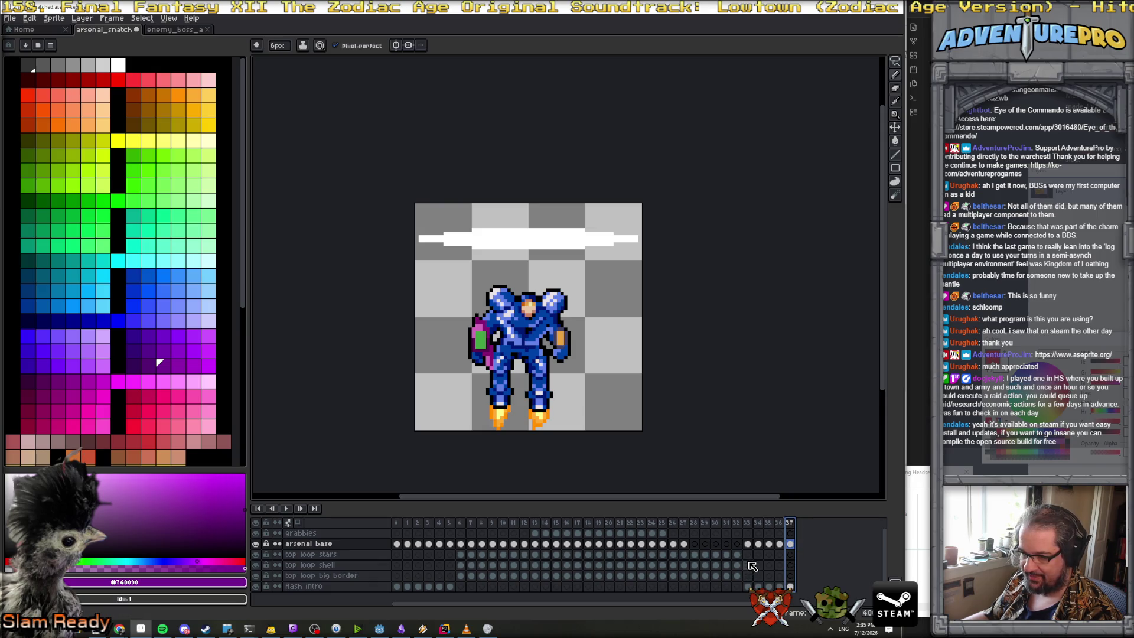
# Review closing frames 33–37 and compare them with frame 1's purple beam
pyautogui.click(747, 543)
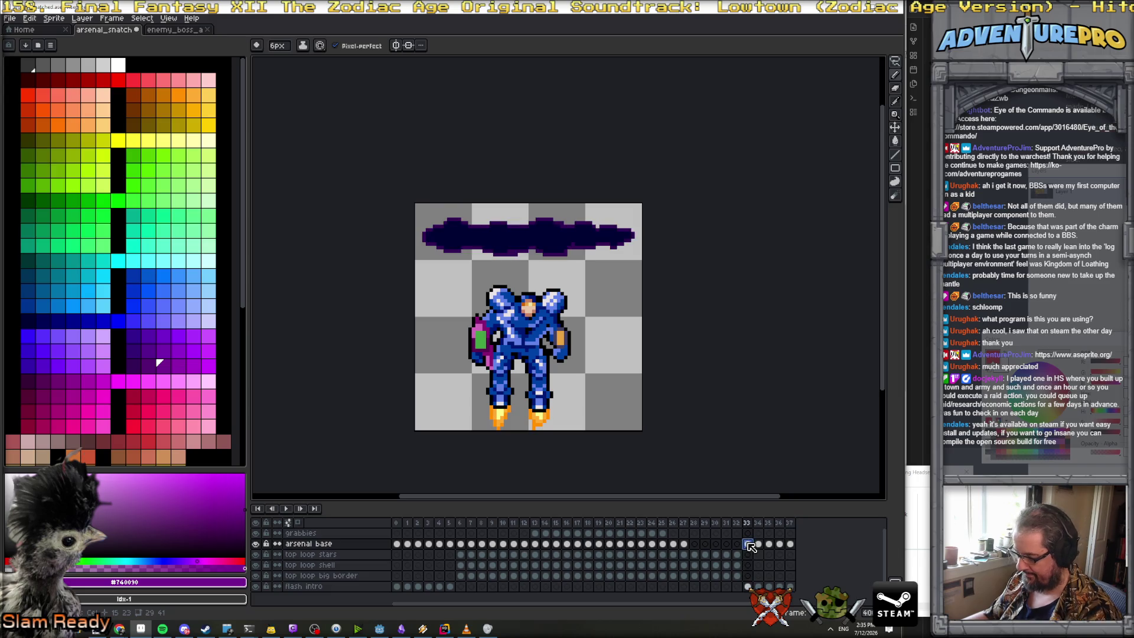
pyautogui.click(759, 543)
pyautogui.click(768, 543)
pyautogui.click(780, 543)
pyautogui.click(790, 543)
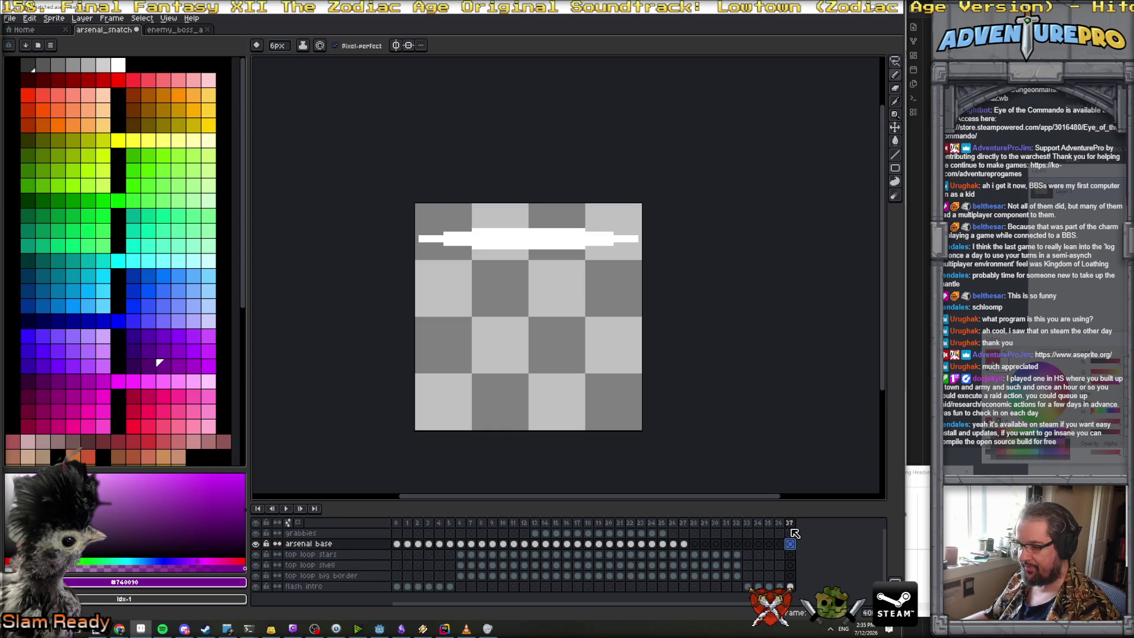
pyautogui.click(779, 522)
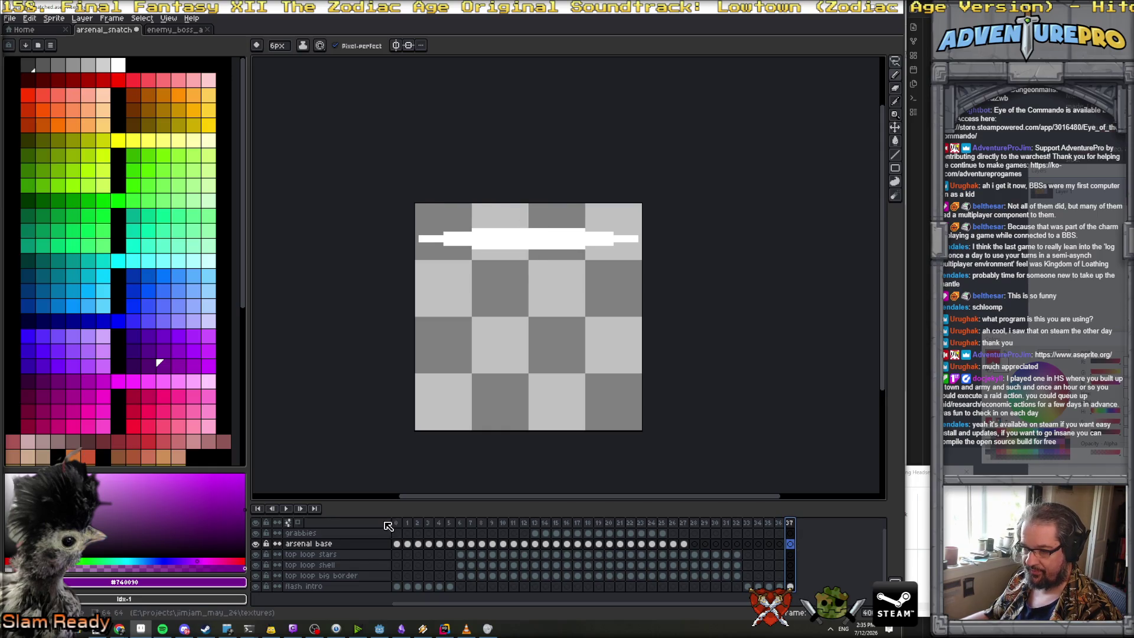
pyautogui.click(397, 522)
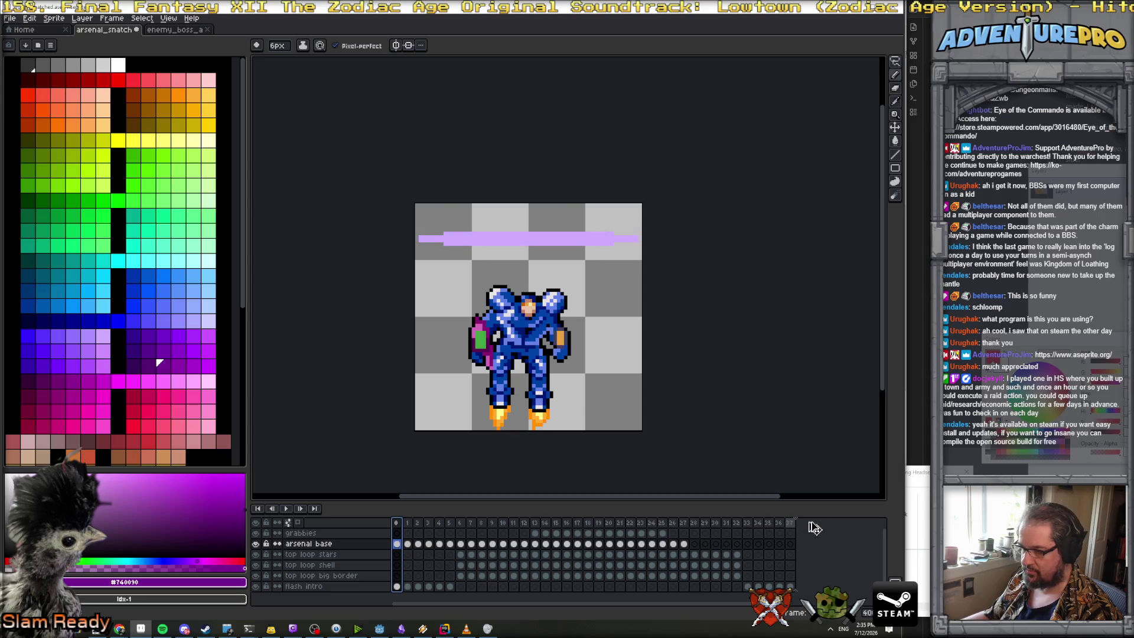
# Undo the extra frame, add frame 38 after frame 37, and select it on the flash intro layer
pyautogui.click(801, 523)
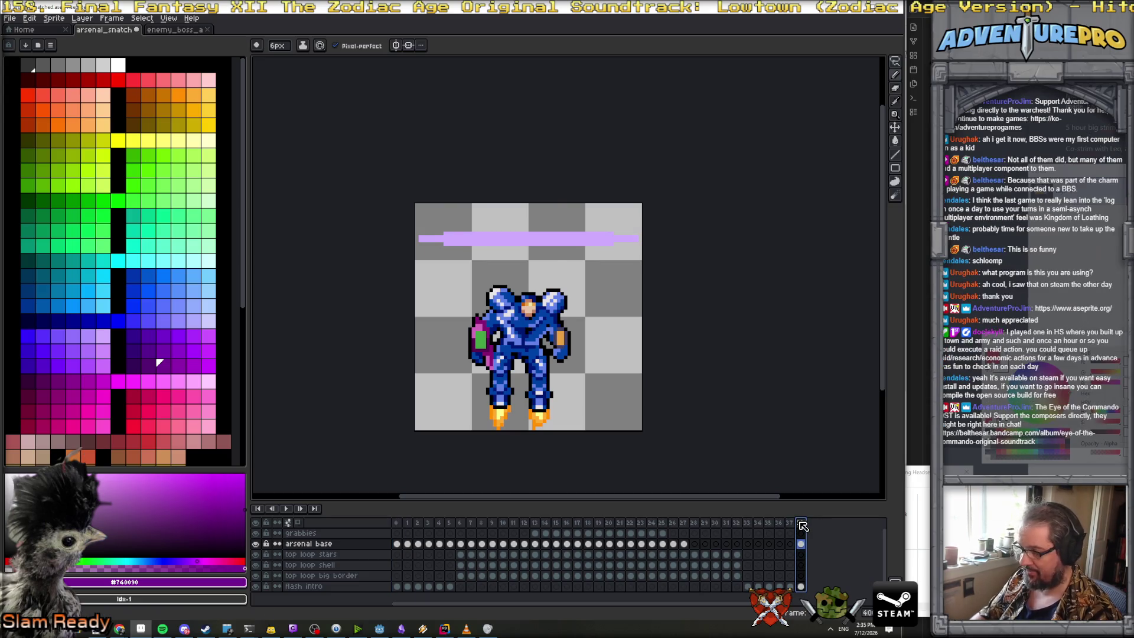
pyautogui.hotkey('ctrl', 'z')
pyautogui.hotkey('alt', 'n')
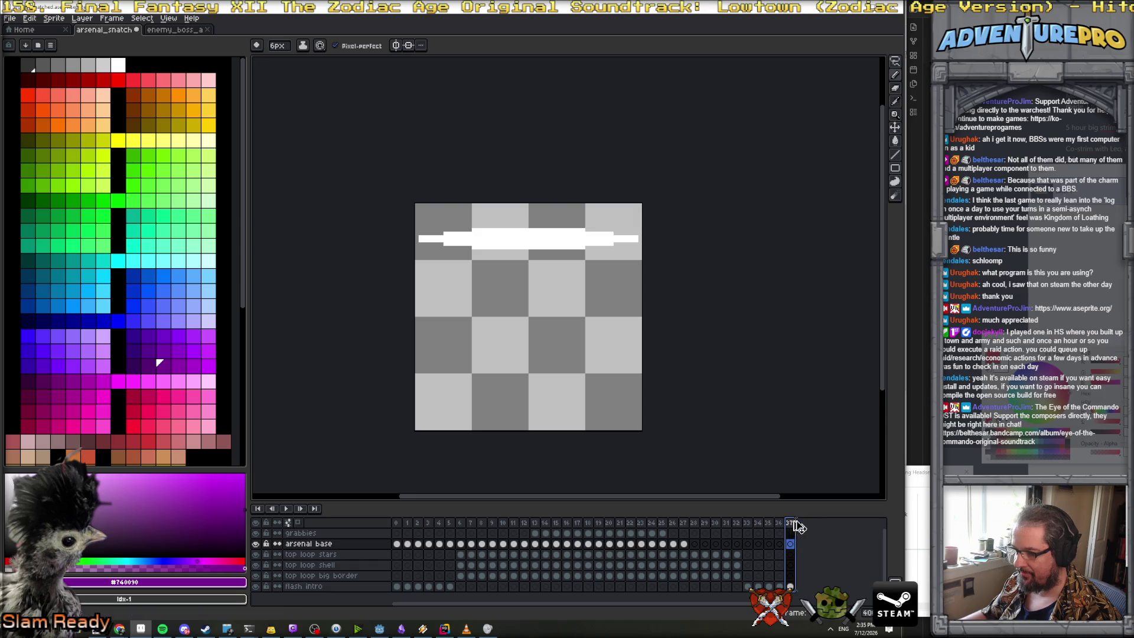
pyautogui.click(801, 586)
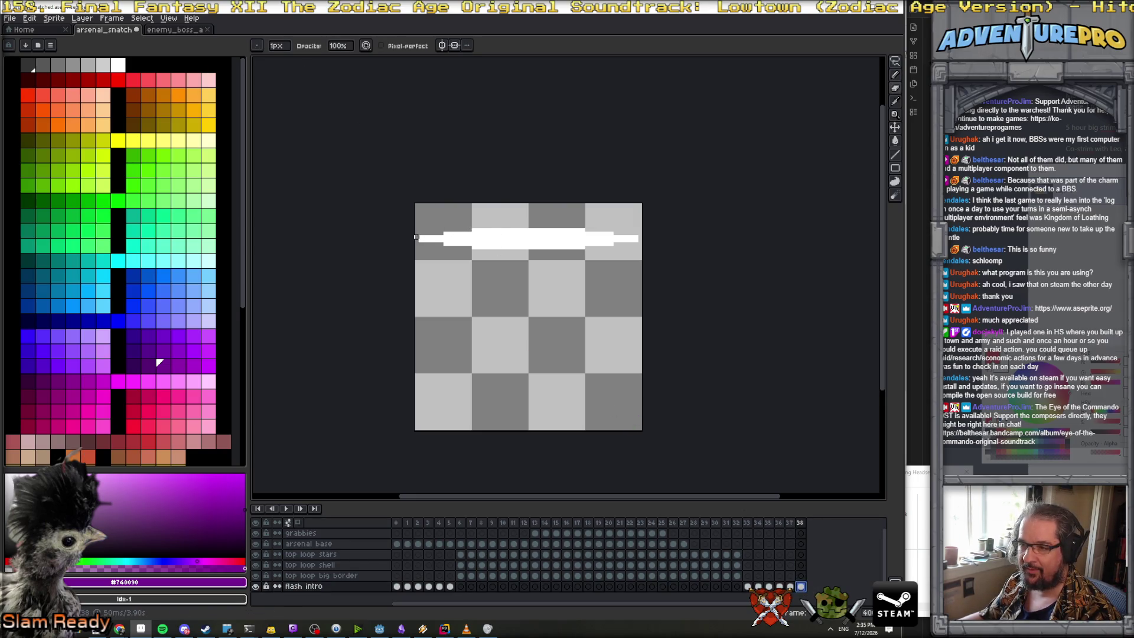
# With vertical symmetry on, repaint and erase the white band's edges, then sample white
pyautogui.click(442, 45)
pyautogui.moveTo(444, 229); pyautogui.dragTo(507, 229)
pyautogui.moveTo(438, 236)
pyautogui.mouseDown()
pyautogui.moveTo(513, 248)
pyautogui.moveTo(423, 240)
pyautogui.moveTo(502, 233)
pyautogui.moveTo(431, 237)
pyautogui.mouseUp()
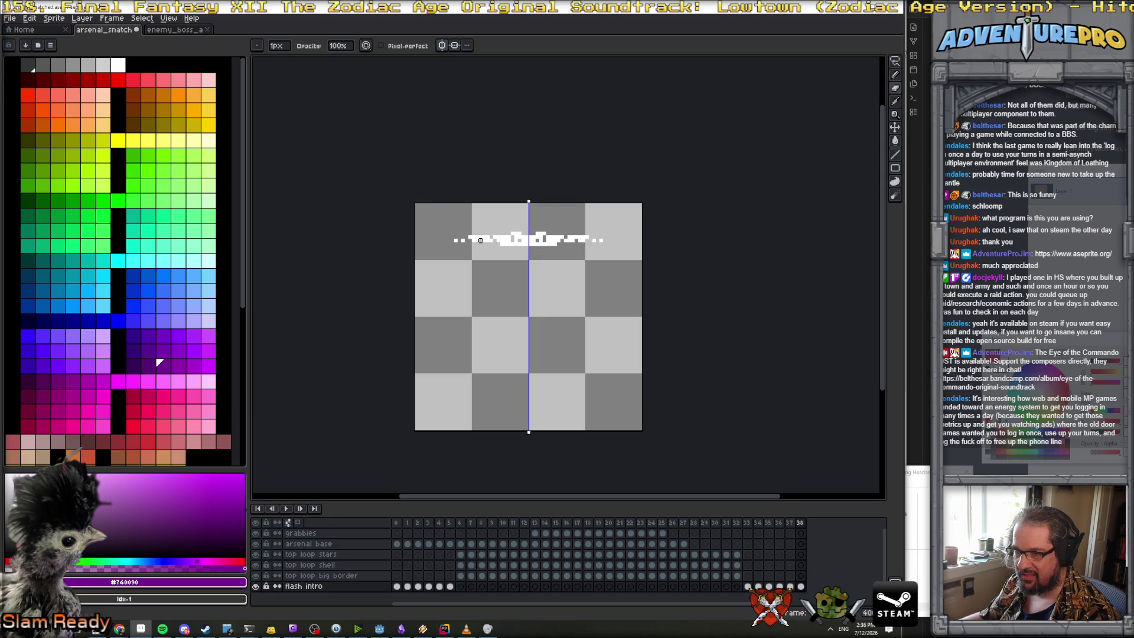
pyautogui.scroll(1, 515, 239)
pyautogui.keyDown('alt'); pyautogui.click(519, 236); pyautogui.keyUp('alt')
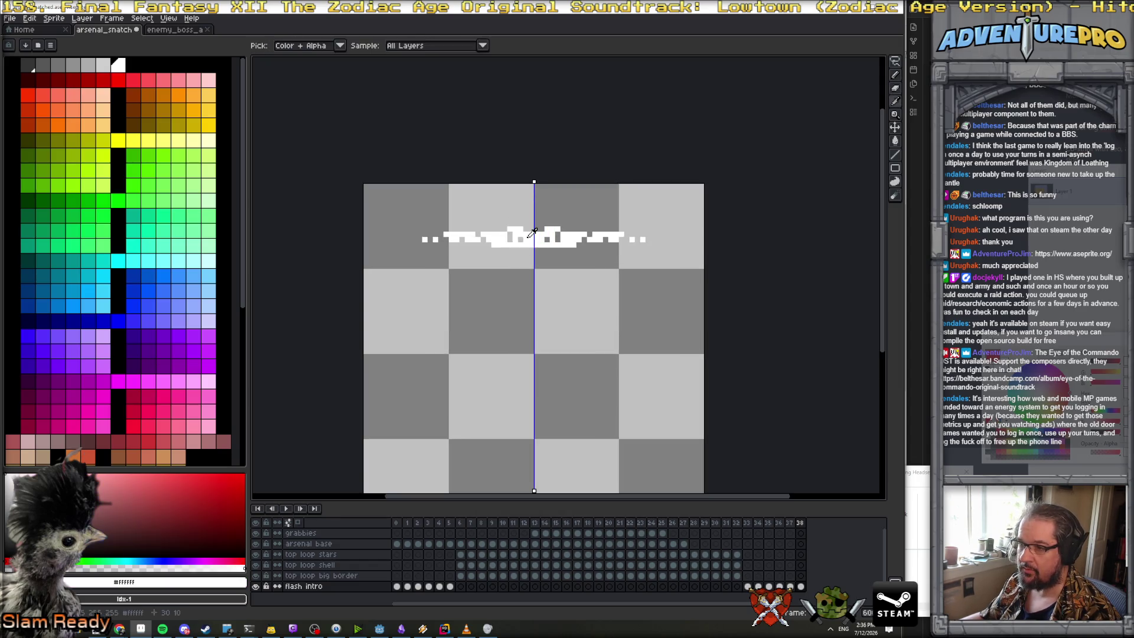
pyautogui.press('ctrl')
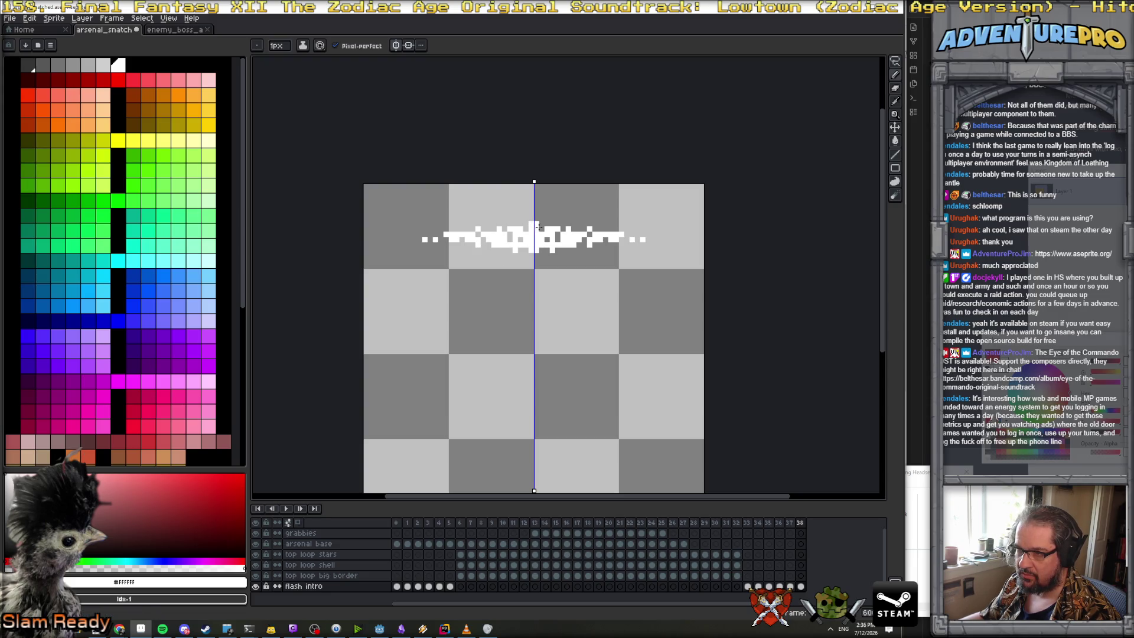
pyautogui.scroll(-1, 560, 250)
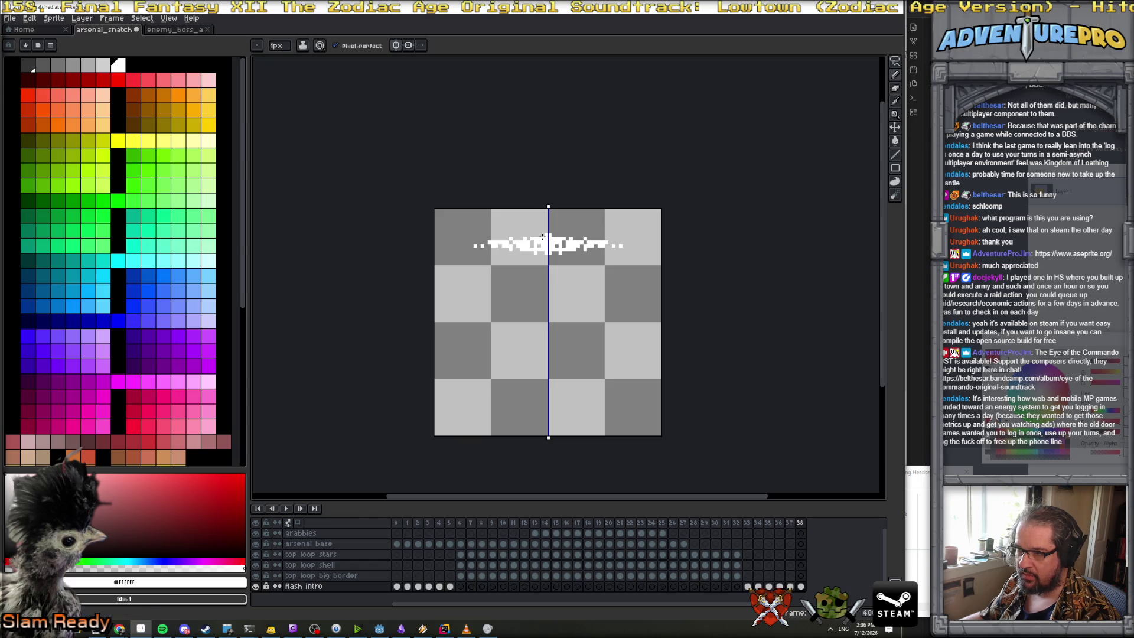
pyautogui.scroll(-1, 597, 276)
pyautogui.scroll(1, 604, 284)
# Add a cleared empty frame 39 after frame 38 and open its properties
pyautogui.click(802, 523)
pyautogui.hotkey('alt', 'n')
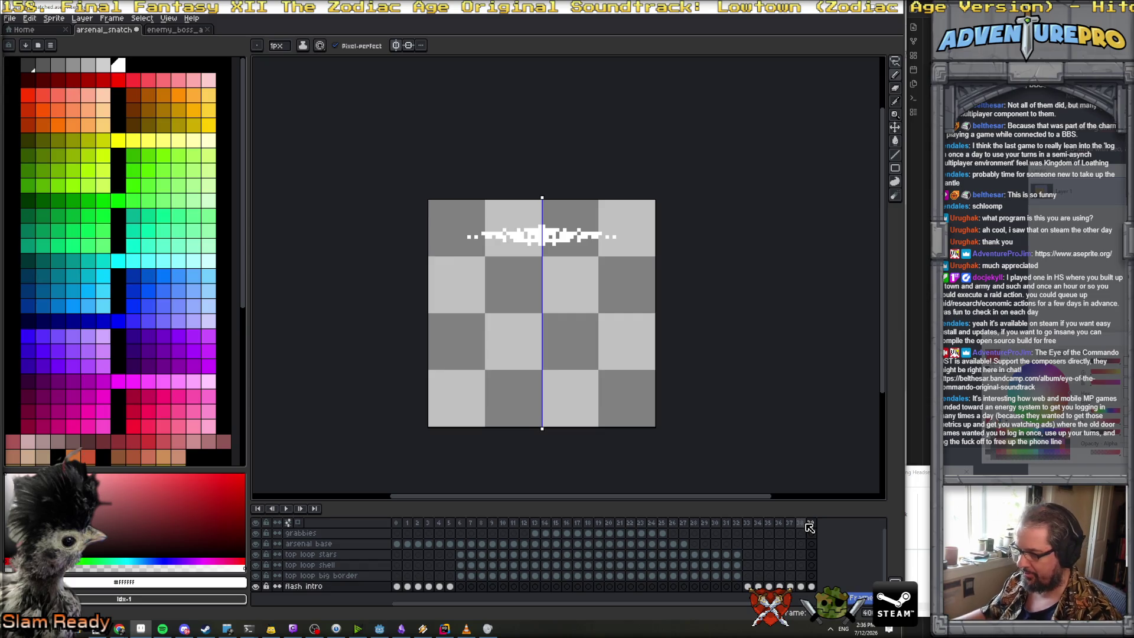
pyautogui.press('Delete')
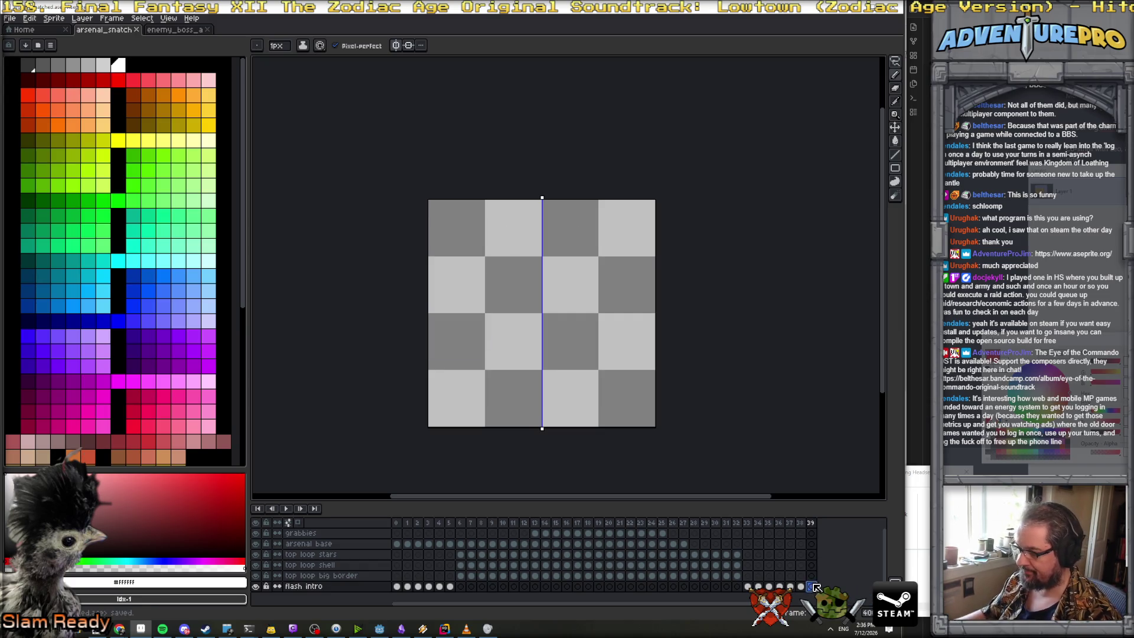
pyautogui.doubleClick(812, 523)
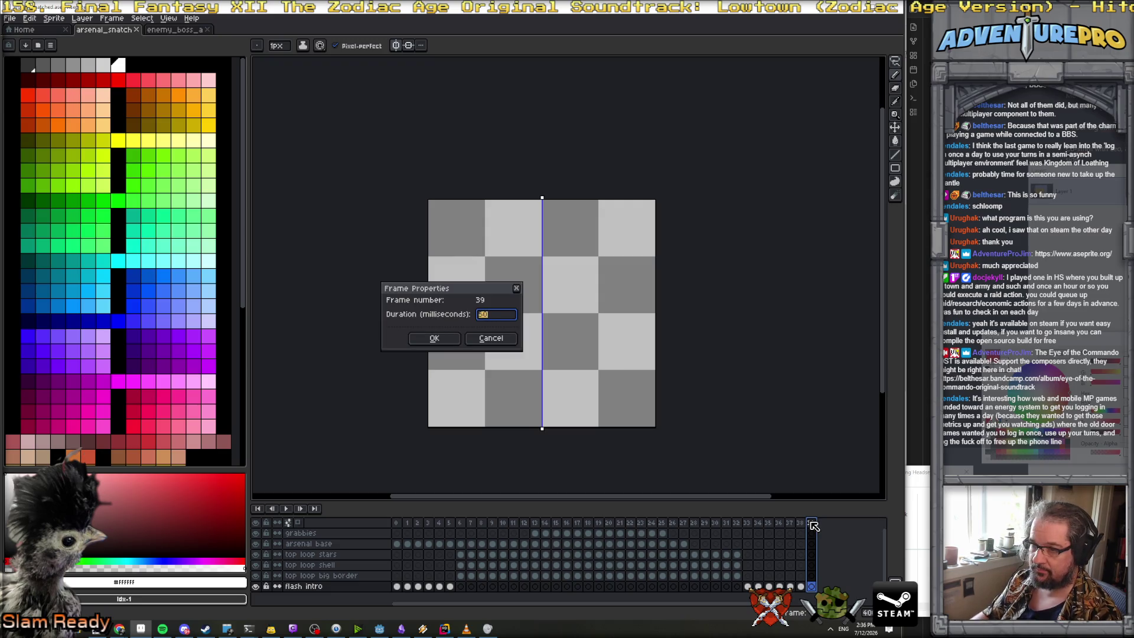
# Set frame 39 to 1000 ms and frames 33–38 to 50 ms each
pyautogui.press('Return')
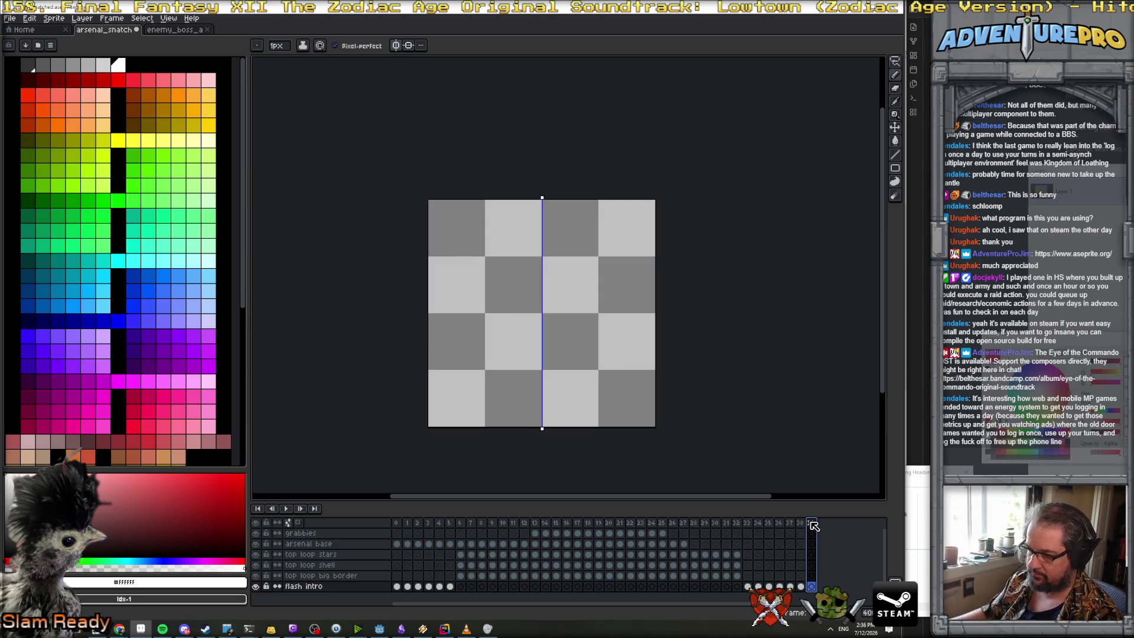
pyautogui.moveTo(747, 523); pyautogui.dragTo(800, 527)
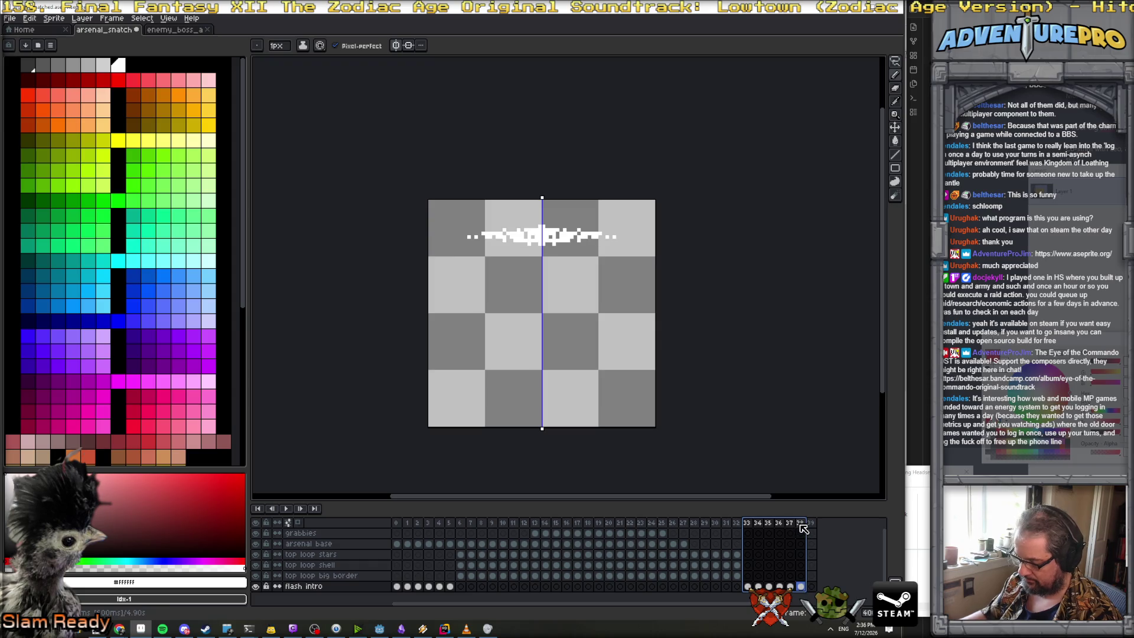
pyautogui.doubleClick(801, 524)
pyautogui.write('0')
pyautogui.press('Return')
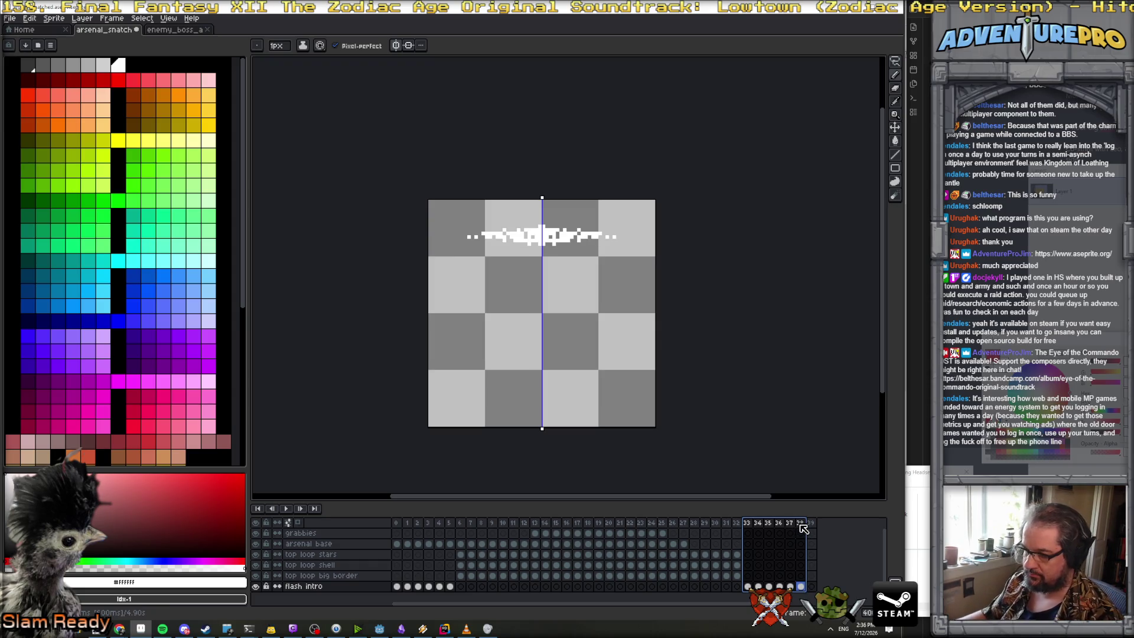
# Play the animation from the first frame and stop on frame 38
pyautogui.click(397, 523)
pyautogui.click(286, 508)
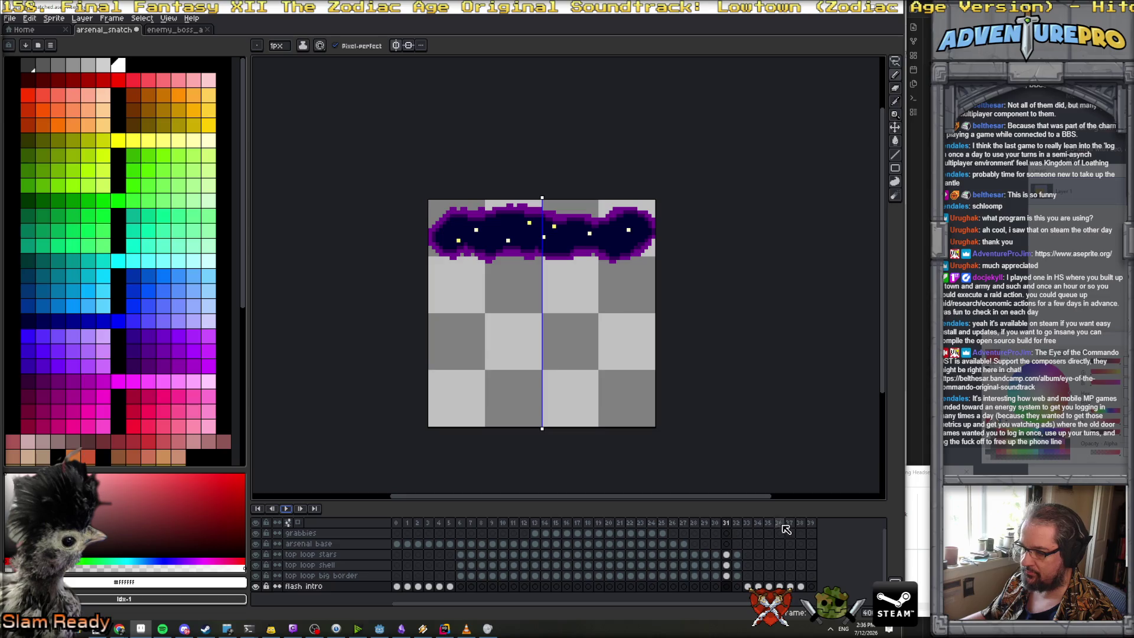
pyautogui.click(800, 522)
pyautogui.scroll(1, 563, 250)
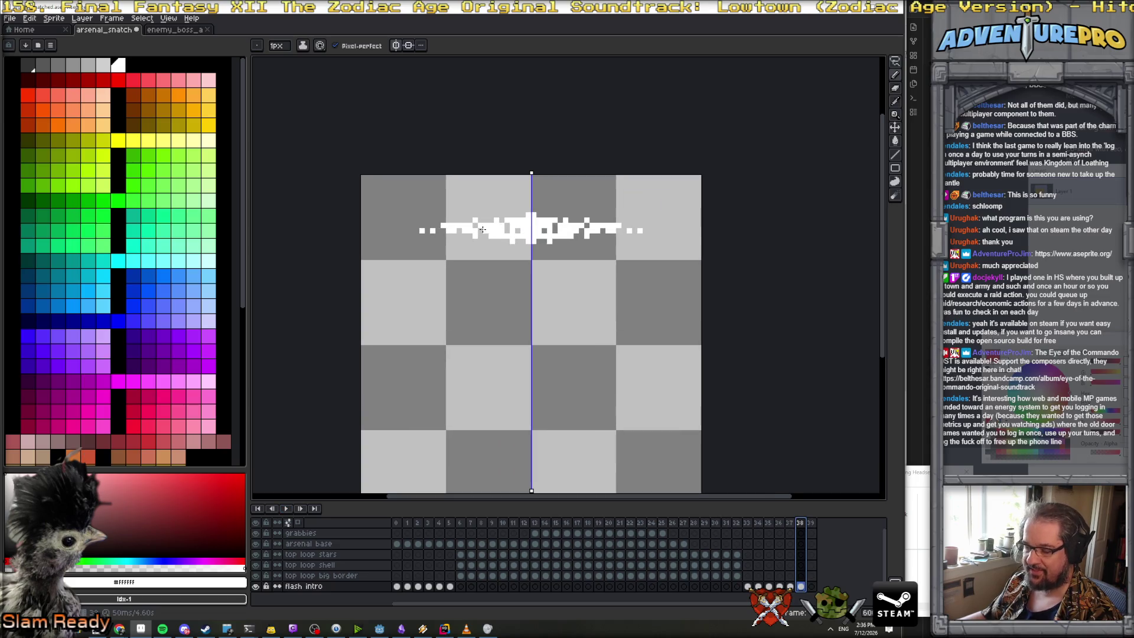
# Erase frame 38's wide white band with a 7px eraser, checking against frame 37
pyautogui.press('e')
pyautogui.press('+')
pyautogui.press('+')
pyautogui.press('+')
pyautogui.moveTo(506, 228)
pyautogui.mouseDown()
pyautogui.moveTo(612, 223)
pyautogui.moveTo(665, 291)
pyautogui.mouseUp()
pyautogui.press('b')
pyautogui.click(791, 524)
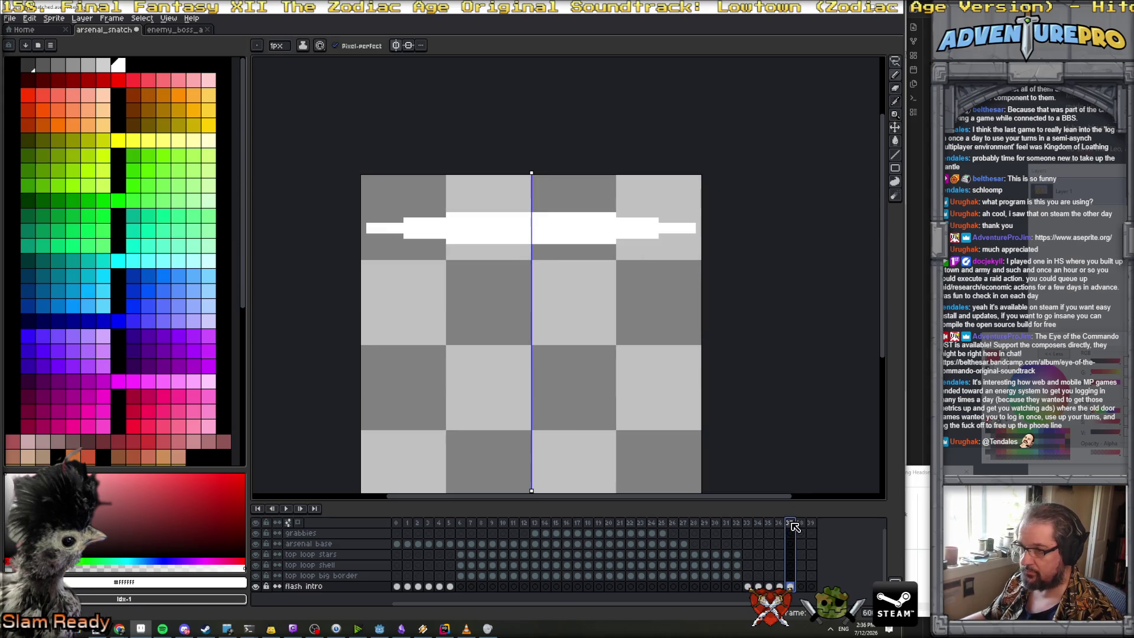
pyautogui.click(801, 523)
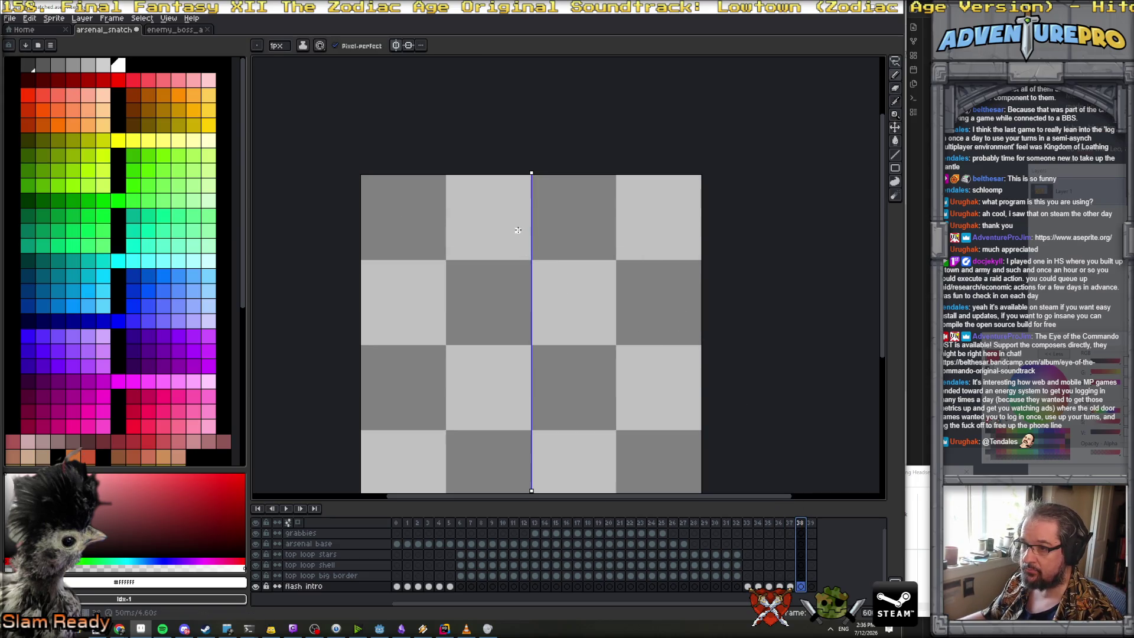
pyautogui.press('Left')
pyautogui.press('Right')
# Draw a thin symmetrical white line with a bright centre across frame 38's top
pyautogui.moveTo(528, 225)
pyautogui.mouseDown()
pyautogui.moveTo(575, 225)
pyautogui.moveTo(521, 221)
pyautogui.moveTo(530, 237)
pyautogui.moveTo(534, 214)
pyautogui.moveTo(530, 231)
pyautogui.mouseUp()
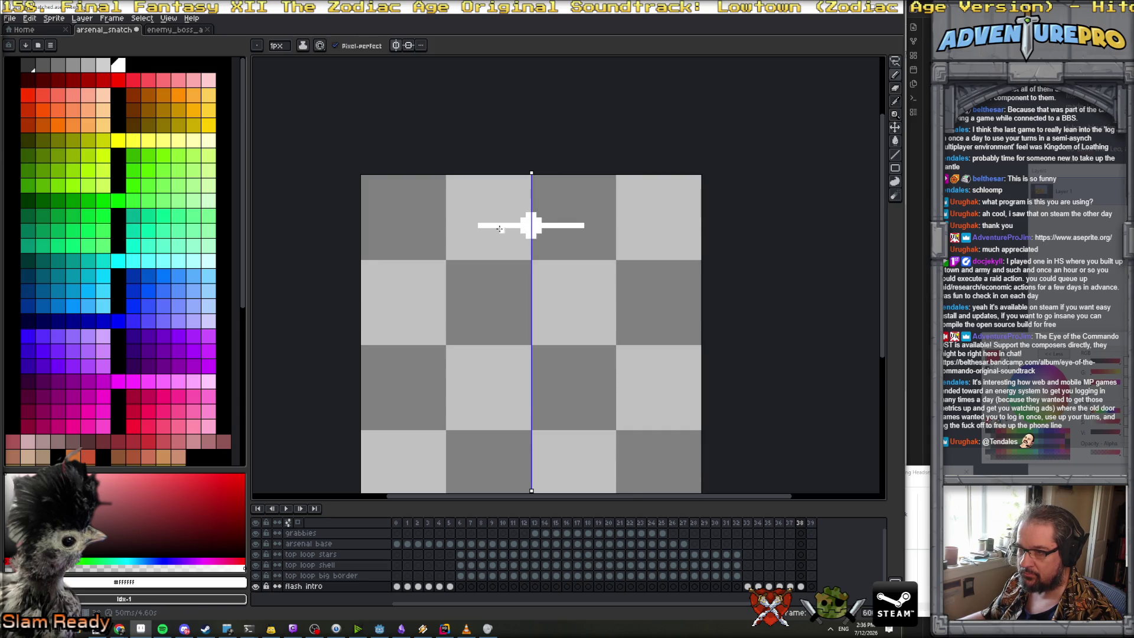
pyautogui.click(471, 226)
pyautogui.press('e')
pyautogui.press('b')
pyautogui.scroll(-3, 517, 282)
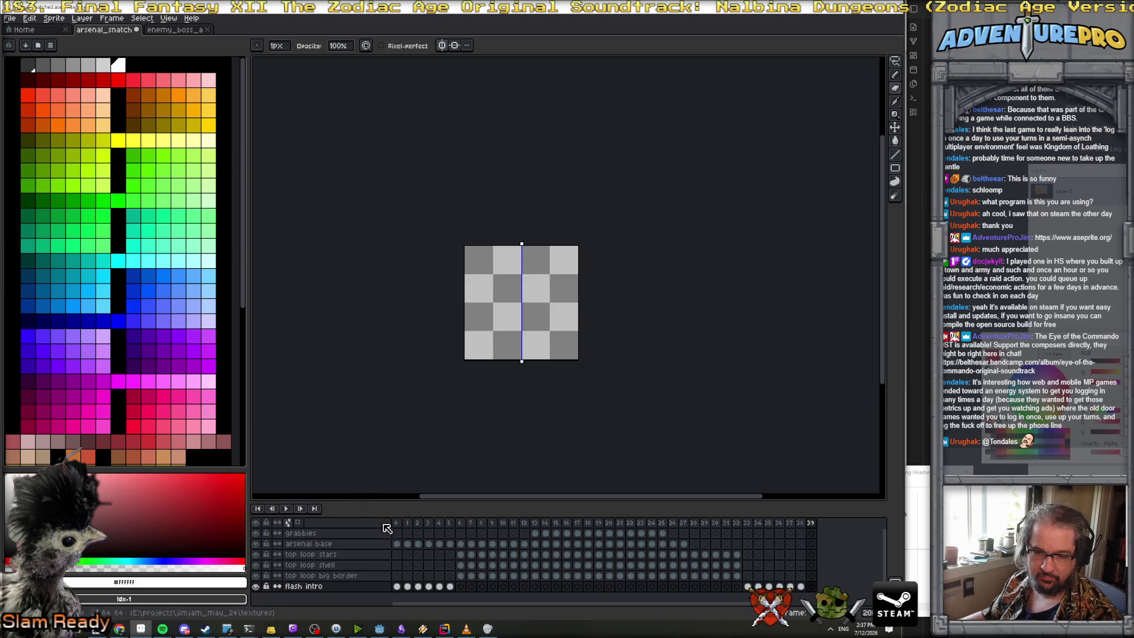
# Play the animation from the first frame, stopping at frame 10
pyautogui.click(396, 522)
pyautogui.click(286, 509)
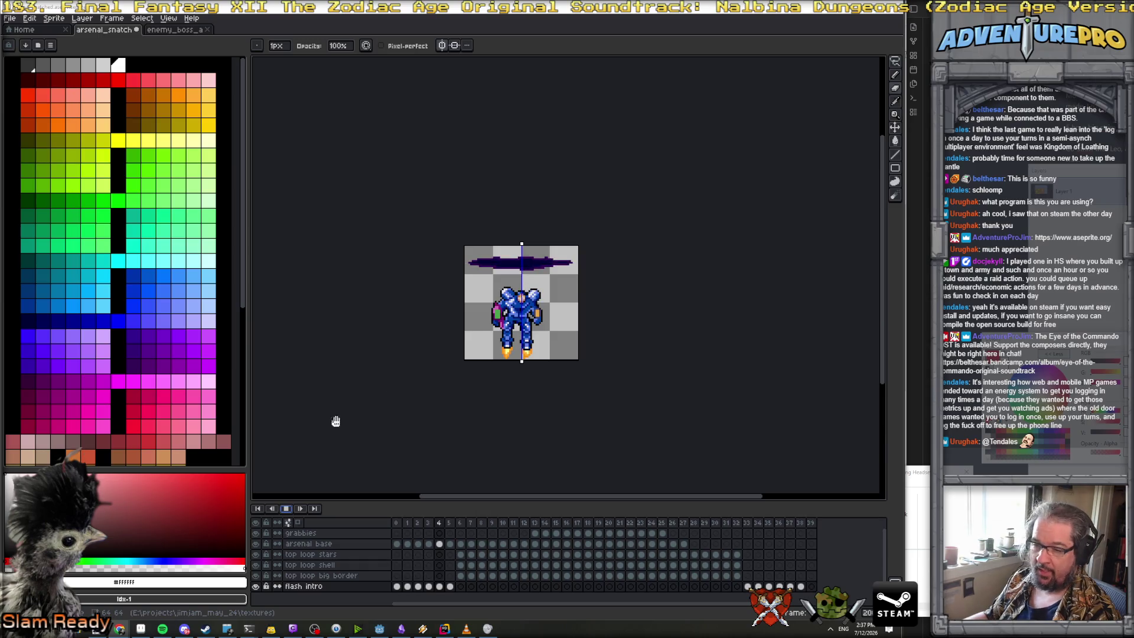
pyautogui.click(286, 508)
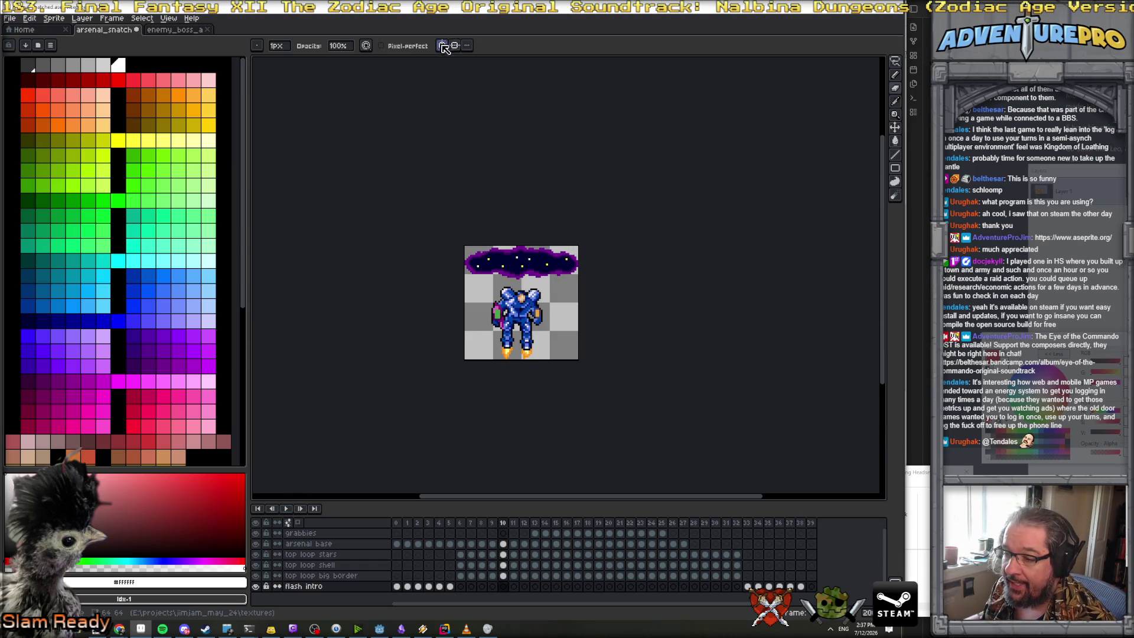
pyautogui.click(82, 18)
# Add a new layer named grabbie deco and move it to the top
pyautogui.moveTo(122, 74)
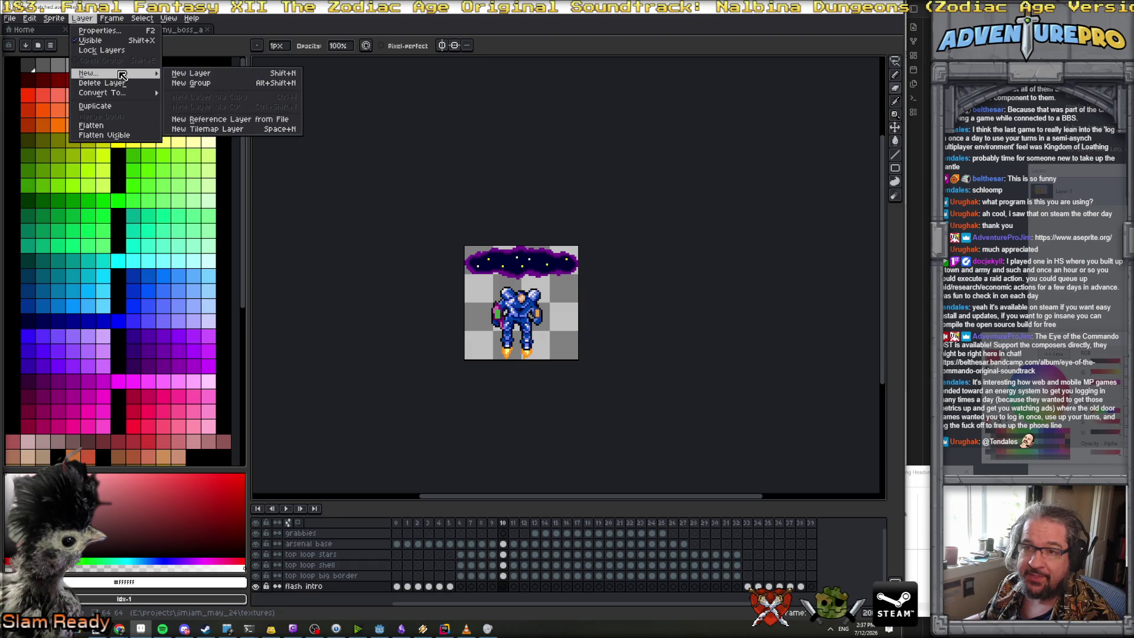
pyautogui.click(190, 73)
pyautogui.moveTo(332, 590); pyautogui.dragTo(345, 532)
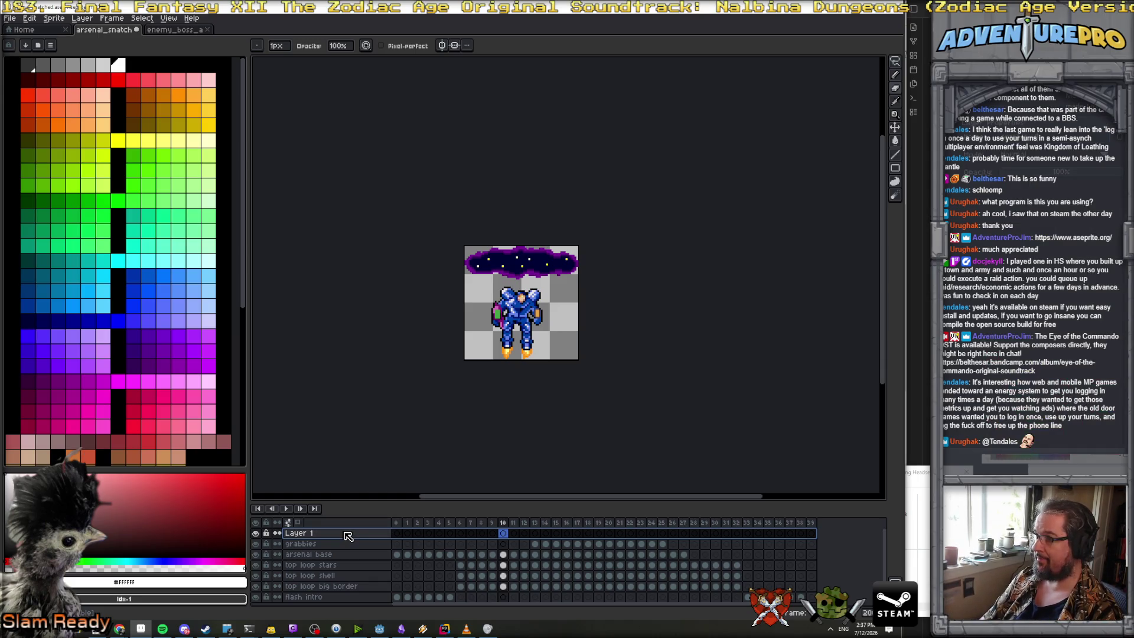
pyautogui.write('co')
pyautogui.press('Return')
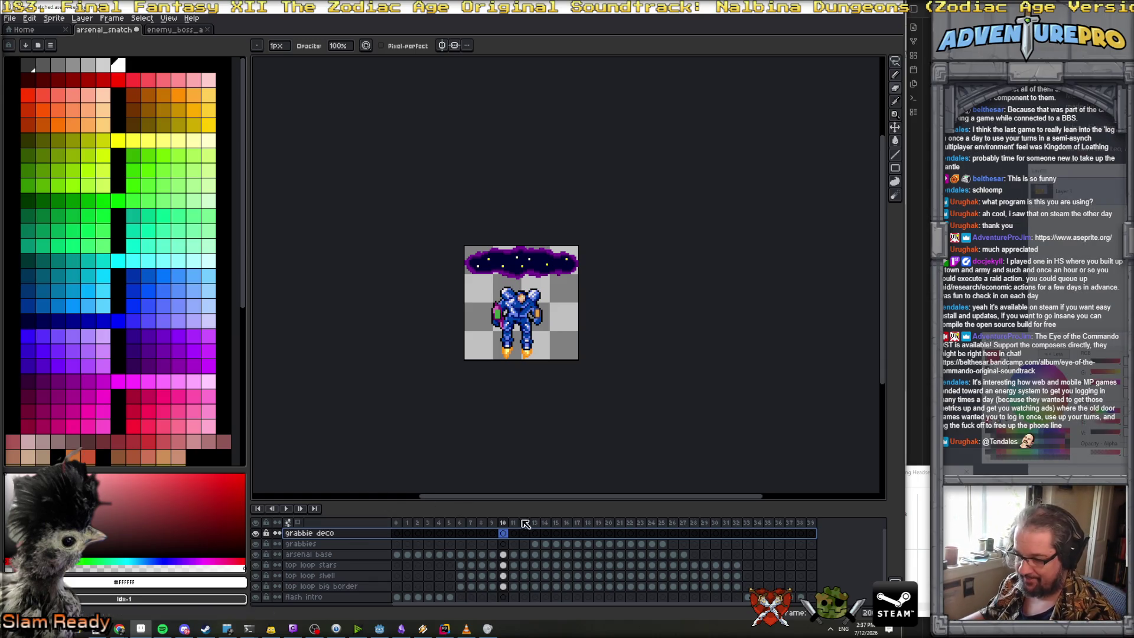
# On frame 13, frame the portal and mech and choose a bright magenta colour
pyautogui.click(534, 522)
pyautogui.scroll(3, 520, 307)
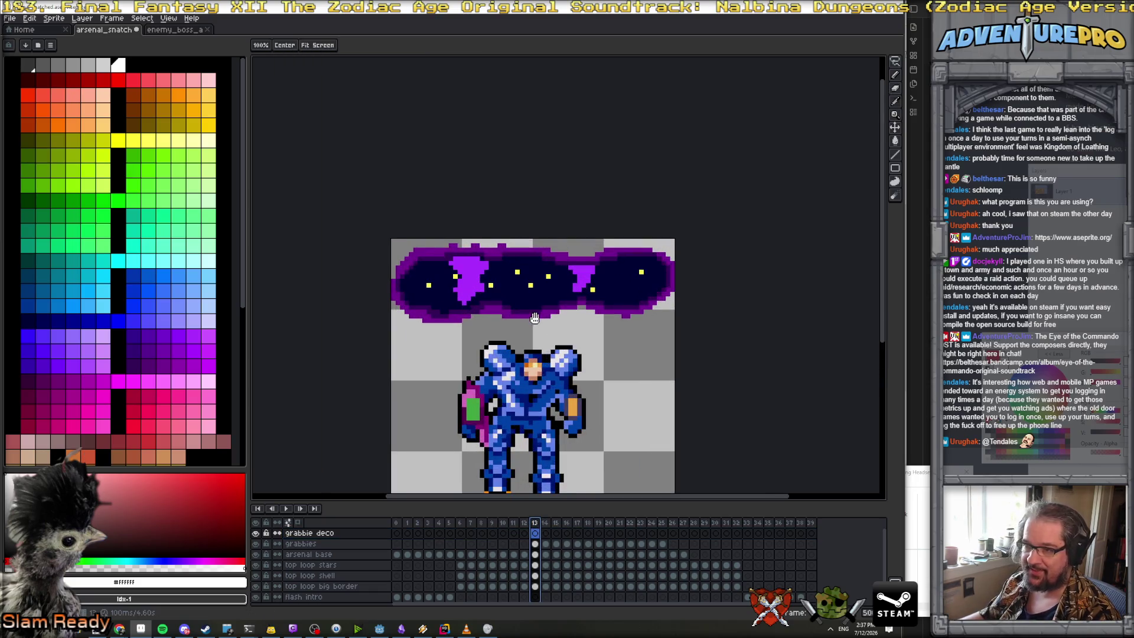
pyautogui.moveTo(534, 311); pyautogui.dragTo(476, 282)
pyautogui.scroll(1, 433, 242)
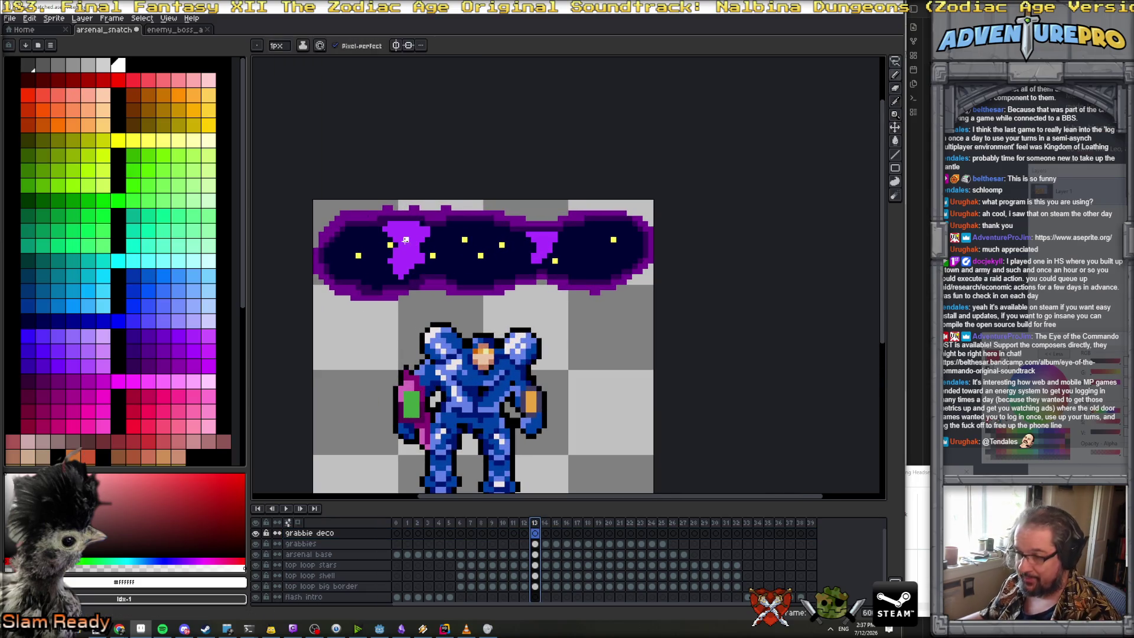
pyautogui.keyDown('alt'); pyautogui.click(407, 239); pyautogui.keyUp('alt')
pyautogui.click(133, 336)
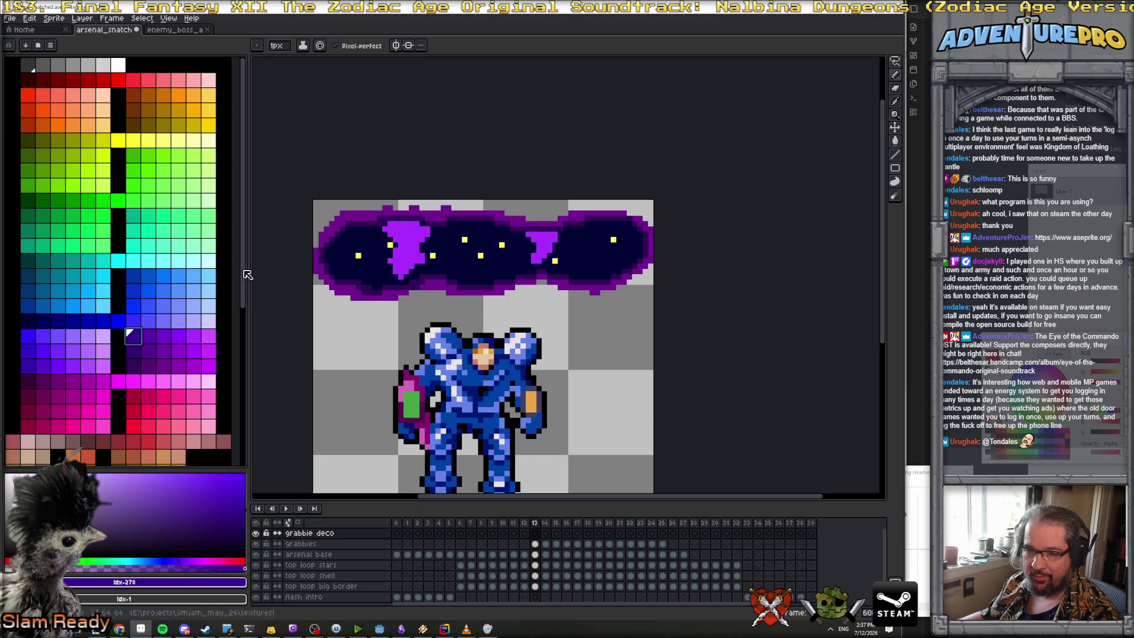
pyautogui.click(207, 365)
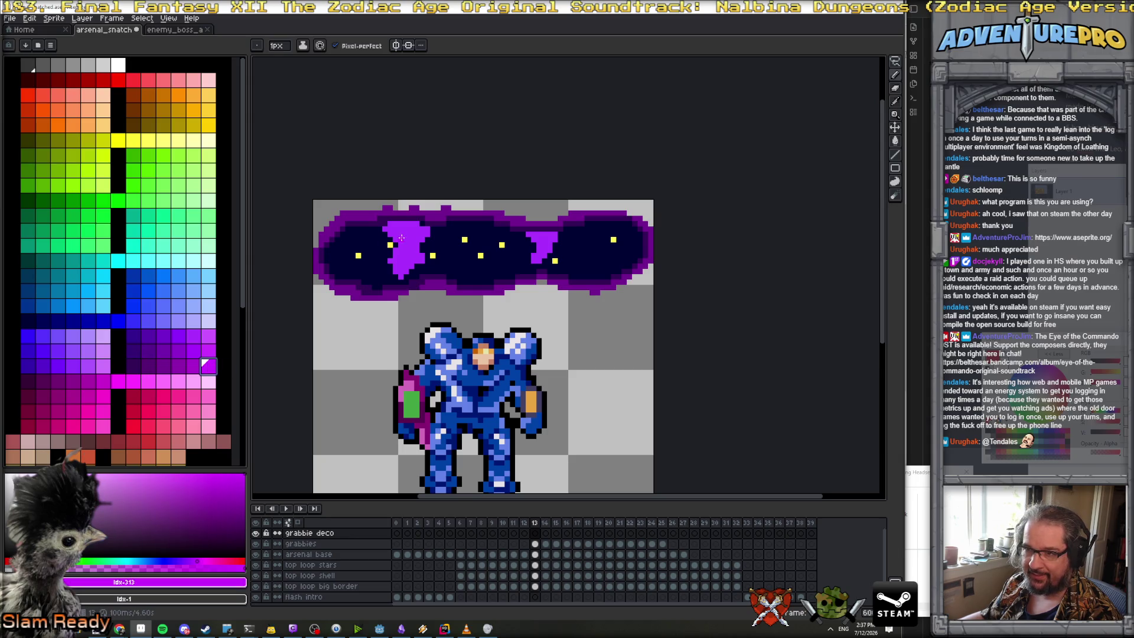
pyautogui.click(133, 381)
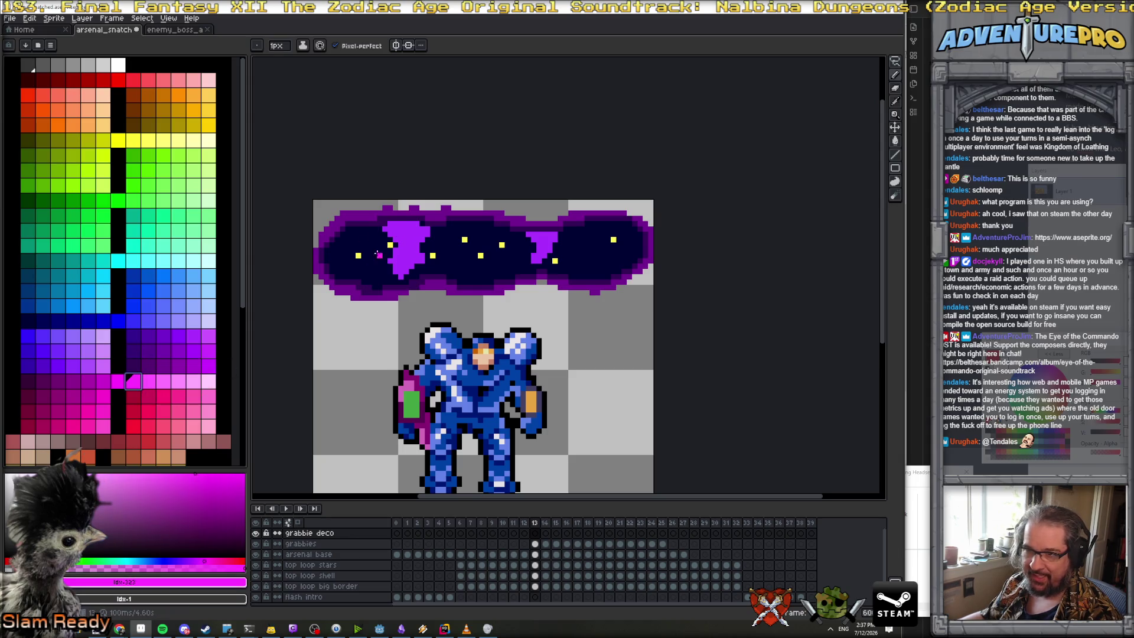
# Dot magenta highlights along the left tentacle's edges and bottom tip
pyautogui.click(387, 230)
pyautogui.click(392, 250)
pyautogui.click(391, 260)
pyautogui.click(400, 275)
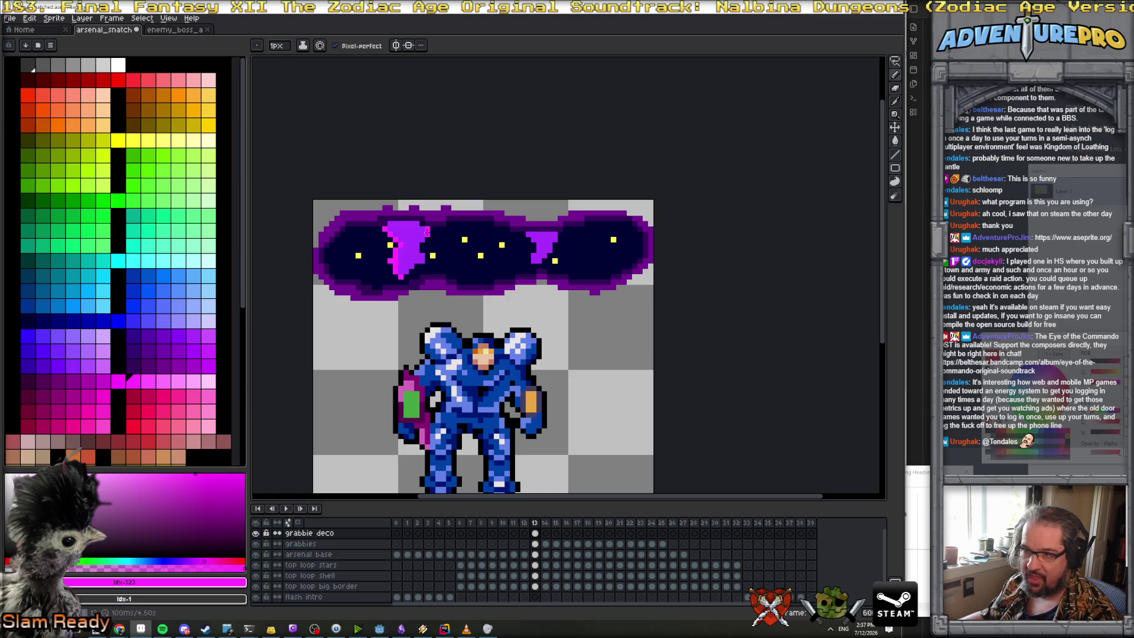
pyautogui.click(419, 261)
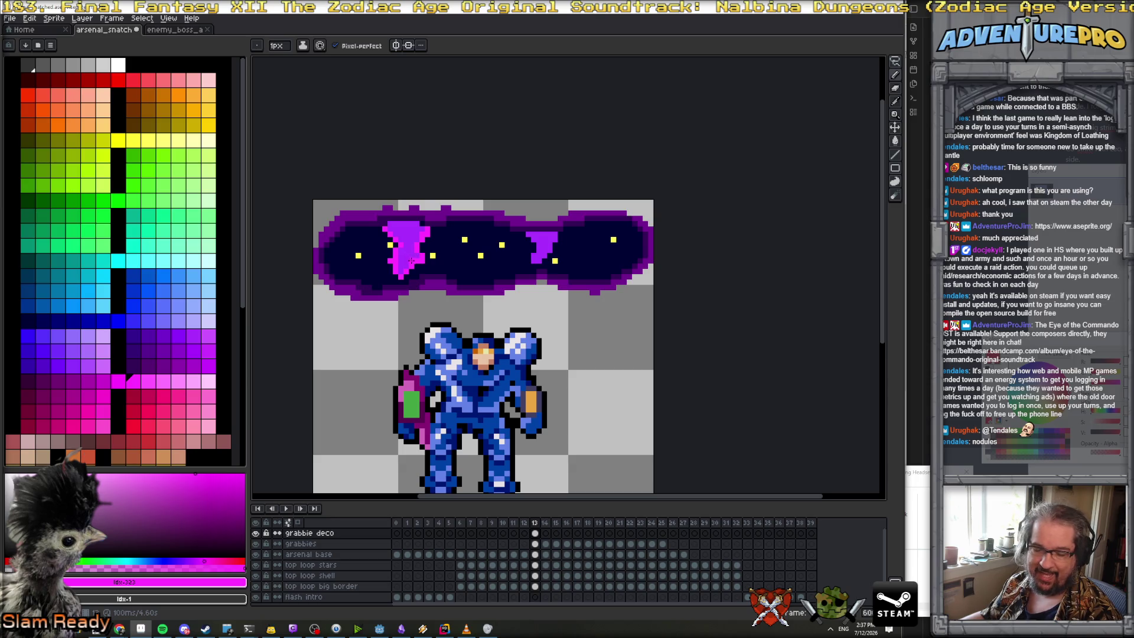
pyautogui.press('Right')
pyautogui.scroll(-2, 410, 251)
pyautogui.scroll(2, 410, 250)
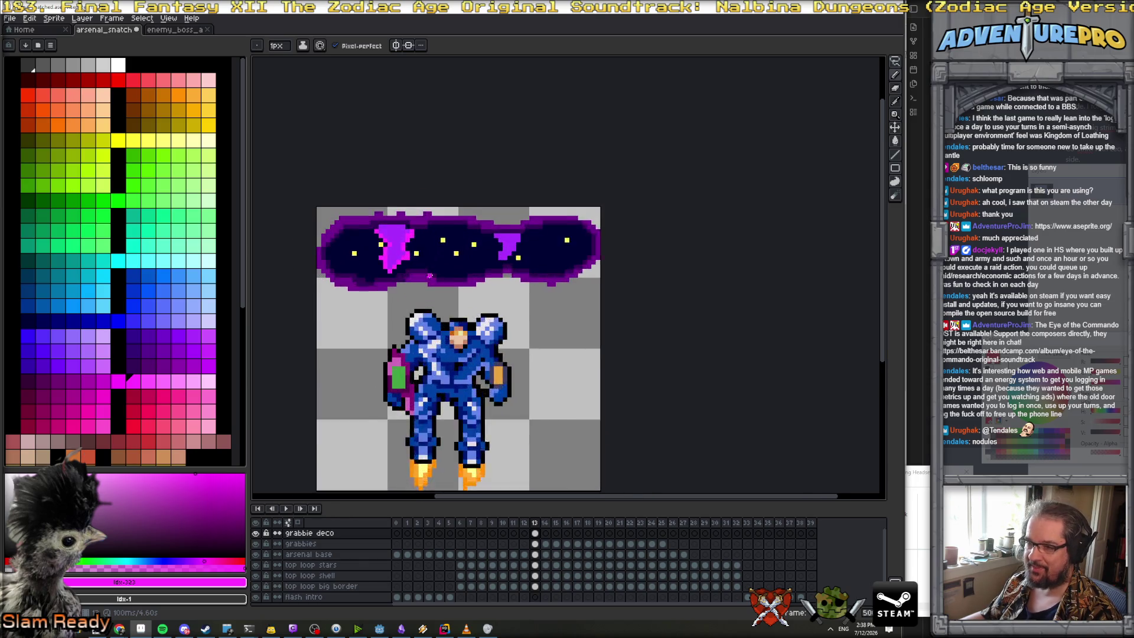
# Paint a magenta highlight stroke down frame 14's left purple drip
pyautogui.click(366, 223)
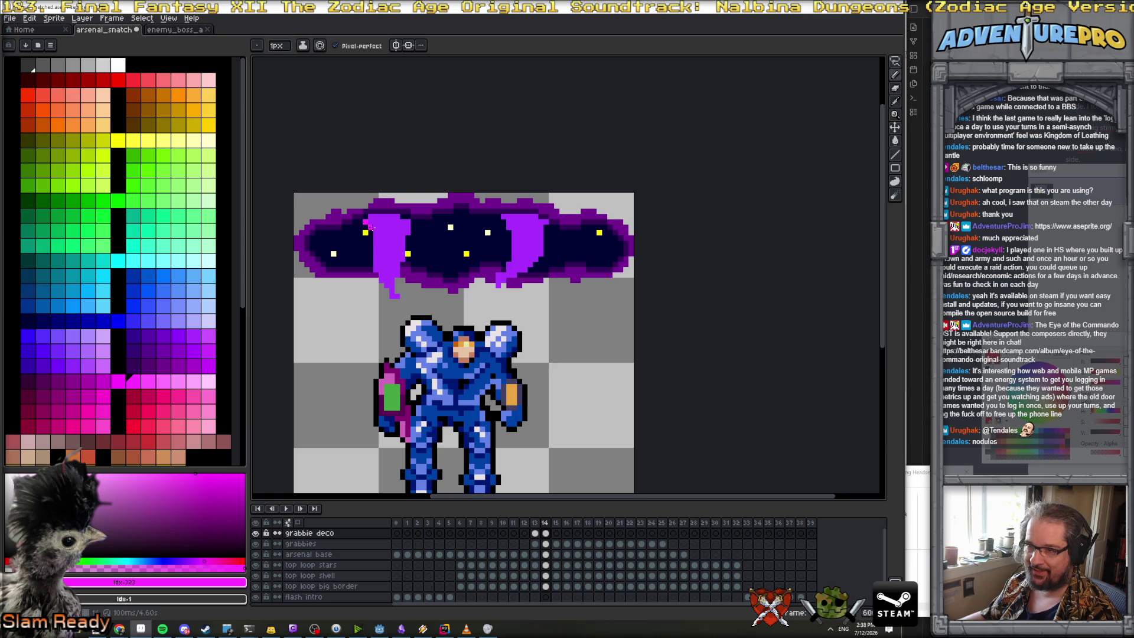
pyautogui.moveTo(374, 232); pyautogui.dragTo(388, 286)
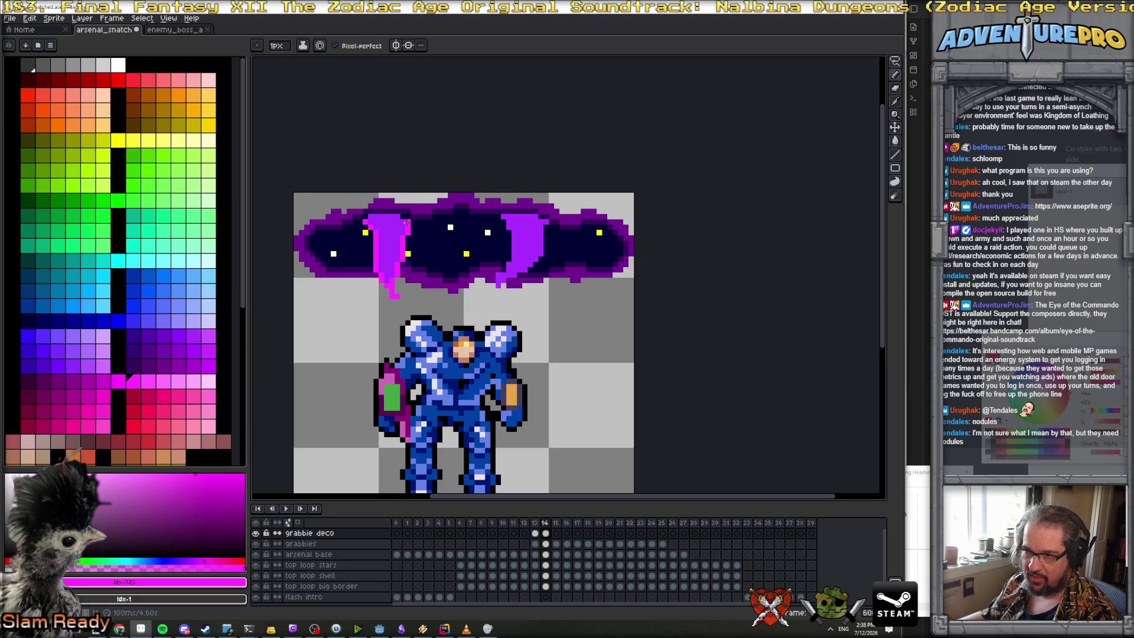
pyautogui.scroll(-2, 432, 256)
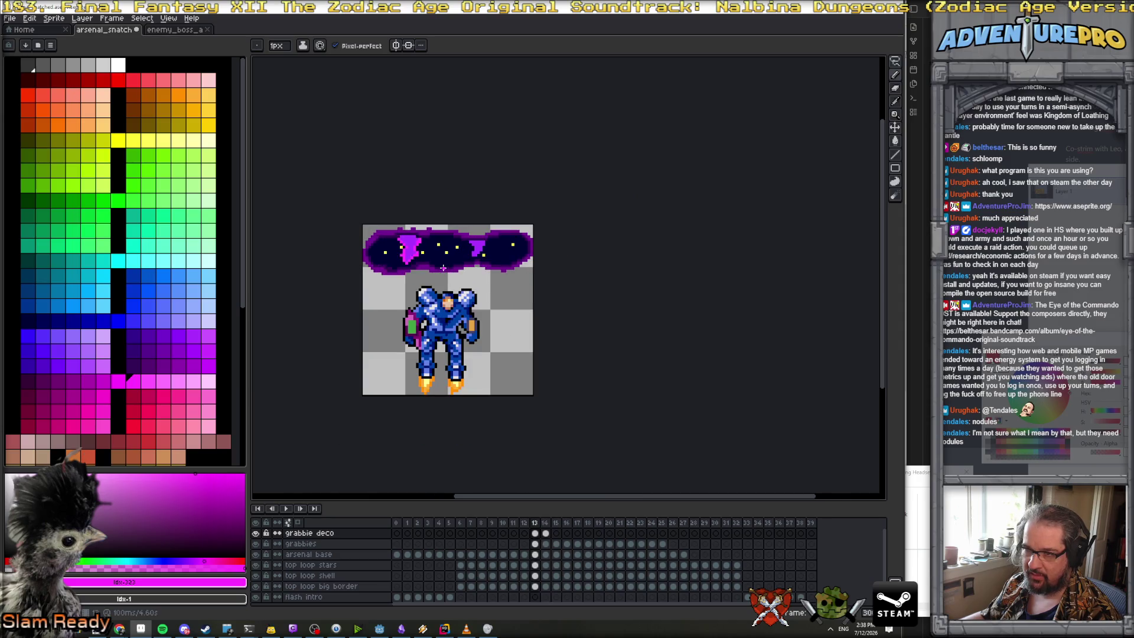
# Paint and touch up a magenta highlight down the tentacle on frame 15
pyautogui.press('.')
pyautogui.scroll(2, 420, 241)
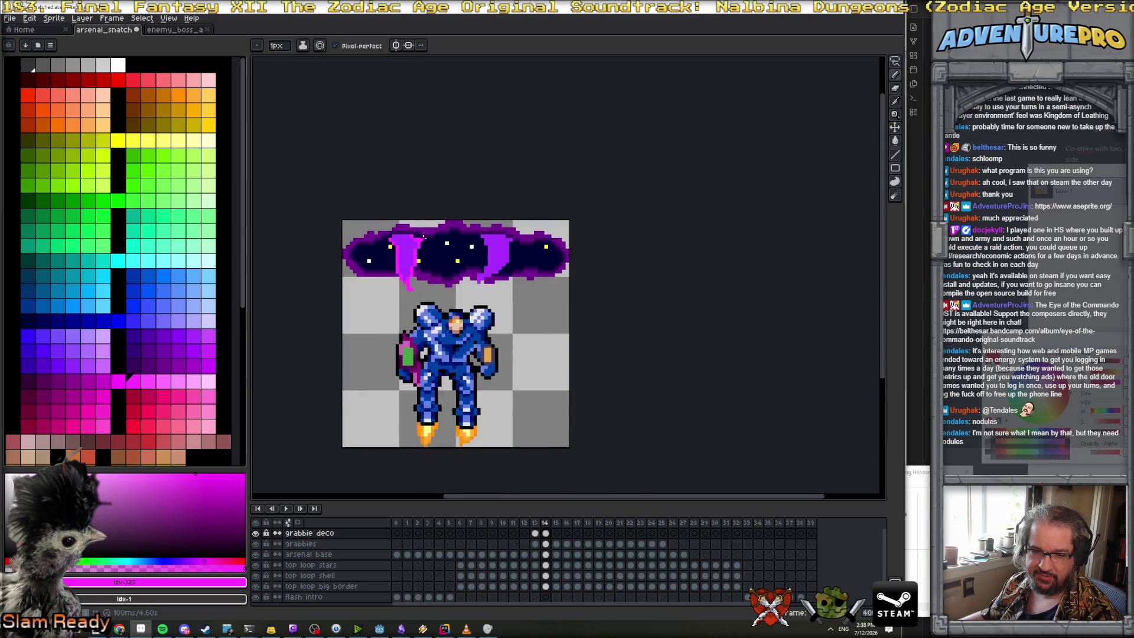
pyautogui.click(379, 247)
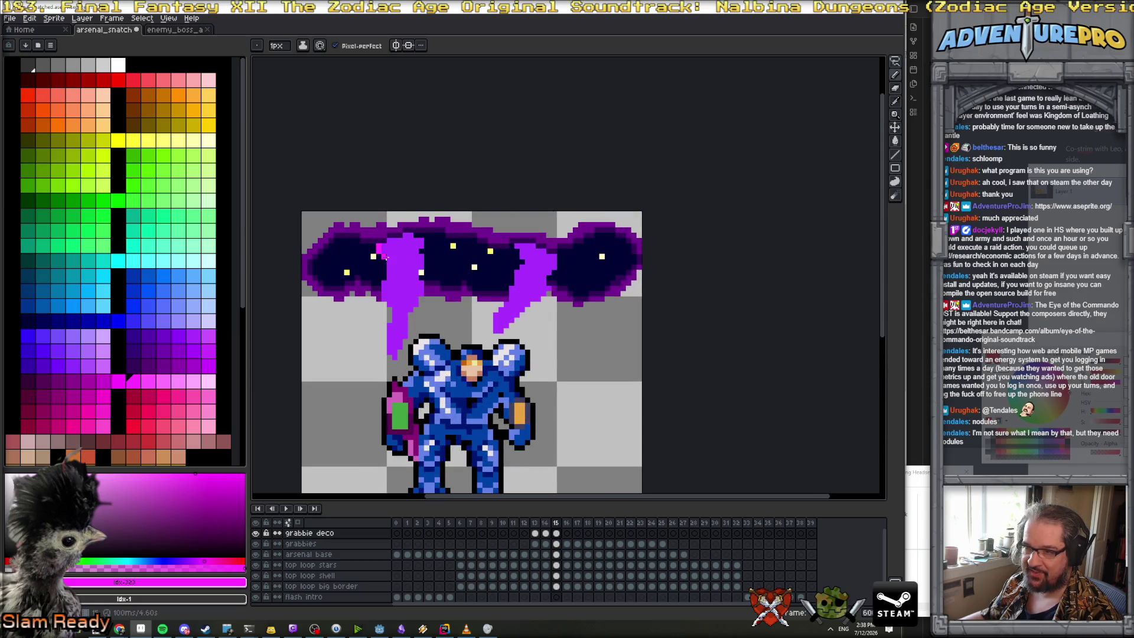
pyautogui.moveTo(390, 274); pyautogui.dragTo(387, 300)
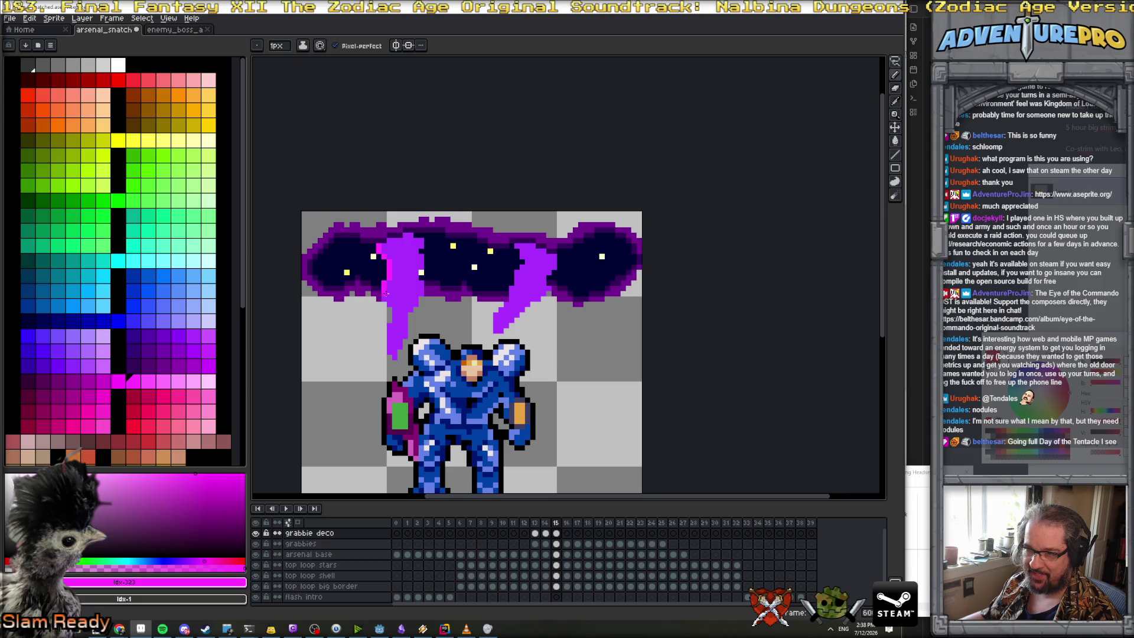
pyautogui.click(390, 337)
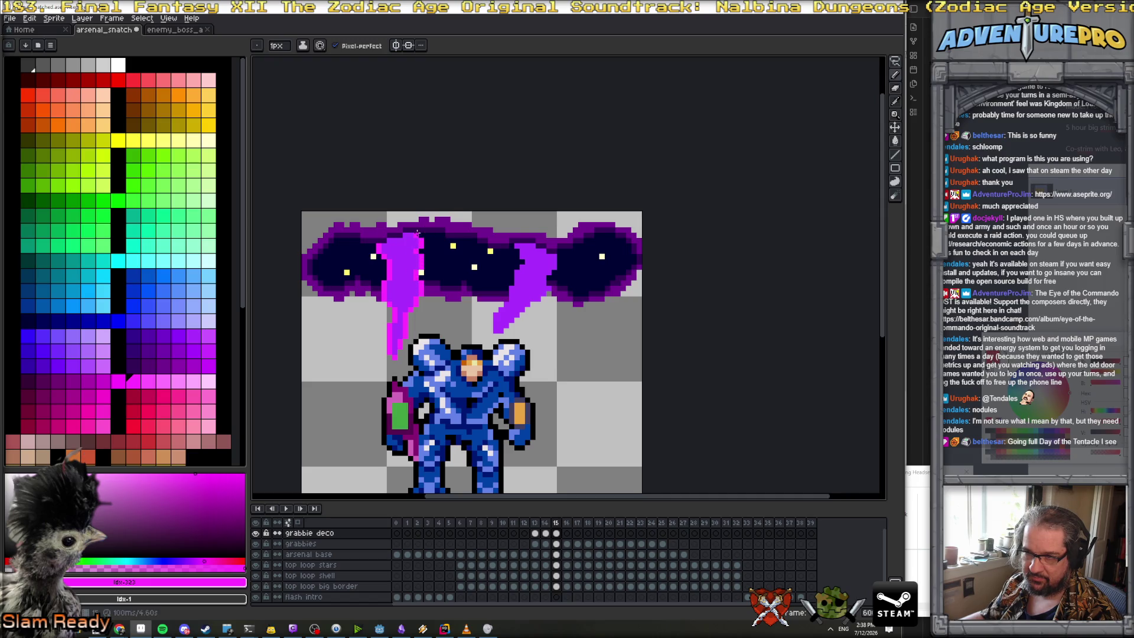
pyautogui.scroll(-1, 418, 242)
pyautogui.scroll(-4, 420, 237)
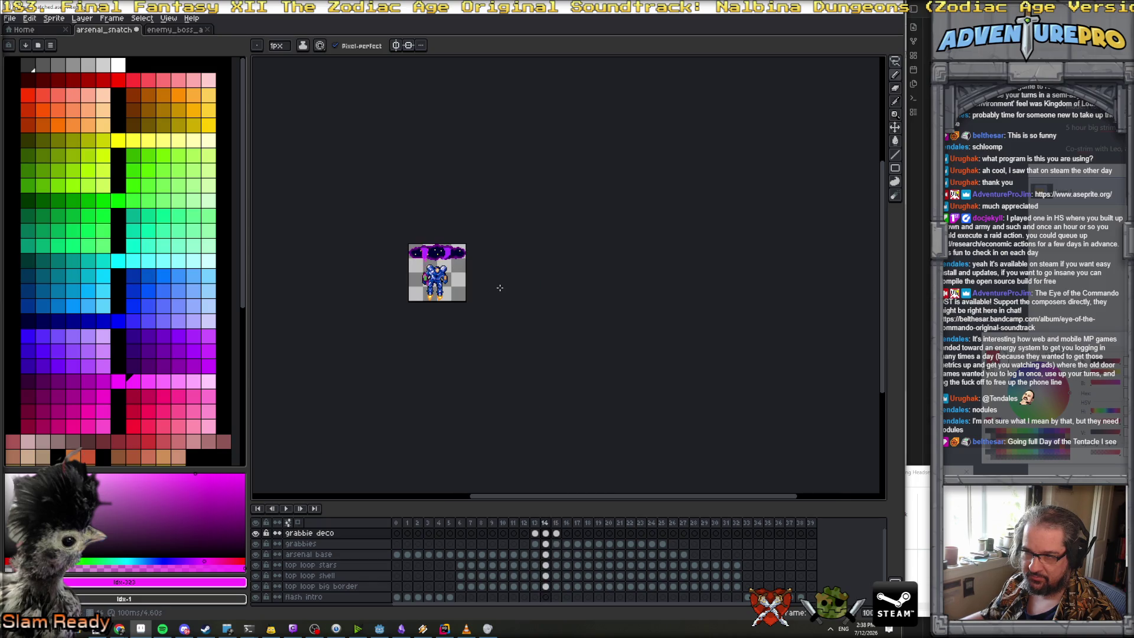
pyautogui.scroll(4, 454, 261)
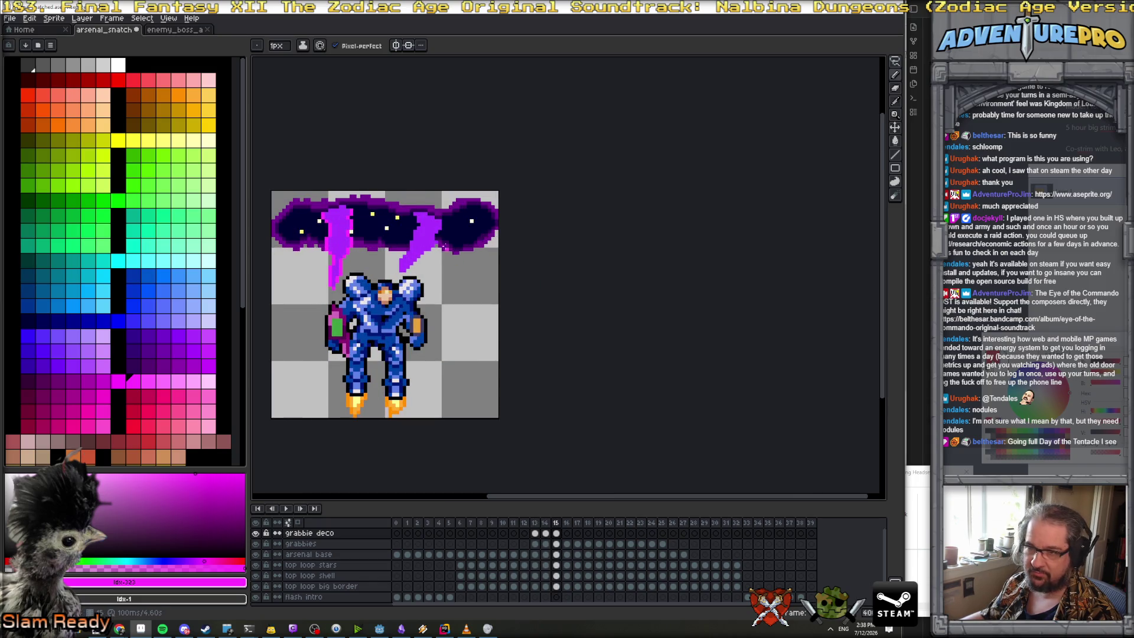
# Trace magenta along the tentacle's left edge on frame 16
pyautogui.press('Right')
pyautogui.scroll(1, 317, 208)
pyautogui.click(317, 208)
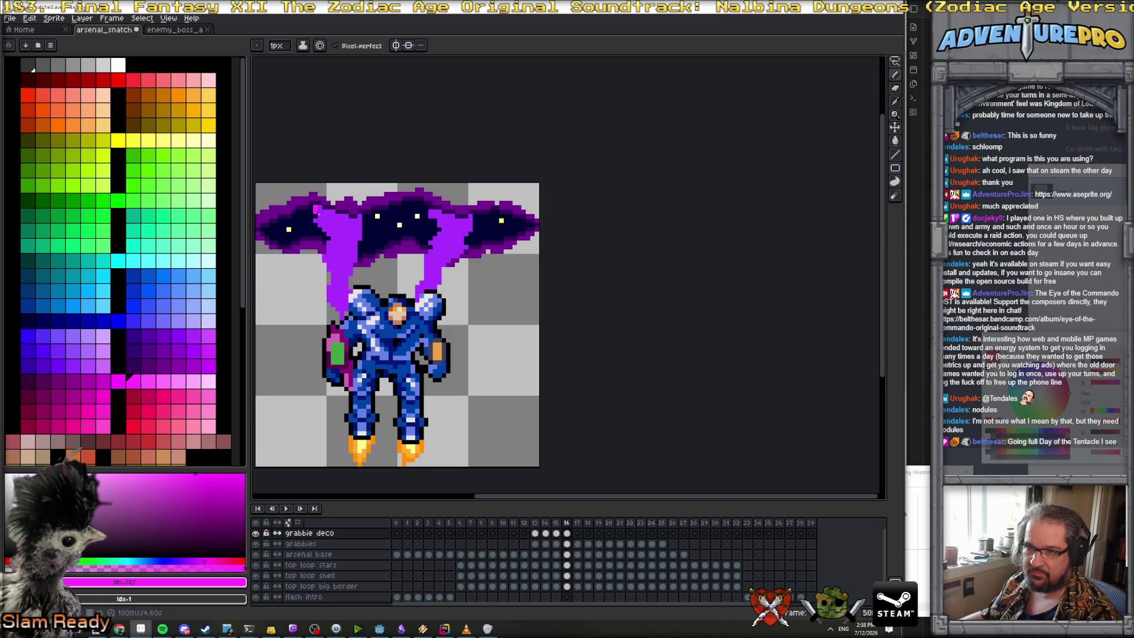
pyautogui.moveTo(319, 222); pyautogui.dragTo(328, 252)
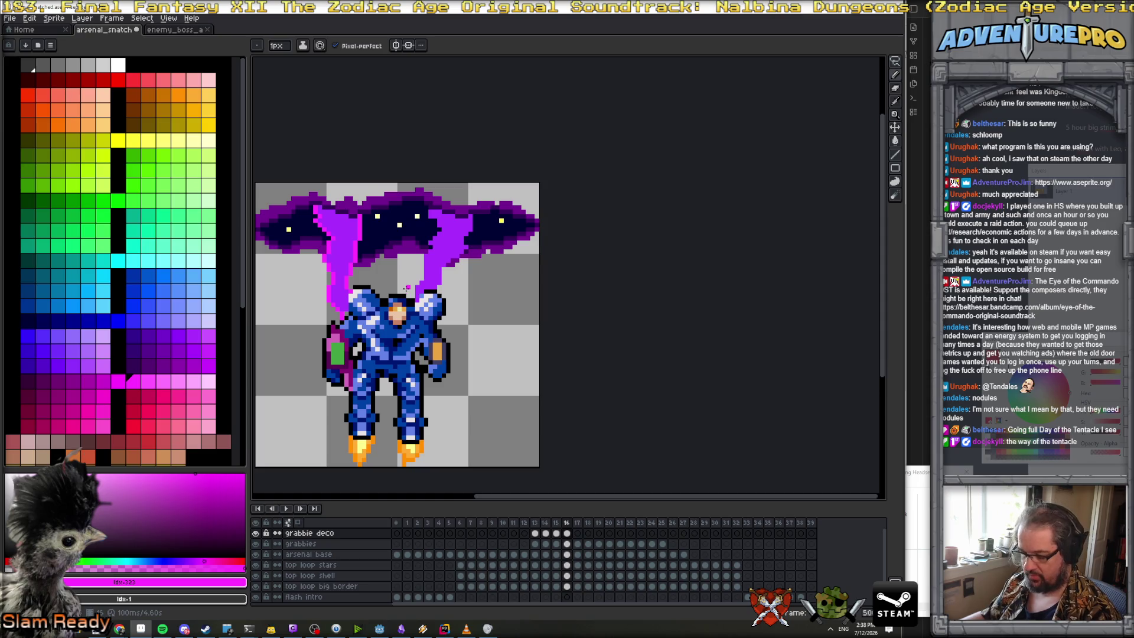
# Draw the magenta tentacle highlight line upward on frame 17
pyautogui.press('Right')
pyautogui.click(341, 317)
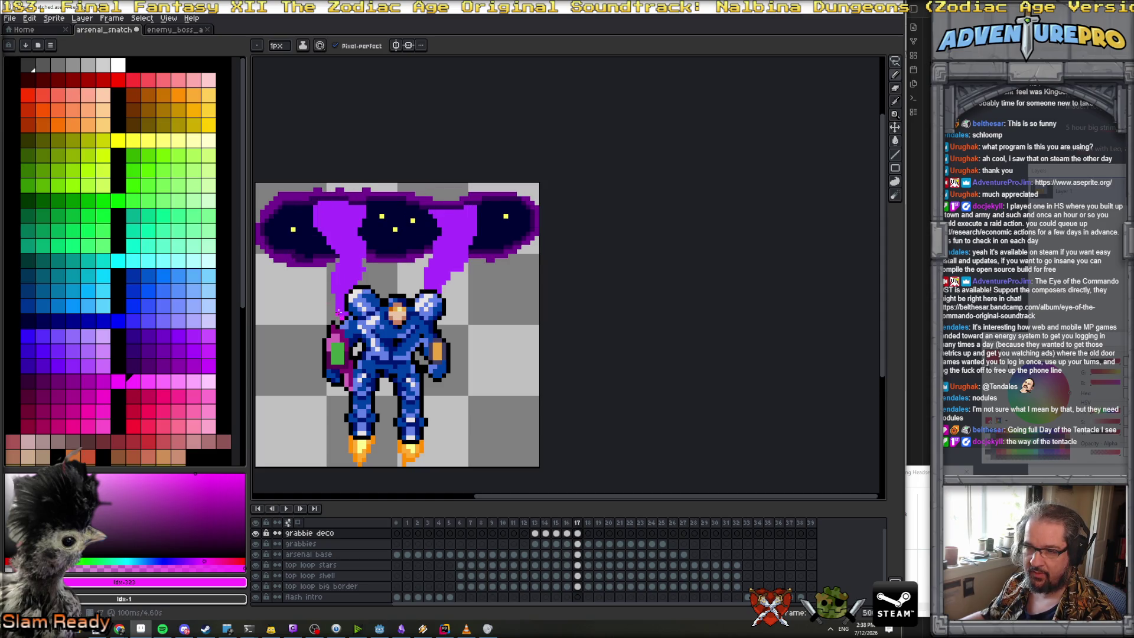
pyautogui.moveTo(335, 288); pyautogui.dragTo(337, 267)
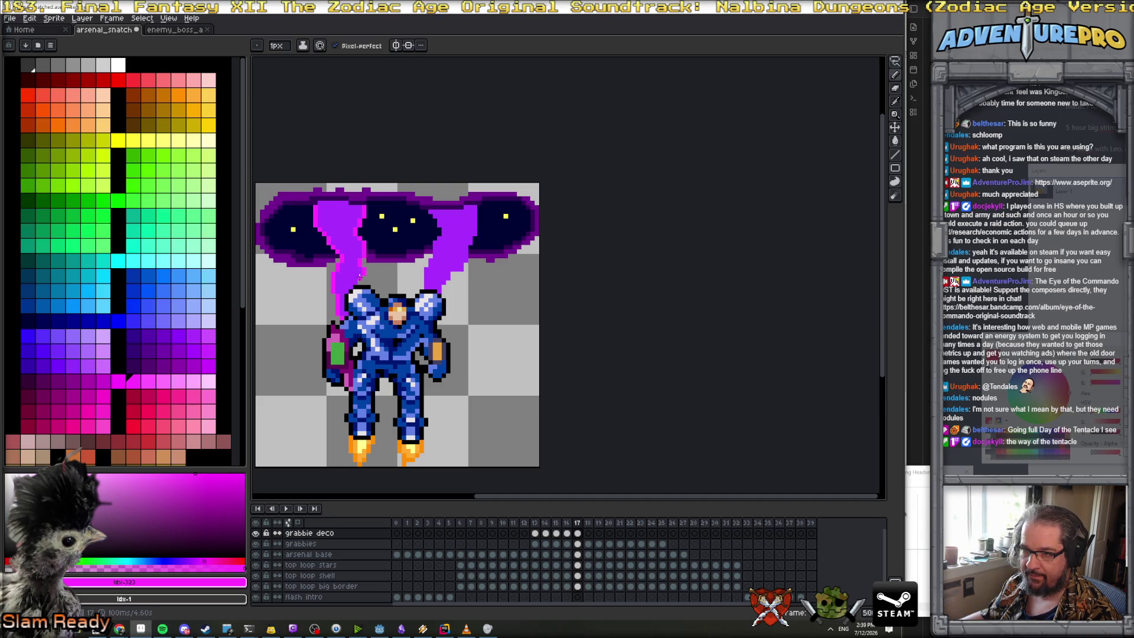
pyautogui.scroll(-5, 404, 281)
# Play back to frame 18 and stroke magenta up the tentacle's left edge toward the portal
pyautogui.press('Return')
pyautogui.scroll(4, 412, 277)
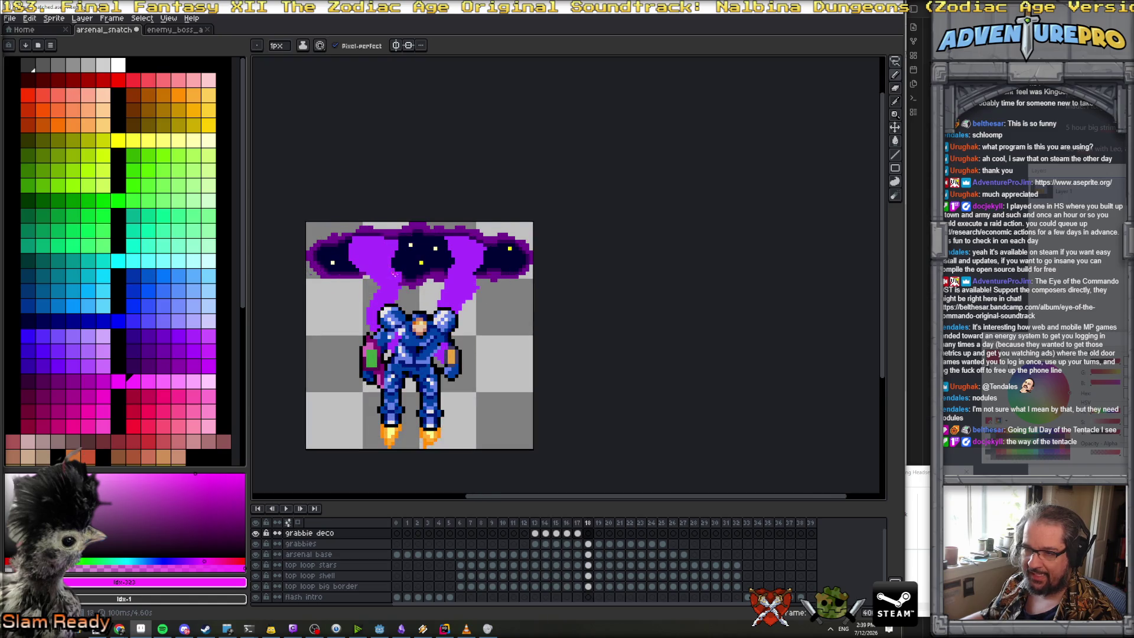
pyautogui.scroll(1, 398, 318)
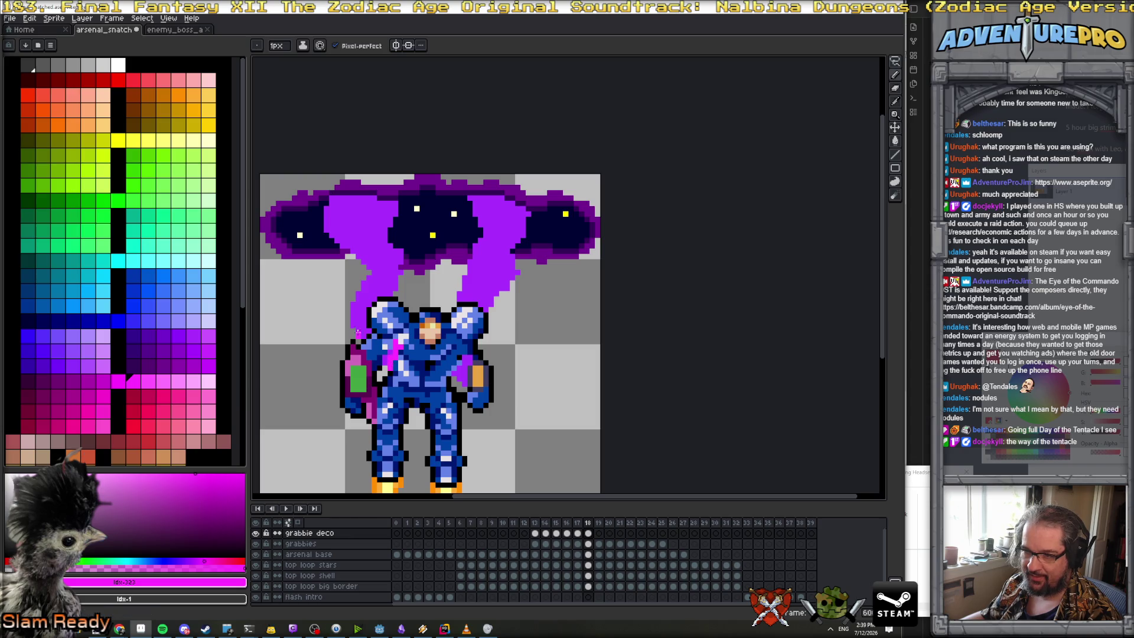
pyautogui.moveTo(353, 329); pyautogui.dragTo(367, 262)
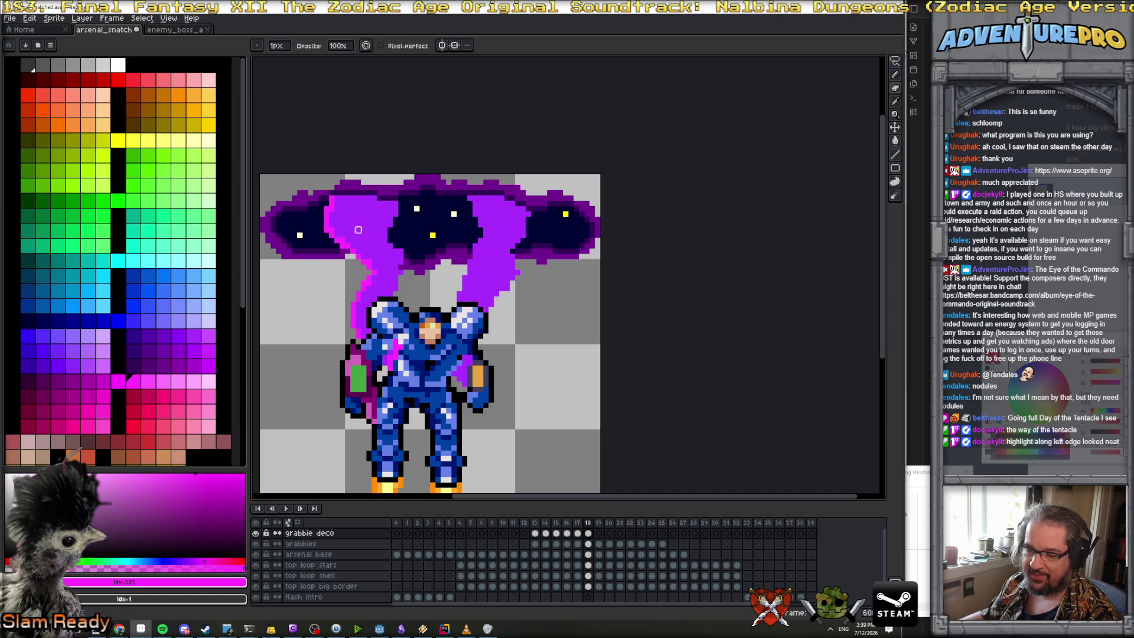
pyautogui.scroll(-5, 342, 242)
pyautogui.scroll(3, 385, 243)
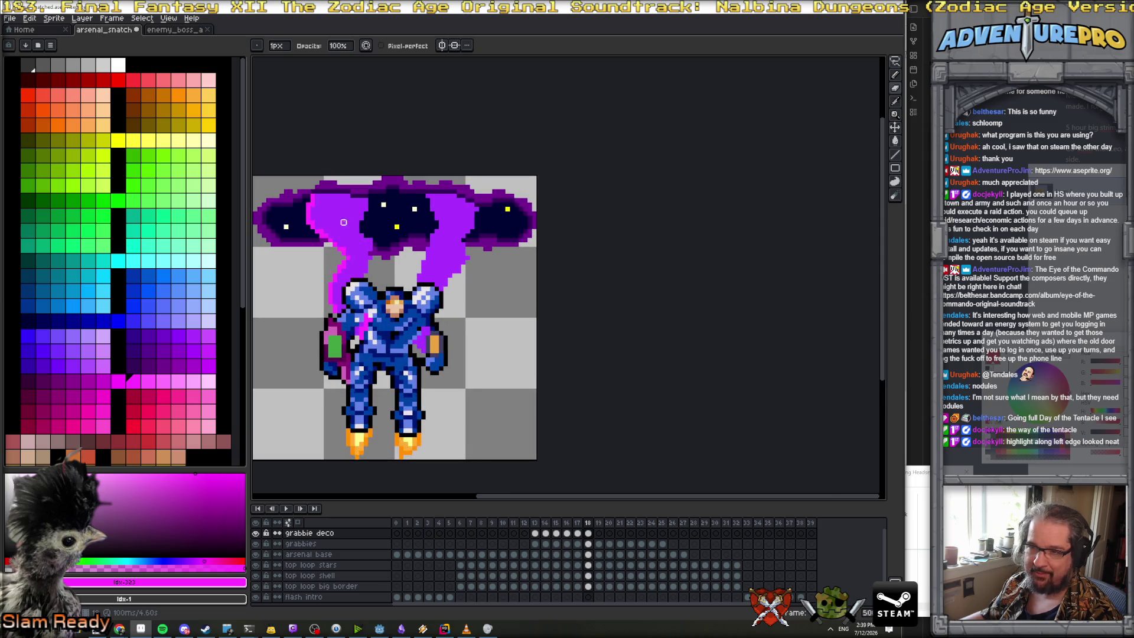
# Shade the left tentacle's edge with a darker purple line
pyautogui.keyDown('alt'); pyautogui.click(348, 218); pyautogui.keyUp('alt')
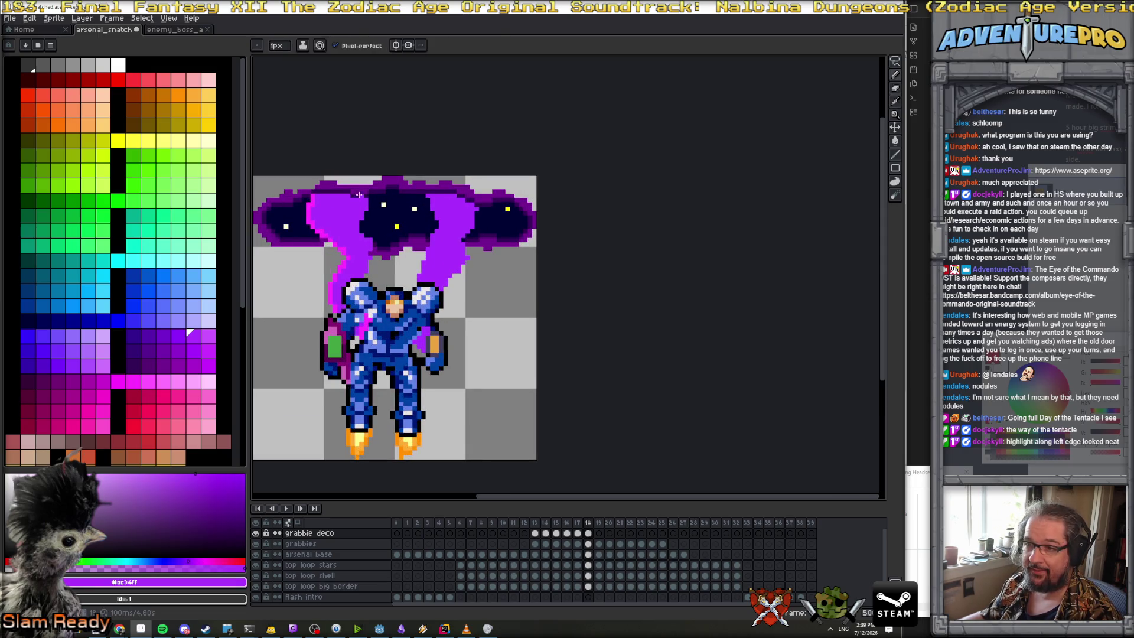
pyautogui.click(155, 335)
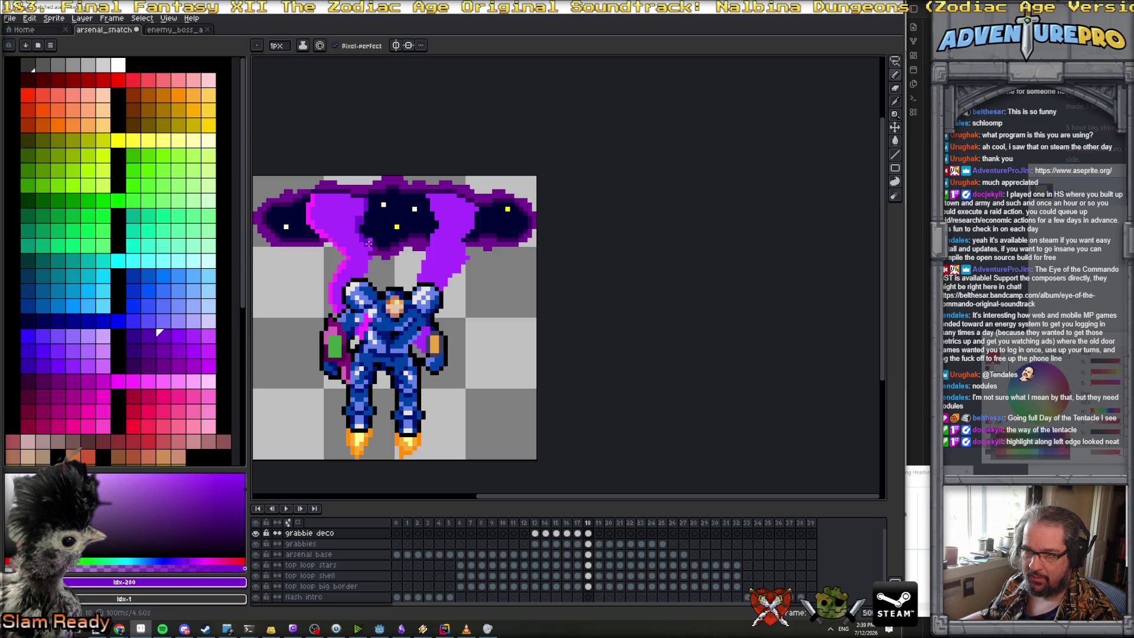
pyautogui.moveTo(367, 254); pyautogui.dragTo(364, 270)
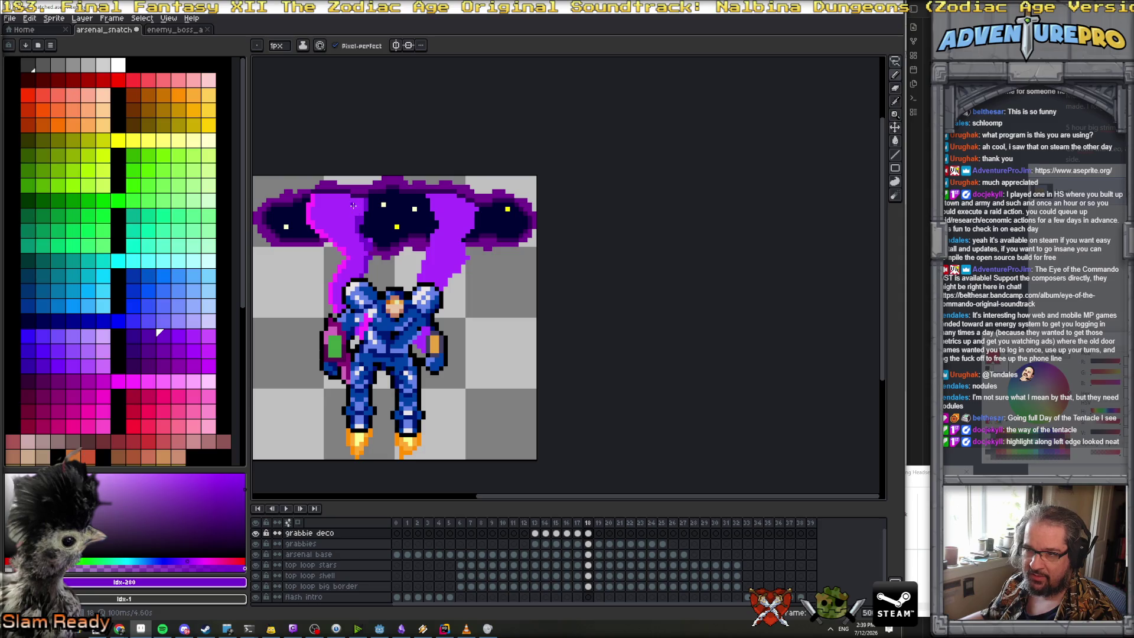
pyautogui.moveTo(357, 207); pyautogui.dragTo(360, 269)
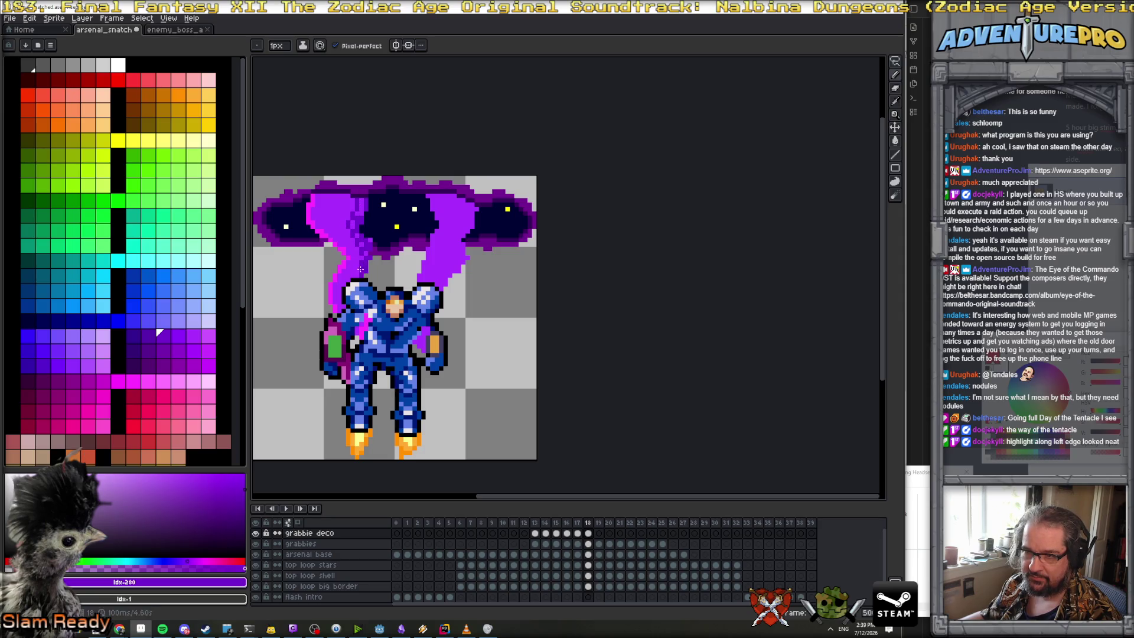
pyautogui.scroll(-4, 371, 257)
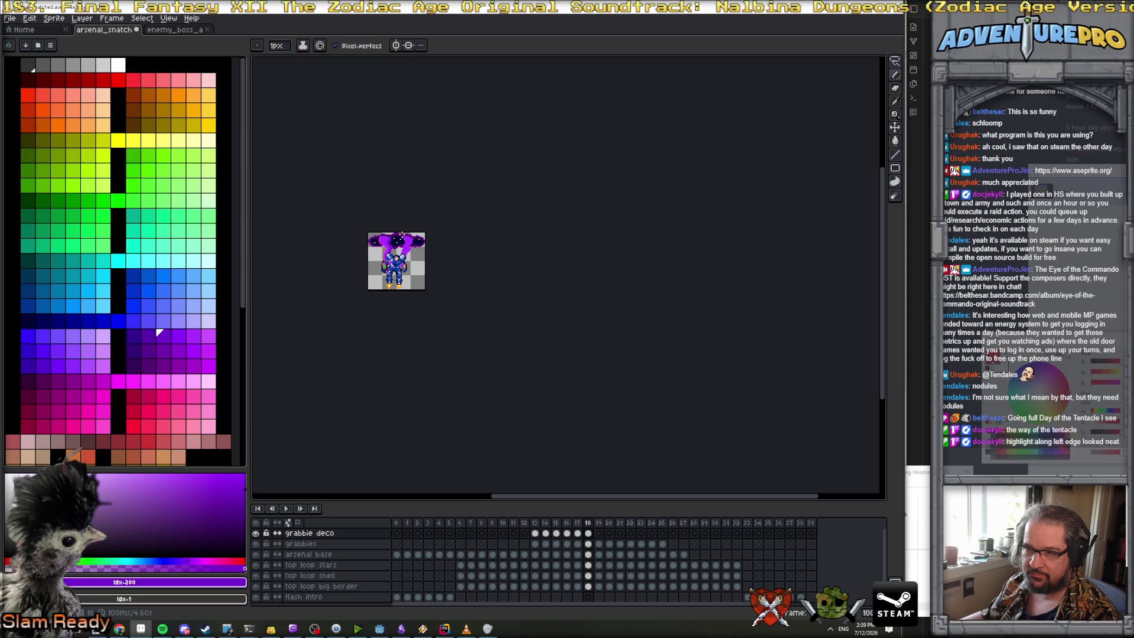
pyautogui.scroll(4, 402, 235)
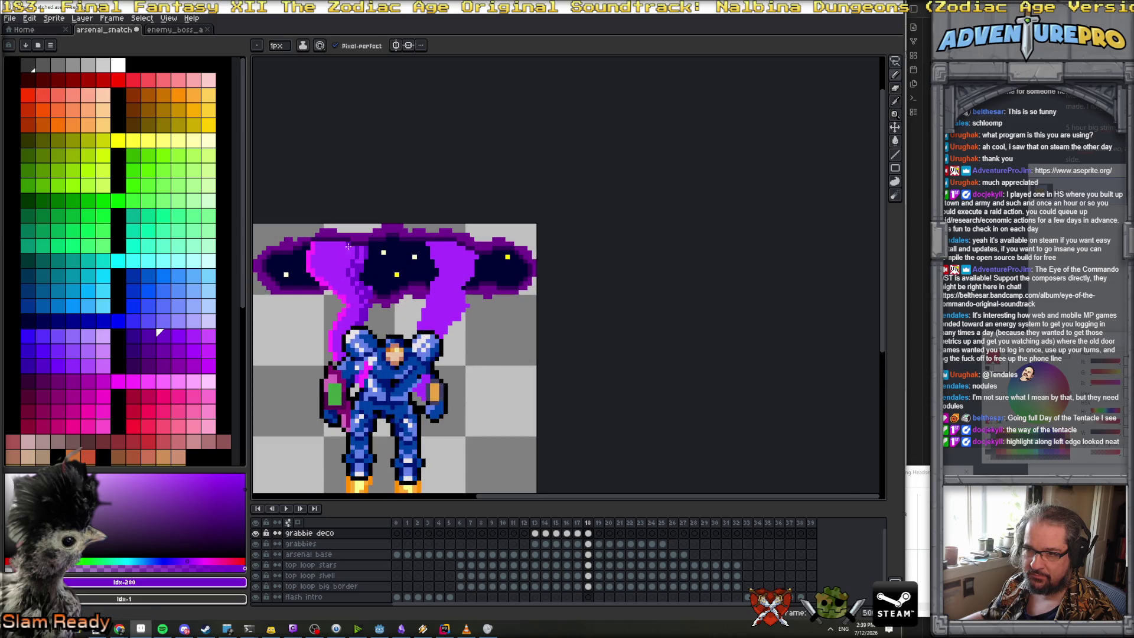
pyautogui.scroll(-3, 364, 281)
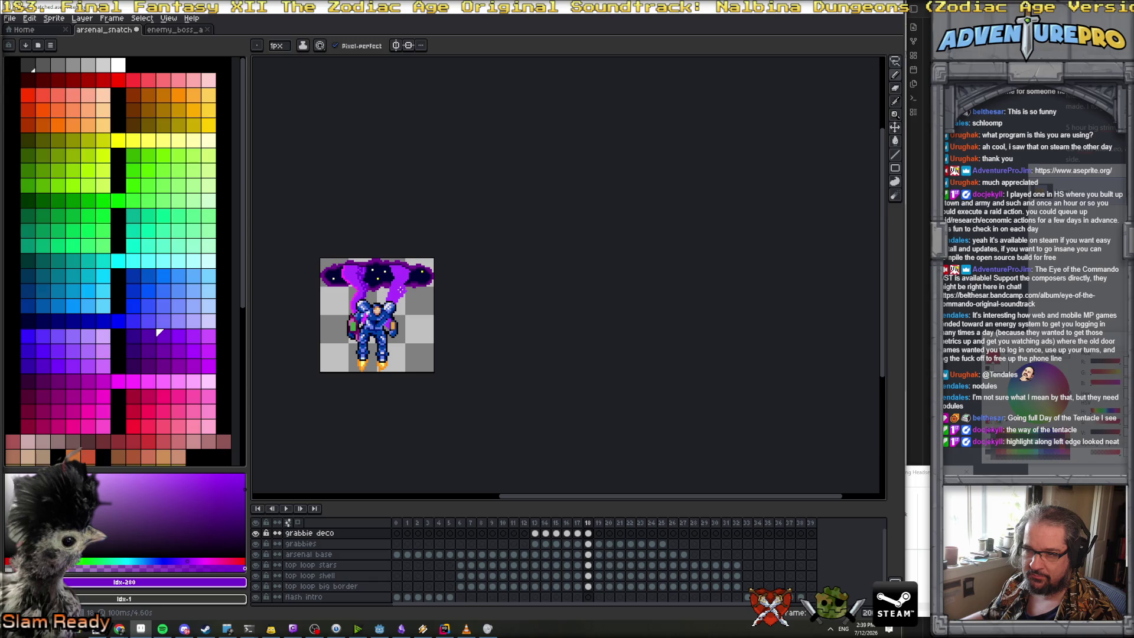
pyautogui.scroll(1, 387, 285)
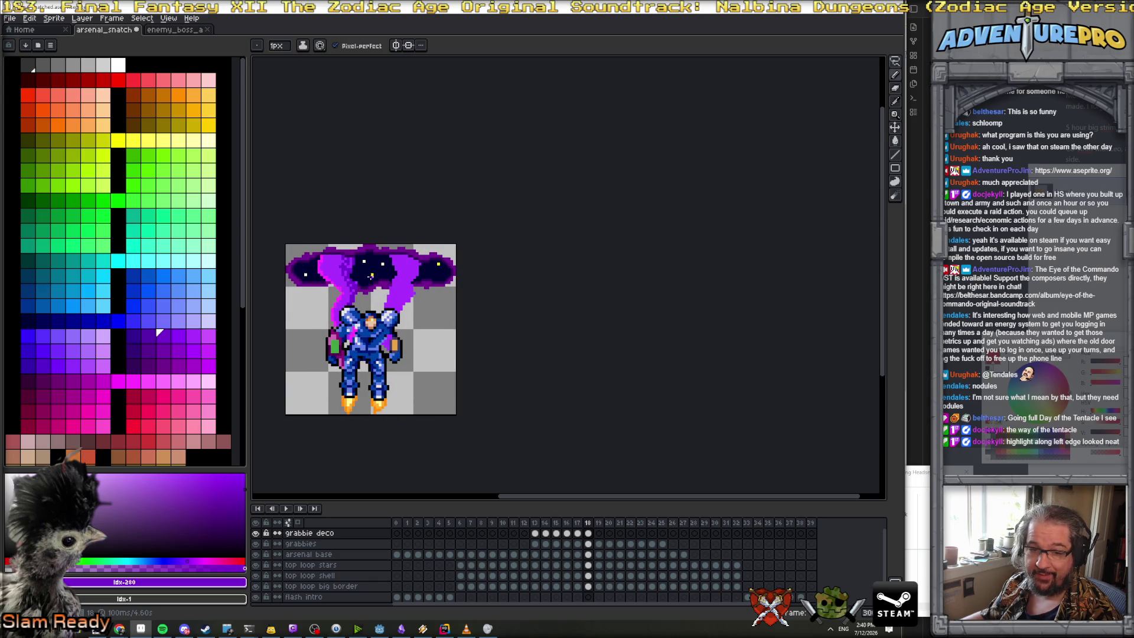
pyautogui.scroll(2, 370, 276)
# Sample the magenta and redraw the highlight down the tentacle's left edge
pyautogui.keyDown('alt'); pyautogui.click(320, 242); pyautogui.keyUp('alt')
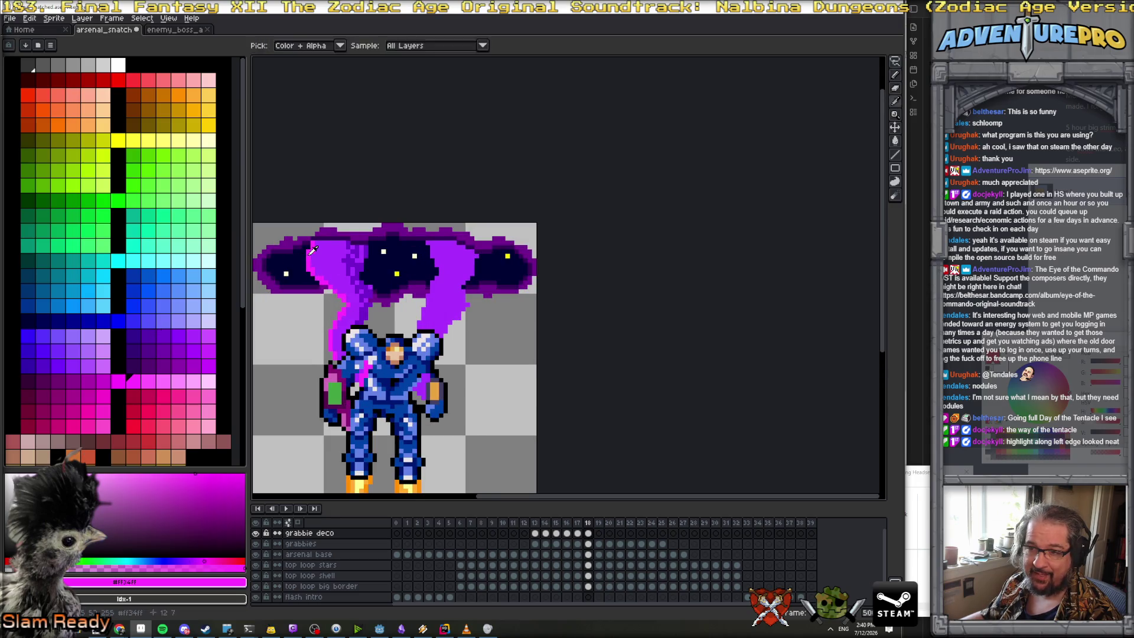
pyautogui.moveTo(314, 252); pyautogui.dragTo(315, 264)
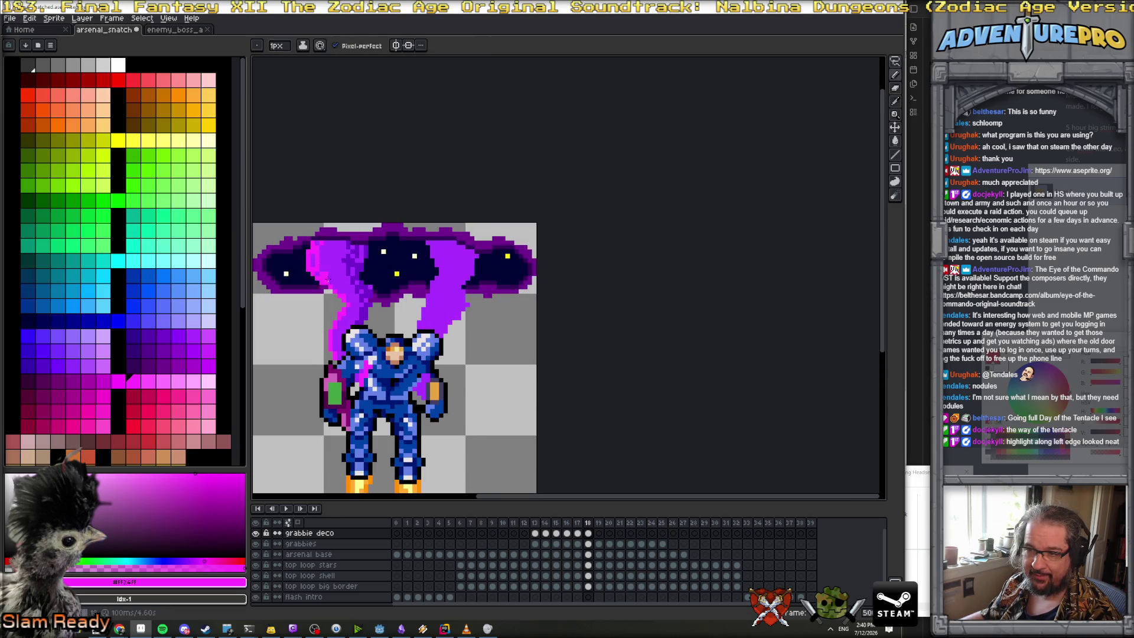
pyautogui.moveTo(347, 313); pyautogui.dragTo(340, 329)
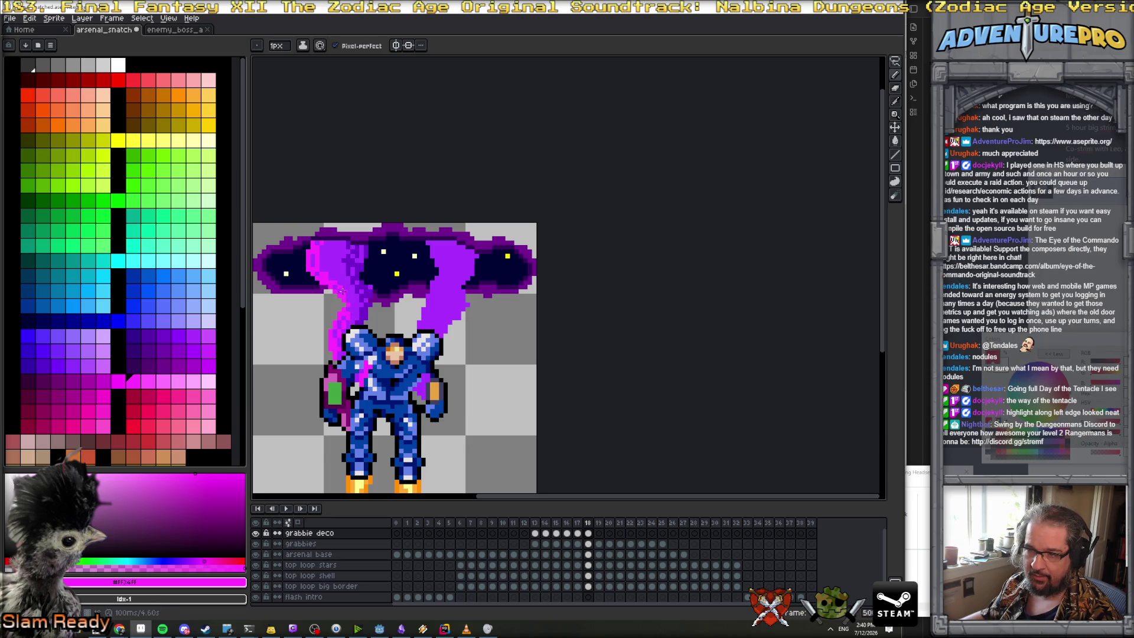
pyautogui.scroll(-4, 343, 290)
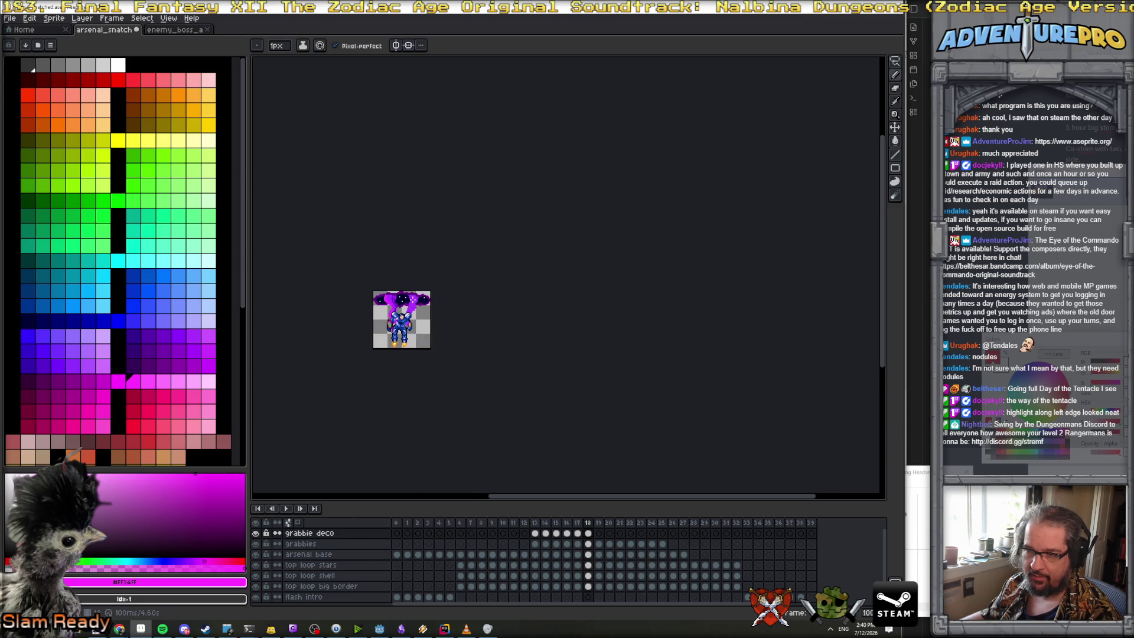
pyautogui.scroll(4, 398, 296)
# Paint a bright pink #FF34FF highlight down the tentacle's left edge on frames 14 and 15
pyautogui.keyDown('alt'); pyautogui.click(361, 299); pyautogui.keyUp('alt')
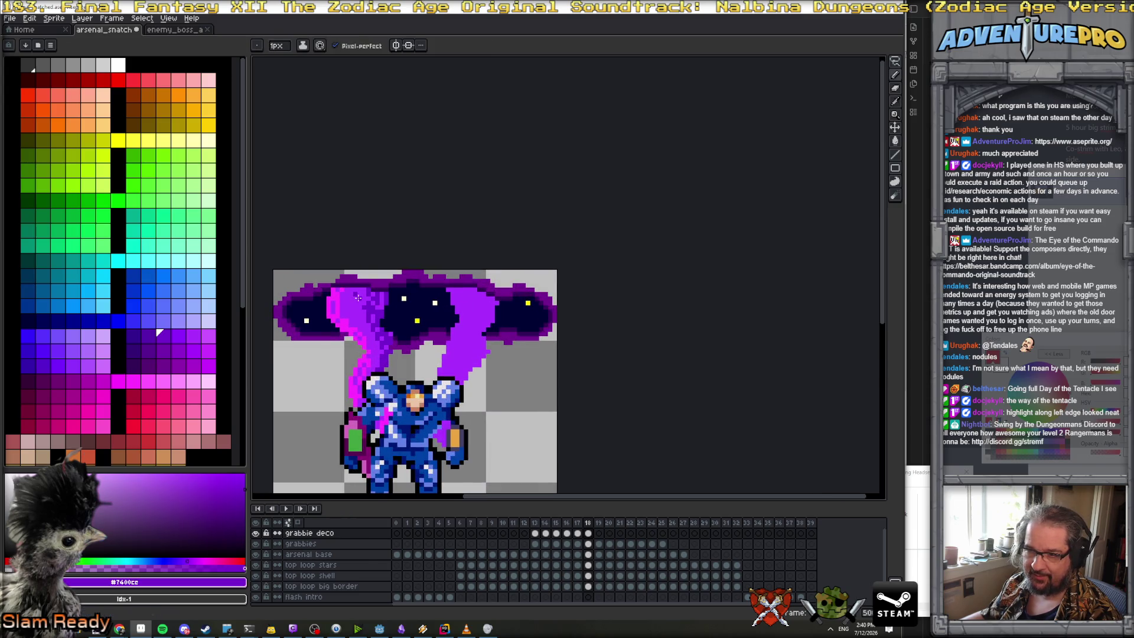
pyautogui.scroll(-4, 360, 319)
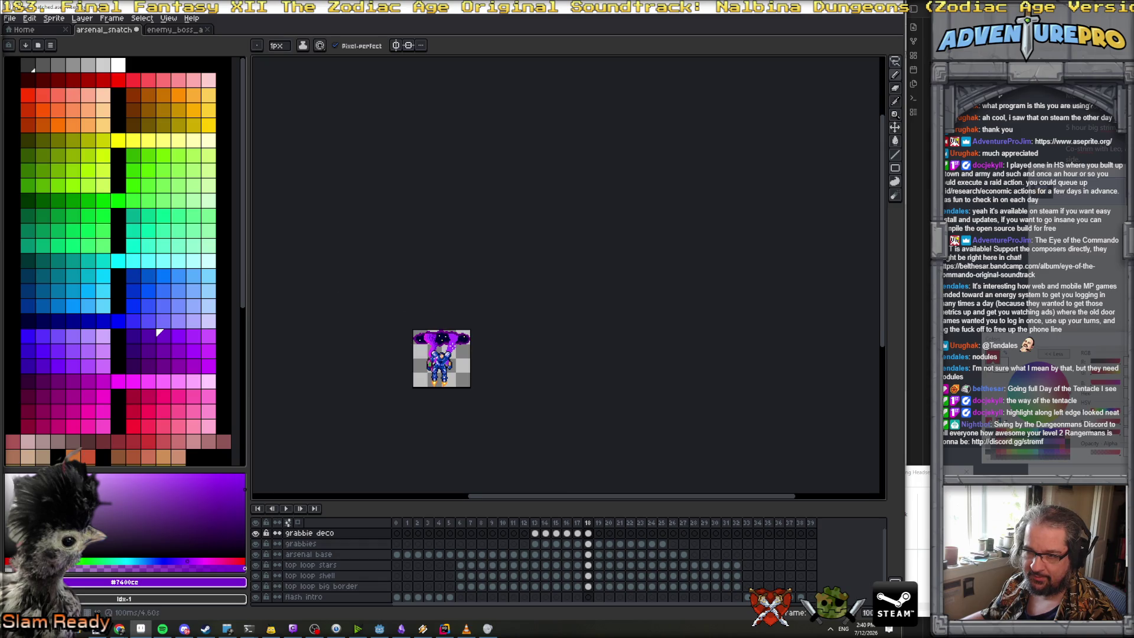
pyautogui.scroll(3, 438, 341)
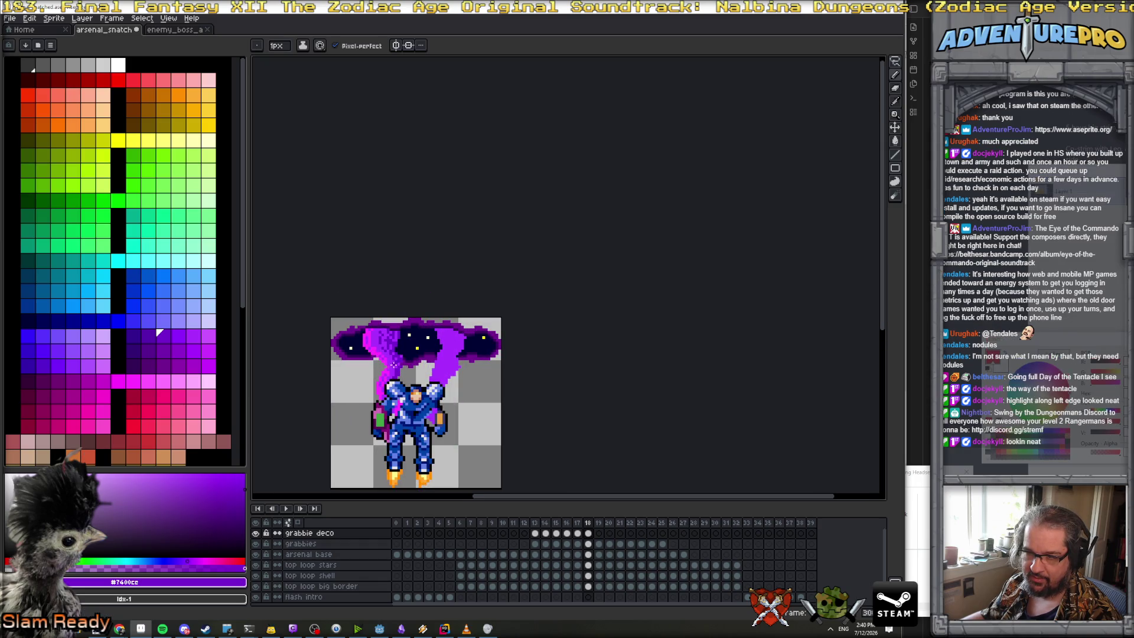
pyautogui.scroll(1, 432, 346)
pyautogui.press(',')
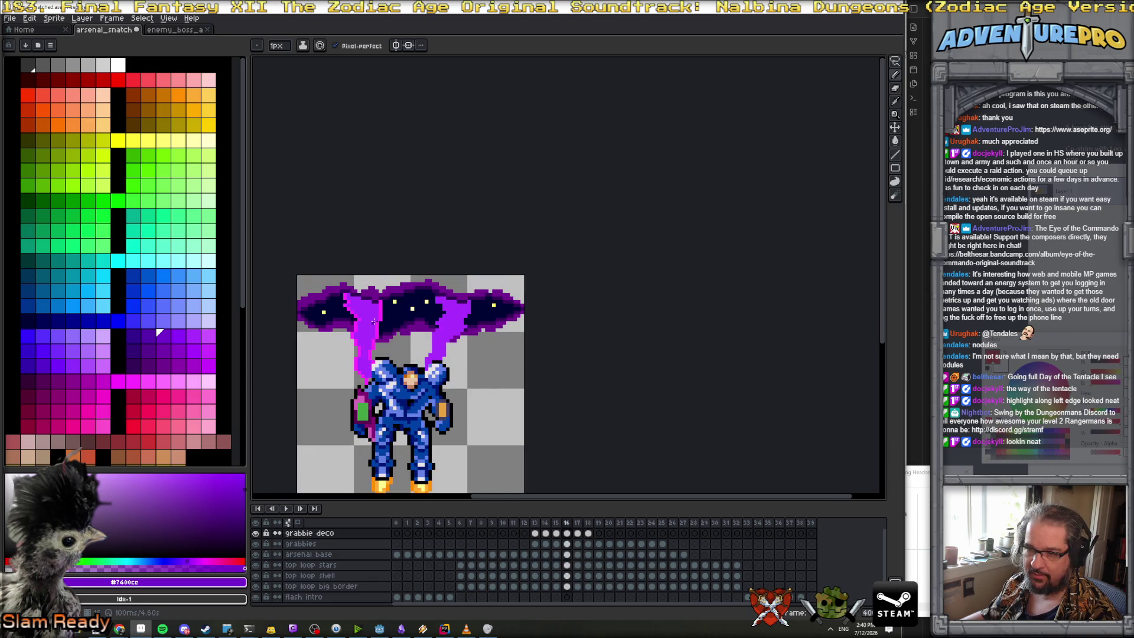
pyautogui.scroll(2, 354, 303)
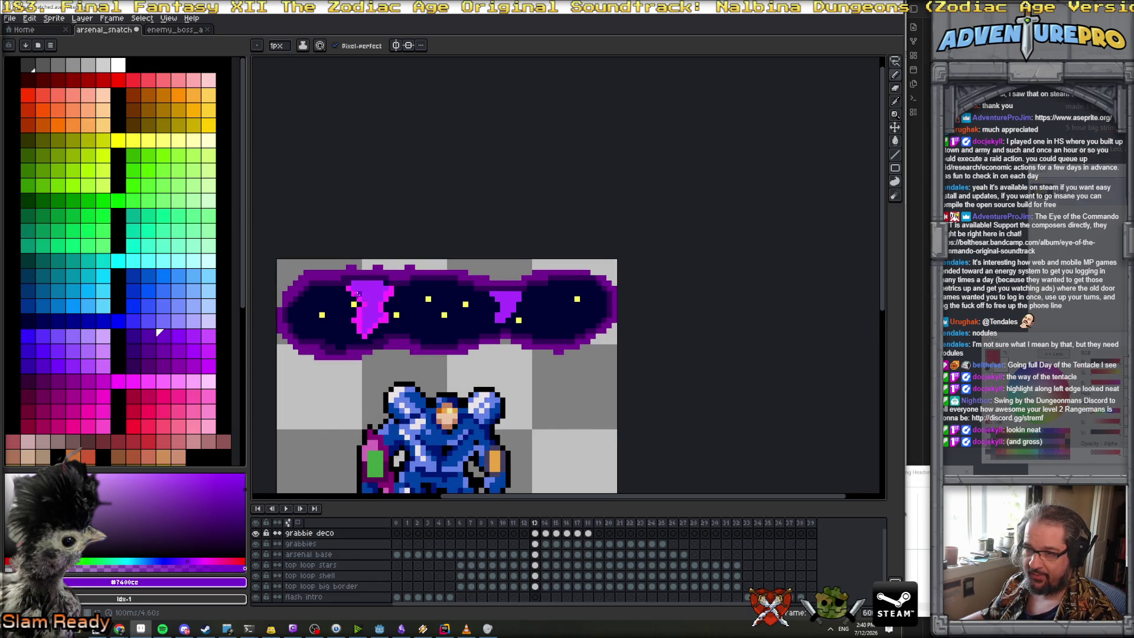
pyautogui.keyDown('alt'); pyautogui.click(353, 284); pyautogui.keyUp('alt')
pyautogui.keyDown('alt'); pyautogui.click(356, 291); pyautogui.keyUp('alt')
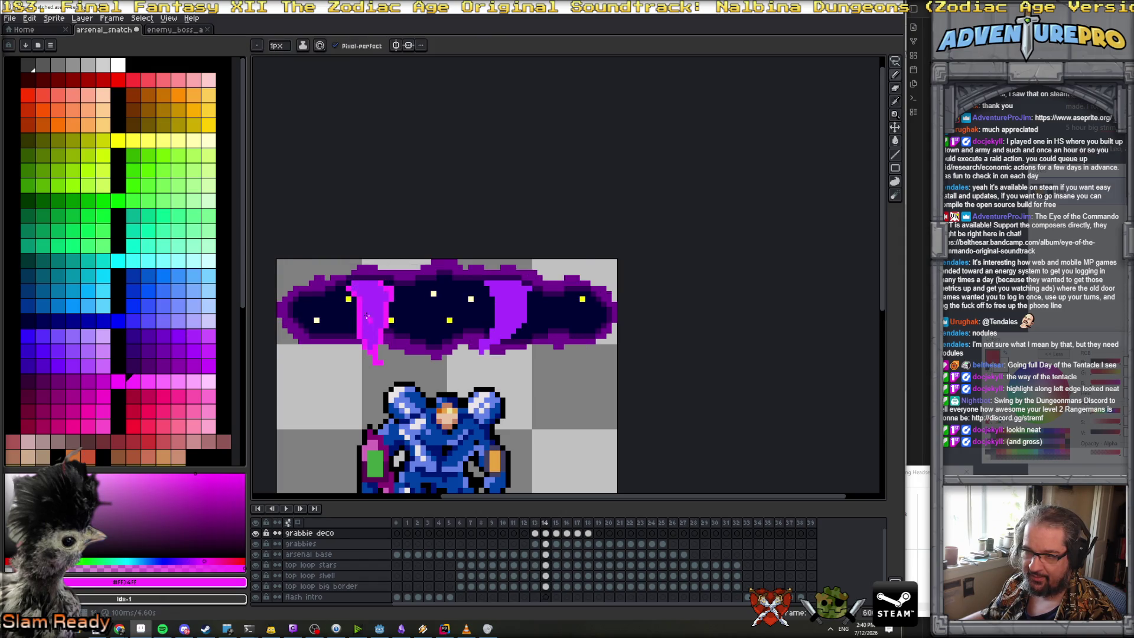
pyautogui.moveTo(358, 284); pyautogui.dragTo(364, 315)
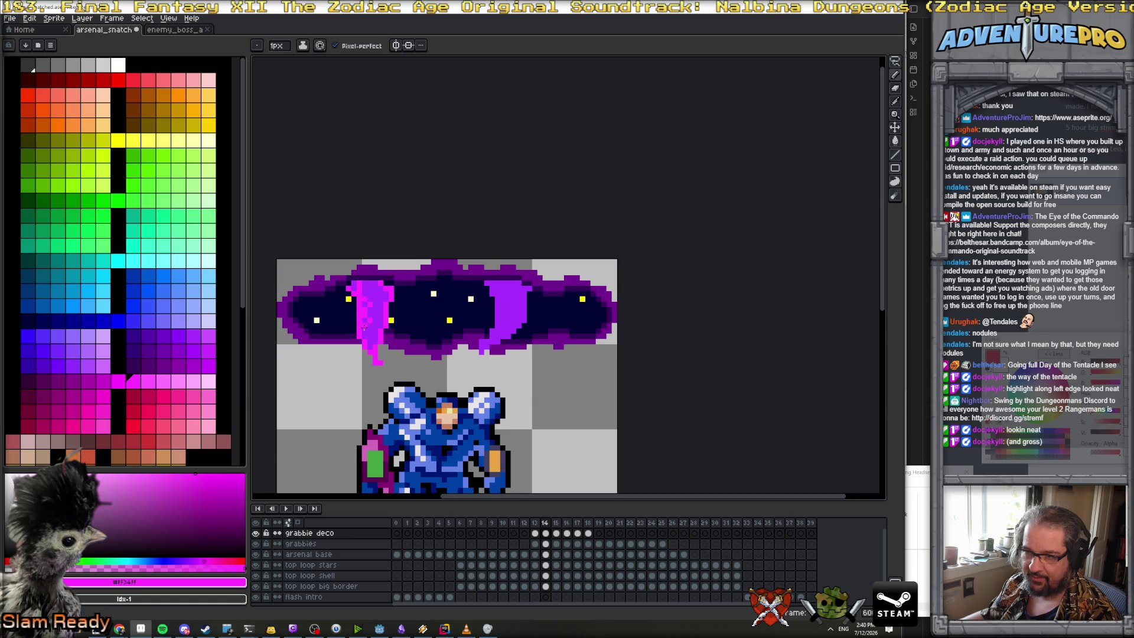
pyautogui.press('Right')
pyautogui.moveTo(366, 303); pyautogui.dragTo(366, 338)
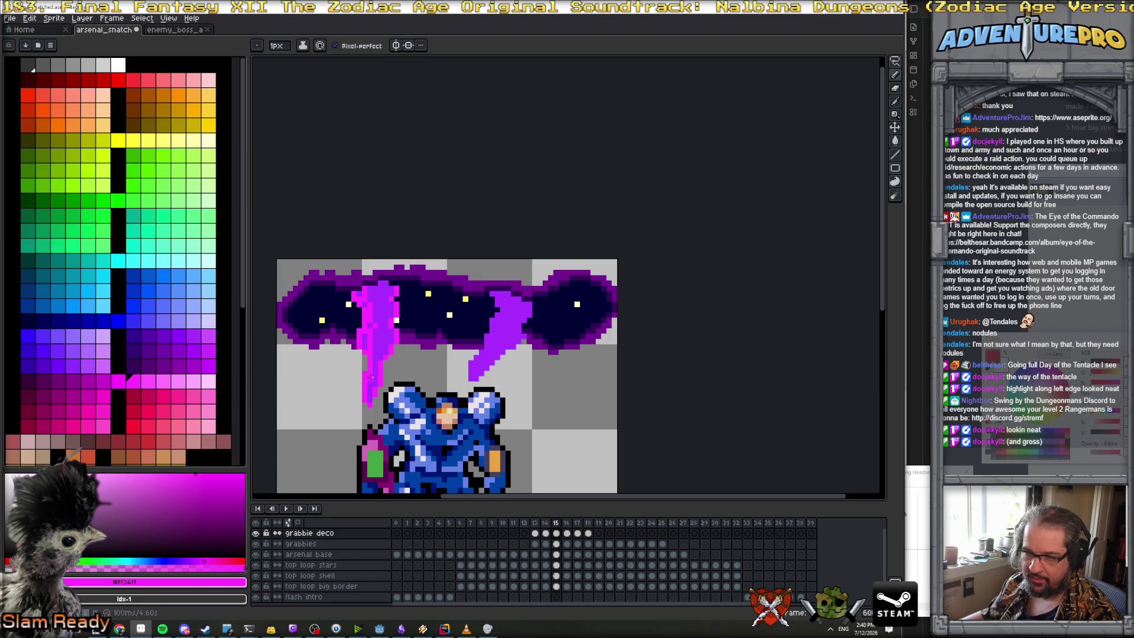
# Continue the pink highlight down the tentacle's left edge on frames 16 and 17
pyautogui.press('Right')
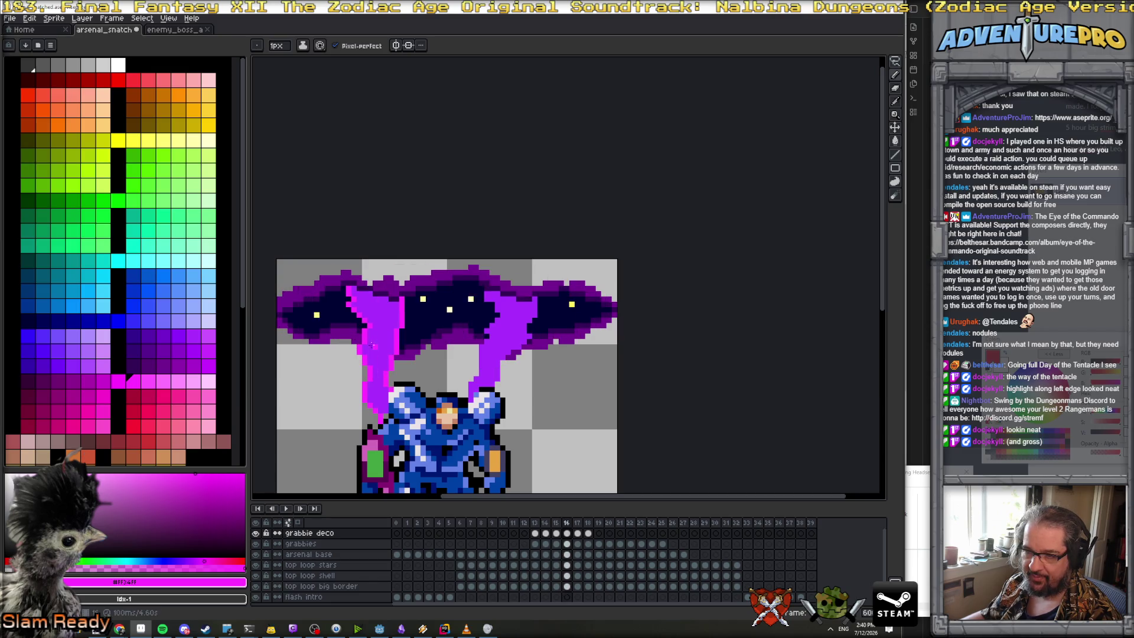
pyautogui.moveTo(354, 296); pyautogui.dragTo(376, 324)
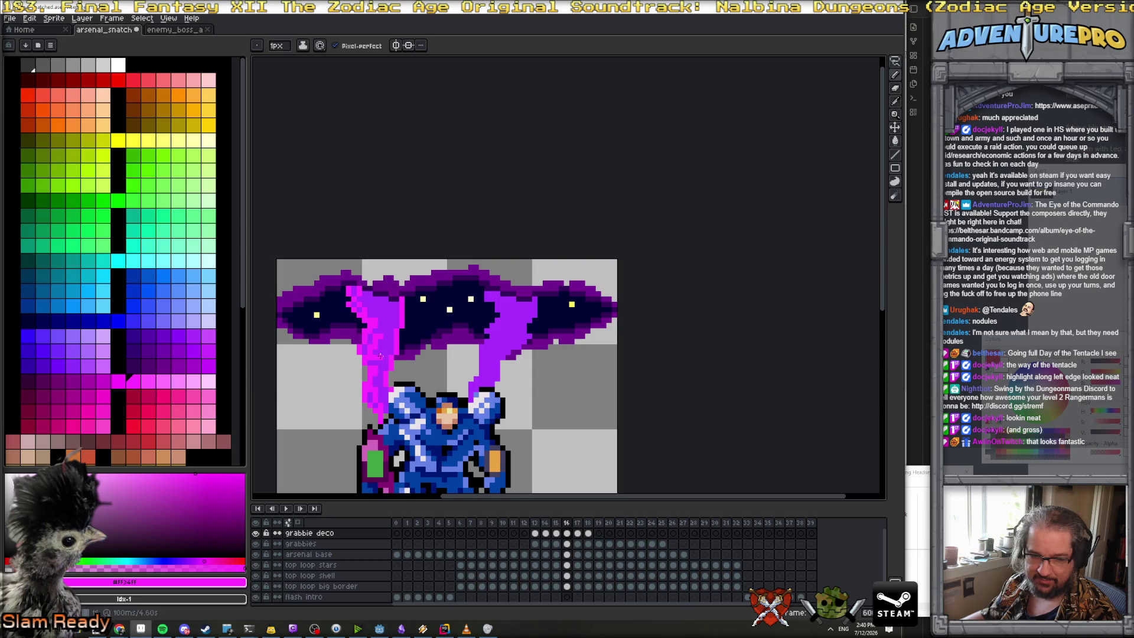
pyautogui.press('Right')
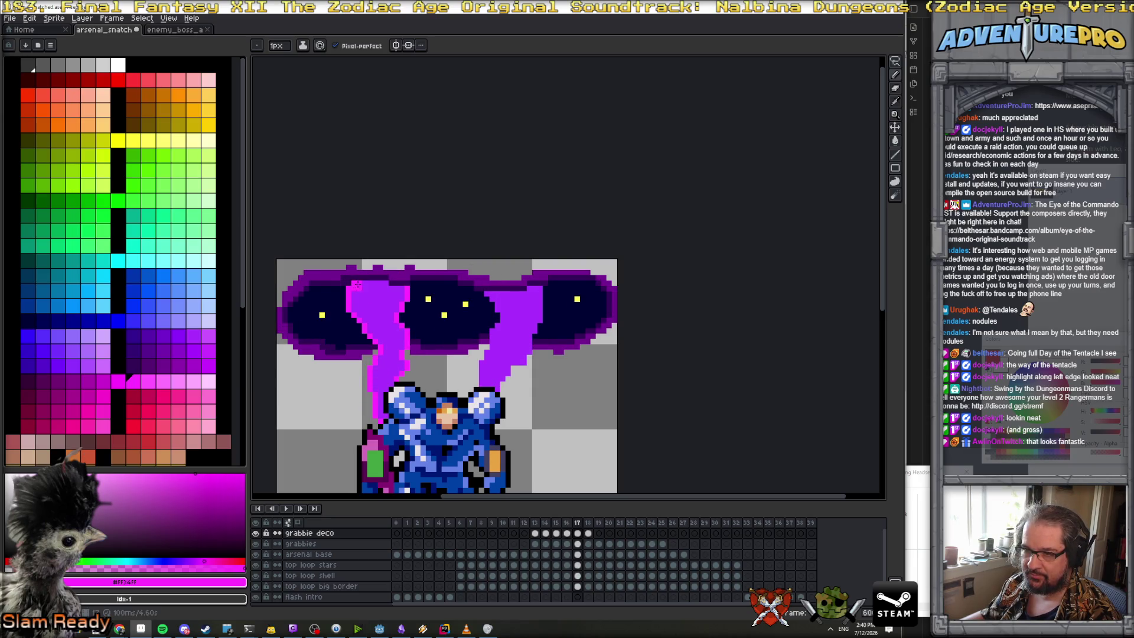
pyautogui.moveTo(358, 310)
pyautogui.mouseDown()
pyautogui.moveTo(384, 348)
pyautogui.moveTo(378, 385)
pyautogui.mouseUp()
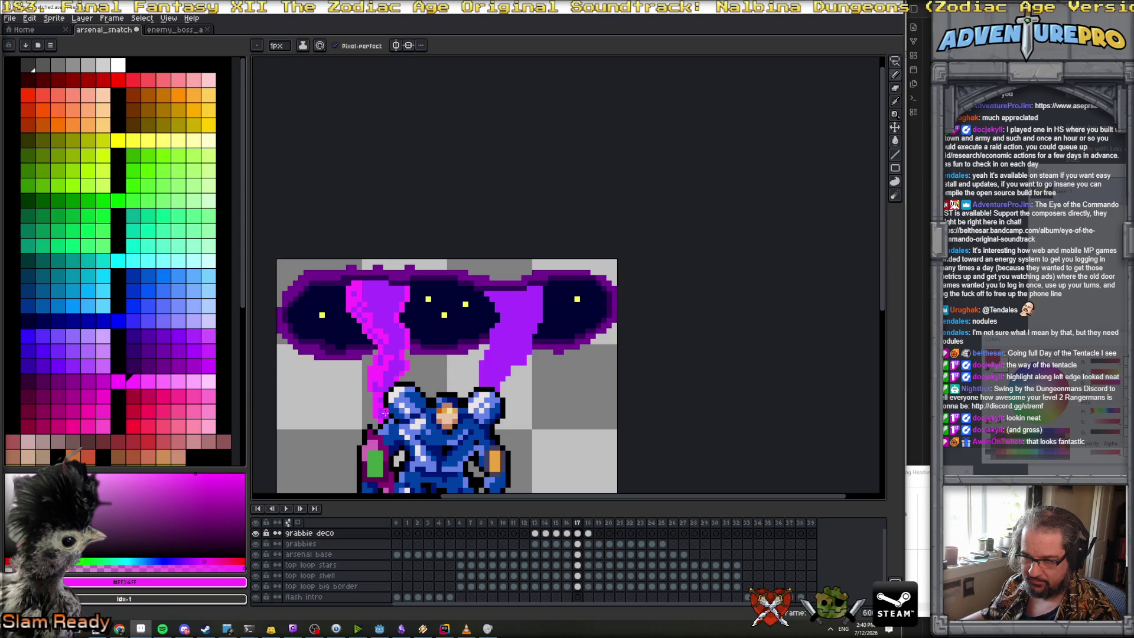
# Paint dark purple #7400ce over the stray magenta streaks on frames 13–15
pyautogui.press('Left')
pyautogui.press('Left')
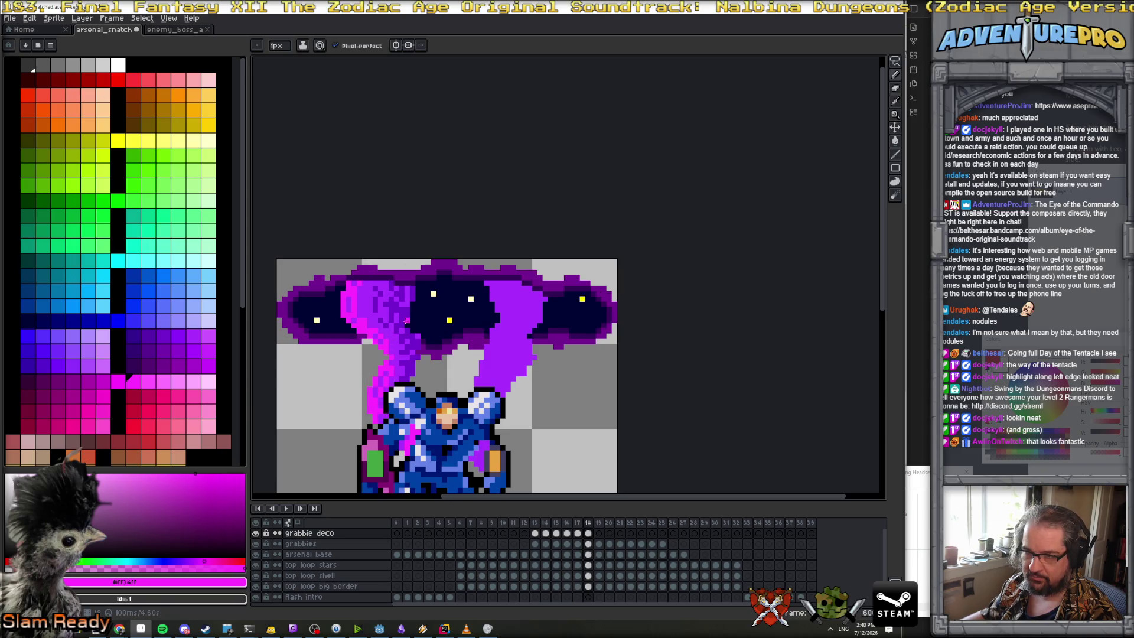
pyautogui.keyDown('alt'); pyautogui.click(416, 314); pyautogui.keyUp('alt')
pyautogui.press('Left')
pyautogui.press('Left')
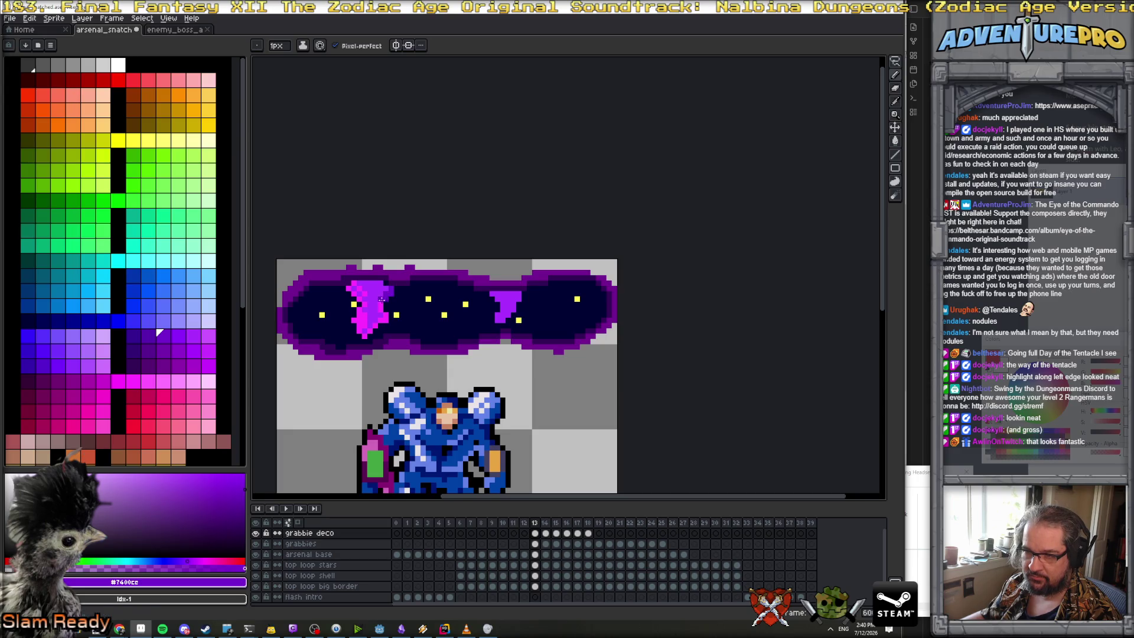
pyautogui.moveTo(383, 315); pyautogui.dragTo(369, 330)
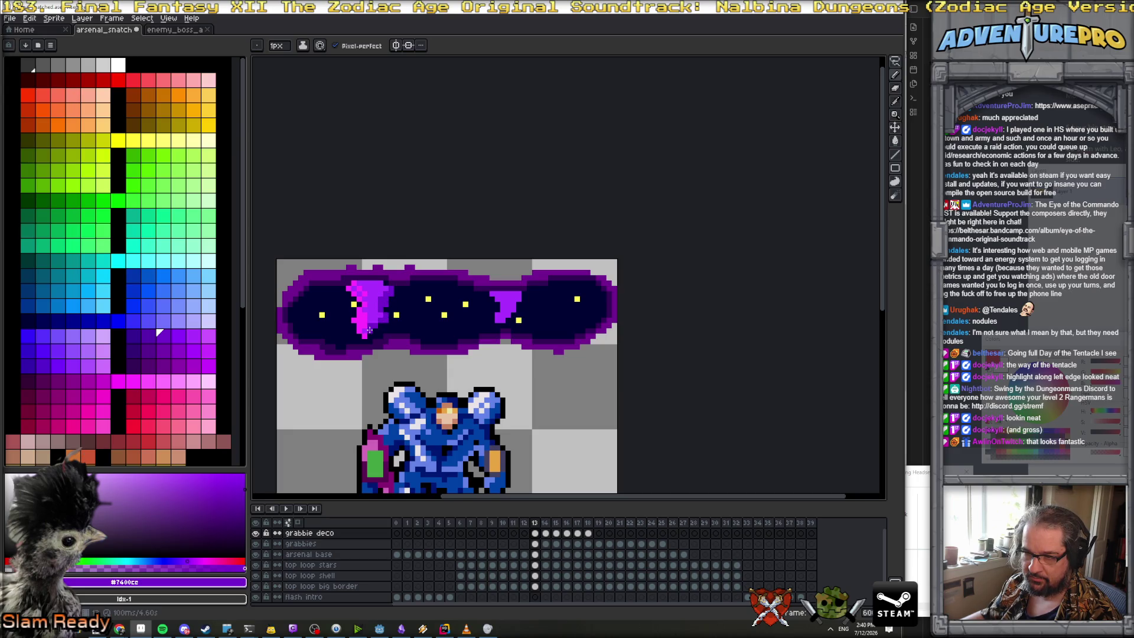
pyautogui.press('Right')
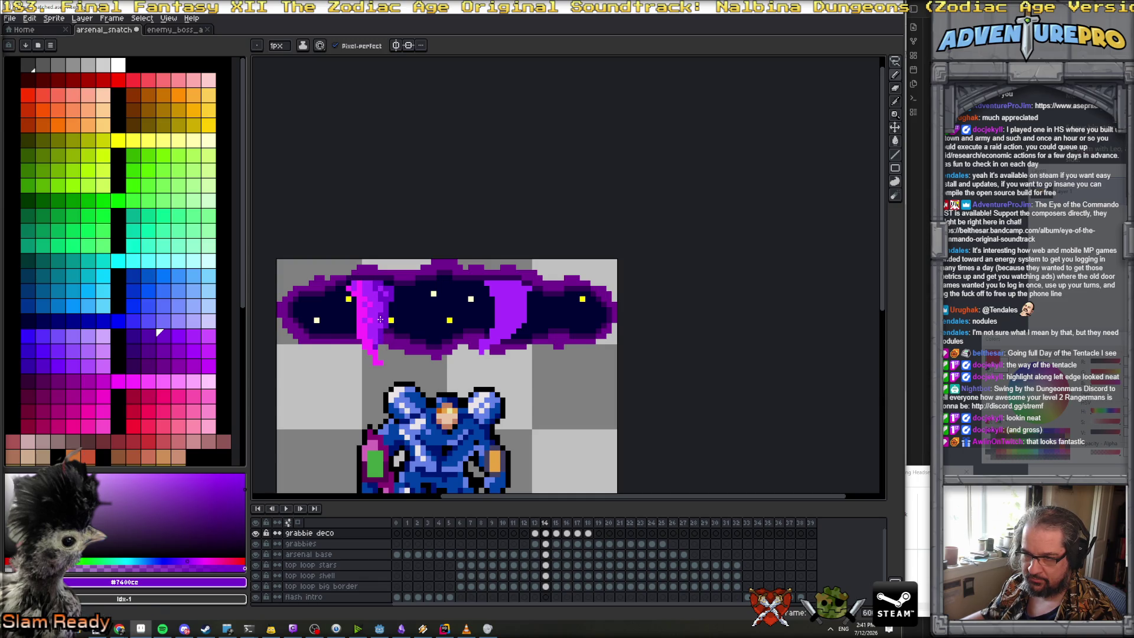
pyautogui.press('Right')
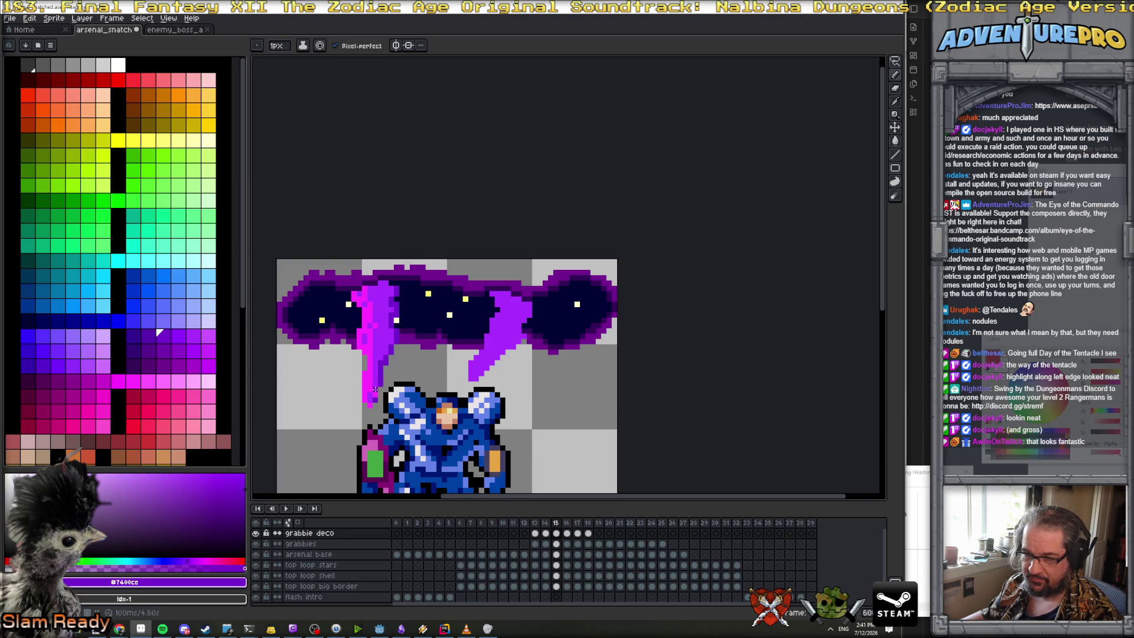
pyautogui.moveTo(392, 339); pyautogui.dragTo(383, 304)
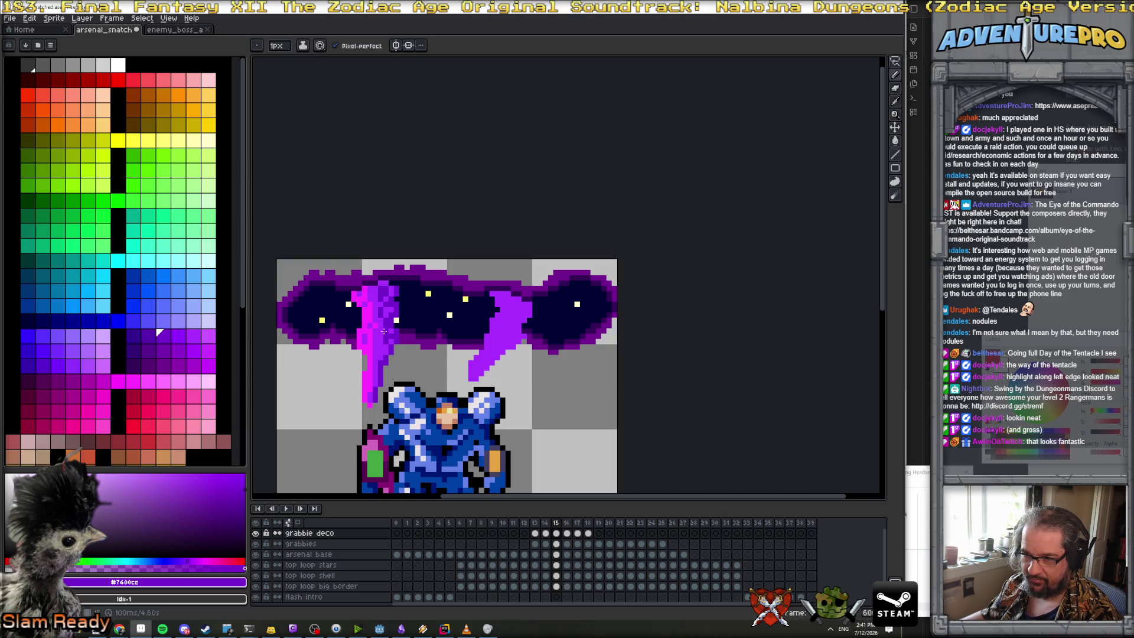
pyautogui.scroll(-3, 417, 335)
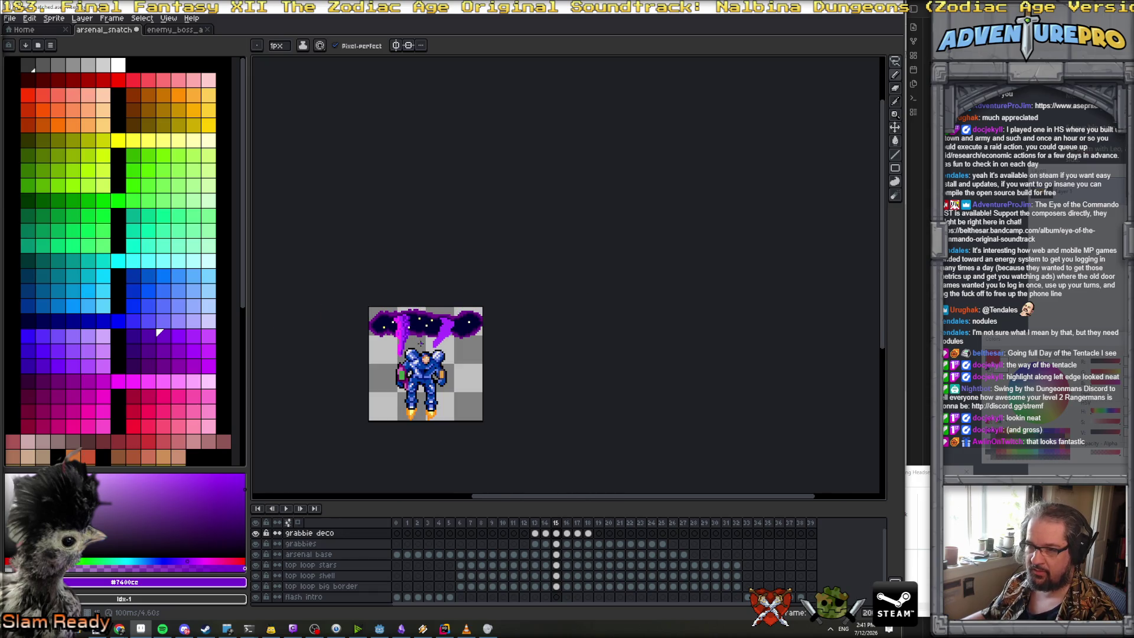
# On frame 16, paint dark purple #7400ce over the left tentacle's magenta streak, then move to frame 17
pyautogui.scroll(3, 420, 343)
pyautogui.keyDown('alt'); pyautogui.click(380, 321); pyautogui.keyUp('alt')
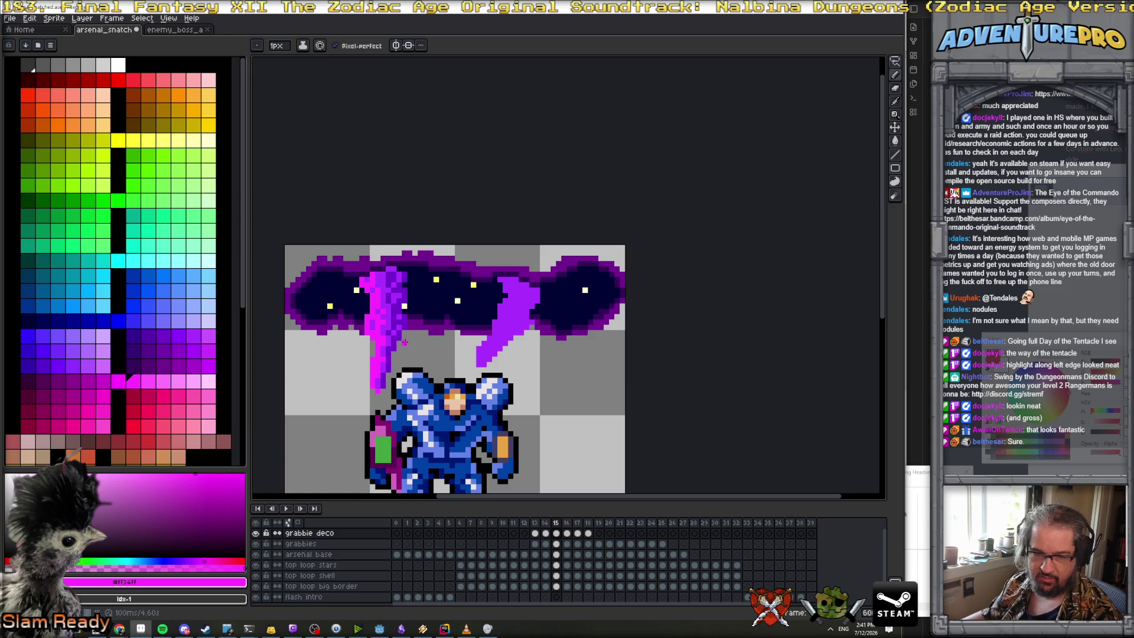
pyautogui.keyDown('alt'); pyautogui.click(404, 336); pyautogui.keyUp('alt')
pyautogui.press('.')
pyautogui.moveTo(388, 285)
pyautogui.mouseDown()
pyautogui.moveTo(407, 307)
pyautogui.moveTo(395, 375)
pyautogui.mouseUp()
pyautogui.moveTo(403, 329)
pyautogui.mouseDown()
pyautogui.moveTo(389, 293)
pyautogui.moveTo(395, 328)
pyautogui.mouseUp()
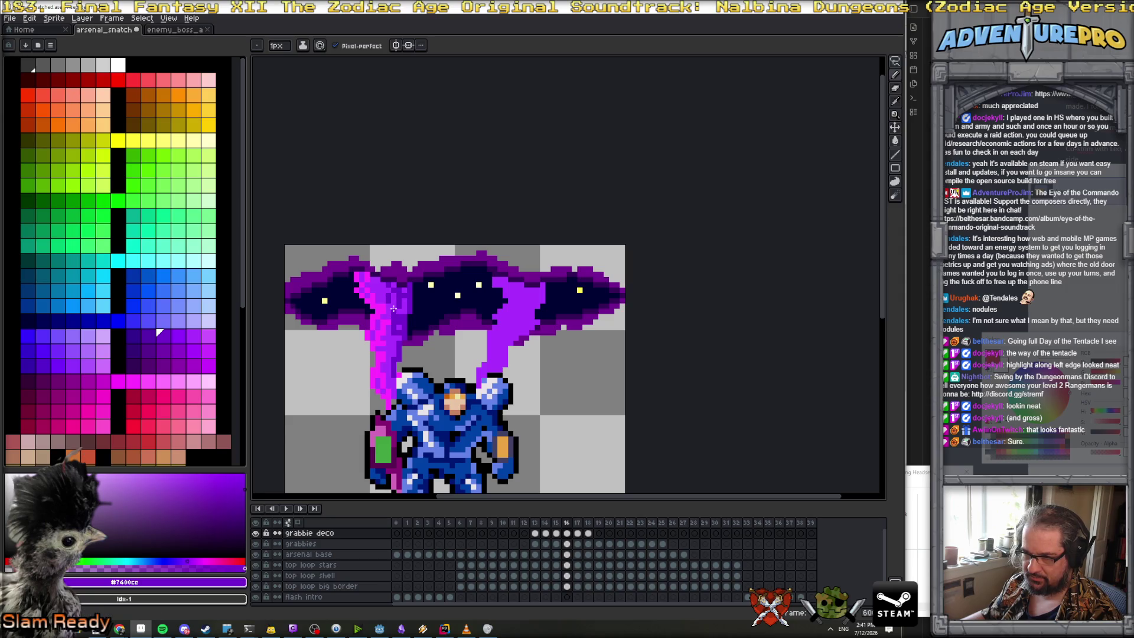
pyautogui.keyDown('alt'); pyautogui.click(397, 319); pyautogui.keyUp('alt')
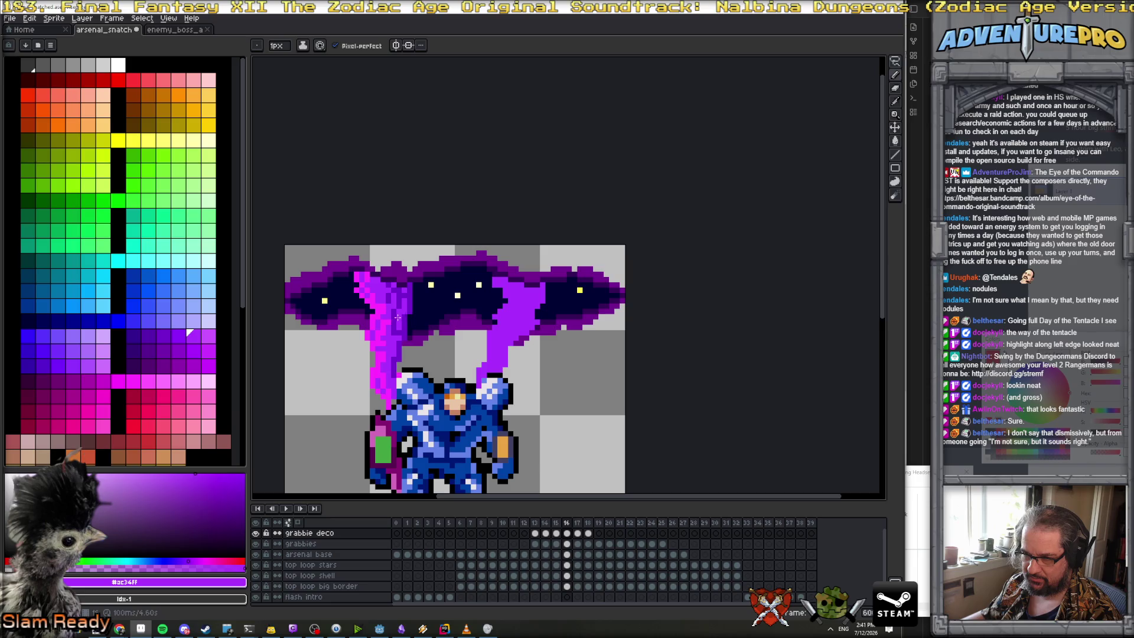
pyautogui.keyDown('alt'); pyautogui.click(405, 313); pyautogui.keyUp('alt')
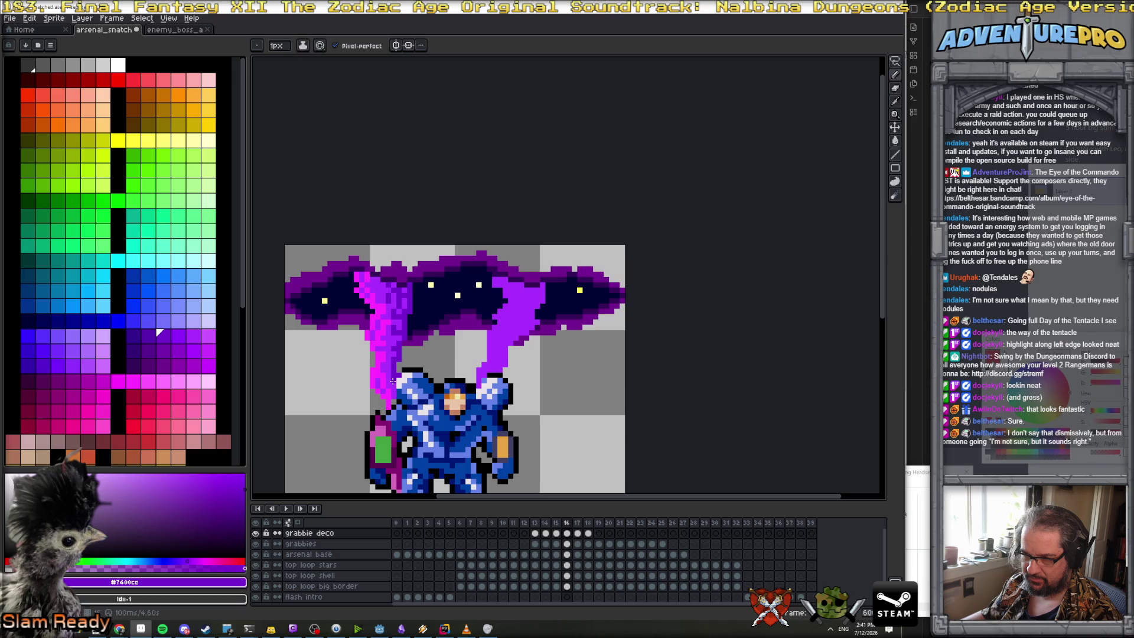
pyautogui.press('Right')
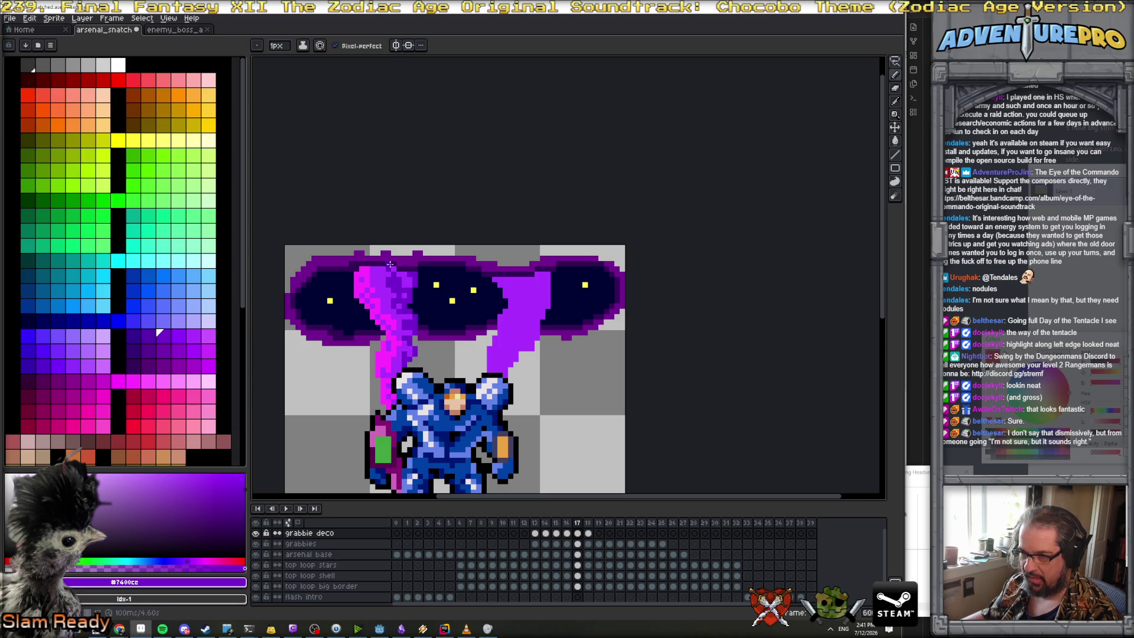
# Return to frame 12 and play the animation to watch the tentacles descend onto the mech
pyautogui.press('Right')
pyautogui.scroll(-2, 432, 315)
pyautogui.scroll(-2, 433, 314)
pyautogui.press('Left')
pyautogui.press('Left')
pyautogui.press('Left')
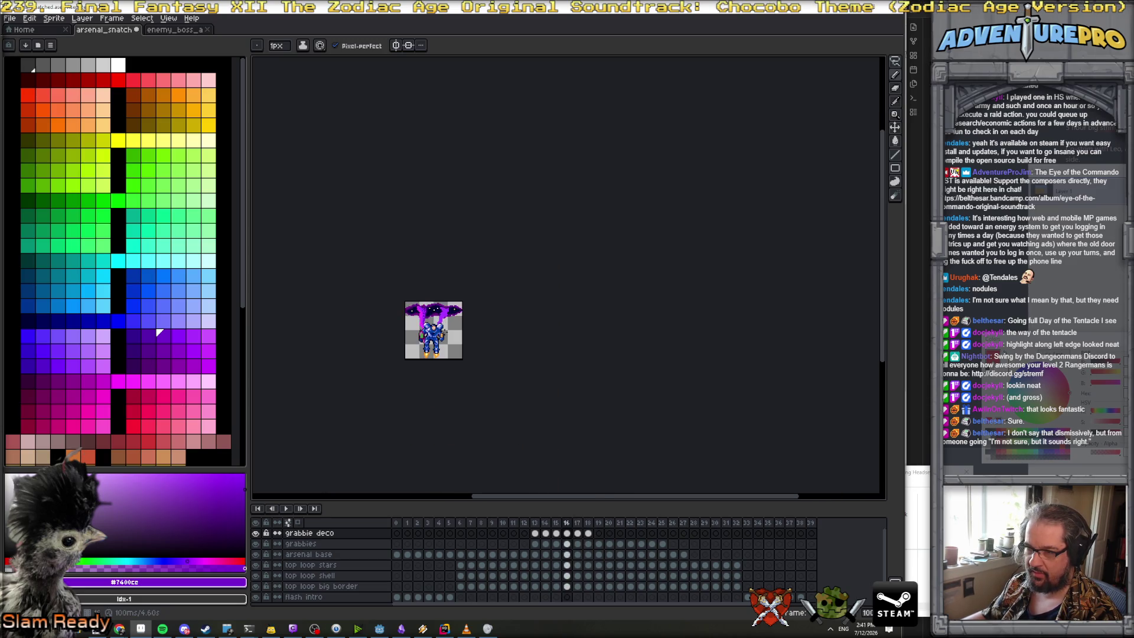
pyautogui.scroll(4, 493, 326)
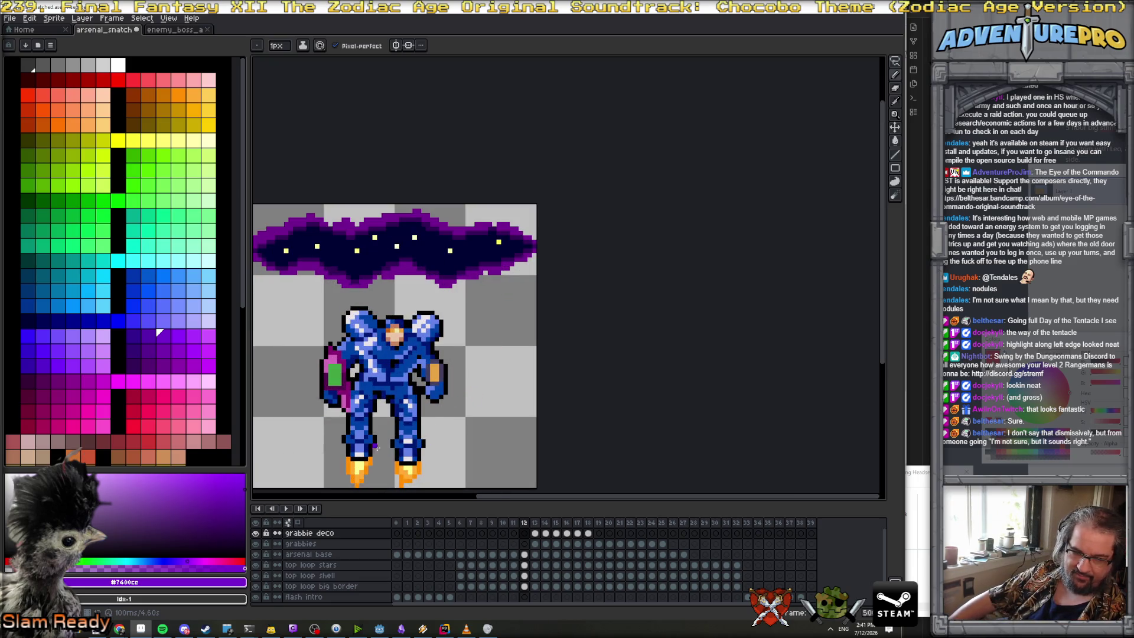
pyautogui.click(289, 509)
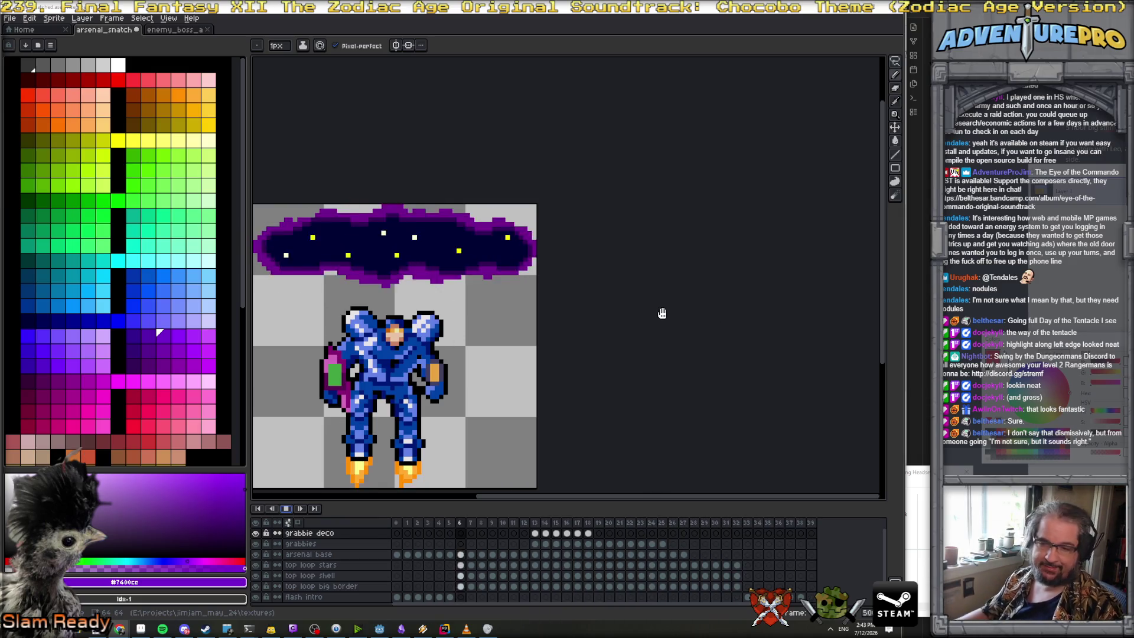
# Stop playback, scrub back to frame 18 and sample the tentacle's bright magenta #FF34FF
pyautogui.scroll(-2, 415, 296)
pyautogui.scroll(2, 415, 296)
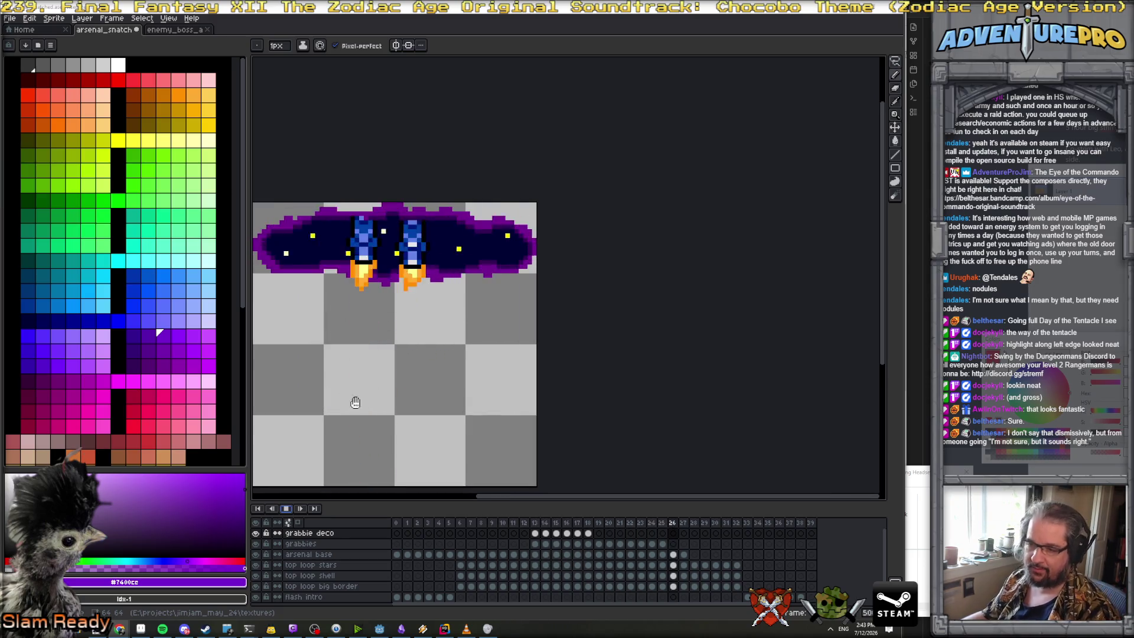
pyautogui.click(285, 508)
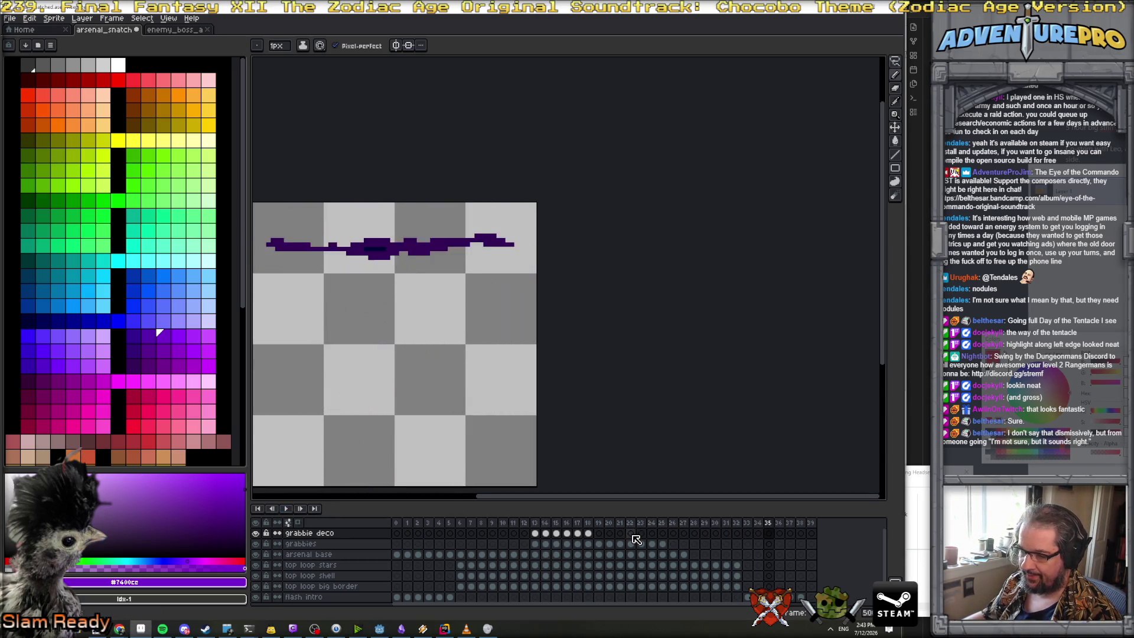
pyautogui.moveTo(643, 539); pyautogui.dragTo(588, 524)
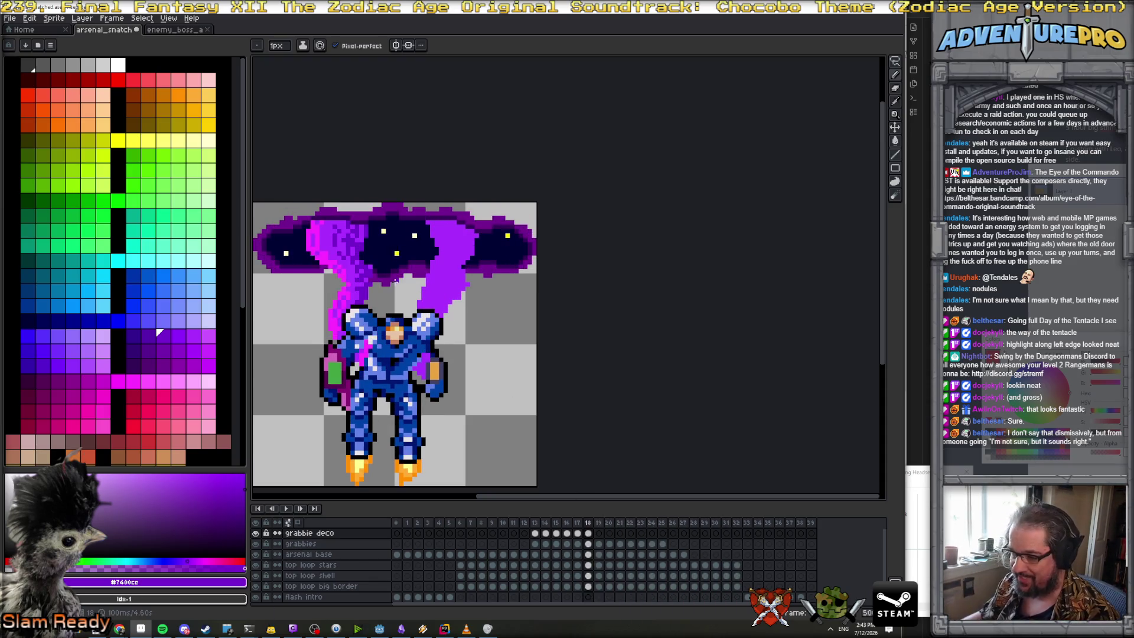
pyautogui.keyDown('alt'); pyautogui.click(325, 254); pyautogui.keyUp('alt')
pyautogui.press('.')
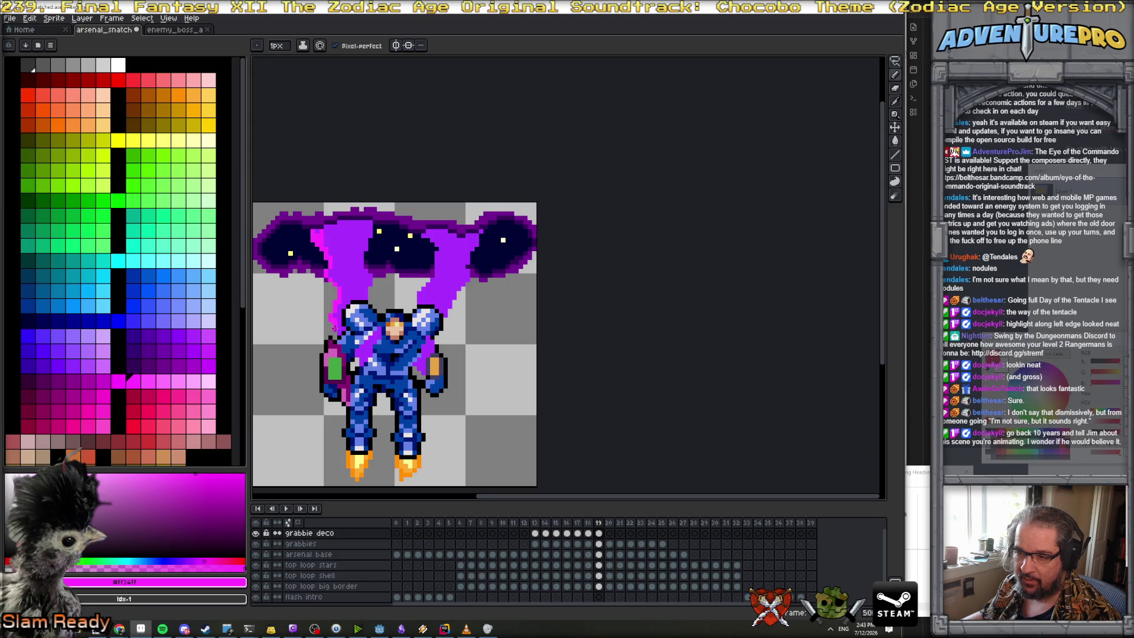
# On frame 19, paint magenta on the chest beside the face and down the tentacle's left edge
pyautogui.scroll(1, 365, 362)
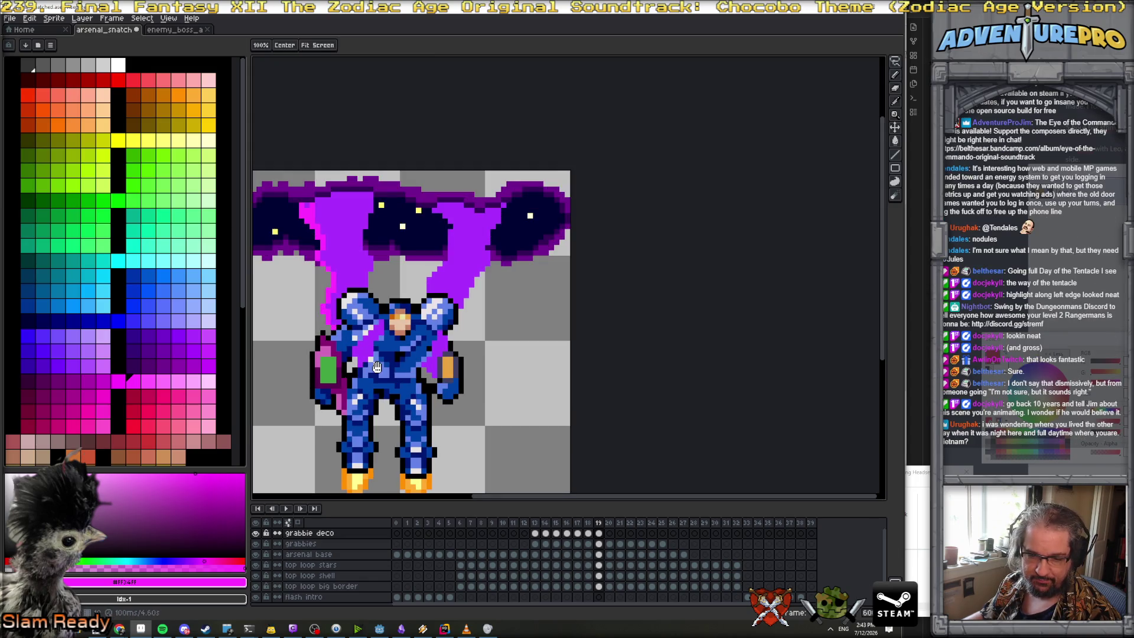
pyautogui.scroll(1, 399, 376)
pyautogui.scroll(-1, 399, 376)
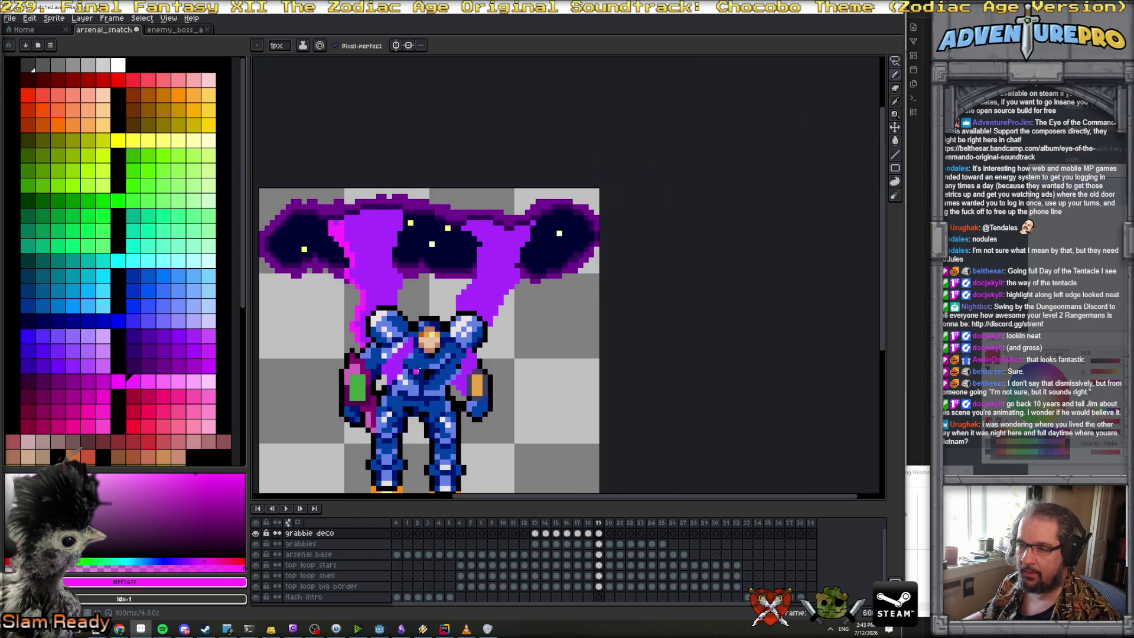
pyautogui.moveTo(417, 366)
pyautogui.mouseDown()
pyautogui.moveTo(410, 341)
pyautogui.moveTo(430, 352)
pyautogui.mouseUp()
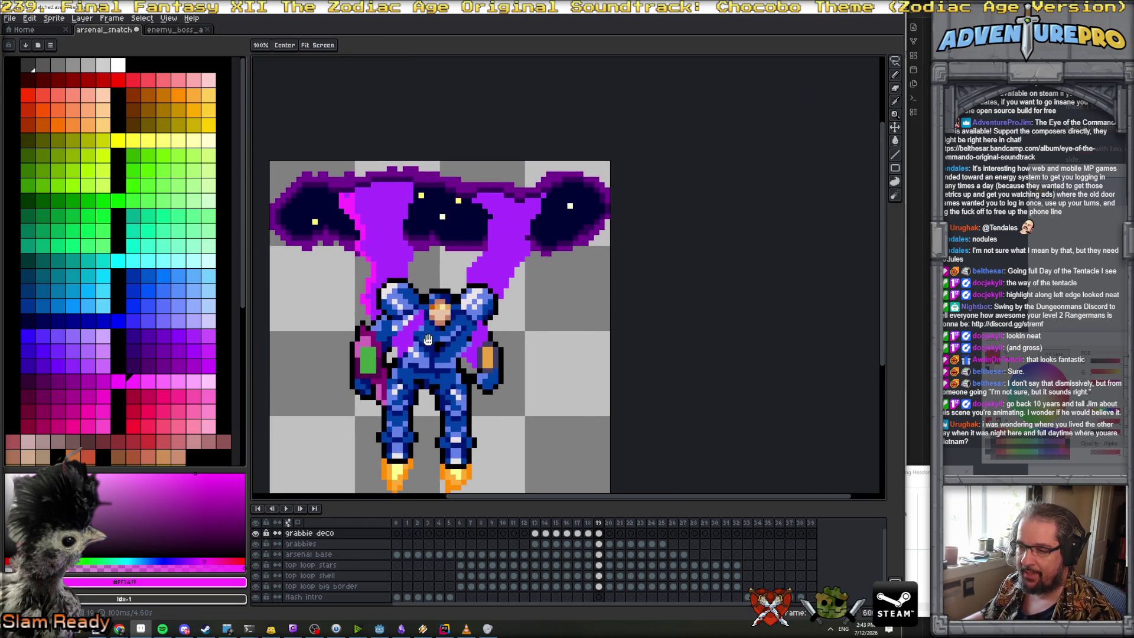
pyautogui.scroll(3, 401, 342)
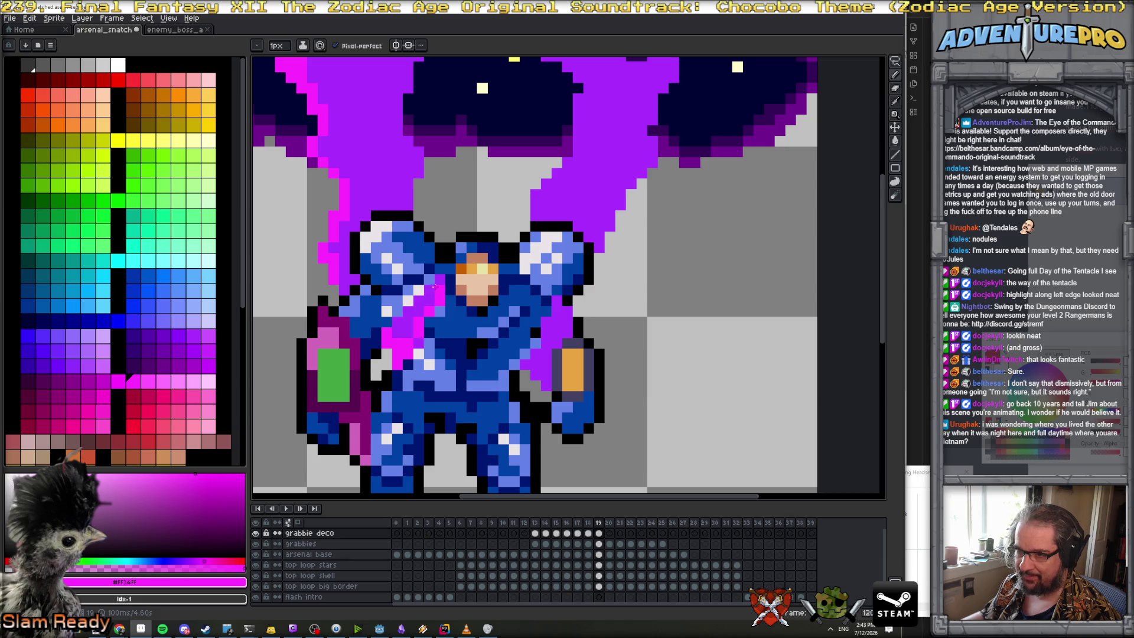
pyautogui.moveTo(436, 282); pyautogui.dragTo(421, 294)
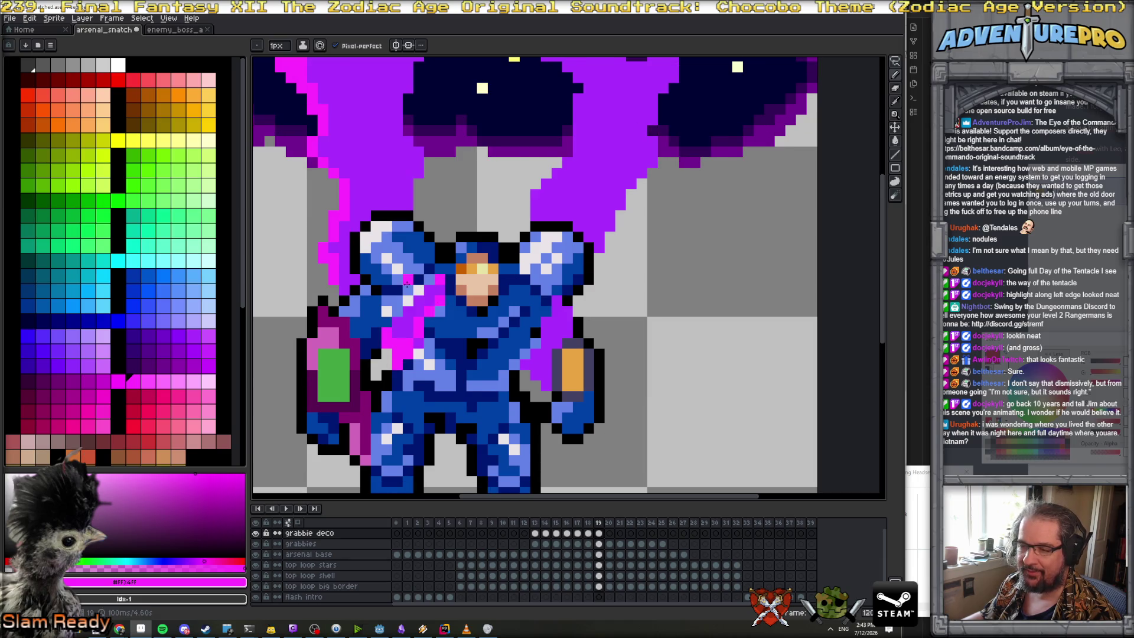
pyautogui.scroll(3, 406, 284)
pyautogui.moveTo(337, 181); pyautogui.dragTo(364, 252)
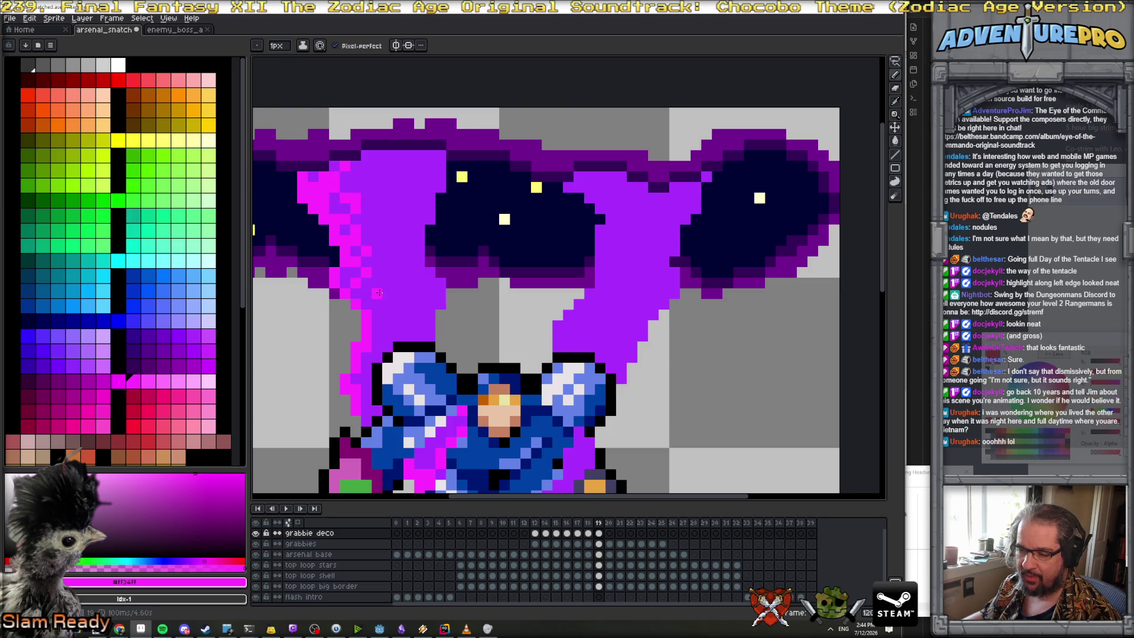
pyautogui.moveTo(374, 301); pyautogui.dragTo(381, 319)
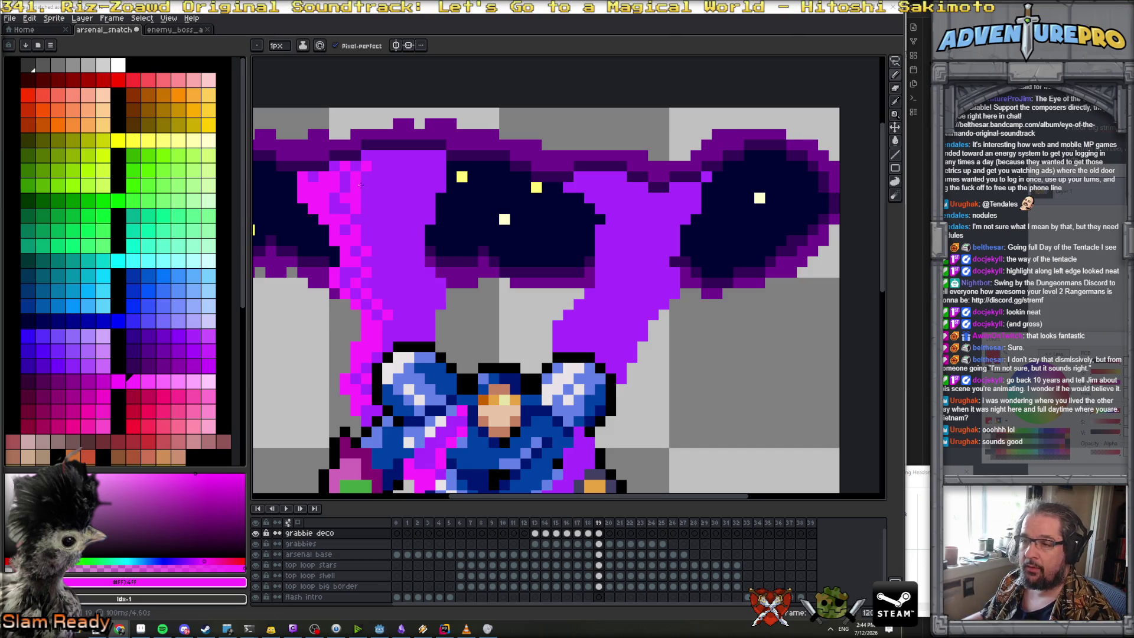
# On frame 20, paint magenta highlights down the tentacle's left edge and over its body
pyautogui.press('.')
pyautogui.moveTo(310, 169)
pyautogui.mouseDown()
pyautogui.moveTo(365, 331)
pyautogui.moveTo(346, 362)
pyautogui.moveTo(355, 389)
pyautogui.moveTo(372, 204)
pyautogui.moveTo(367, 213)
pyautogui.moveTo(330, 176)
pyautogui.mouseUp()
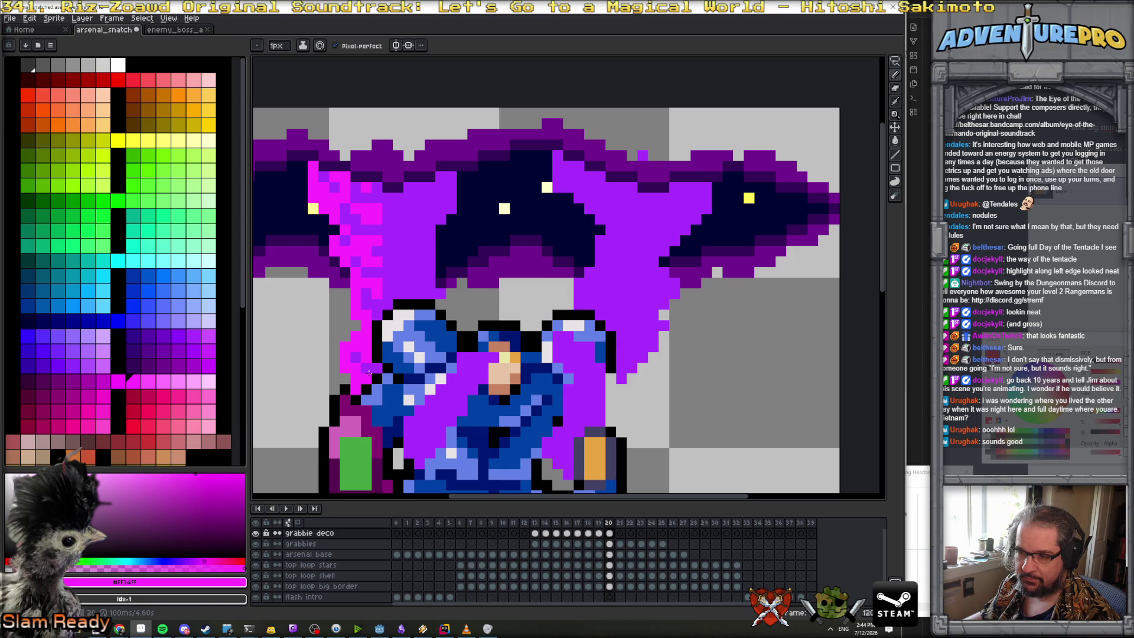
pyautogui.moveTo(417, 459)
pyautogui.mouseDown()
pyautogui.moveTo(409, 417)
pyautogui.moveTo(427, 418)
pyautogui.moveTo(437, 401)
pyautogui.moveTo(430, 443)
pyautogui.mouseUp()
pyautogui.moveTo(461, 400)
pyautogui.mouseDown()
pyautogui.moveTo(471, 378)
pyautogui.moveTo(455, 376)
pyautogui.mouseUp()
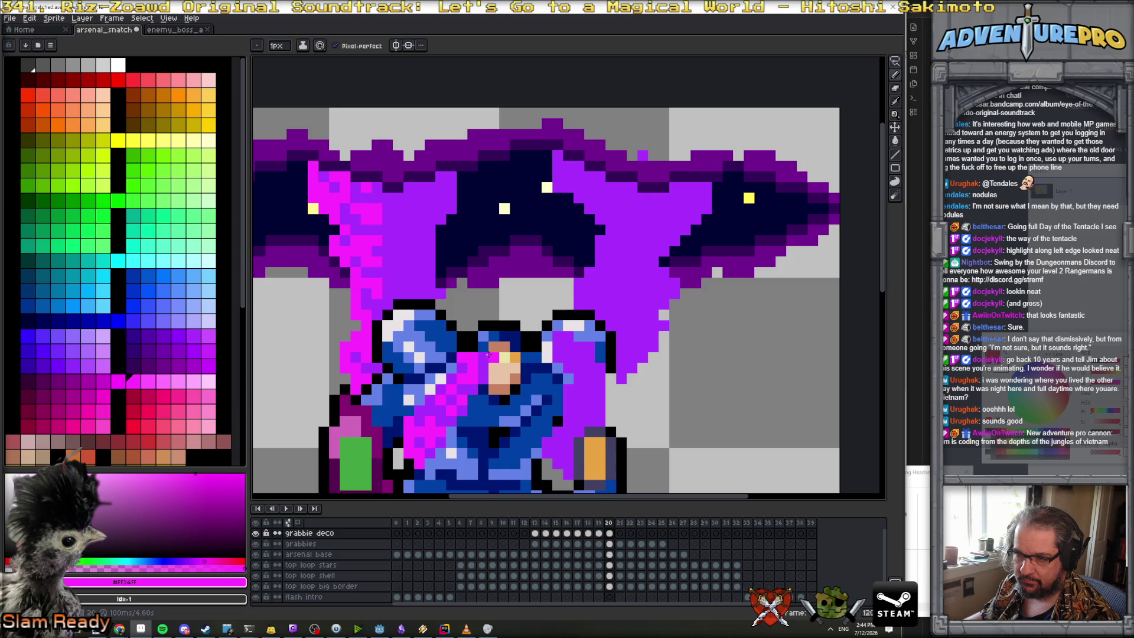
pyautogui.scroll(-3, 489, 354)
pyautogui.scroll(2, 437, 361)
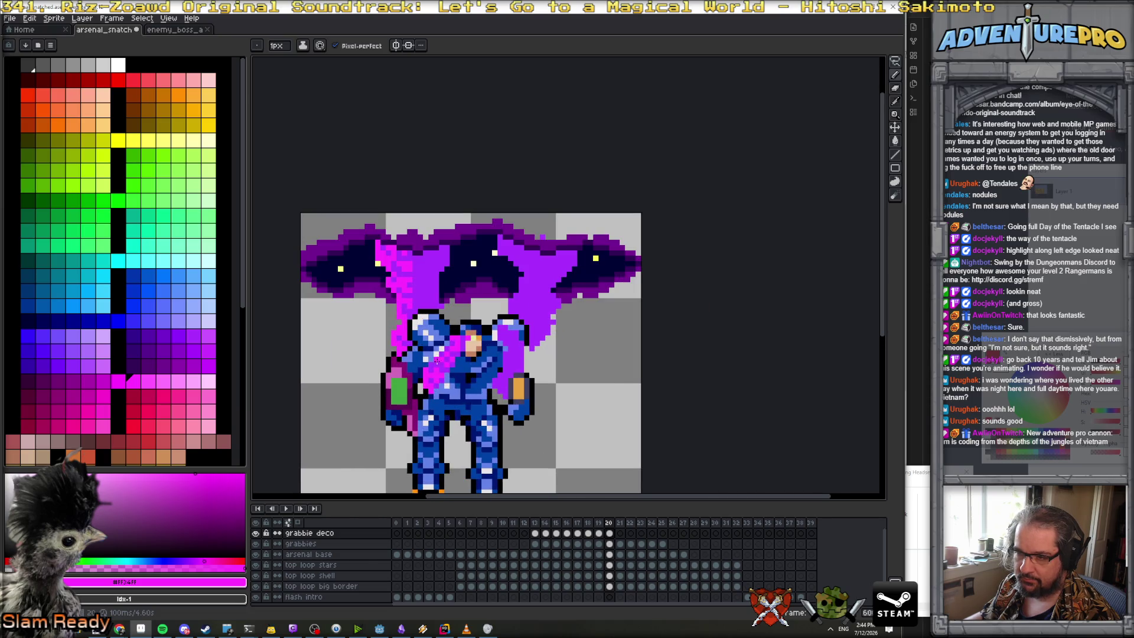
pyautogui.press('.')
pyautogui.press(',')
pyautogui.scroll(2, 381, 282)
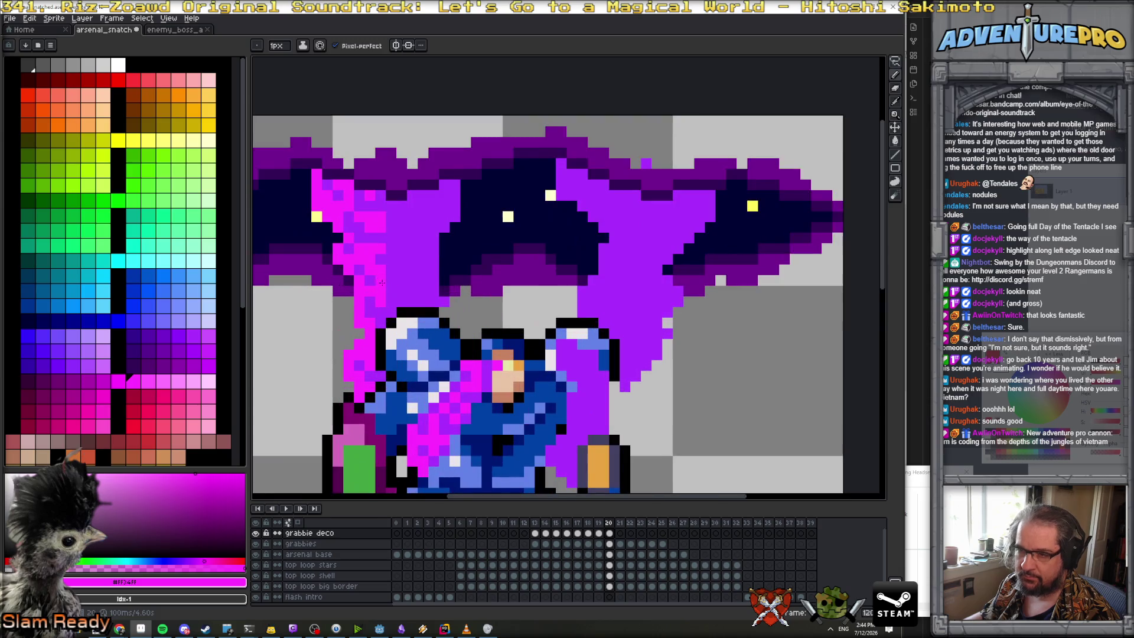
# On frame 21, add magenta trails down the tentacle and across the chest, plus lighter purple edge pixels
pyautogui.press('.')
pyautogui.moveTo(319, 172)
pyautogui.mouseDown()
pyautogui.moveTo(367, 311)
pyautogui.moveTo(361, 344)
pyautogui.mouseUp()
pyautogui.moveTo(408, 420)
pyautogui.mouseDown()
pyautogui.moveTo(436, 420)
pyautogui.moveTo(496, 352)
pyautogui.moveTo(529, 355)
pyautogui.moveTo(515, 334)
pyautogui.moveTo(490, 323)
pyautogui.moveTo(428, 414)
pyautogui.mouseUp()
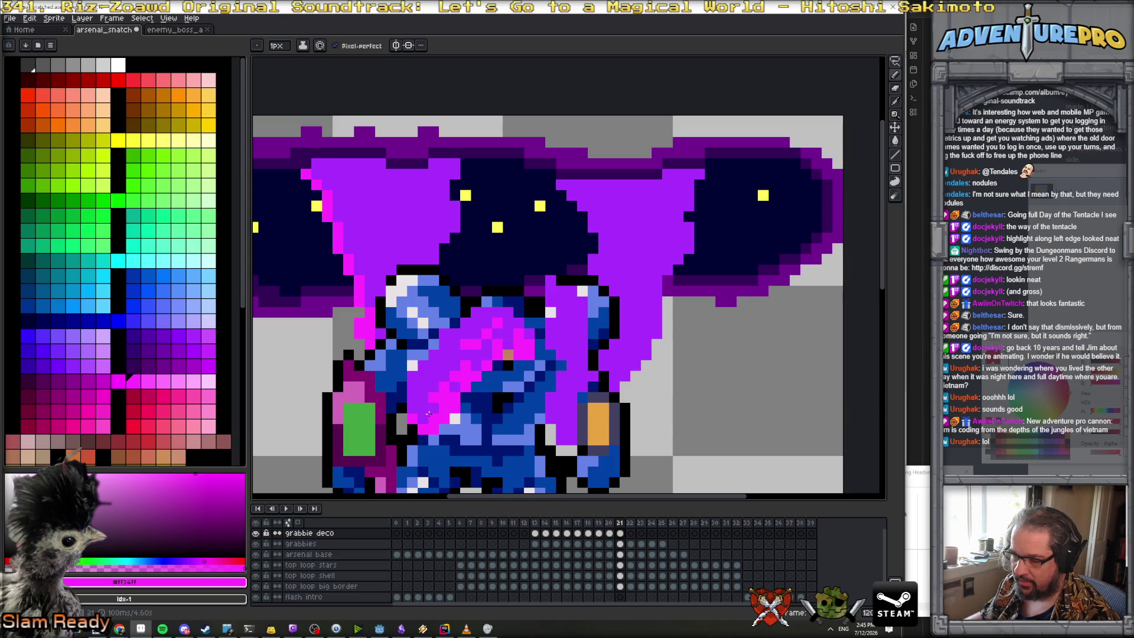
pyautogui.click(390, 269)
pyautogui.moveTo(335, 172)
pyautogui.mouseDown()
pyautogui.moveTo(338, 195)
pyautogui.moveTo(328, 165)
pyautogui.moveTo(357, 216)
pyautogui.moveTo(368, 171)
pyautogui.moveTo(359, 269)
pyautogui.moveTo(349, 224)
pyautogui.moveTo(379, 282)
pyautogui.mouseUp()
pyautogui.click(371, 269)
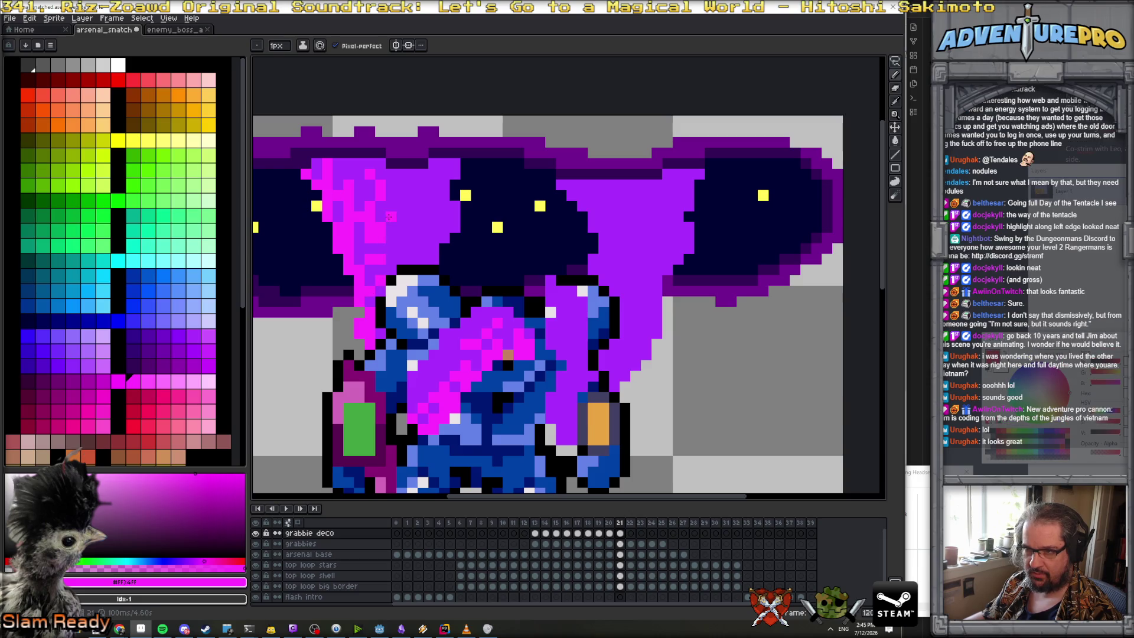
pyautogui.click(349, 164)
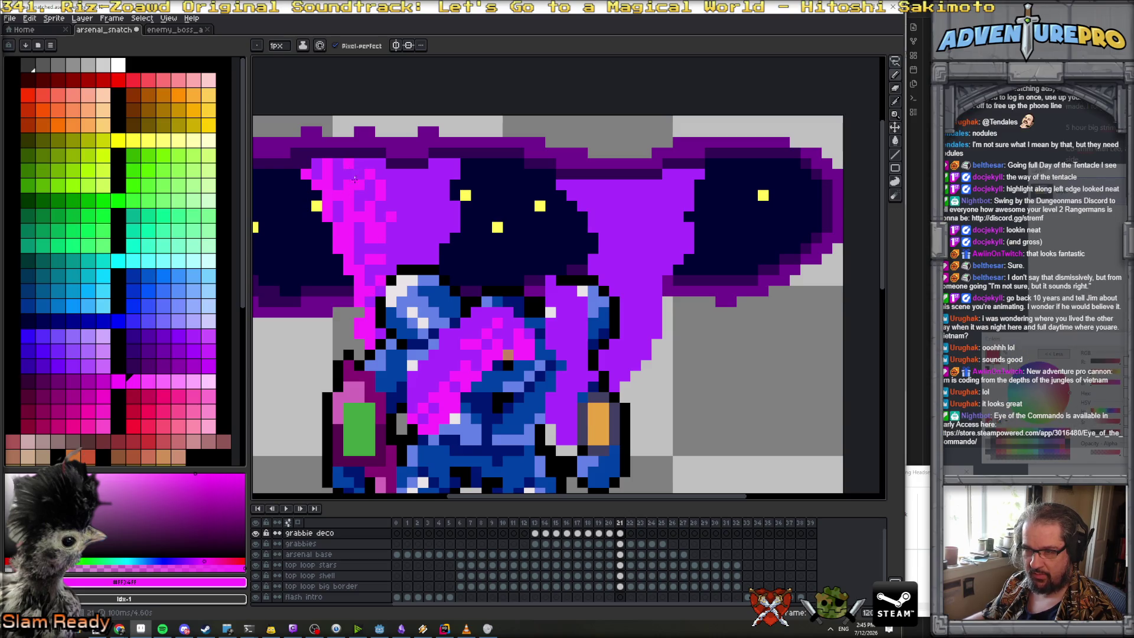
pyautogui.scroll(-8, 394, 235)
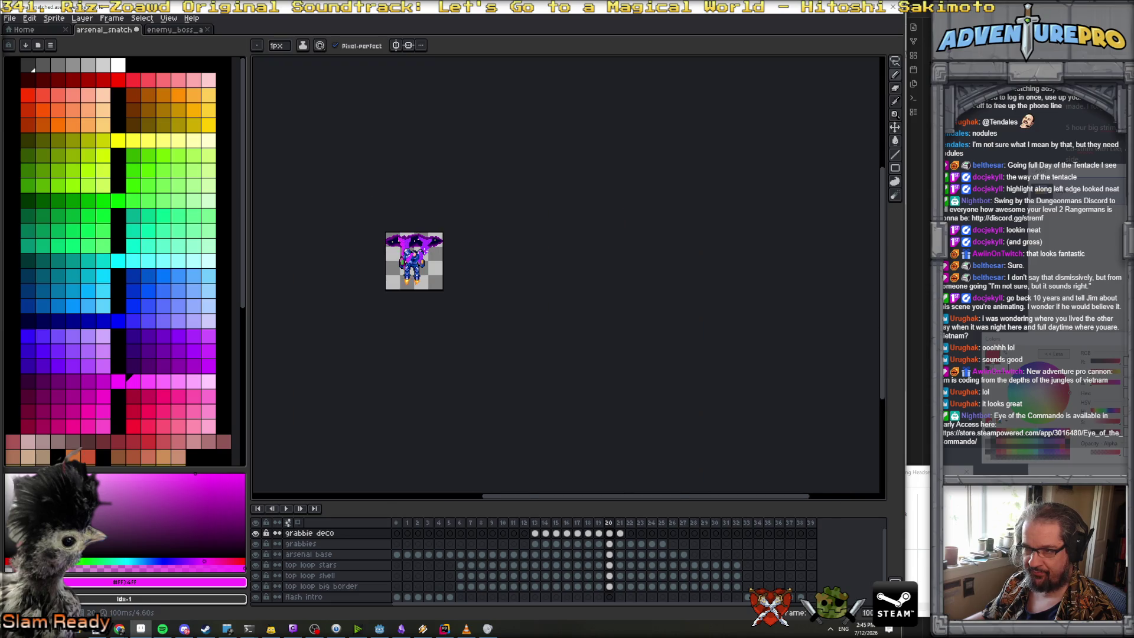
# On frame 22, paint magenta down the tentacle's left edge and across the mech's face
pyautogui.scroll(5, 414, 239)
pyautogui.press('Right')
pyautogui.scroll(2, 366, 226)
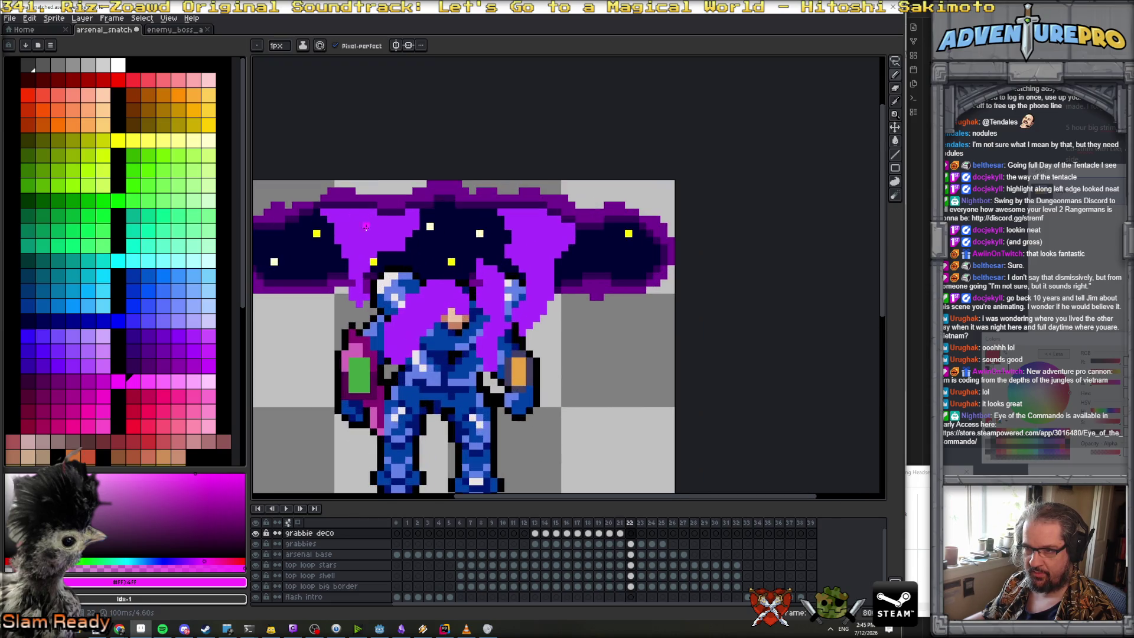
pyautogui.moveTo(324, 212); pyautogui.dragTo(357, 291)
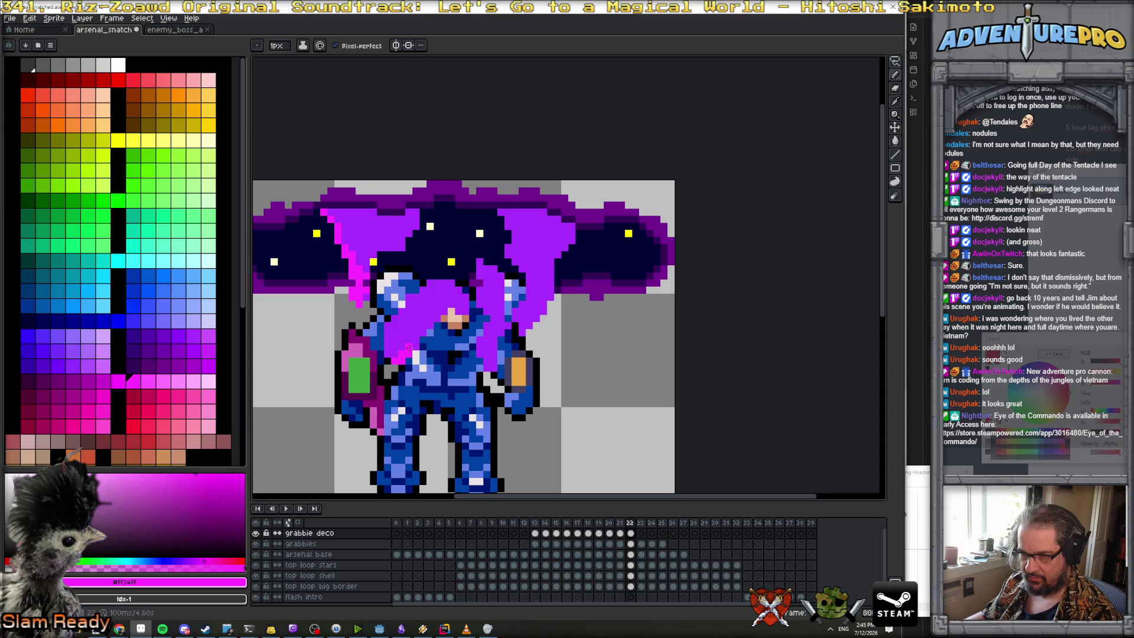
pyautogui.scroll(2, 415, 340)
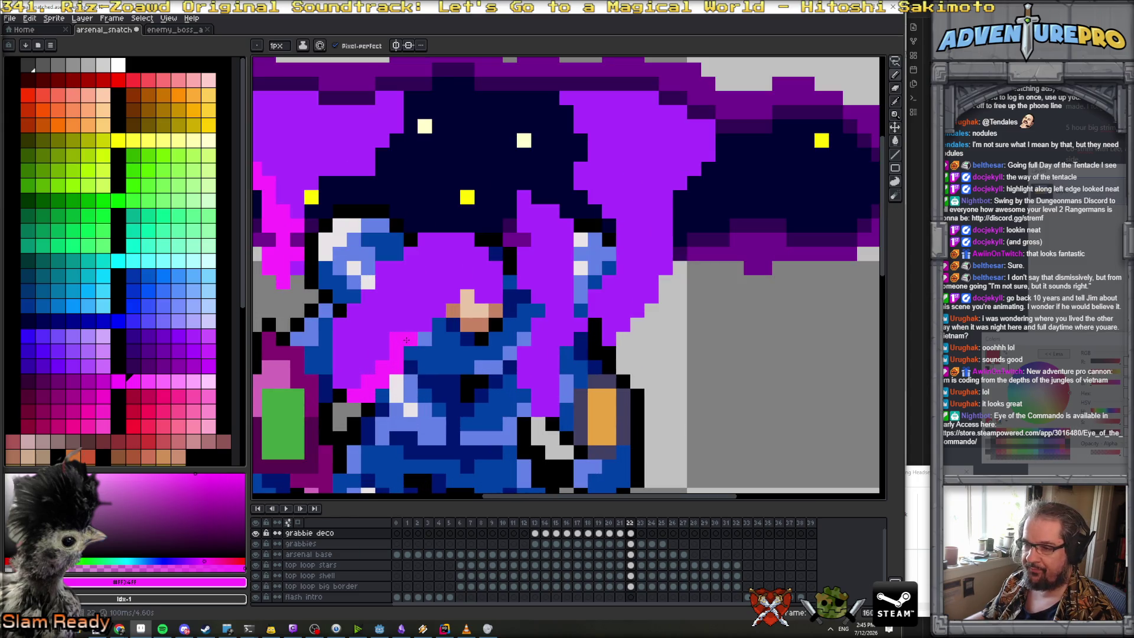
pyautogui.moveTo(427, 312)
pyautogui.mouseDown()
pyautogui.moveTo(490, 278)
pyautogui.moveTo(466, 267)
pyautogui.moveTo(355, 369)
pyautogui.mouseUp()
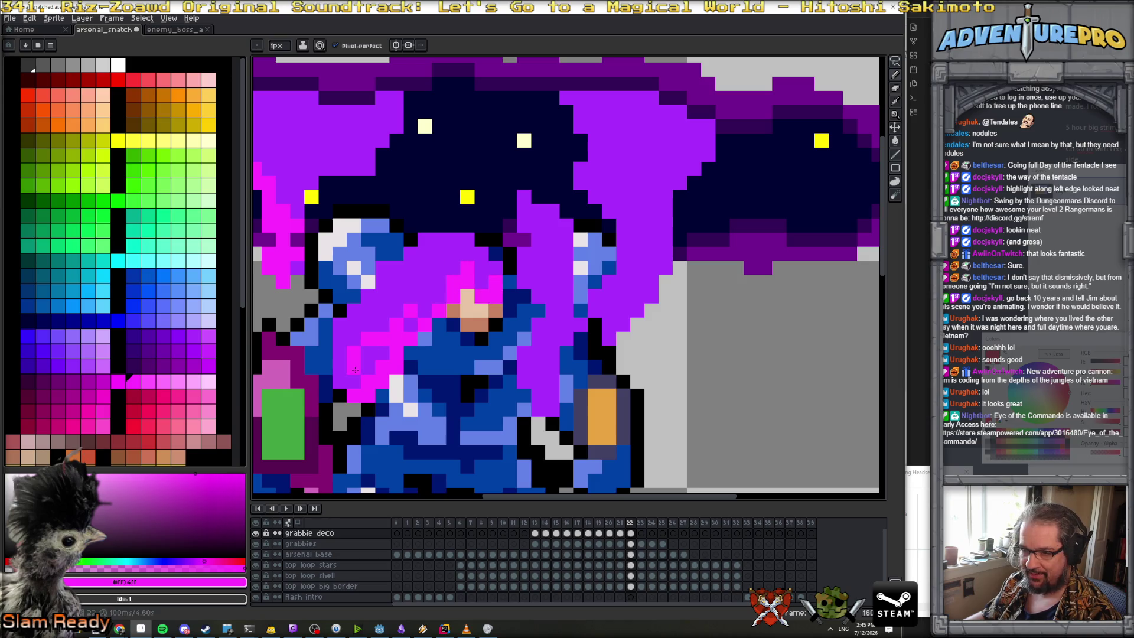
pyautogui.click(341, 355)
pyautogui.click(439, 282)
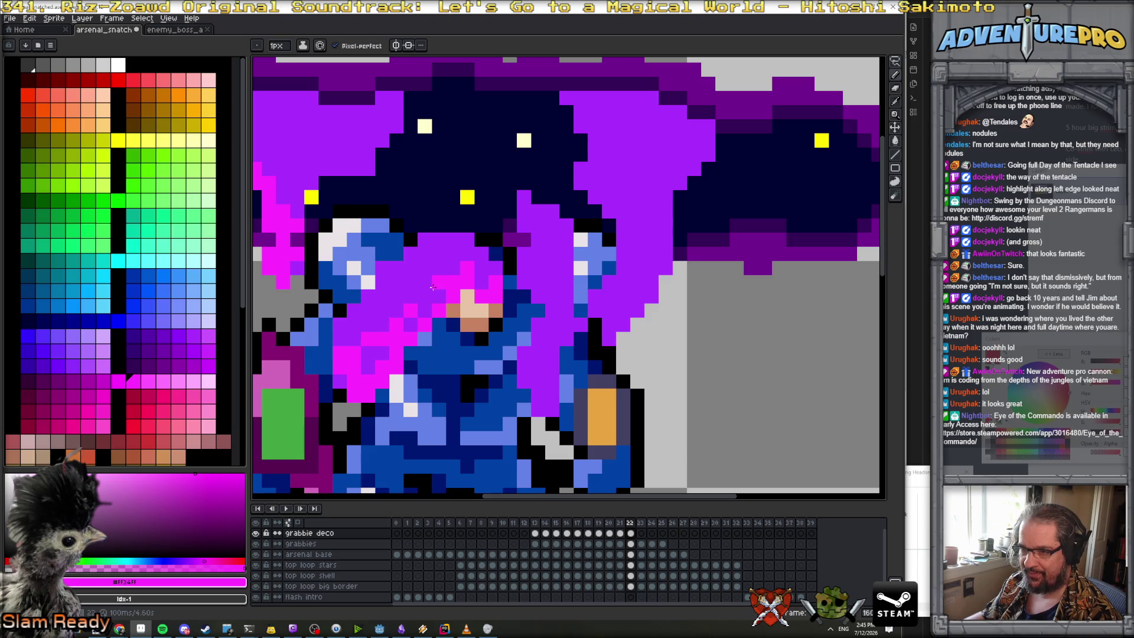
# Preview the animation and add a short magenta stroke to frame 22's tentacle edge
pyautogui.scroll(-6, 423, 293)
pyautogui.press('Return')
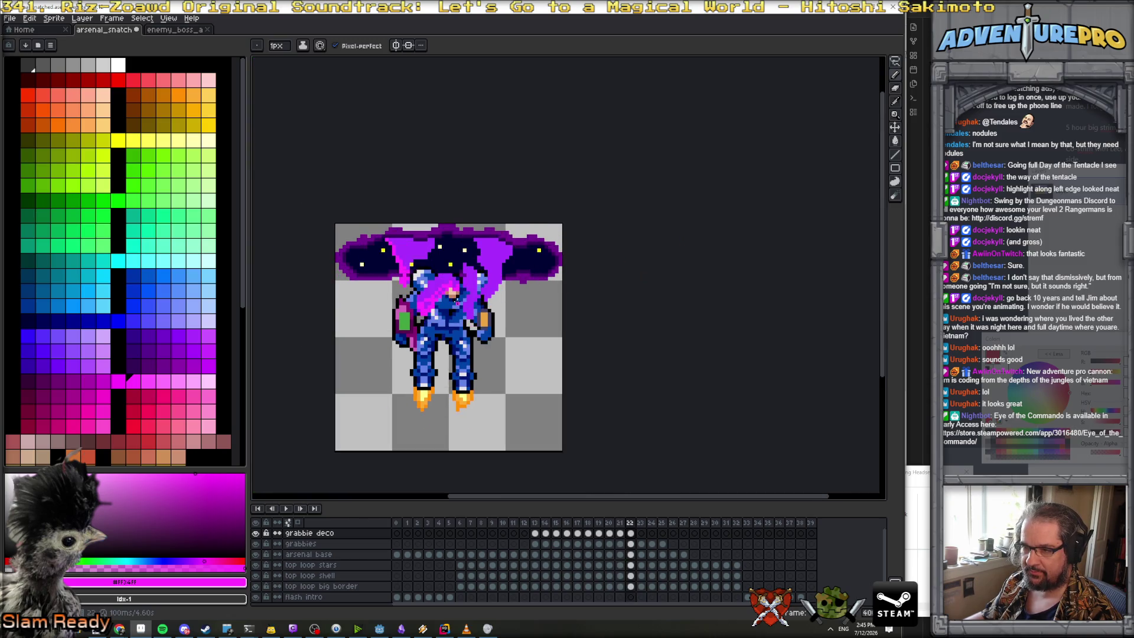
pyautogui.scroll(3, 467, 295)
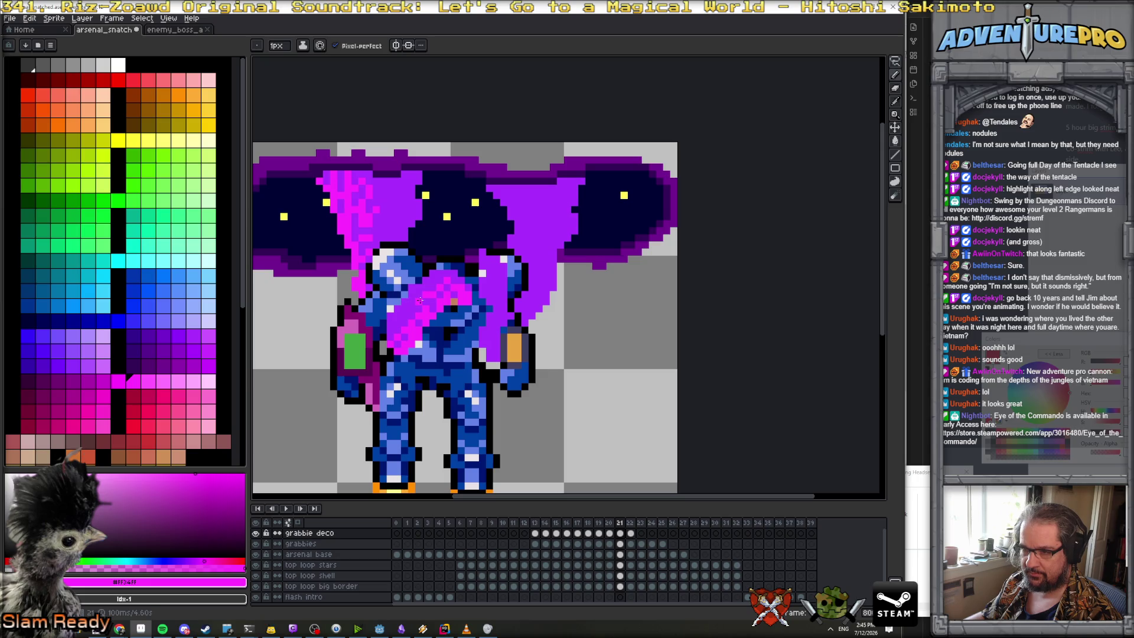
pyautogui.scroll(-2, 408, 278)
pyautogui.scroll(2, 372, 222)
pyautogui.moveTo(366, 198)
pyautogui.mouseDown()
pyautogui.moveTo(362, 224)
pyautogui.moveTo(381, 232)
pyautogui.mouseUp()
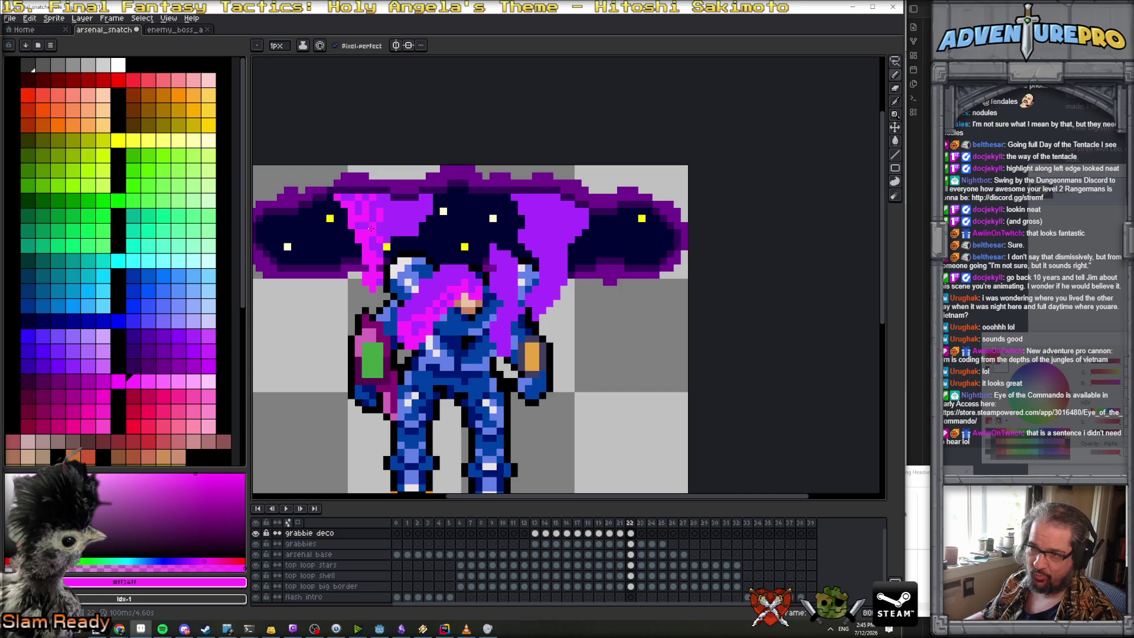
pyautogui.scroll(-3, 389, 238)
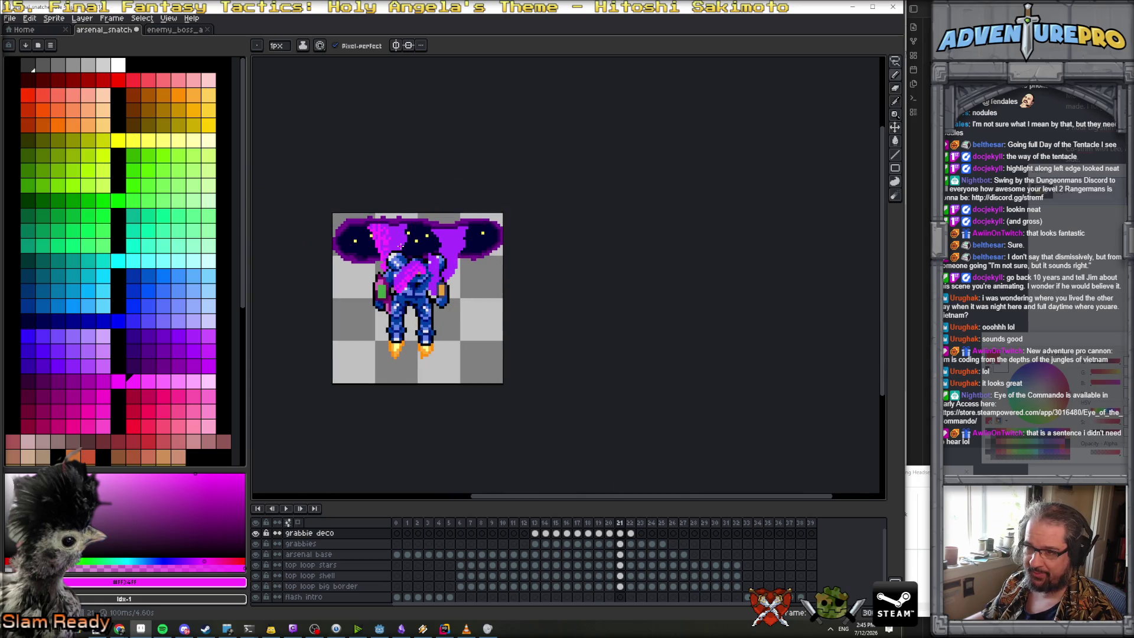
pyautogui.scroll(1, 395, 236)
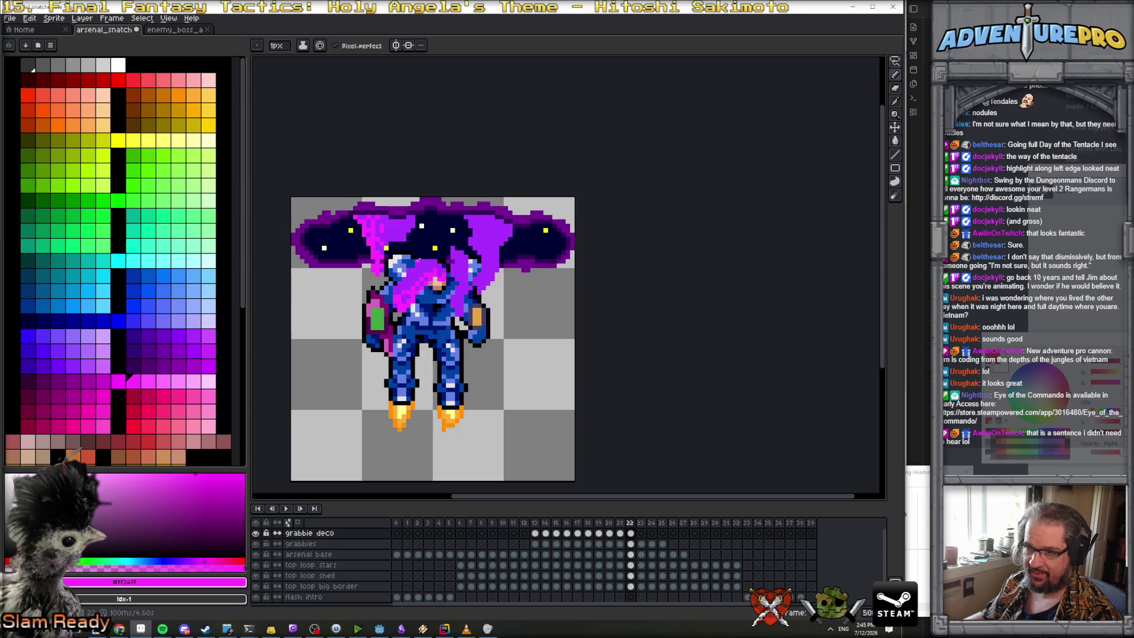
pyautogui.scroll(2, 384, 281)
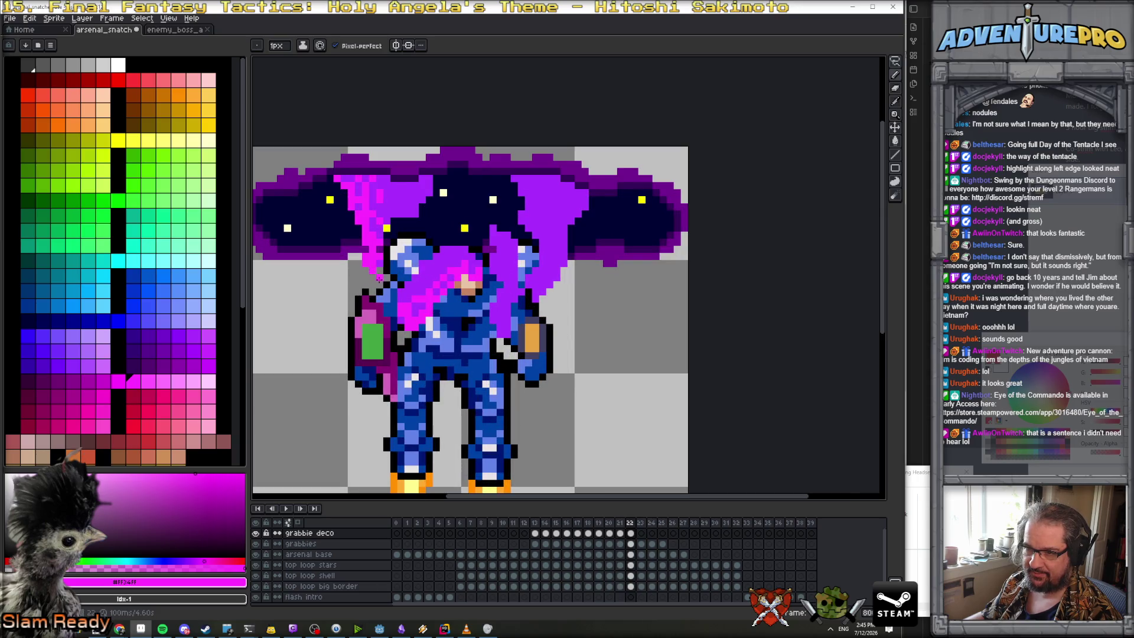
pyautogui.scroll(-3, 415, 271)
# On frame 23, start the tentacle with a magenta stroke down the left shoulder
pyautogui.press('Left')
pyautogui.press('Right')
pyautogui.press('Right')
pyautogui.scroll(3, 388, 244)
pyautogui.click(404, 236)
pyautogui.moveTo(406, 244); pyautogui.dragTo(407, 258)
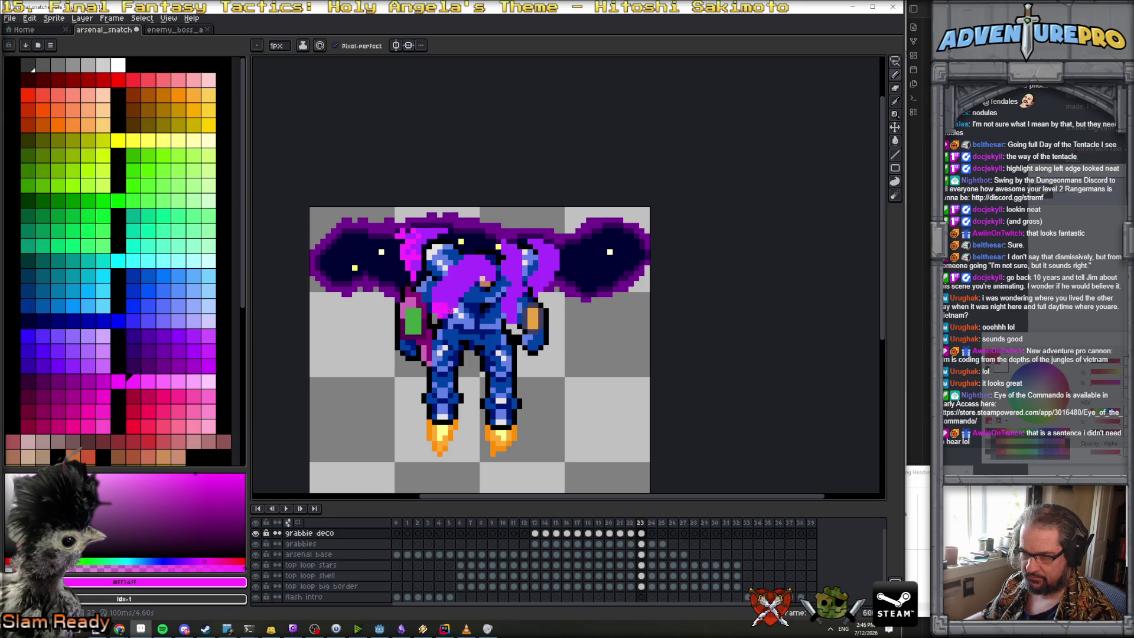
# On frame 23, paint magenta tentacle pixels beside the face and across the chest
pyautogui.scroll(2, 458, 296)
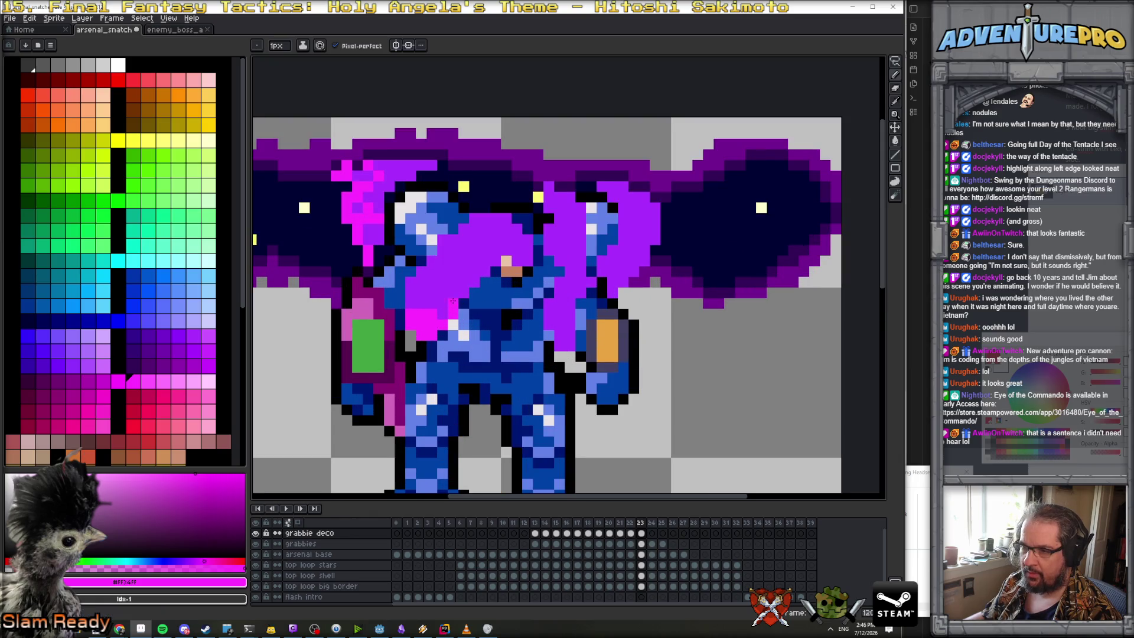
pyautogui.click(496, 260)
pyautogui.click(520, 261)
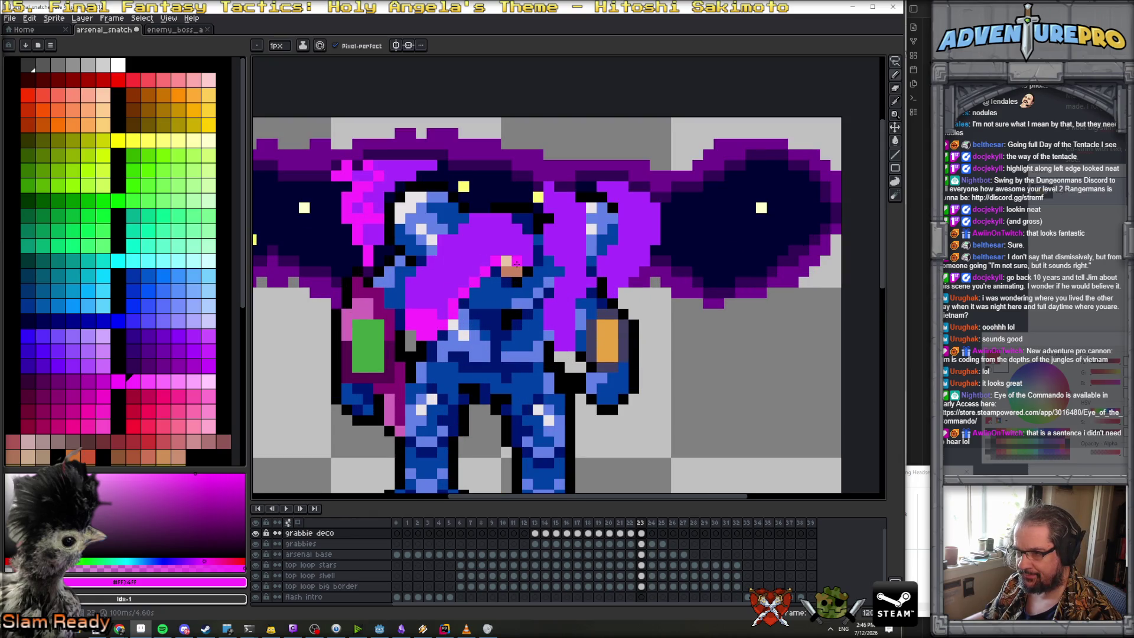
pyautogui.moveTo(489, 257)
pyautogui.mouseDown()
pyautogui.moveTo(466, 261)
pyautogui.moveTo(442, 296)
pyautogui.mouseUp()
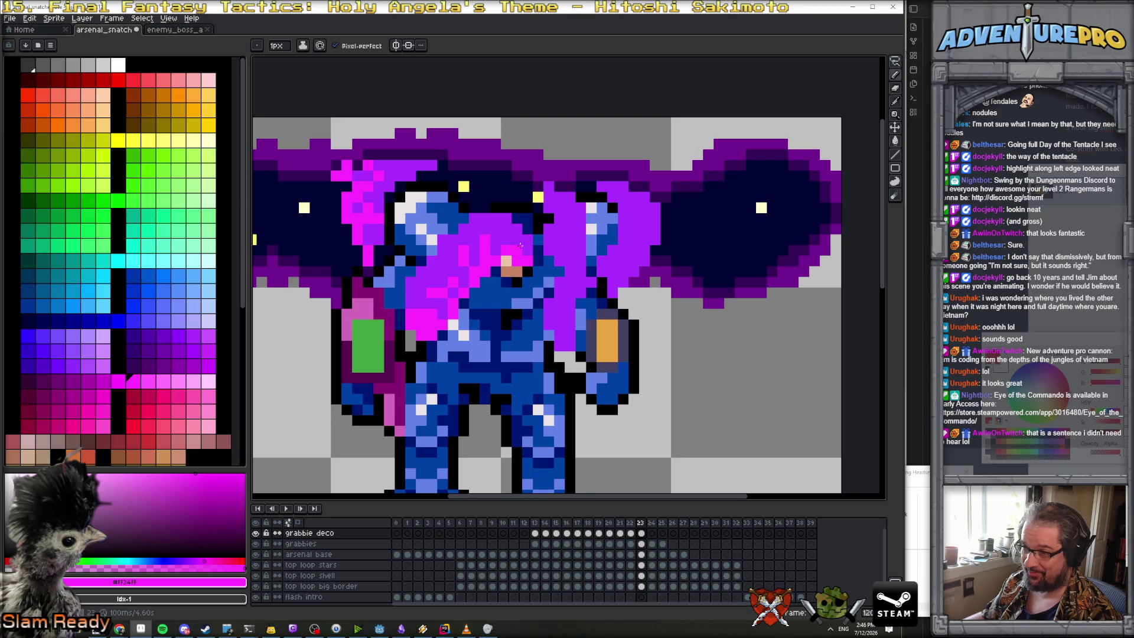
pyautogui.scroll(-3, 500, 239)
pyautogui.scroll(3, 478, 251)
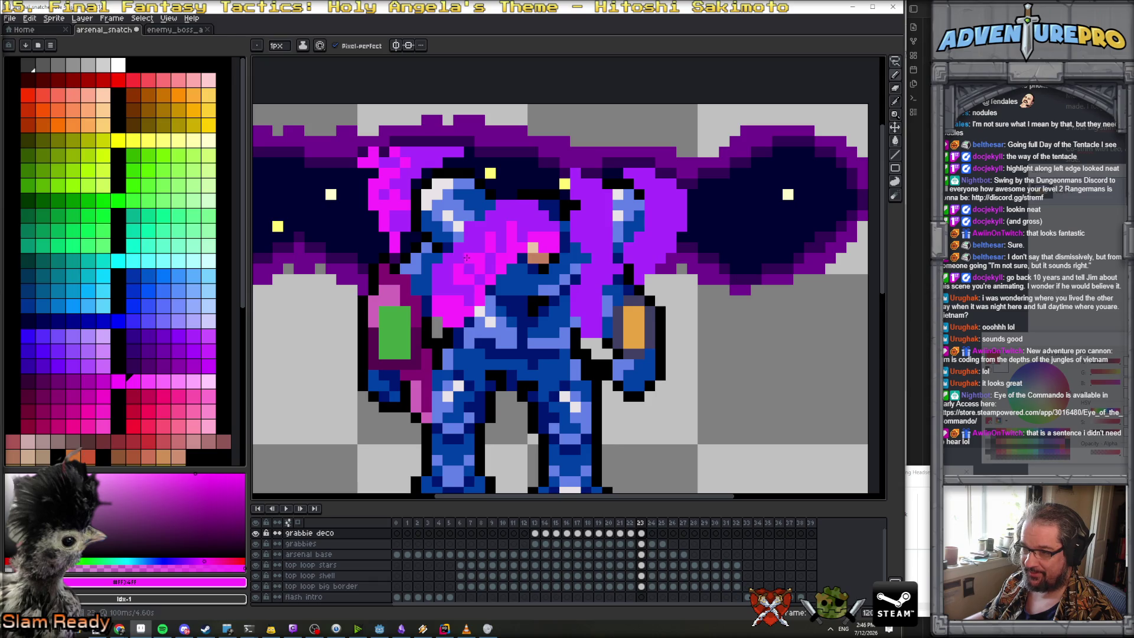
# On frame 24, paint a magenta tentacle stroke over the chest
pyautogui.press(',')
pyautogui.scroll(-3, 466, 268)
pyautogui.press('.')
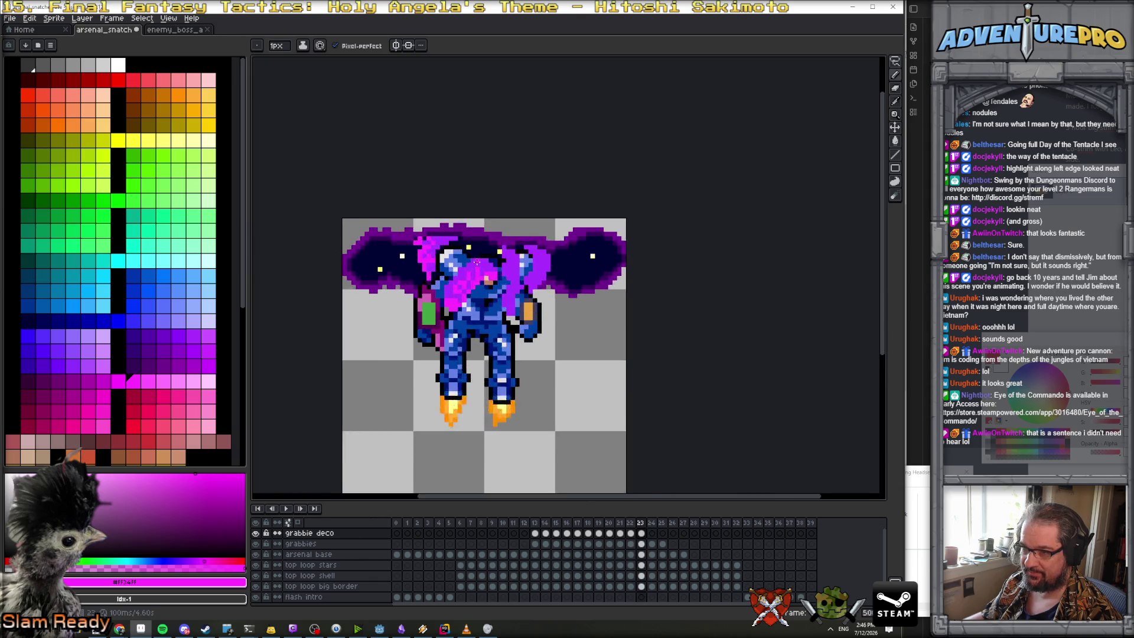
pyautogui.scroll(1, 484, 284)
pyautogui.press('.')
pyautogui.scroll(3, 417, 247)
pyautogui.moveTo(457, 269)
pyautogui.mouseDown()
pyautogui.moveTo(447, 283)
pyautogui.moveTo(472, 293)
pyautogui.moveTo(506, 249)
pyautogui.moveTo(488, 251)
pyautogui.moveTo(471, 275)
pyautogui.mouseUp()
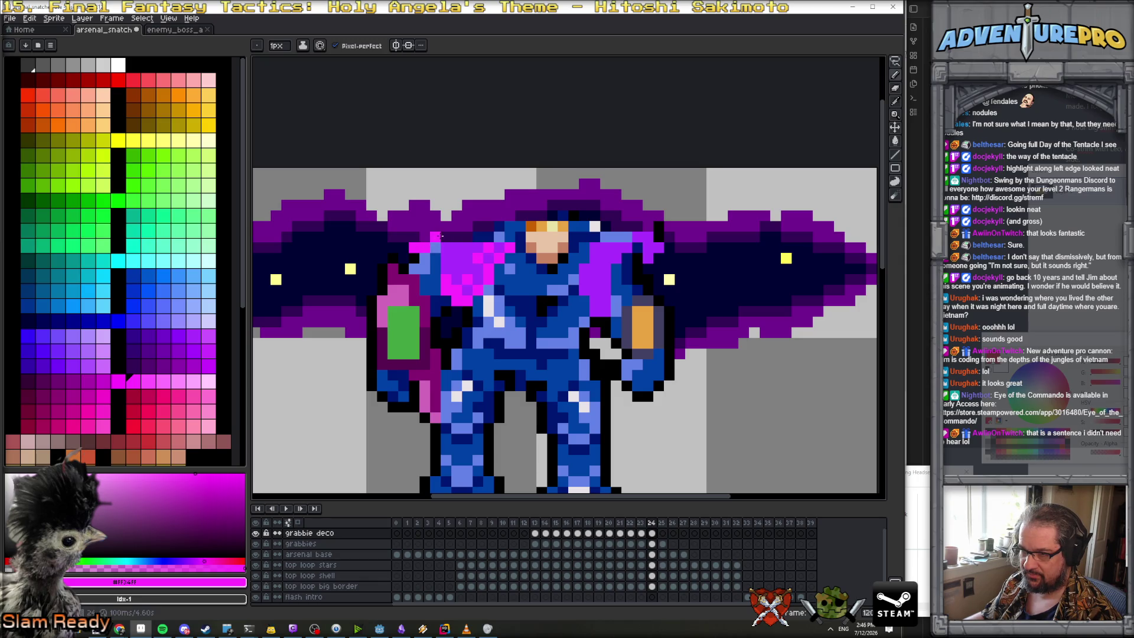
# Choose dark purple #7400CE and shade inside the magenta tentacle on frame 19
pyautogui.scroll(-3, 502, 277)
pyautogui.press('Right')
pyautogui.press('Left')
pyautogui.press('Left')
pyautogui.press('Left')
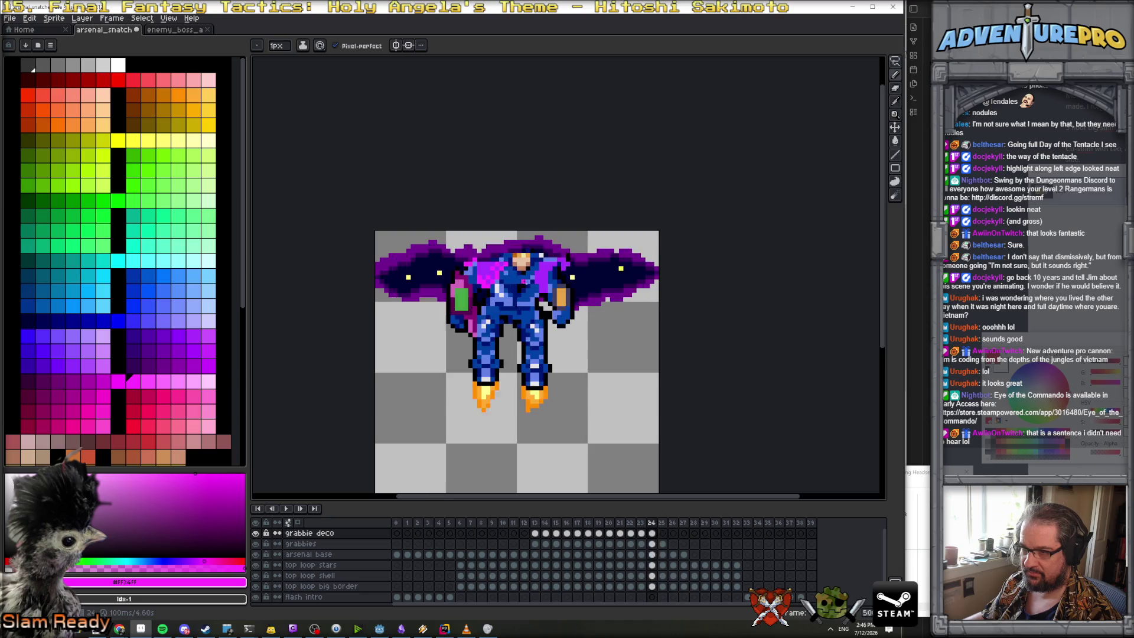
pyautogui.click(158, 333)
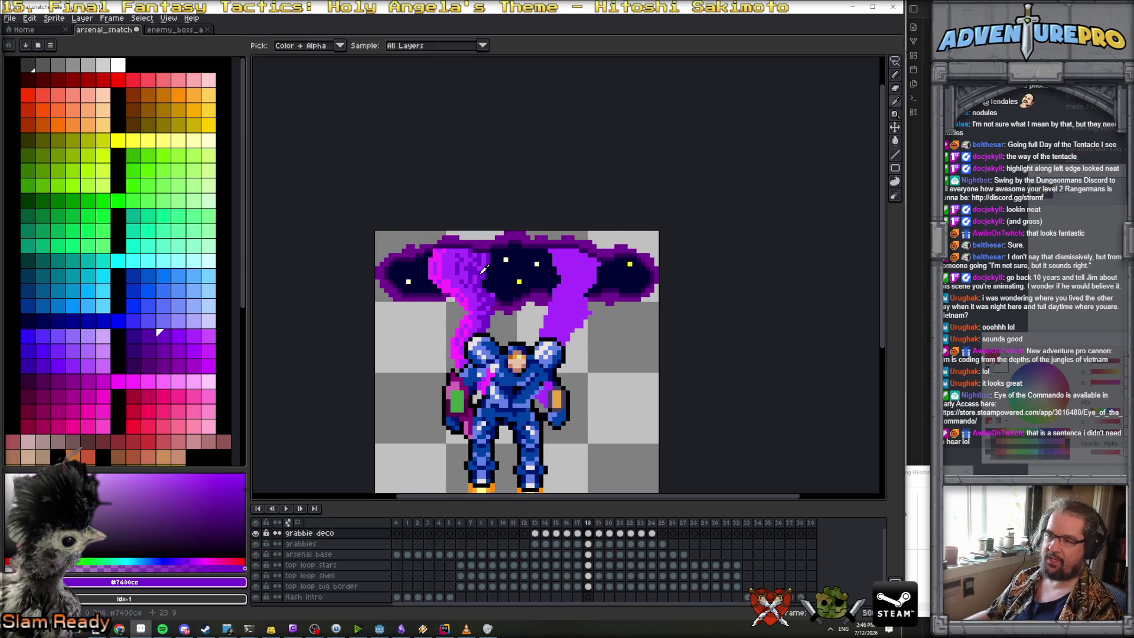
pyautogui.press('Right')
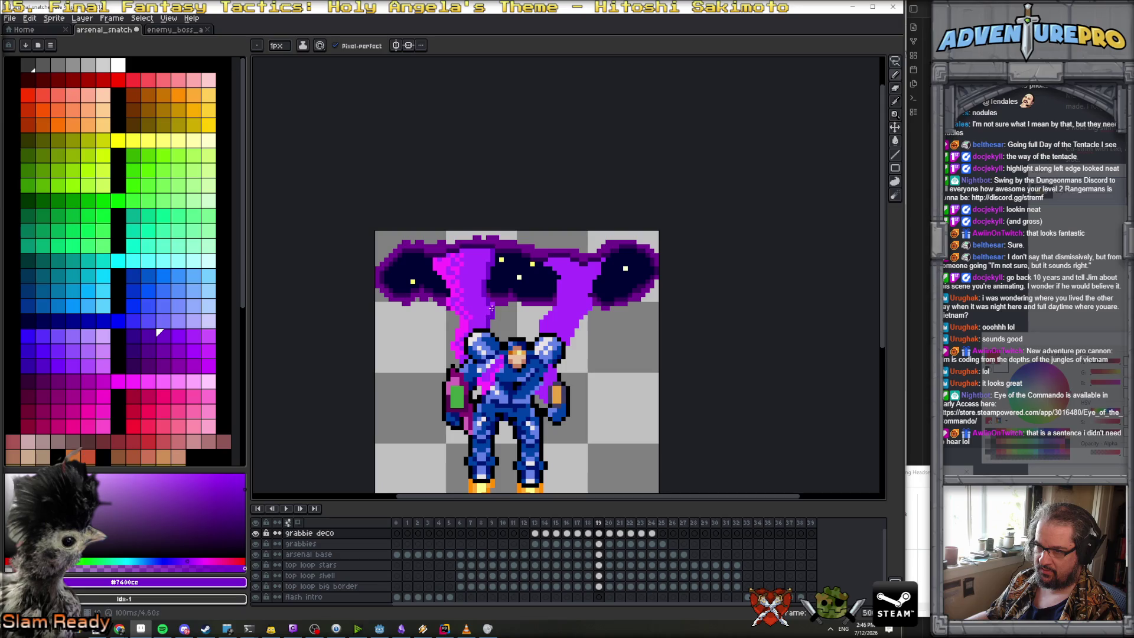
pyautogui.moveTo(486, 264)
pyautogui.mouseDown()
pyautogui.moveTo(481, 248)
pyautogui.moveTo(481, 302)
pyautogui.mouseUp()
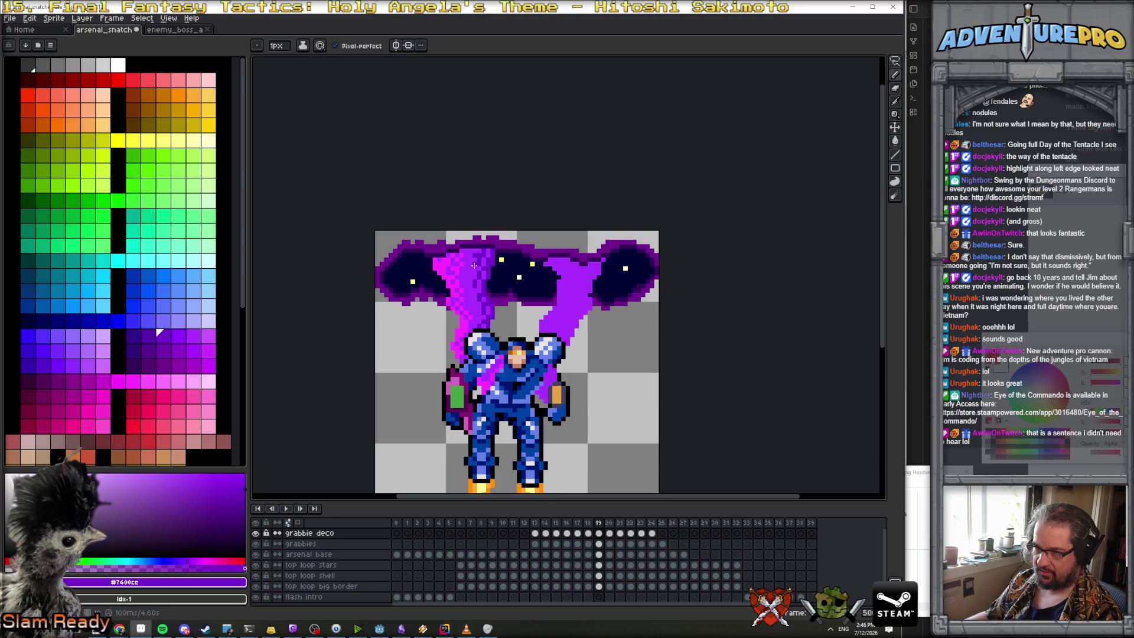
pyautogui.scroll(-3, 474, 265)
pyautogui.scroll(4, 484, 298)
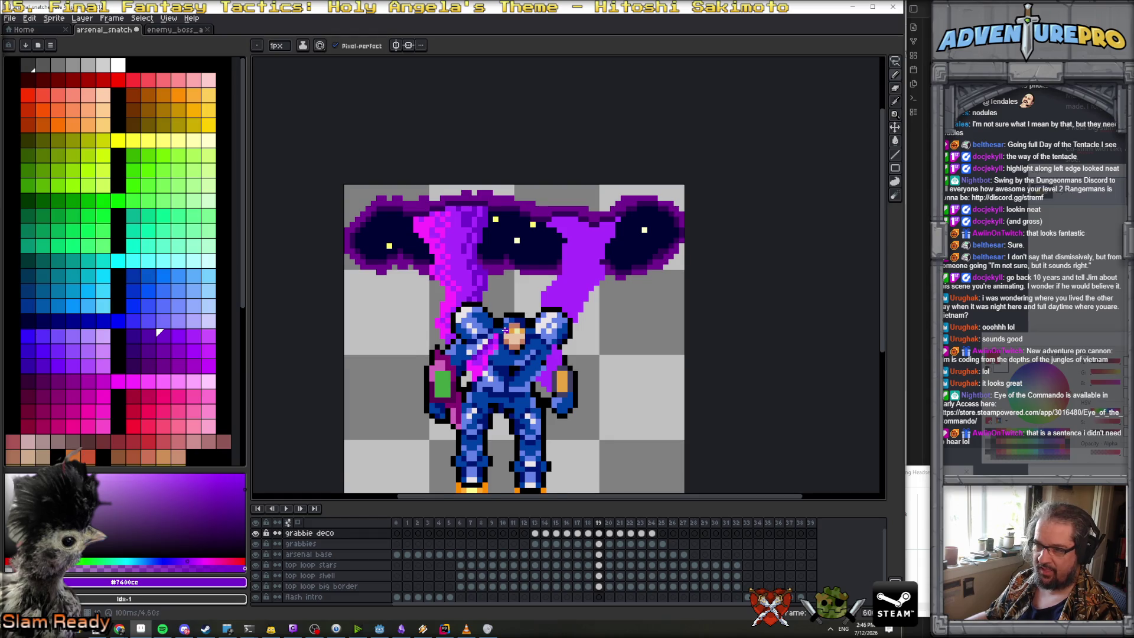
pyautogui.scroll(1, 505, 329)
pyautogui.press('Right')
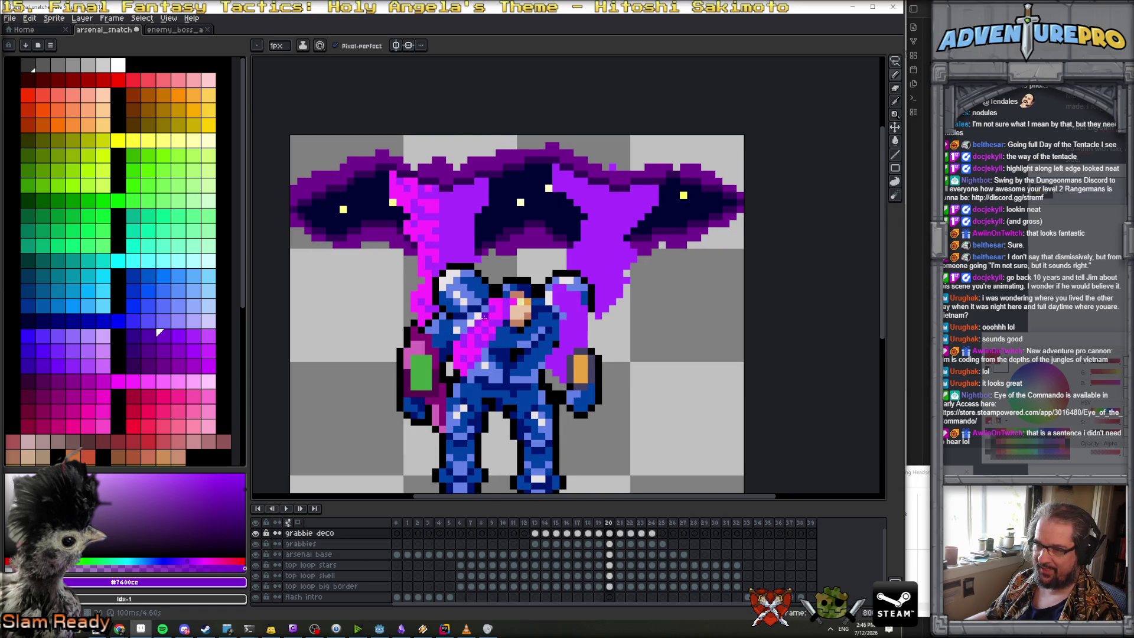
# On frame 20, add dark purple shading strokes and pixels down the tentacle toward the mech
pyautogui.scroll(1, 484, 317)
pyautogui.moveTo(485, 115); pyautogui.dragTo(463, 212)
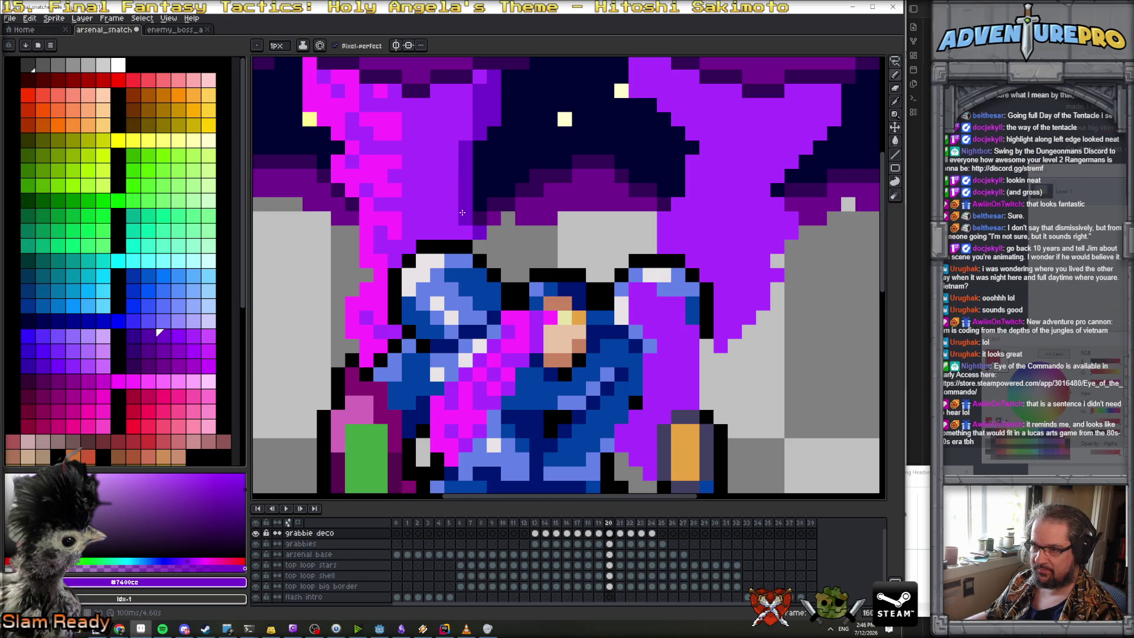
pyautogui.moveTo(464, 132)
pyautogui.mouseDown()
pyautogui.moveTo(465, 190)
pyautogui.moveTo(471, 169)
pyautogui.mouseUp()
pyautogui.click(464, 190)
pyautogui.click(457, 168)
pyautogui.click(431, 253)
pyautogui.click(444, 267)
pyautogui.moveTo(444, 296); pyautogui.dragTo(457, 293)
pyautogui.click(415, 251)
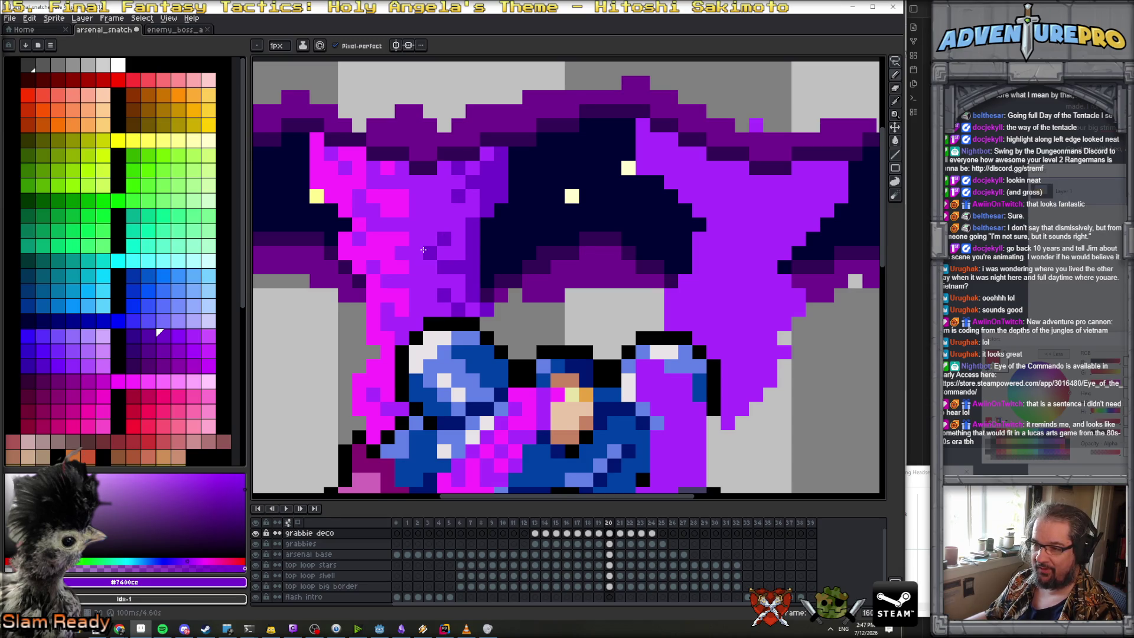
pyautogui.scroll(-6, 485, 270)
pyautogui.scroll(4, 485, 270)
# On frame 21, darken a few magenta tentacle pixels with dark purple
pyautogui.press('Right')
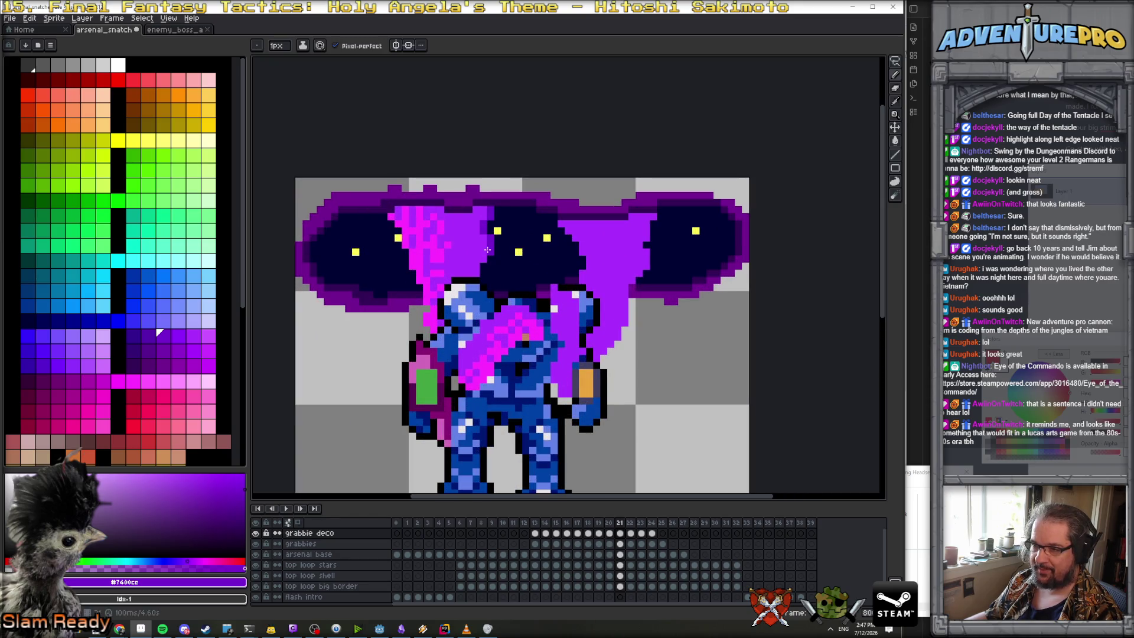
pyautogui.moveTo(470, 273); pyautogui.dragTo(476, 239)
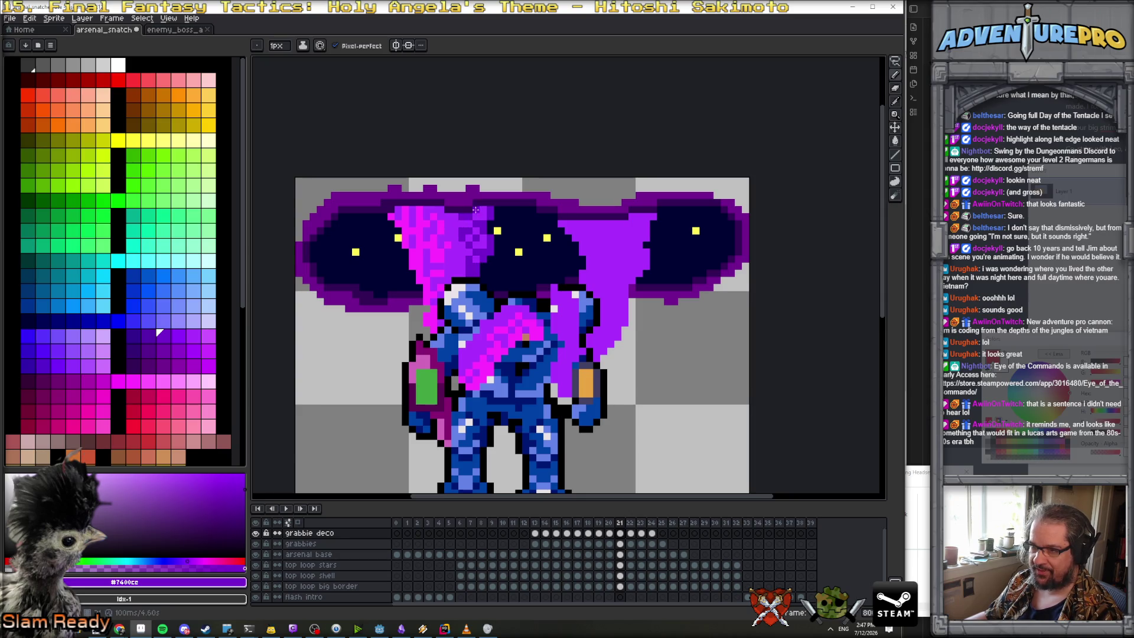
pyautogui.scroll(-3, 467, 260)
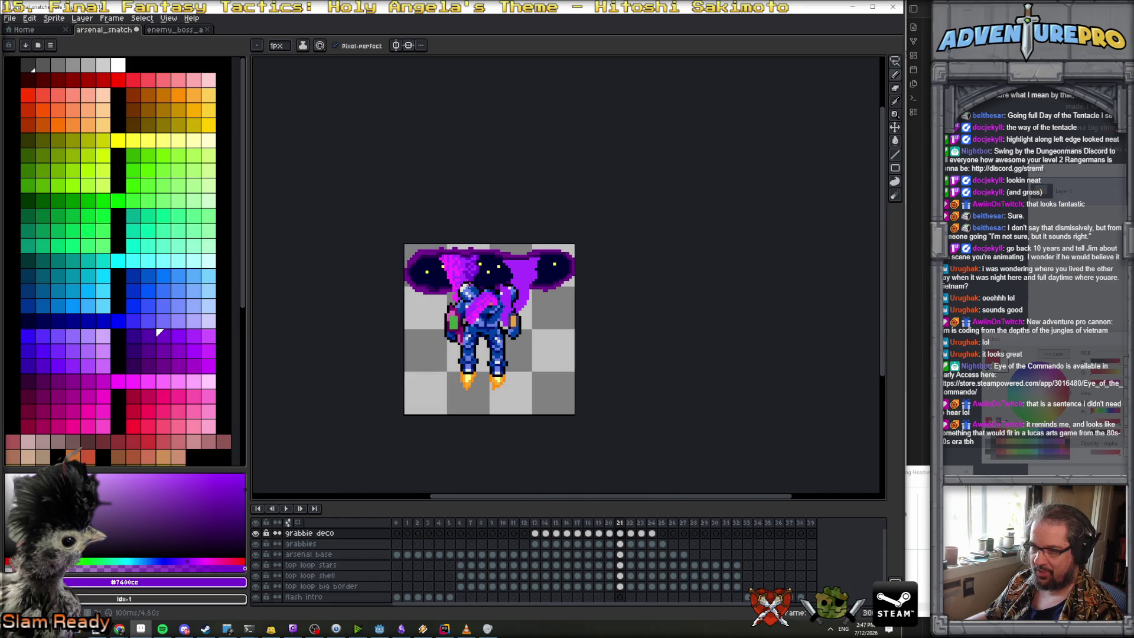
pyautogui.scroll(2, 479, 293)
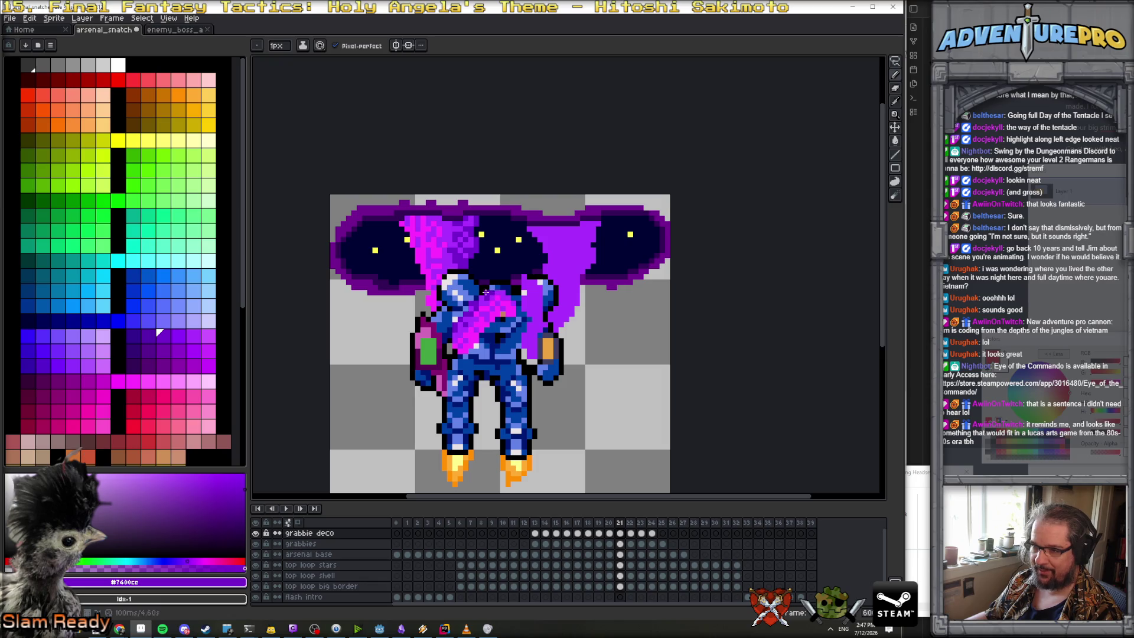
pyautogui.press('.')
pyautogui.scroll(1, 457, 244)
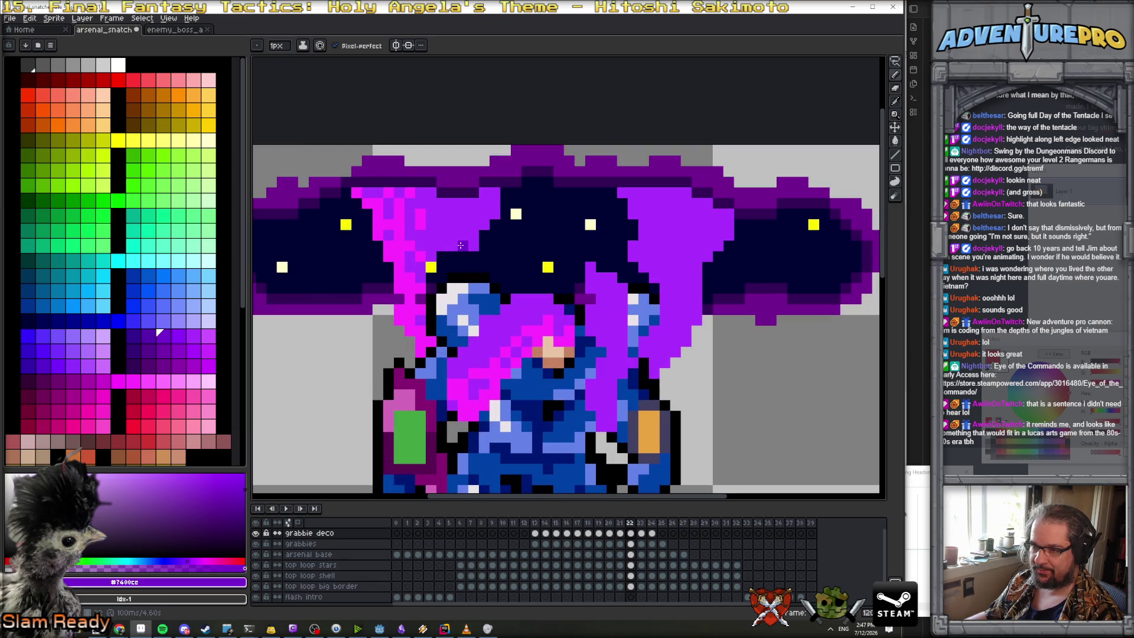
# On frame 22, draw a dark purple diagonal along the violet tentacle's right edge
pyautogui.moveTo(464, 258); pyautogui.dragTo(489, 216)
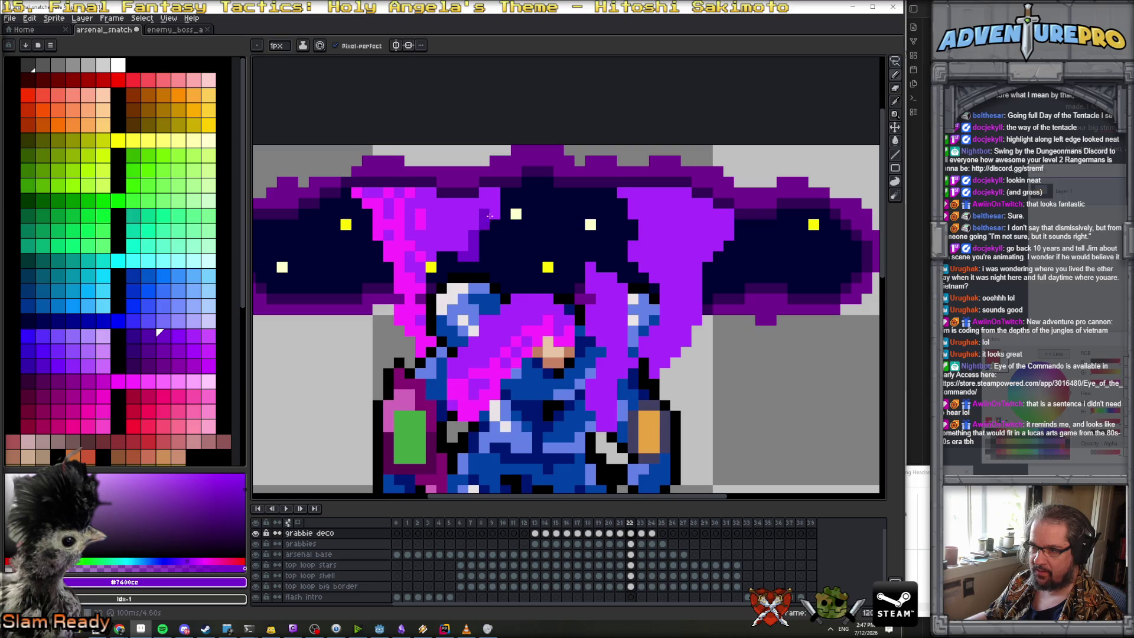
pyautogui.press('v')
pyautogui.press('b')
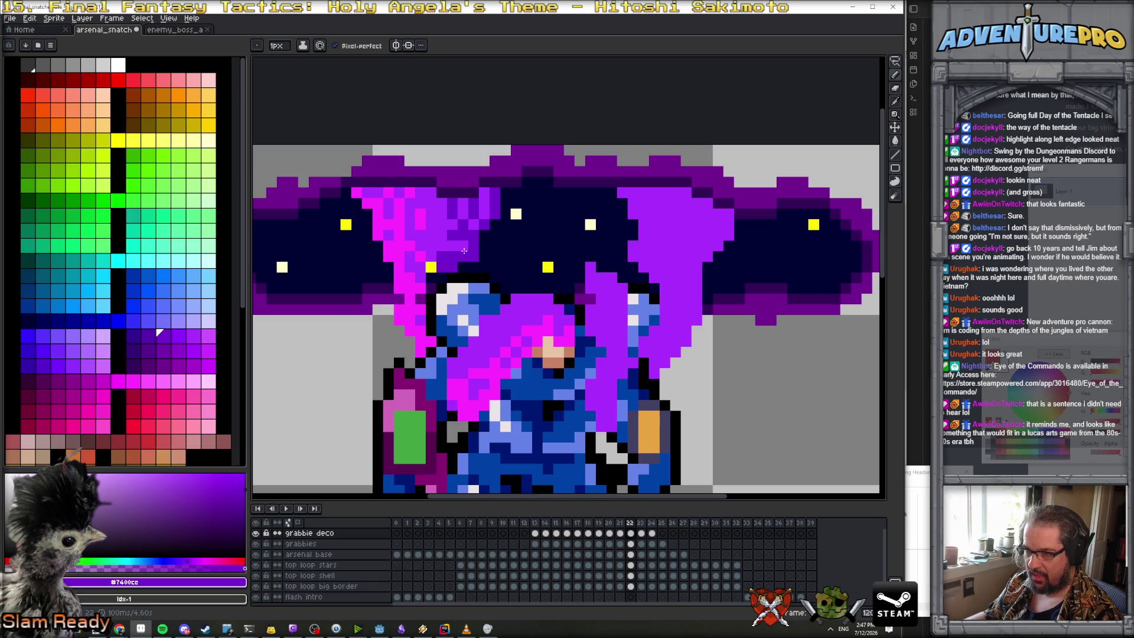
pyautogui.scroll(-4, 448, 243)
pyautogui.scroll(2, 465, 312)
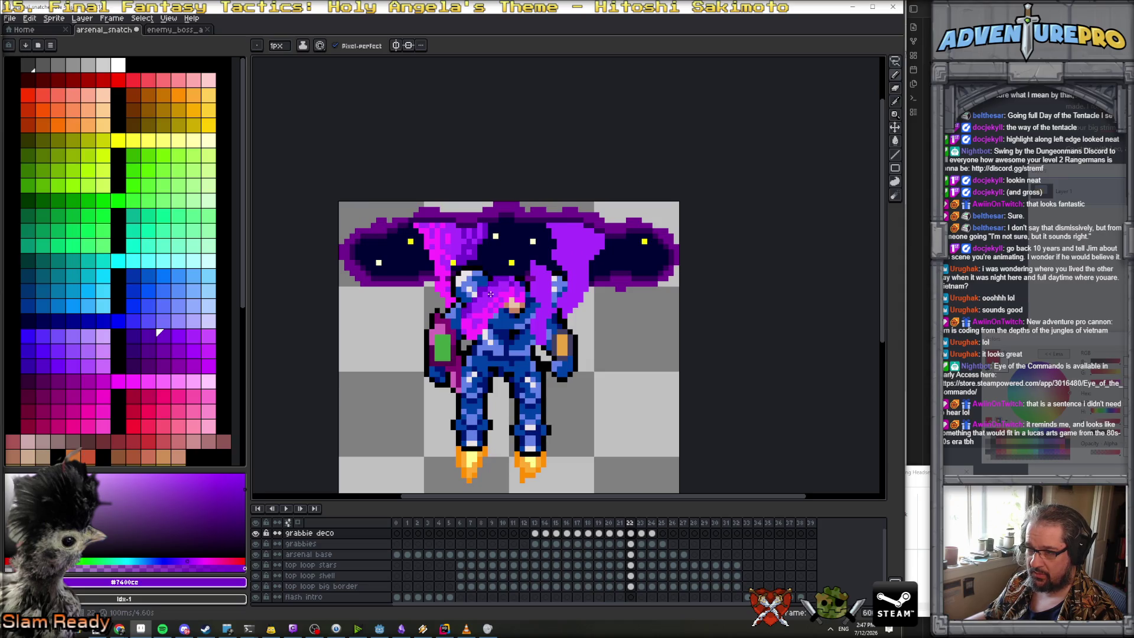
pyautogui.scroll(-2, 485, 301)
# Step through frames 23, 24 and 25, then fit the whole sprite in view
pyautogui.press('Right')
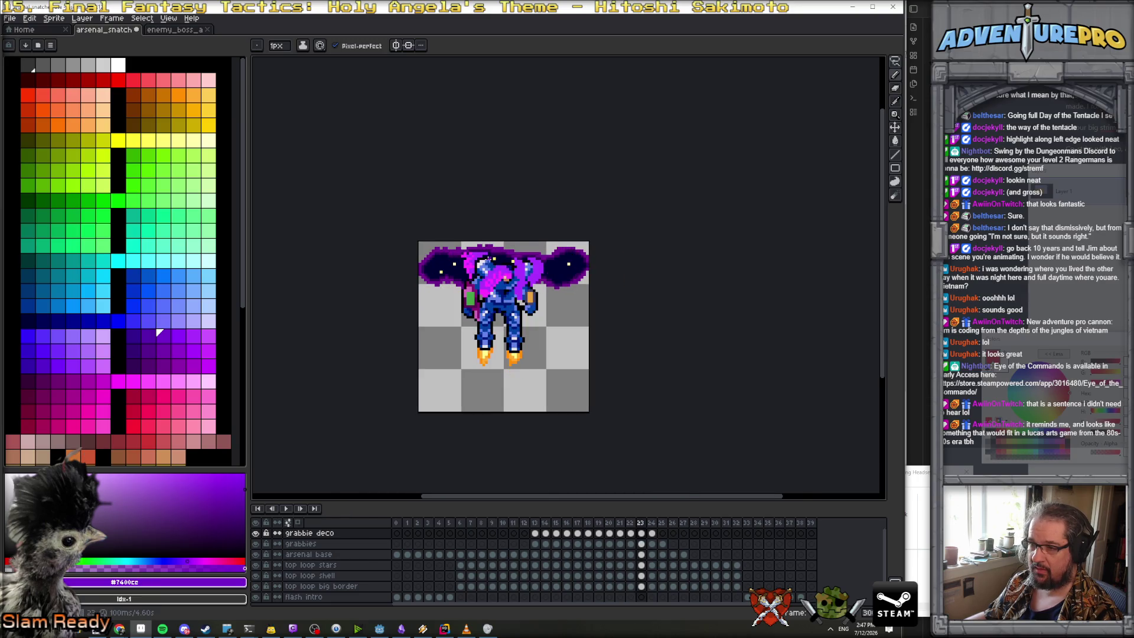
pyautogui.scroll(2, 478, 246)
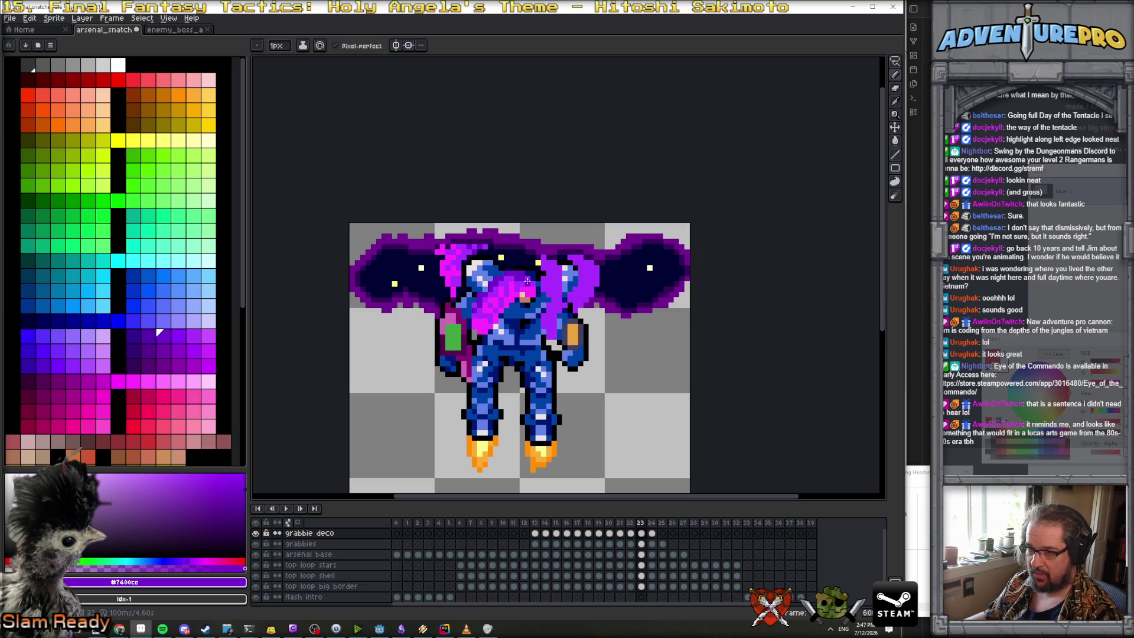
pyautogui.press('Right')
pyautogui.scroll(1, 492, 266)
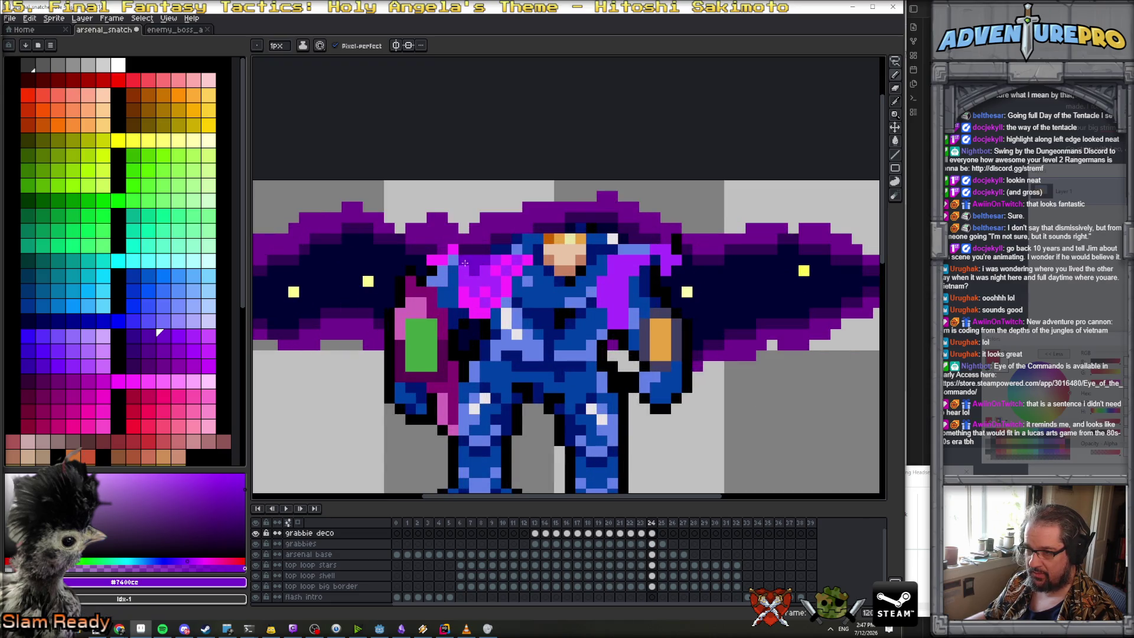
pyautogui.press('Right')
pyautogui.scroll(-5, 451, 387)
pyautogui.scroll(5, 471, 319)
pyautogui.moveTo(470, 319); pyautogui.dragTo(471, 432)
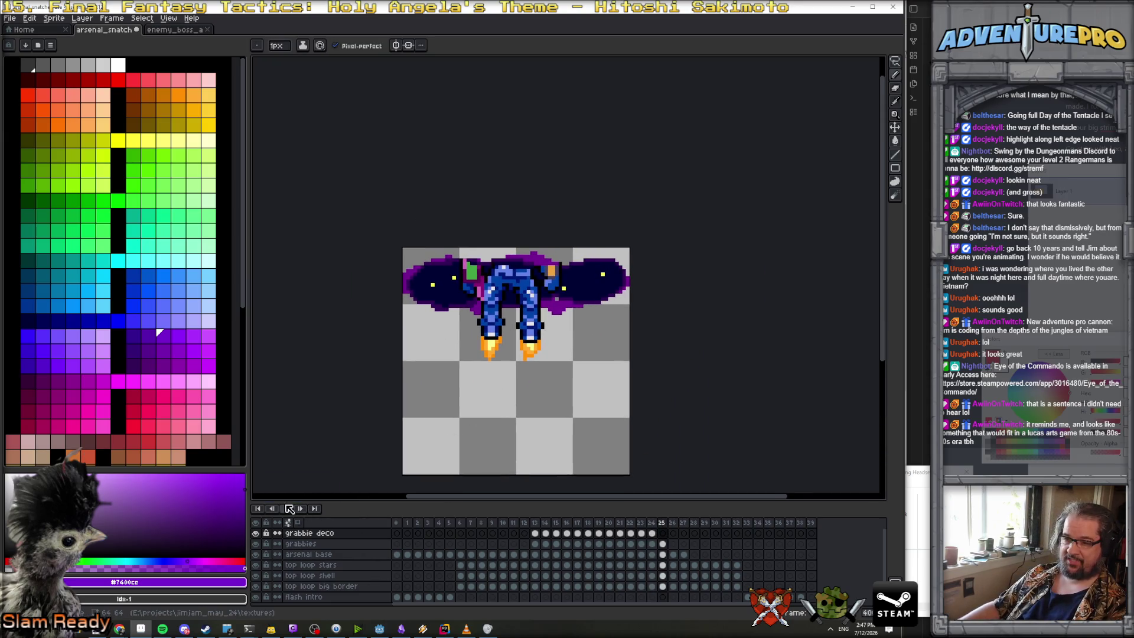
# Play the tentacle animation loop, stop it, and jump to frame 13
pyautogui.click(289, 509)
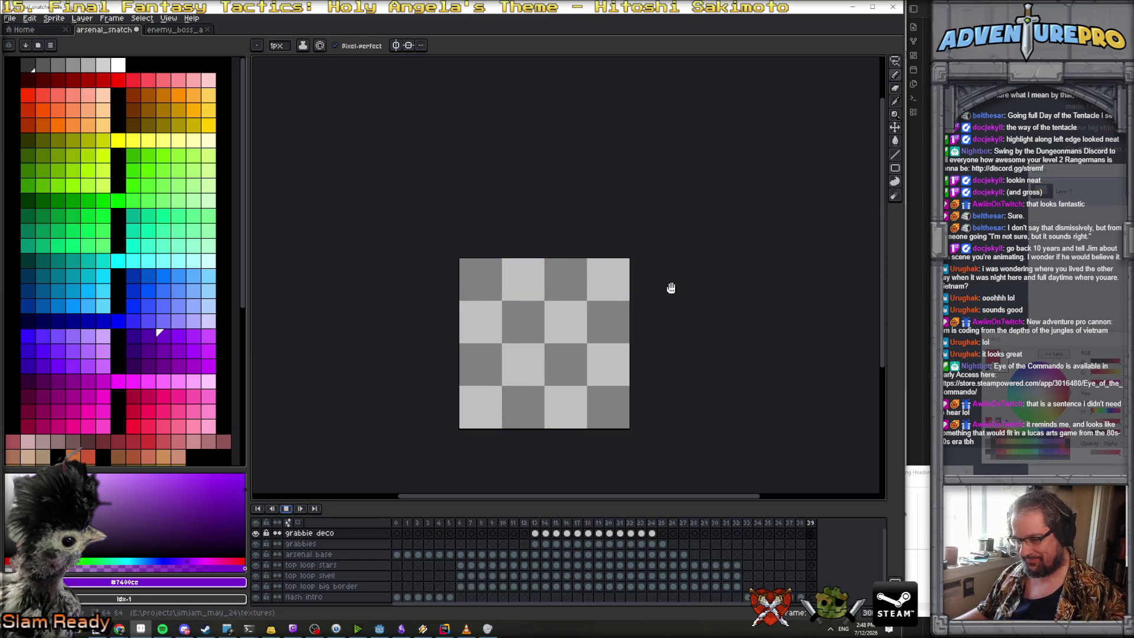
pyautogui.click(286, 508)
pyautogui.click(542, 534)
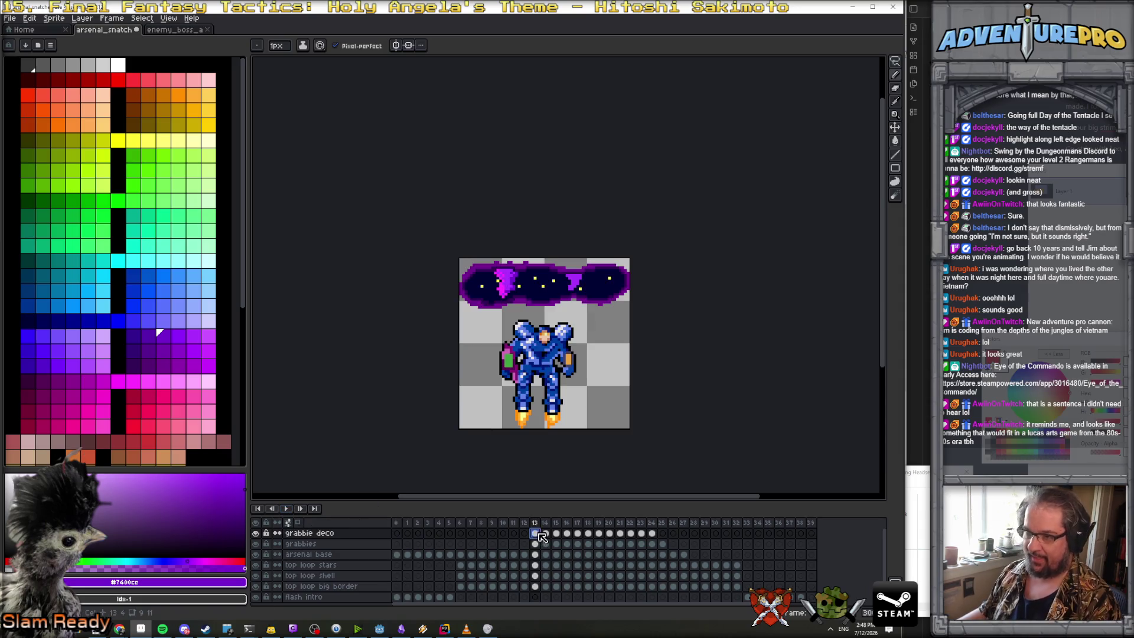
# Pick the magenta colour from the artwork and highlight a tentacle edge on frame 14
pyautogui.scroll(2, 527, 283)
pyautogui.keyDown('alt'); pyautogui.click(613, 280); pyautogui.keyUp('alt')
pyautogui.scroll(2, 608, 282)
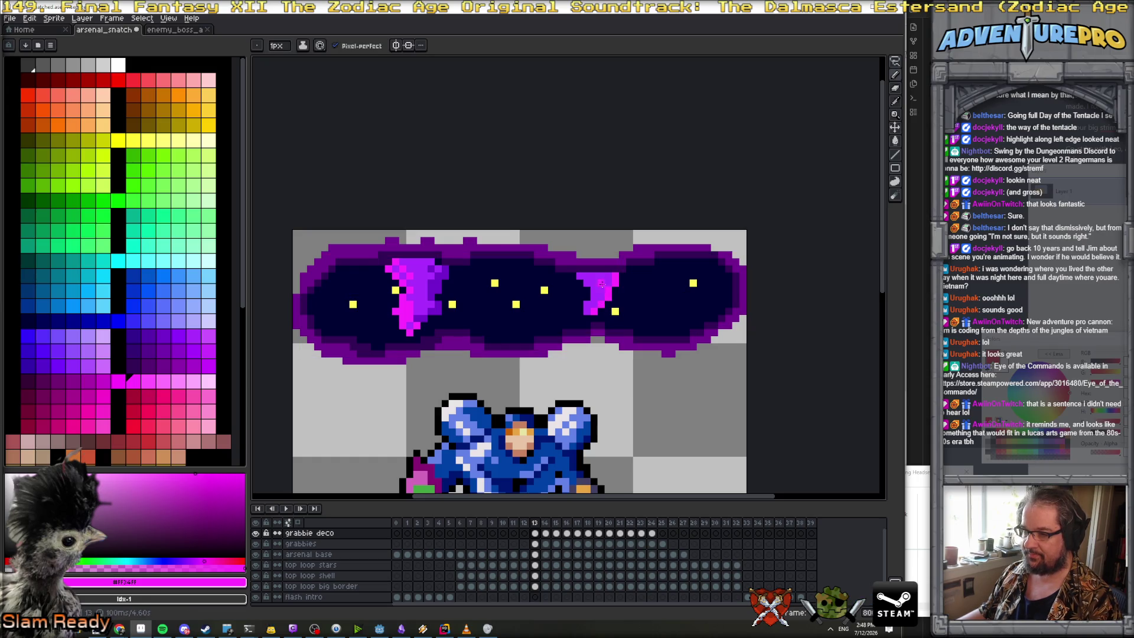
pyautogui.press('Right')
pyautogui.moveTo(627, 267); pyautogui.dragTo(619, 297)
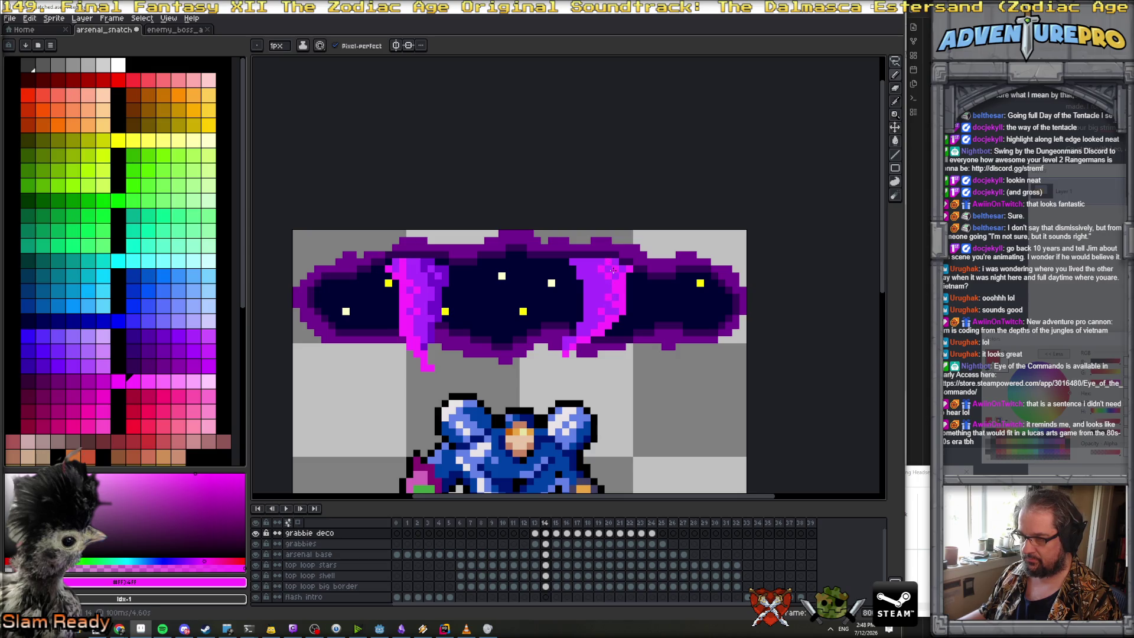
pyautogui.scroll(-2, 650, 286)
pyautogui.scroll(1, 650, 286)
# Move through frames 15–17 and paint magenta up the right tentacle's edge on frame 17
pyautogui.press('.')
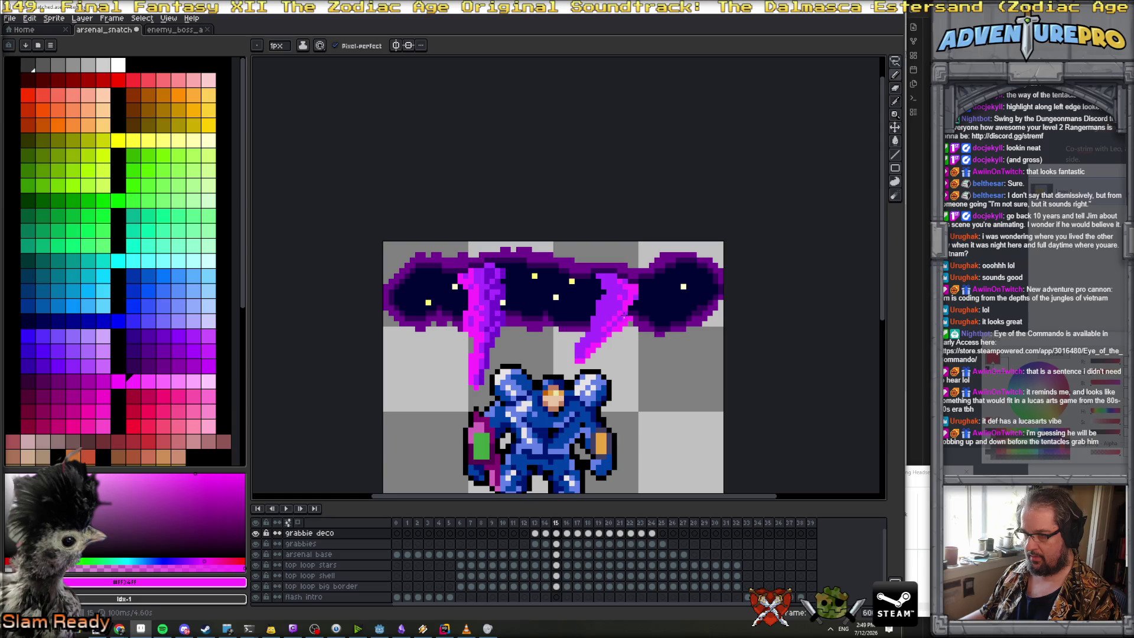
pyautogui.scroll(-4, 606, 325)
pyautogui.scroll(4, 619, 330)
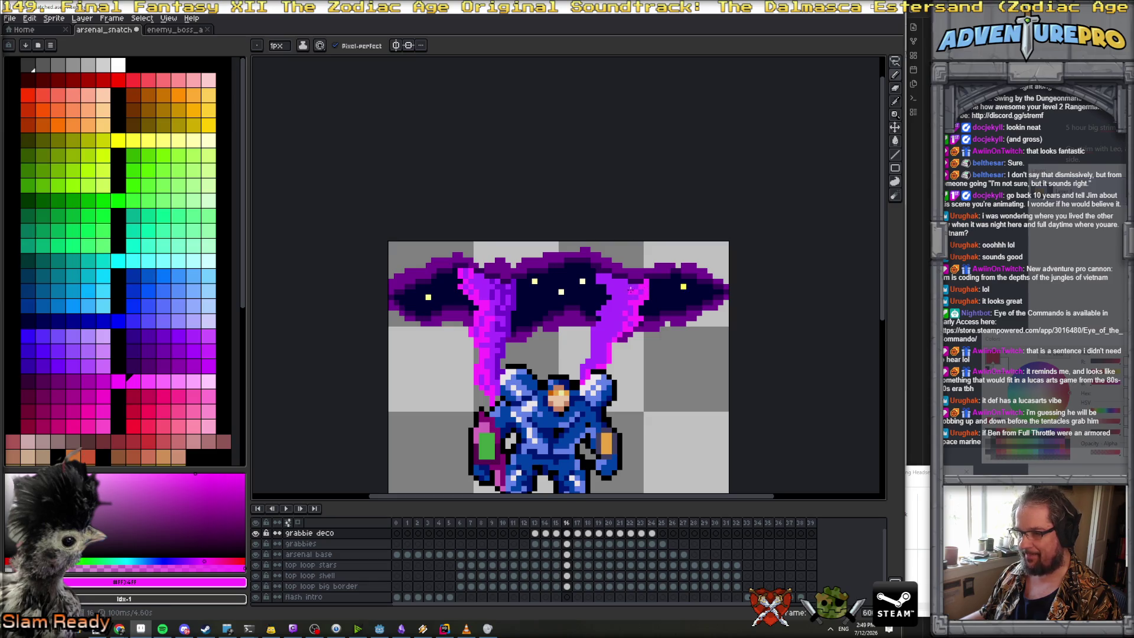
pyautogui.scroll(-1, 627, 300)
pyautogui.scroll(3, 627, 319)
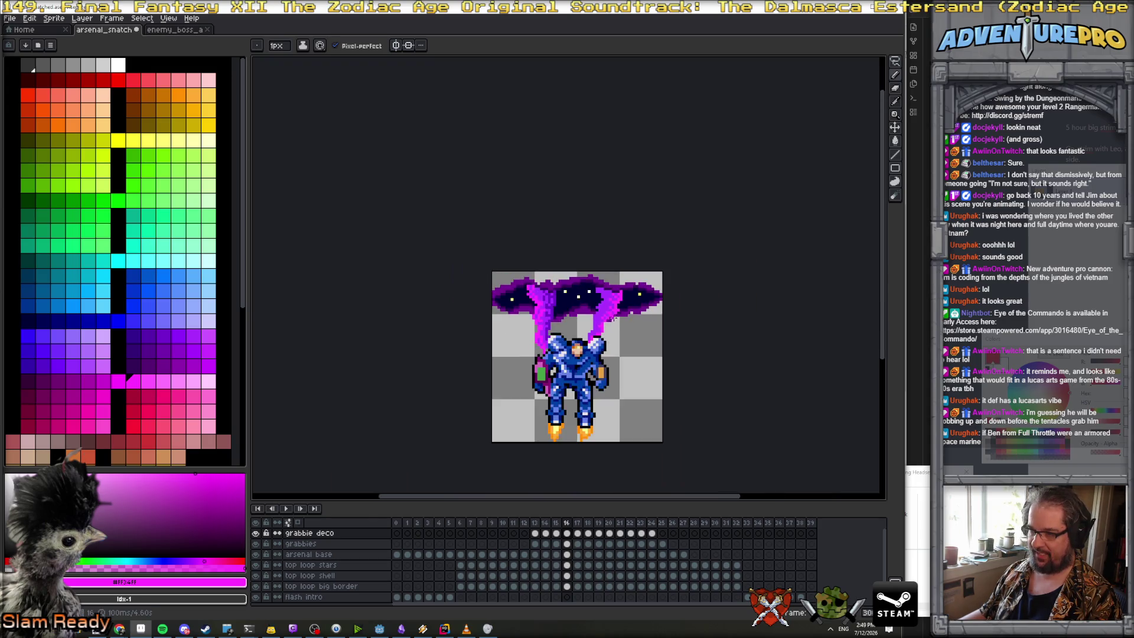
pyautogui.scroll(-5, 591, 338)
pyautogui.press('Right')
pyautogui.scroll(3, 584, 339)
pyautogui.scroll(2, 584, 340)
pyautogui.moveTo(558, 360)
pyautogui.mouseDown()
pyautogui.moveTo(589, 303)
pyautogui.moveTo(624, 297)
pyautogui.moveTo(650, 157)
pyautogui.moveTo(643, 177)
pyautogui.moveTo(632, 157)
pyautogui.moveTo(620, 187)
pyautogui.moveTo(635, 187)
pyautogui.moveTo(614, 168)
pyautogui.moveTo(622, 242)
pyautogui.moveTo(607, 284)
pyautogui.moveTo(550, 342)
pyautogui.mouseUp()
pyautogui.click(610, 305)
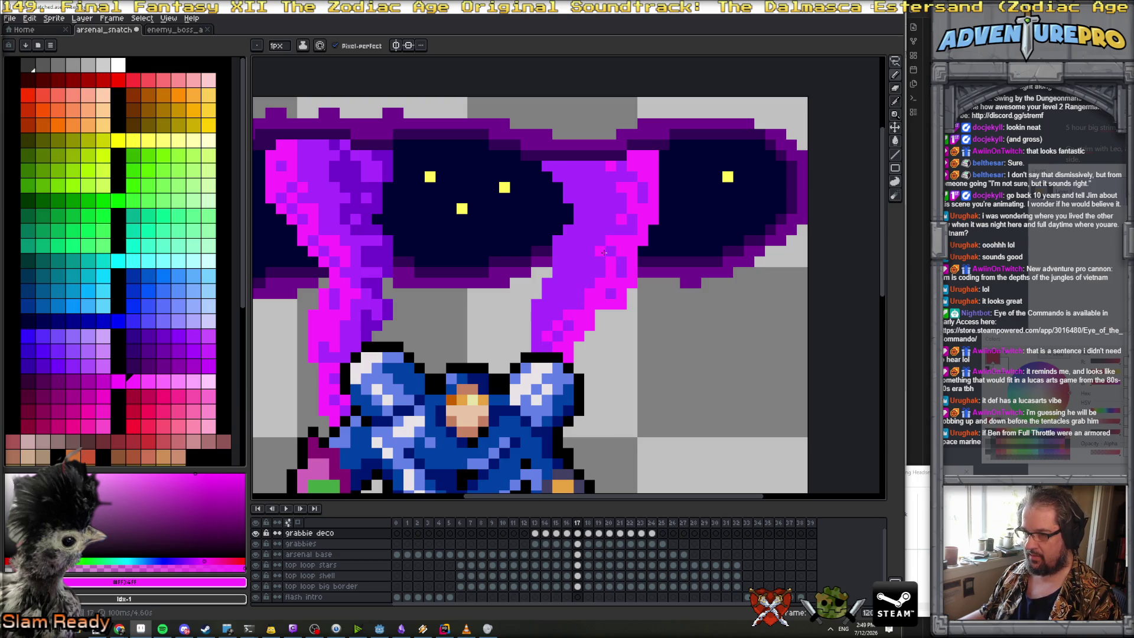
# On frame 18, highlight the right tentacle's top edge in magenta
pyautogui.scroll(-3, 604, 252)
pyautogui.scroll(2, 620, 231)
pyautogui.press('Right')
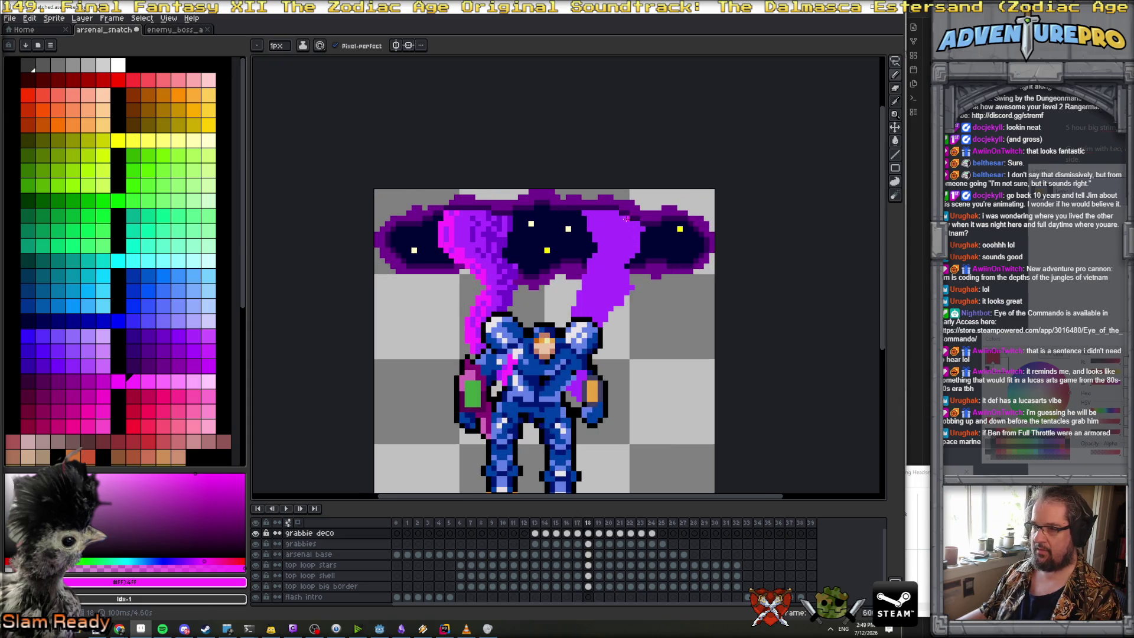
pyautogui.moveTo(625, 222)
pyautogui.mouseDown()
pyautogui.moveTo(640, 228)
pyautogui.moveTo(636, 241)
pyautogui.mouseUp()
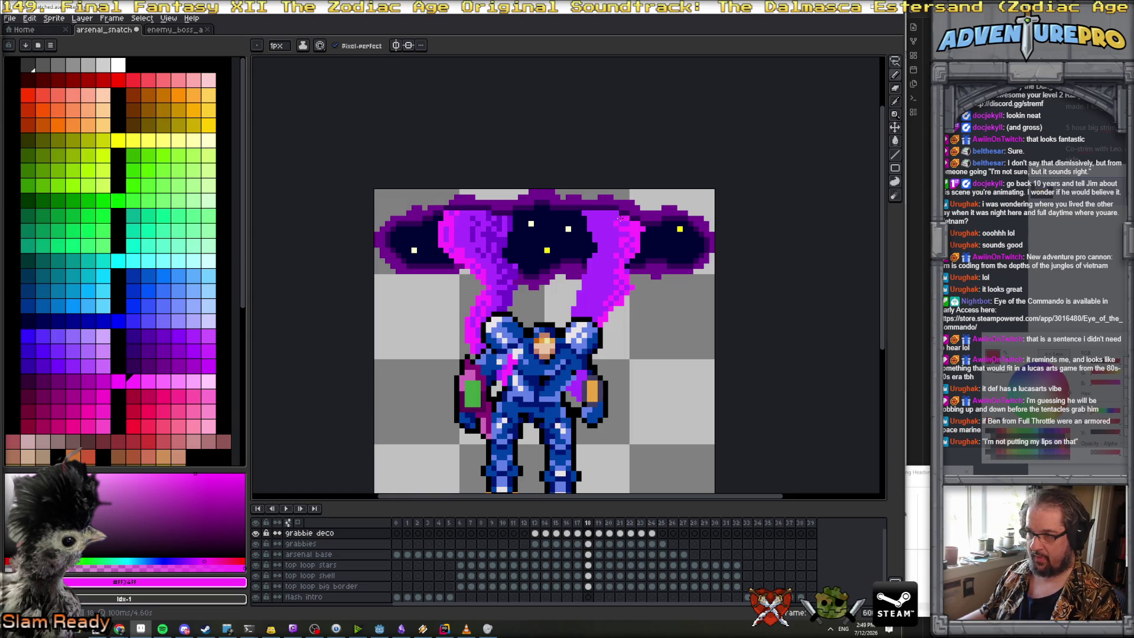
pyautogui.scroll(-2, 625, 260)
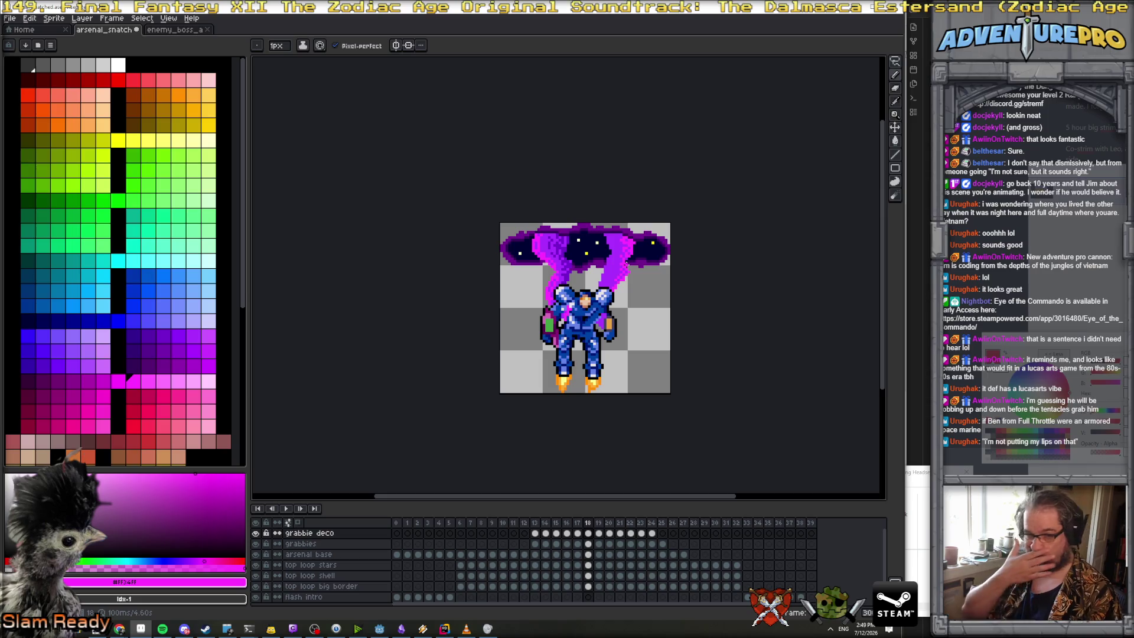
pyautogui.press('h')
pyautogui.scroll(2, 632, 282)
pyautogui.press('b')
pyautogui.scroll(1, 546, 270)
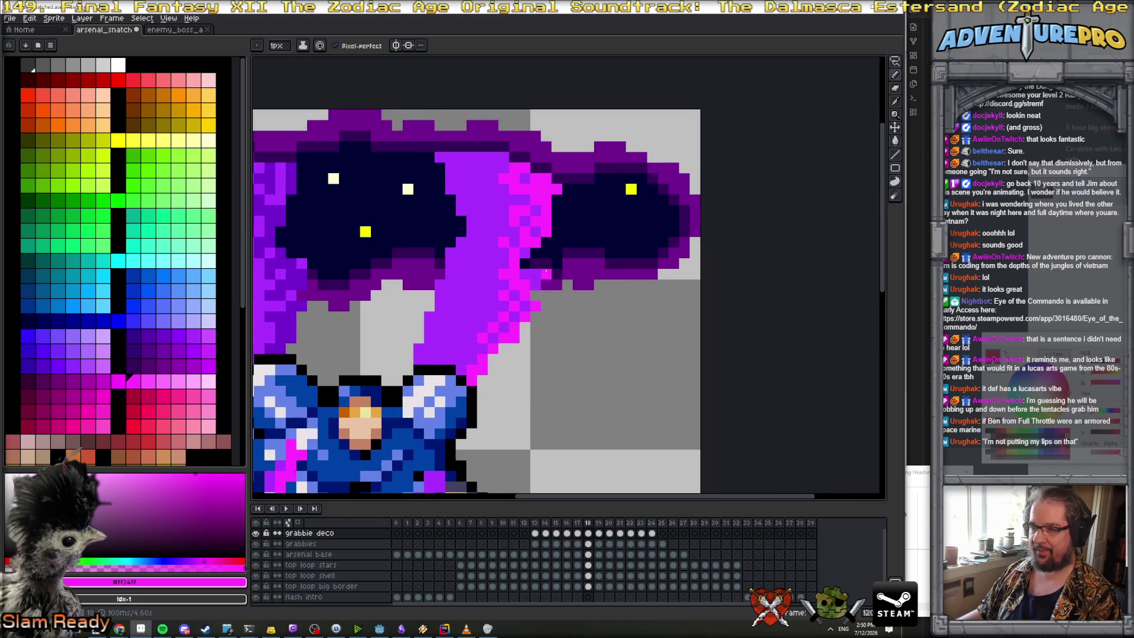
# On frame 19, dot and stroke magenta highlights along the tentacle edges down to the mech's shoulder
pyautogui.press('Right')
pyautogui.click(556, 201)
pyautogui.click(567, 179)
pyautogui.click(514, 252)
pyautogui.click(524, 242)
pyautogui.moveTo(525, 262)
pyautogui.mouseDown()
pyautogui.moveTo(533, 292)
pyautogui.moveTo(521, 305)
pyautogui.mouseUp()
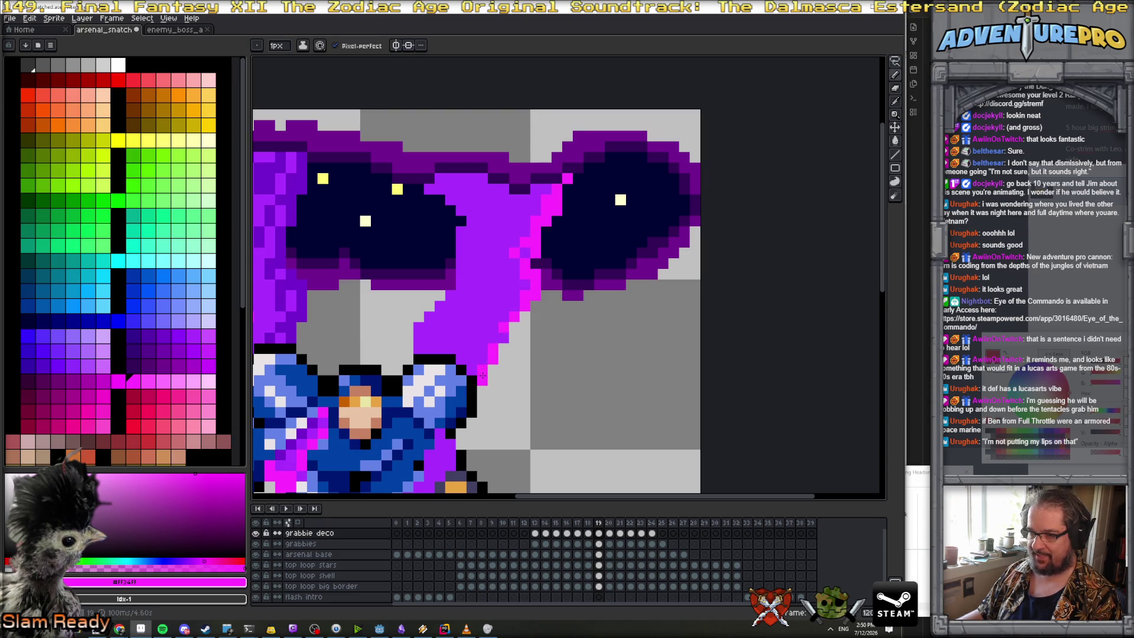
pyautogui.click(473, 348)
pyautogui.click(483, 349)
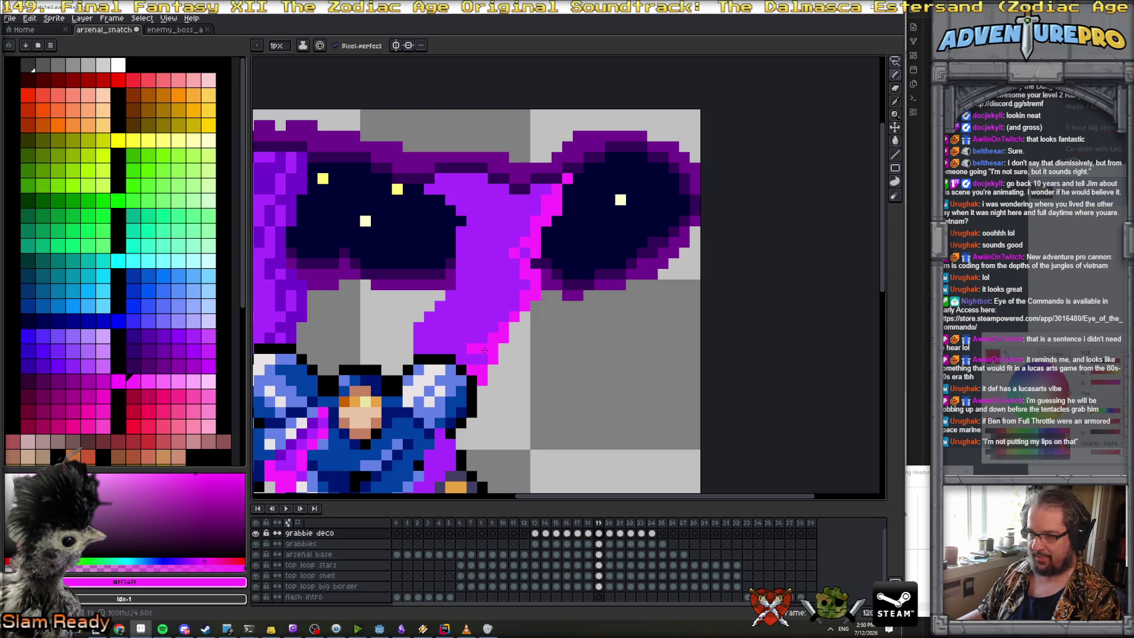
pyautogui.moveTo(513, 296)
pyautogui.mouseDown()
pyautogui.moveTo(508, 271)
pyautogui.moveTo(536, 189)
pyautogui.mouseUp()
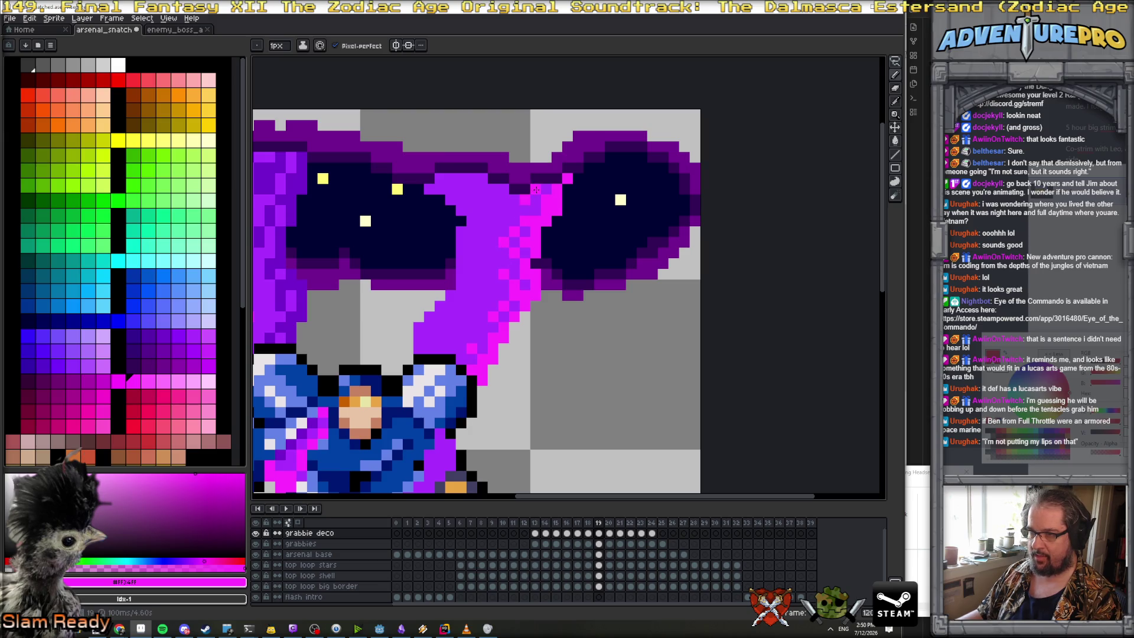
# Touch up the armour edge with magenta pixels on frames 19 and 18
pyautogui.scroll(-2, 473, 358)
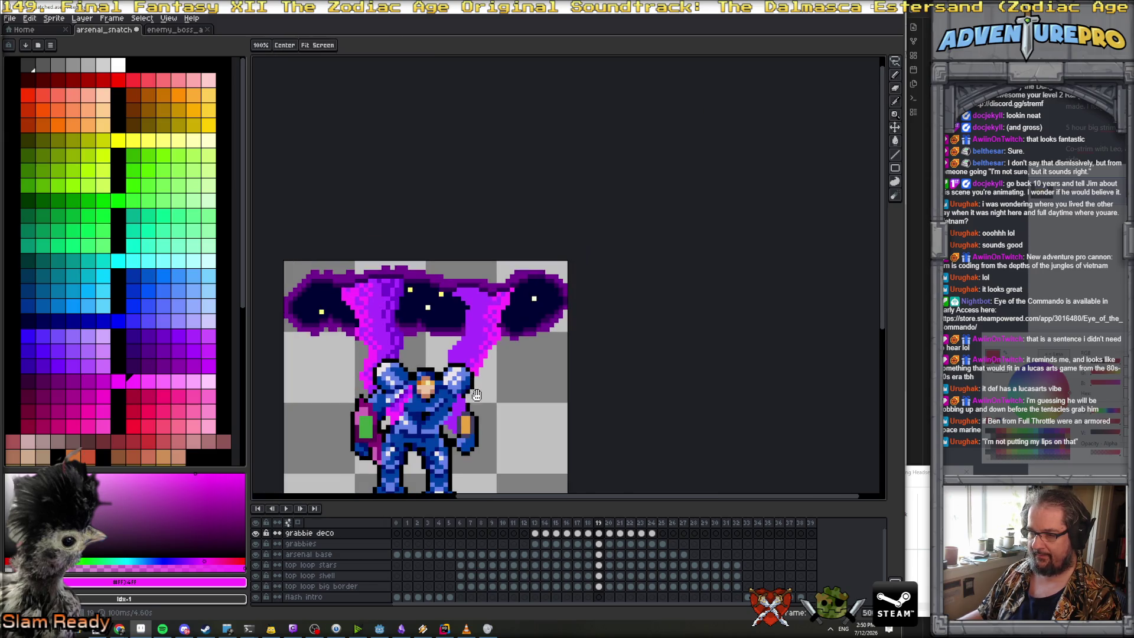
pyautogui.scroll(3, 426, 379)
pyautogui.moveTo(425, 379)
pyautogui.mouseDown()
pyautogui.moveTo(433, 370)
pyautogui.moveTo(432, 383)
pyautogui.mouseUp()
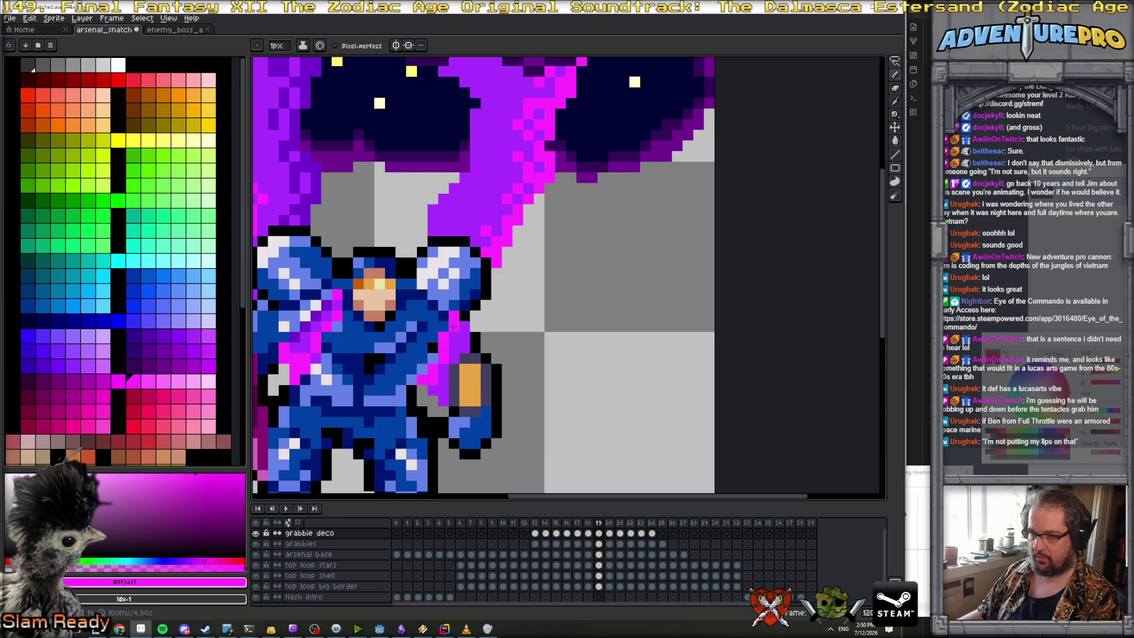
pyautogui.press(',')
pyautogui.moveTo(425, 391)
pyautogui.mouseDown()
pyautogui.moveTo(431, 399)
pyautogui.moveTo(438, 372)
pyautogui.mouseUp()
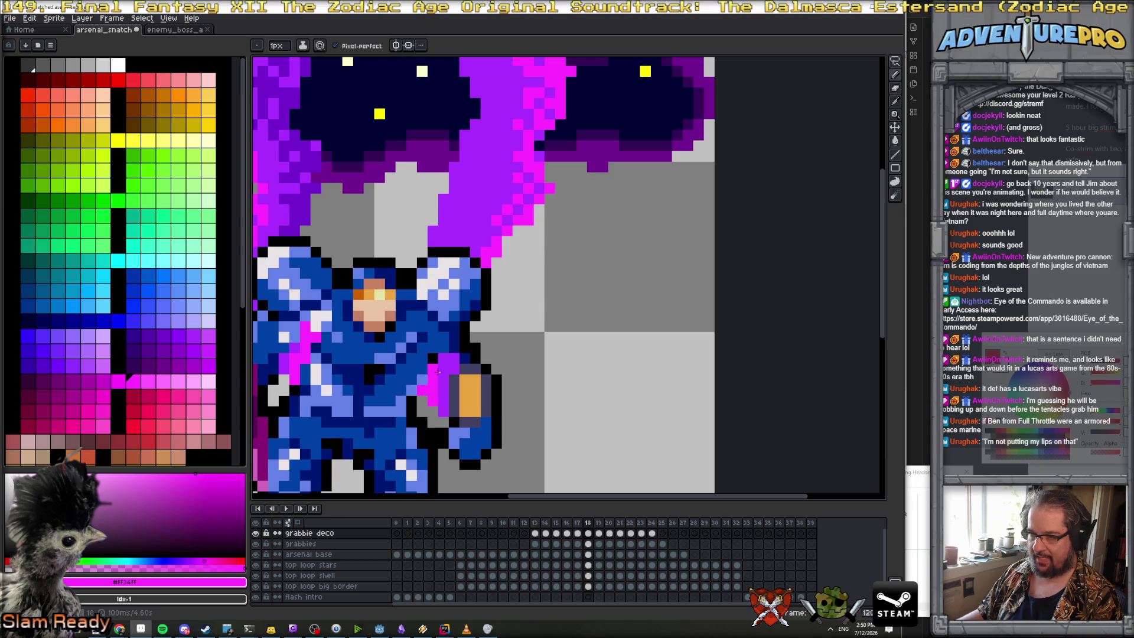
# On frame 20, paint magenta strokes along the mech's arm and the tentacle's right edge
pyautogui.press('.')
pyautogui.press('.')
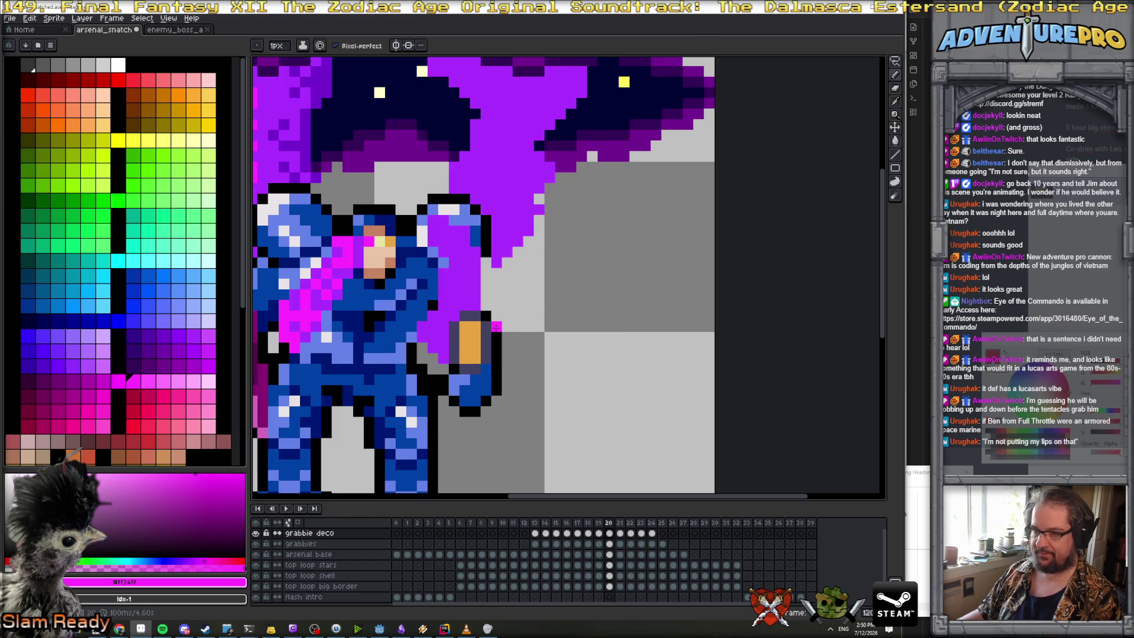
pyautogui.moveTo(432, 326)
pyautogui.mouseDown()
pyautogui.moveTo(453, 271)
pyautogui.moveTo(430, 221)
pyautogui.mouseUp()
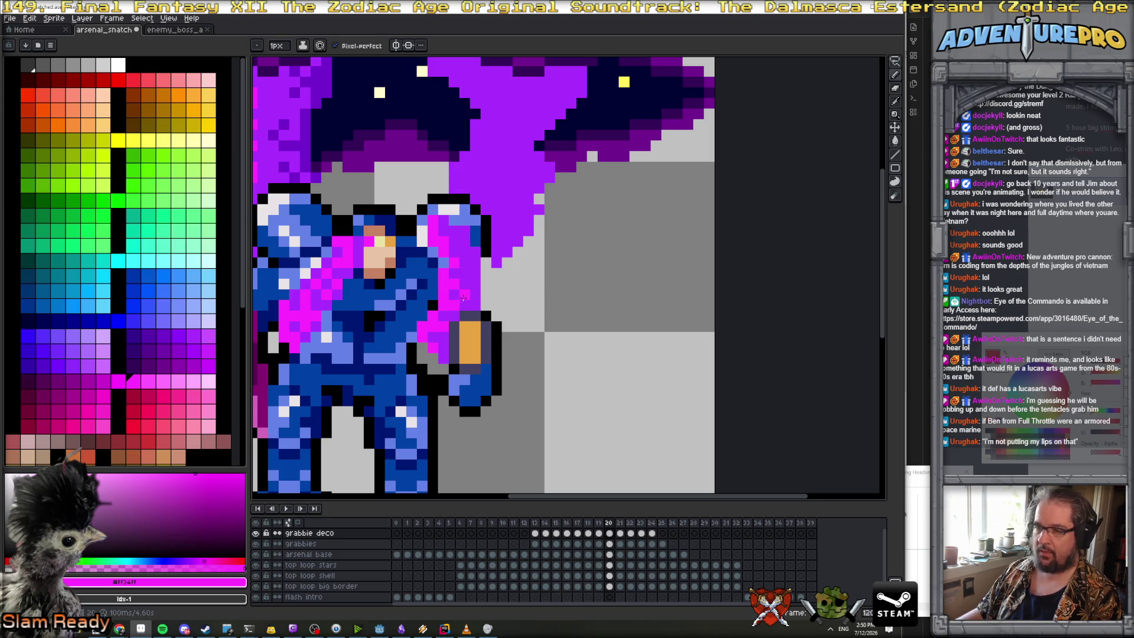
pyautogui.scroll(-2, 474, 286)
pyautogui.scroll(1, 473, 331)
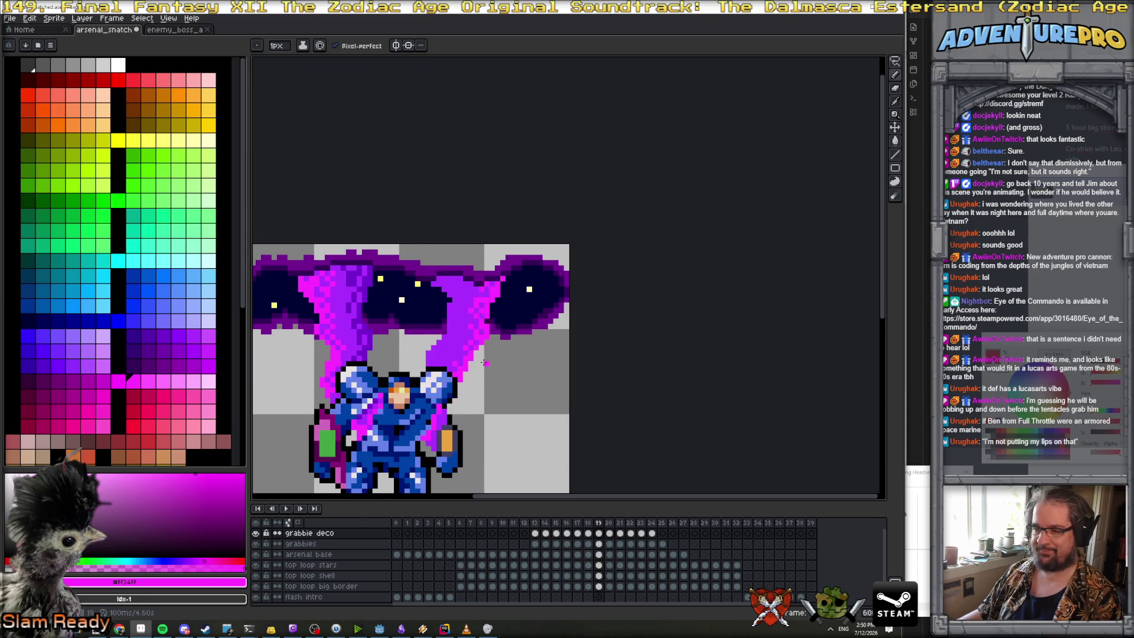
pyautogui.scroll(1, 459, 376)
pyautogui.moveTo(456, 394)
pyautogui.mouseDown()
pyautogui.moveTo(497, 332)
pyautogui.moveTo(488, 361)
pyautogui.moveTo(507, 298)
pyautogui.moveTo(493, 280)
pyautogui.moveTo(540, 202)
pyautogui.moveTo(514, 202)
pyautogui.moveTo(496, 220)
pyautogui.moveTo(518, 224)
pyautogui.moveTo(497, 235)
pyautogui.moveTo(484, 220)
pyautogui.mouseUp()
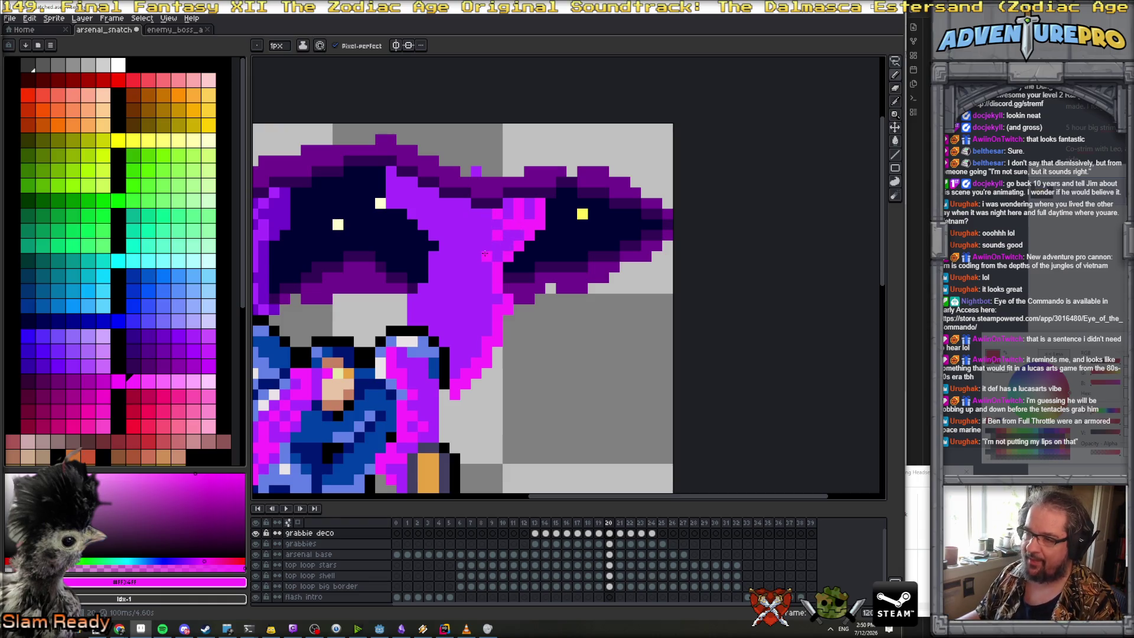
pyautogui.moveTo(475, 298)
pyautogui.mouseDown()
pyautogui.moveTo(487, 311)
pyautogui.moveTo(454, 362)
pyautogui.mouseUp()
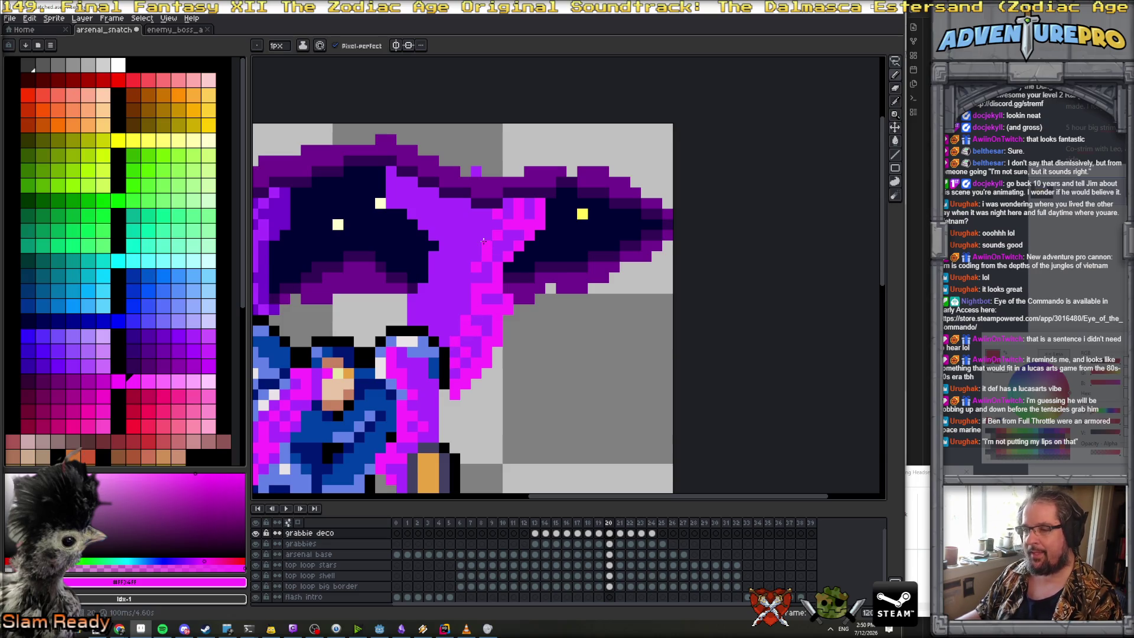
pyautogui.click(487, 215)
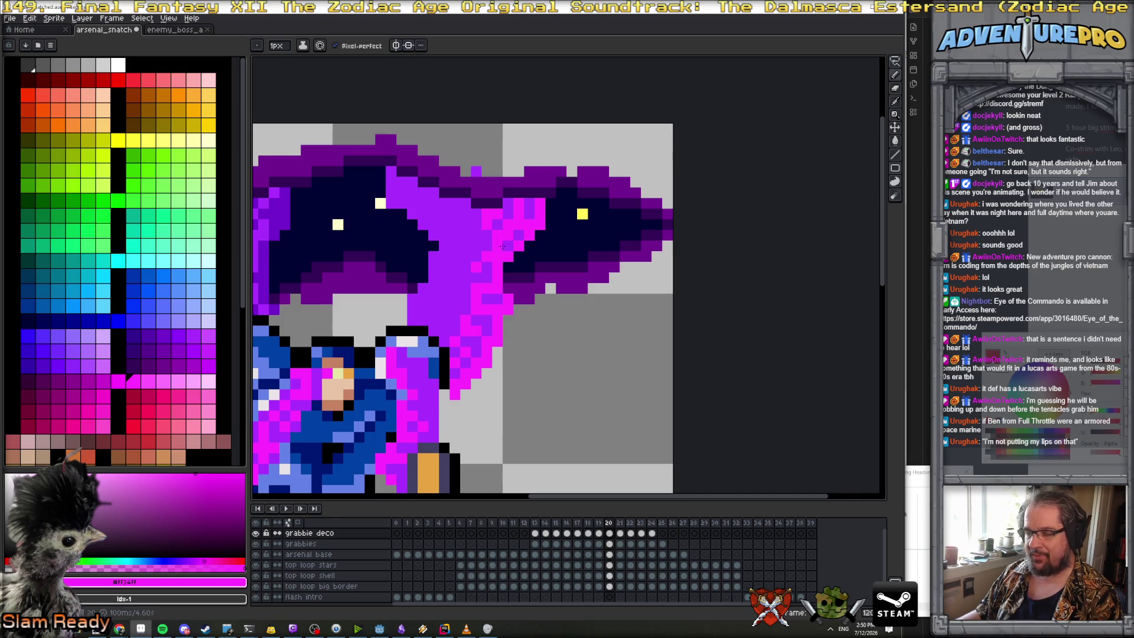
# On frame 21, paint magenta across the mech's right shoulder
pyautogui.scroll(-3, 501, 245)
pyautogui.scroll(2, 526, 248)
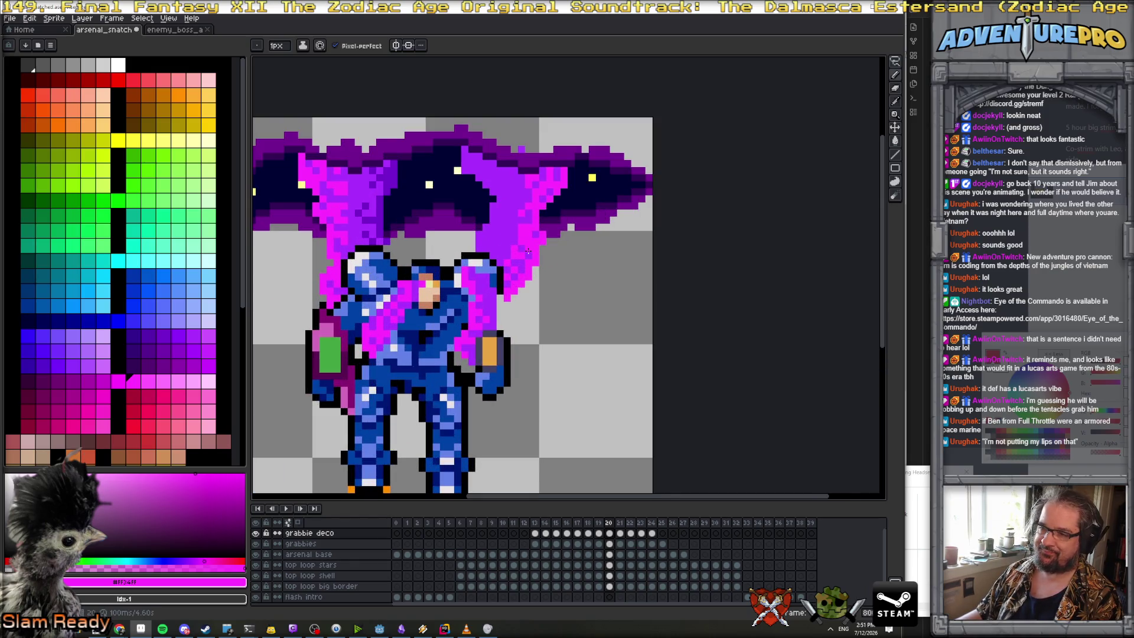
pyautogui.scroll(-2, 528, 251)
pyautogui.scroll(2, 552, 265)
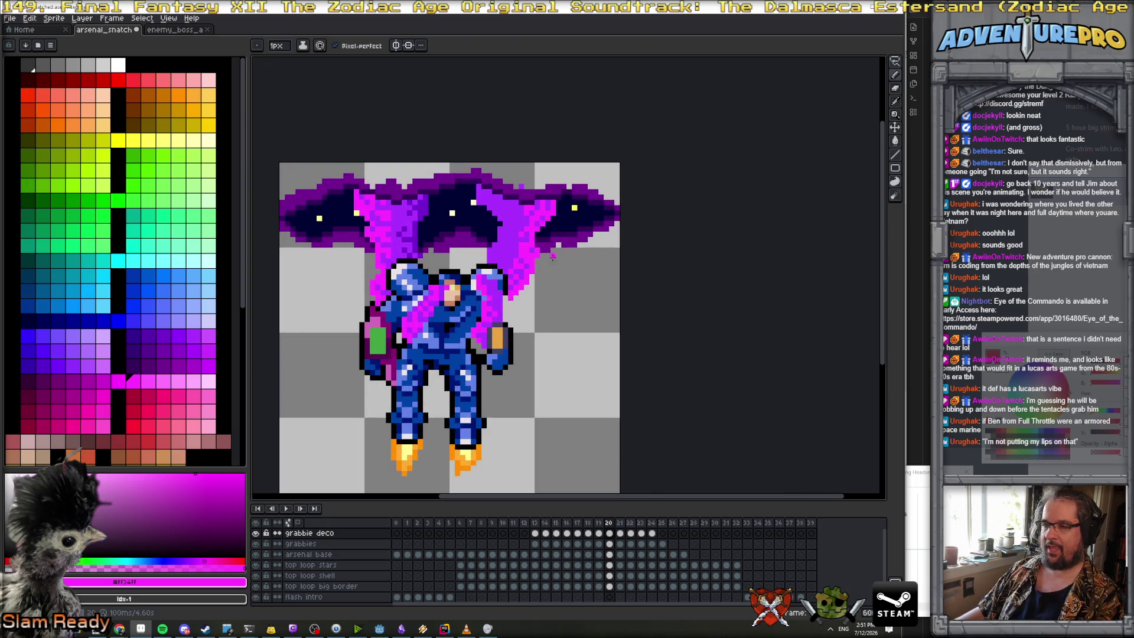
pyautogui.scroll(3, 515, 286)
pyautogui.press('.')
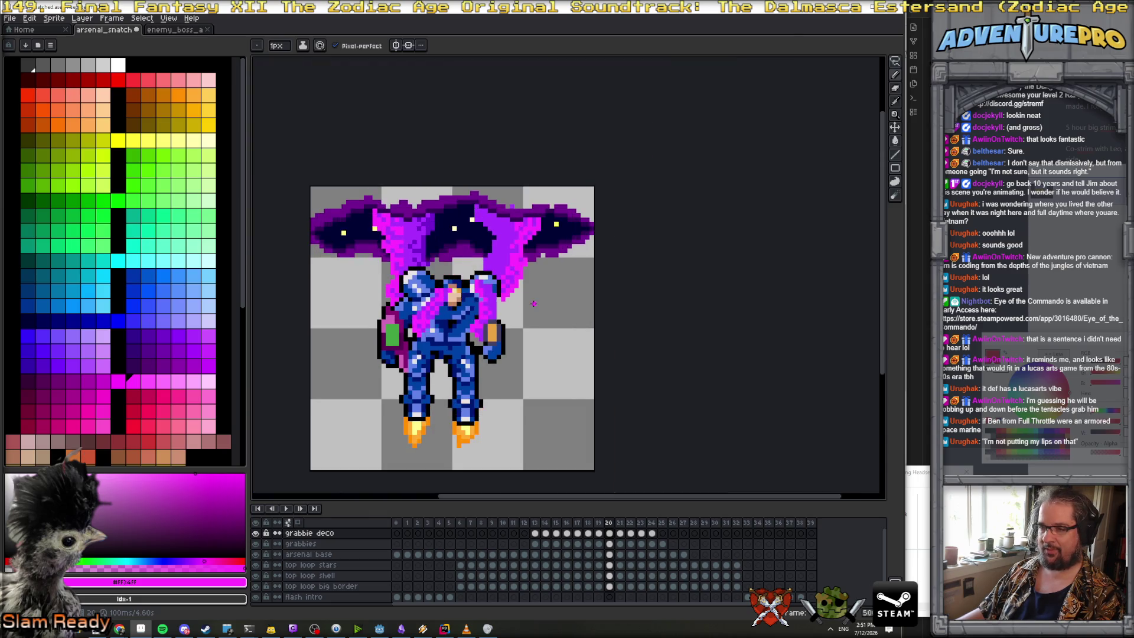
pyautogui.scroll(2, 496, 293)
pyautogui.moveTo(459, 234); pyautogui.dragTo(477, 252)
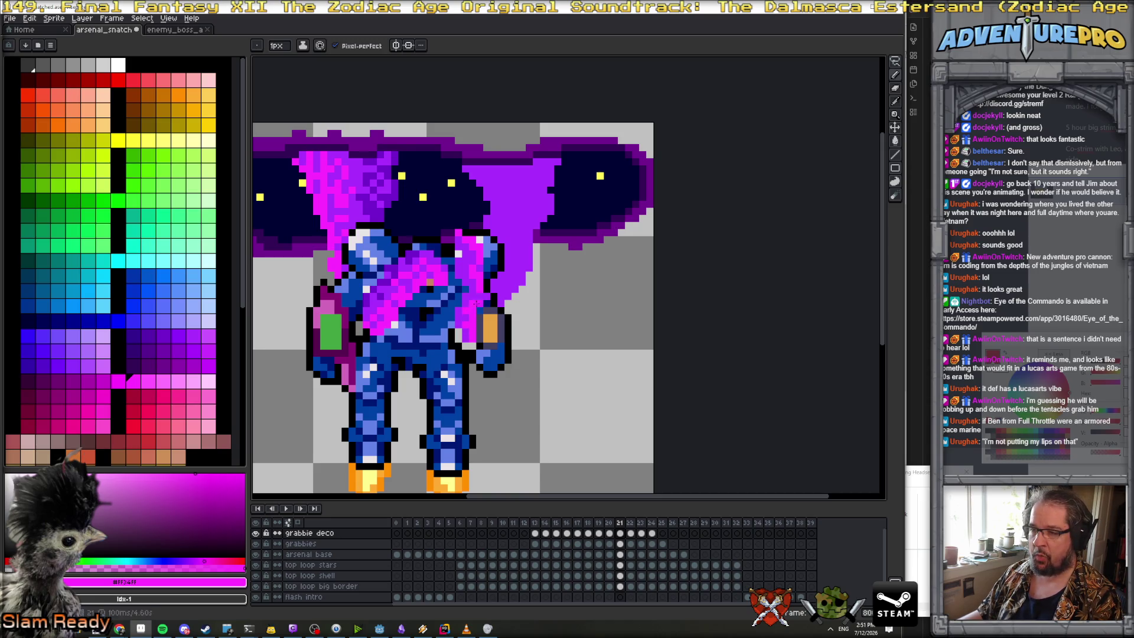
# Brighten a few right-tentacle pixels beside the shoulder with magenta, then advance to frame 22
pyautogui.scroll(-3, 476, 303)
pyautogui.scroll(2, 477, 330)
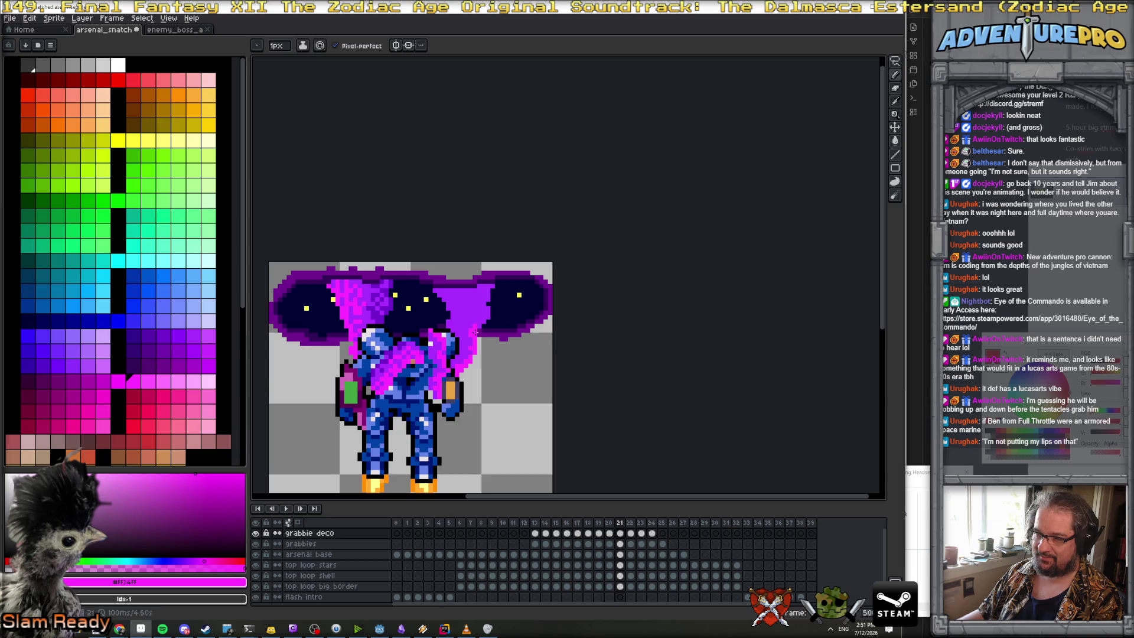
pyautogui.scroll(1, 488, 309)
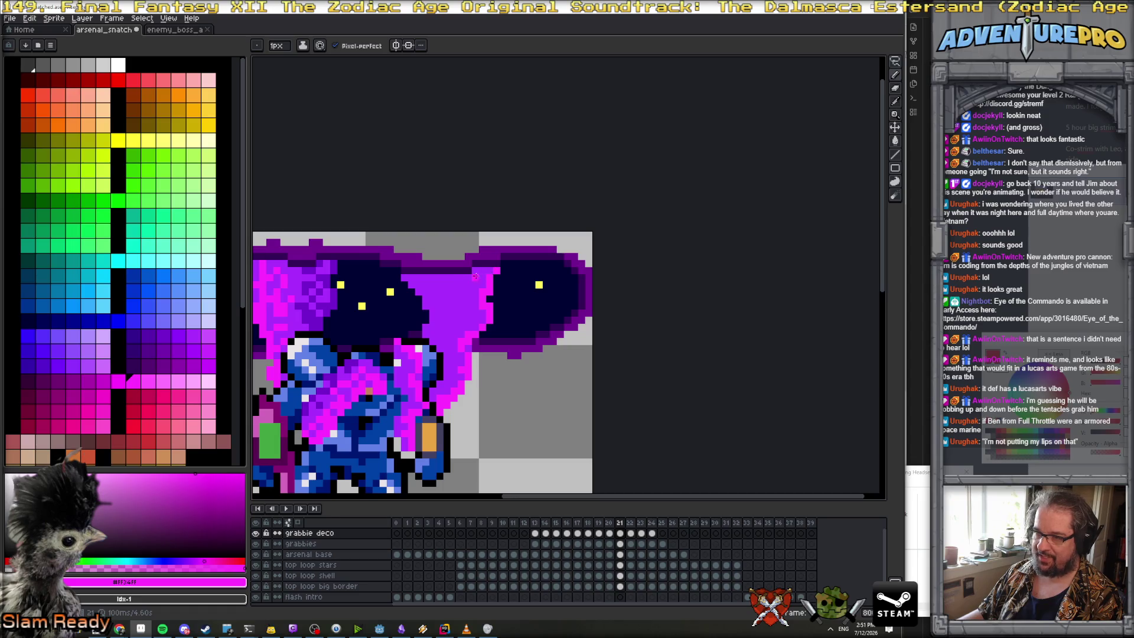
pyautogui.click(475, 289)
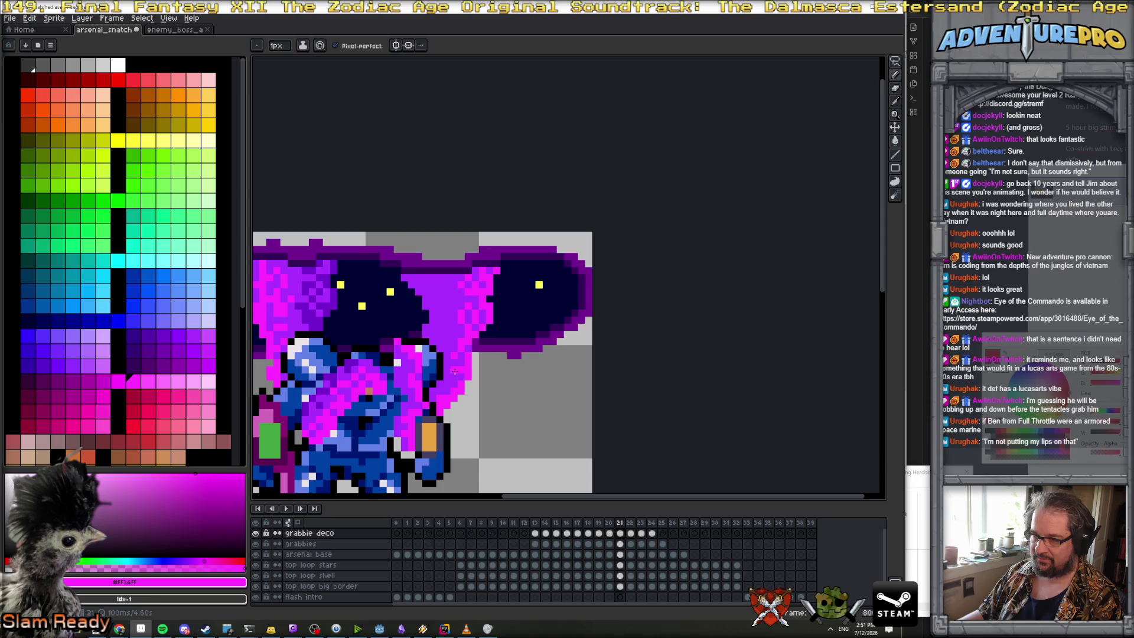
pyautogui.scroll(-3, 447, 386)
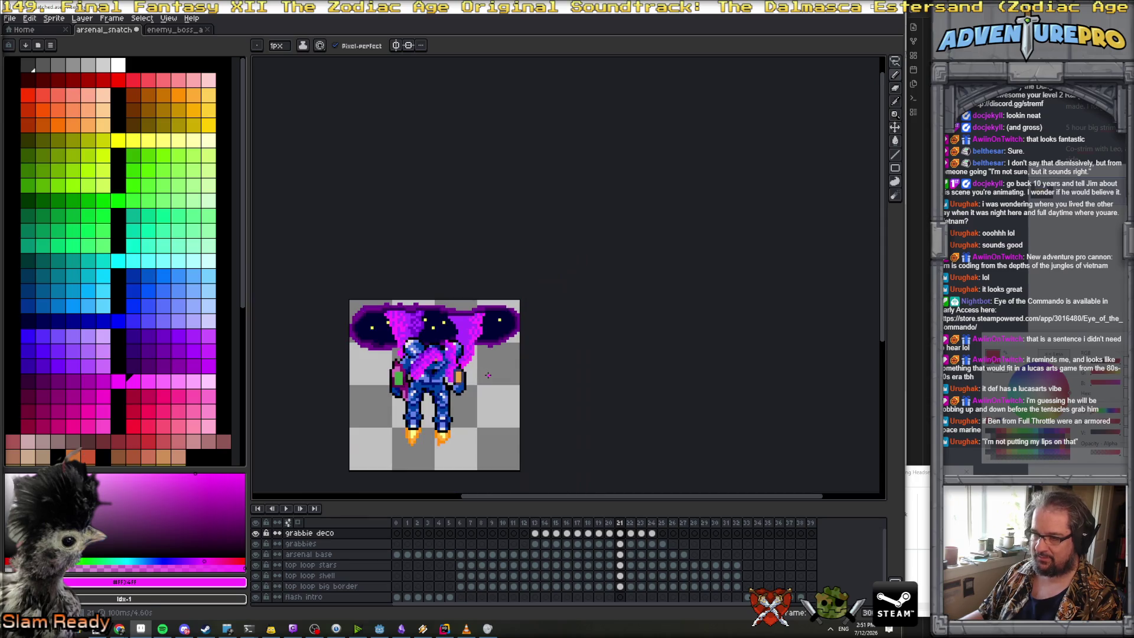
pyautogui.scroll(3, 497, 330)
pyautogui.press('Right')
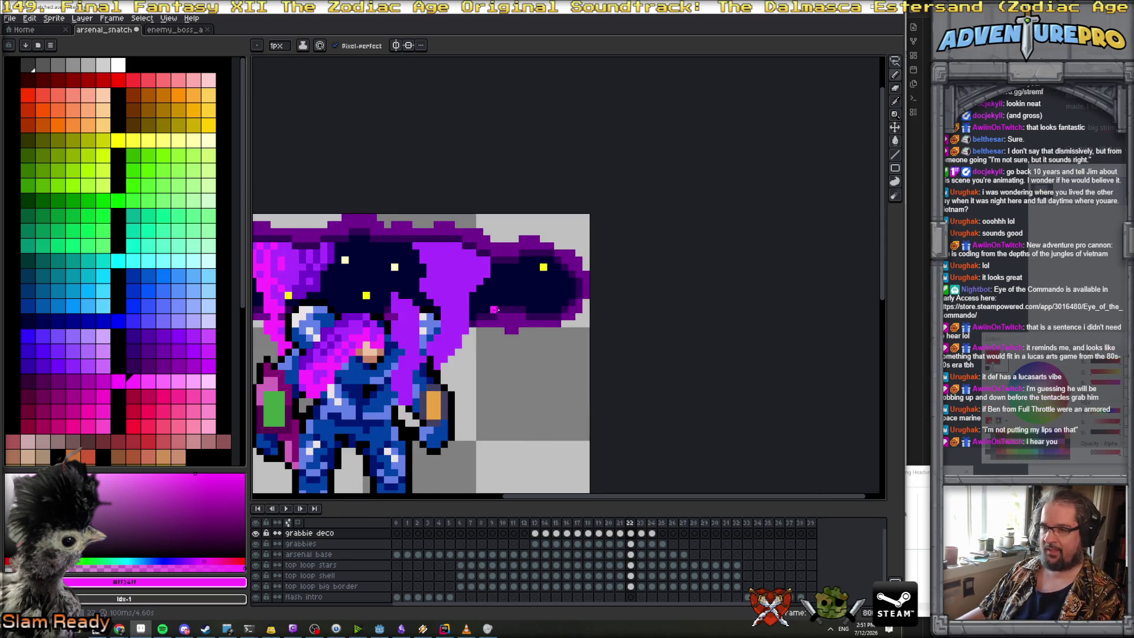
# Paint bright magenta down the tentacle's right edge on frame 22, comparing against neighbouring frames
pyautogui.moveTo(482, 278); pyautogui.dragTo(465, 329)
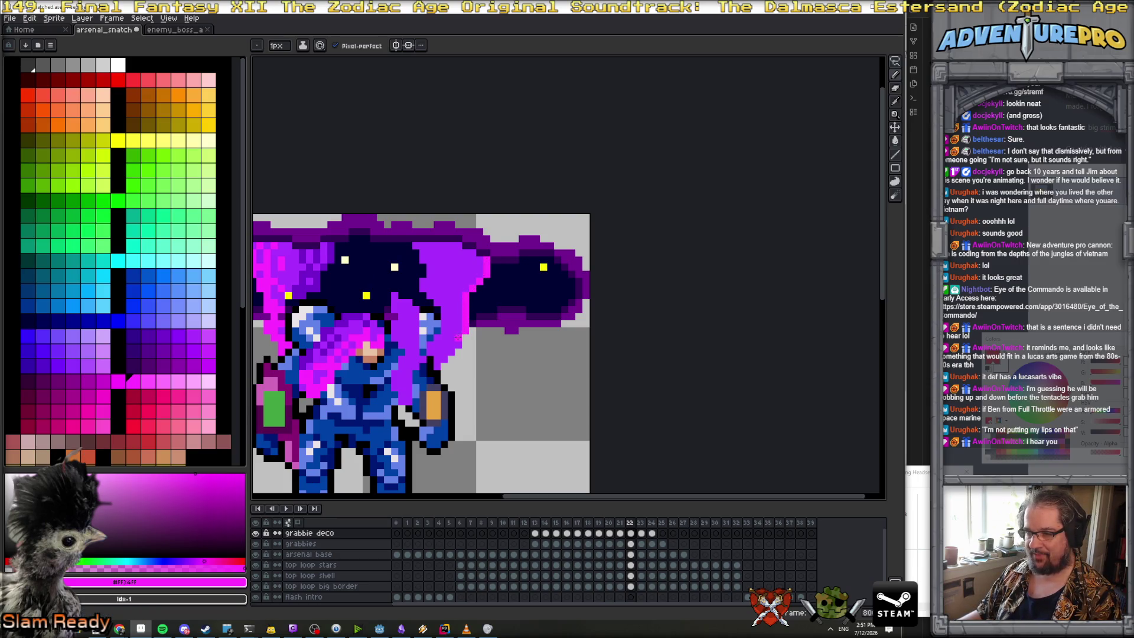
pyautogui.press('Right')
pyautogui.press('Left')
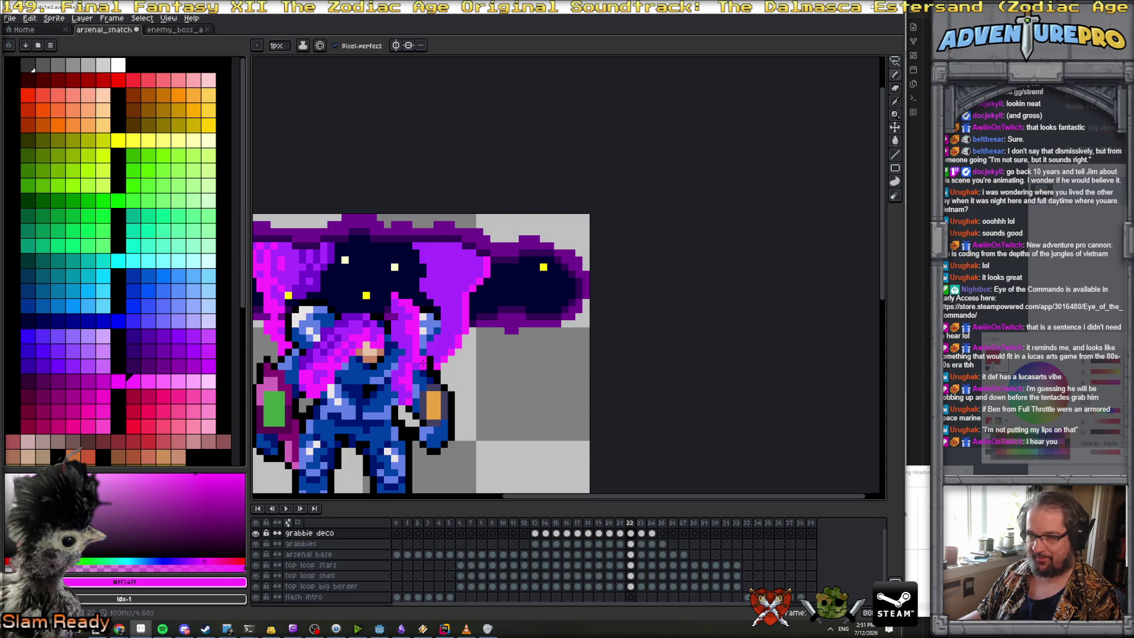
pyautogui.scroll(-3, 434, 357)
pyautogui.scroll(2, 458, 339)
pyautogui.press(',')
pyautogui.press('.')
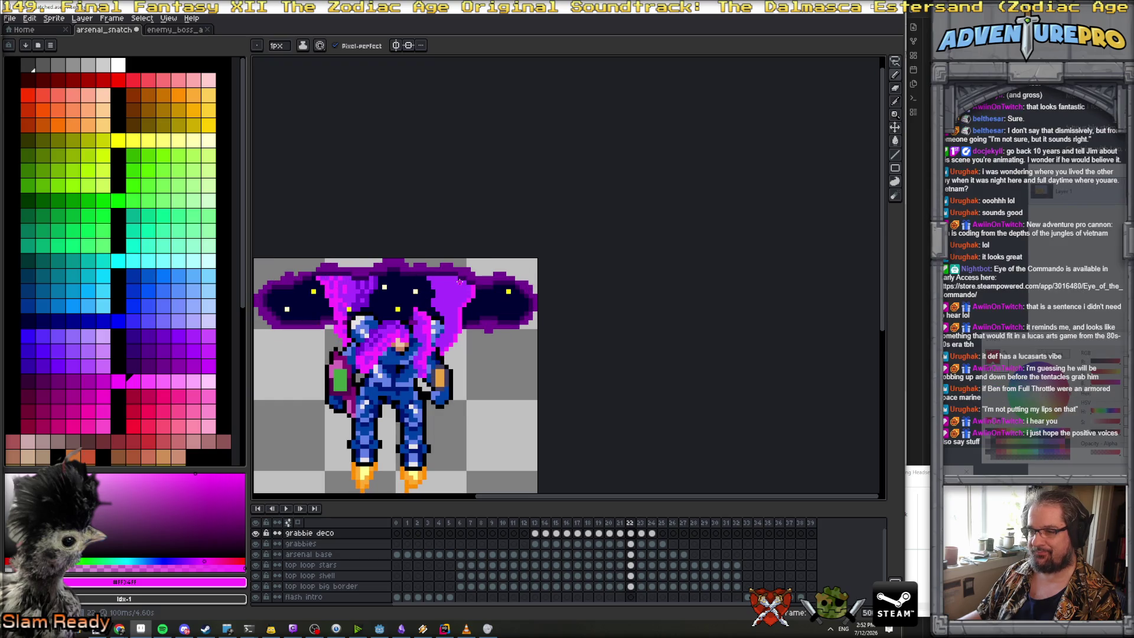
pyautogui.scroll(1, 465, 291)
pyautogui.moveTo(465, 290); pyautogui.dragTo(486, 328)
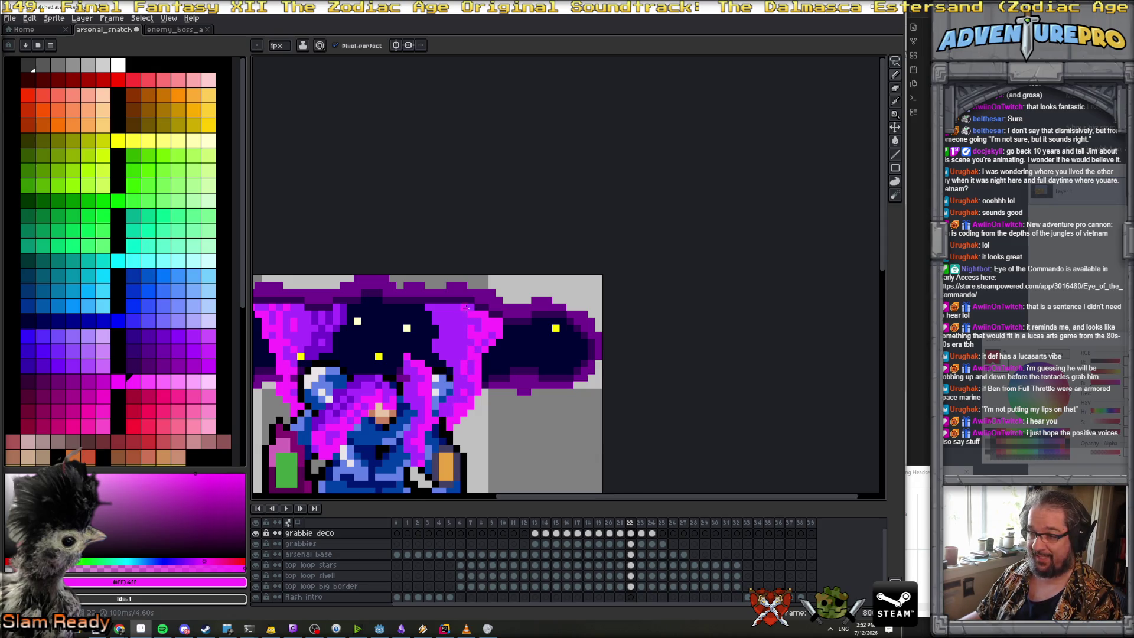
pyautogui.scroll(-3, 478, 357)
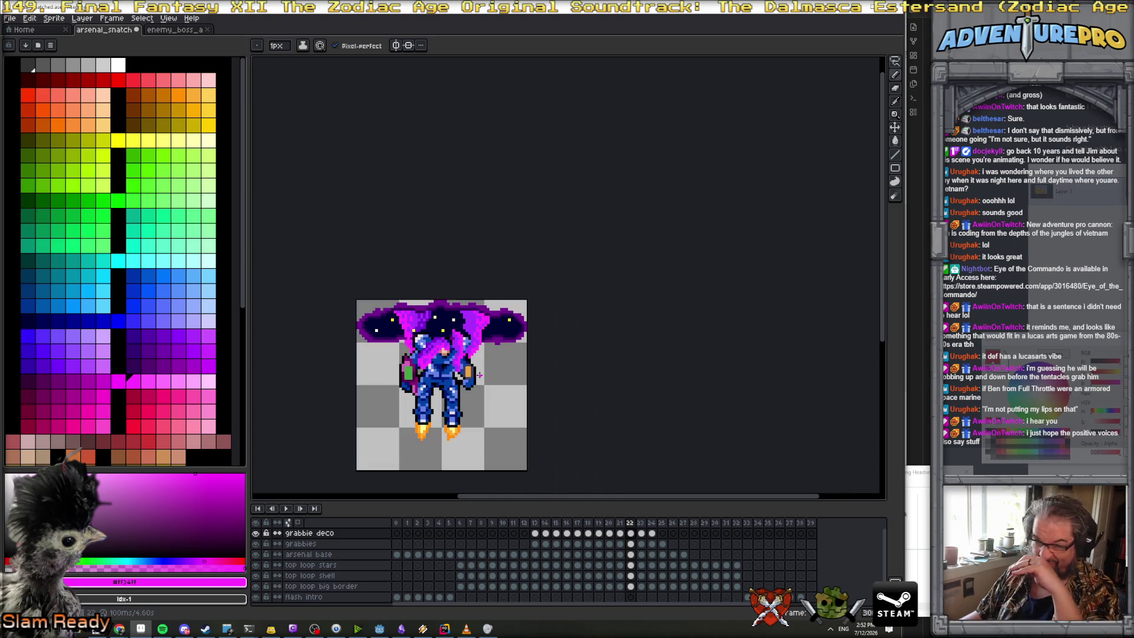
pyautogui.scroll(4, 480, 374)
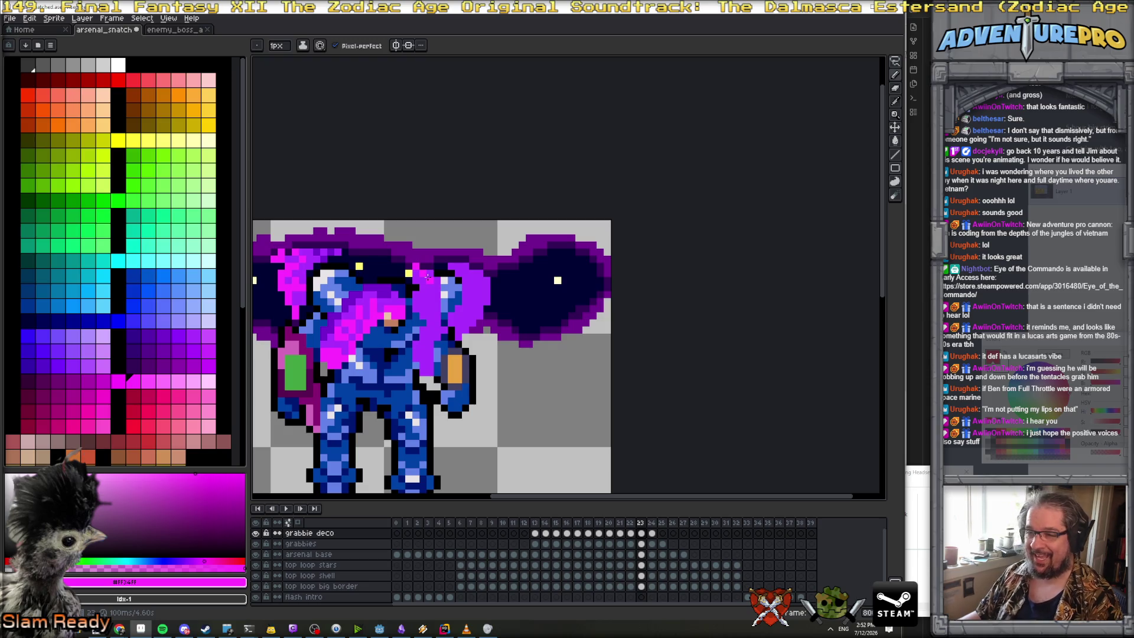
# Touch up frame 23's shoulder tentacle, then review frames 24–25 and step back to frame 19
pyautogui.press('e')
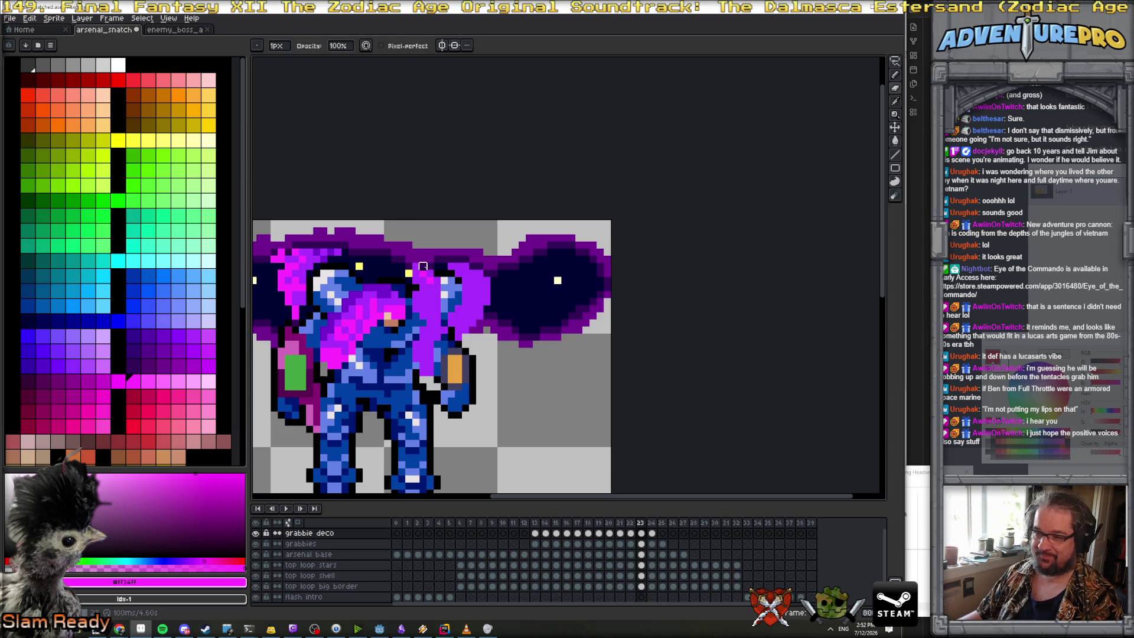
pyautogui.press('b')
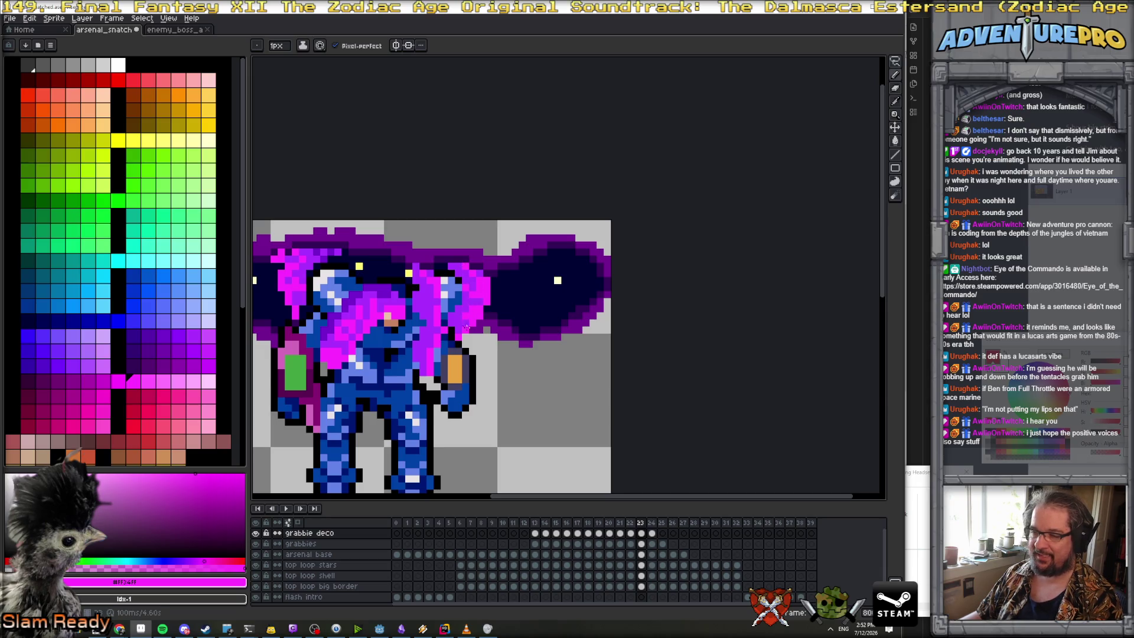
pyautogui.scroll(-1, 472, 327)
pyautogui.press('.')
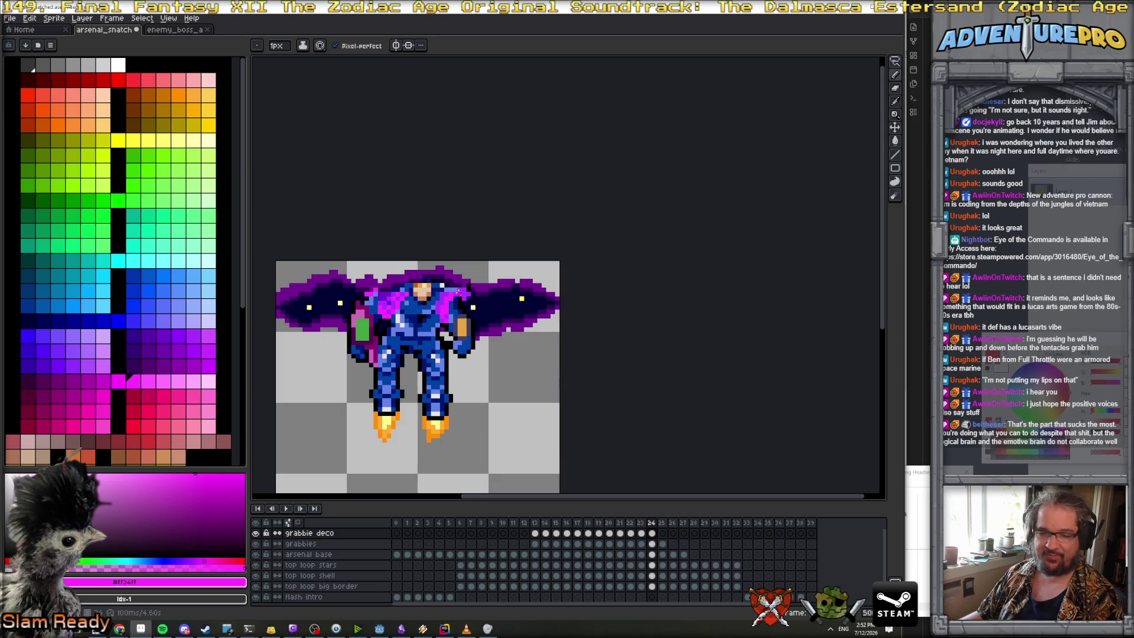
pyautogui.scroll(1, 467, 291)
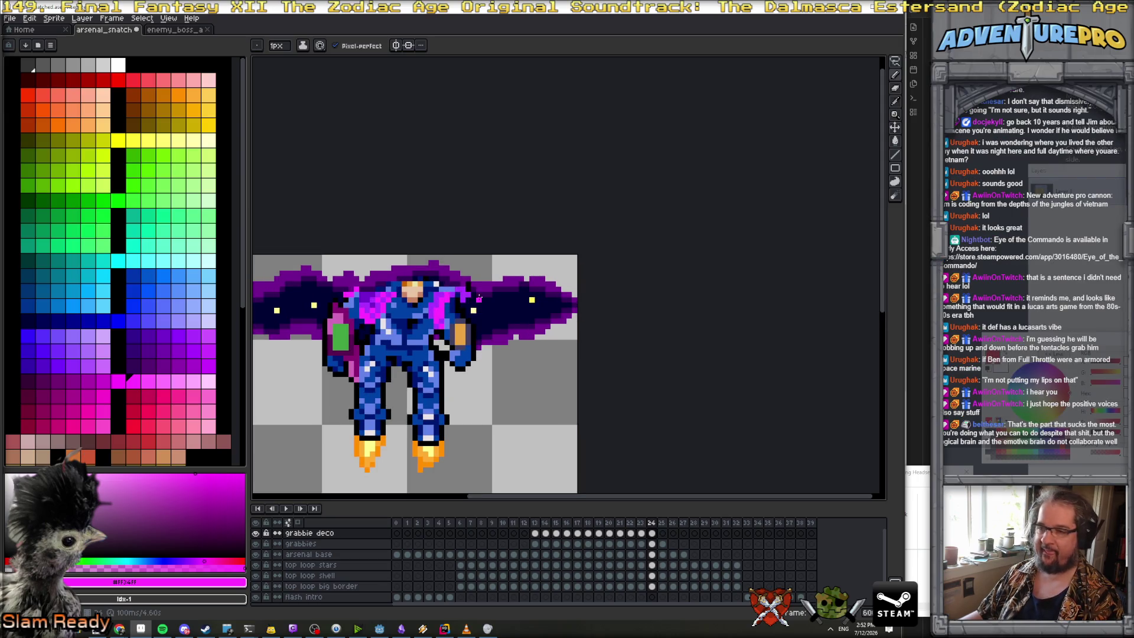
pyautogui.press('Right')
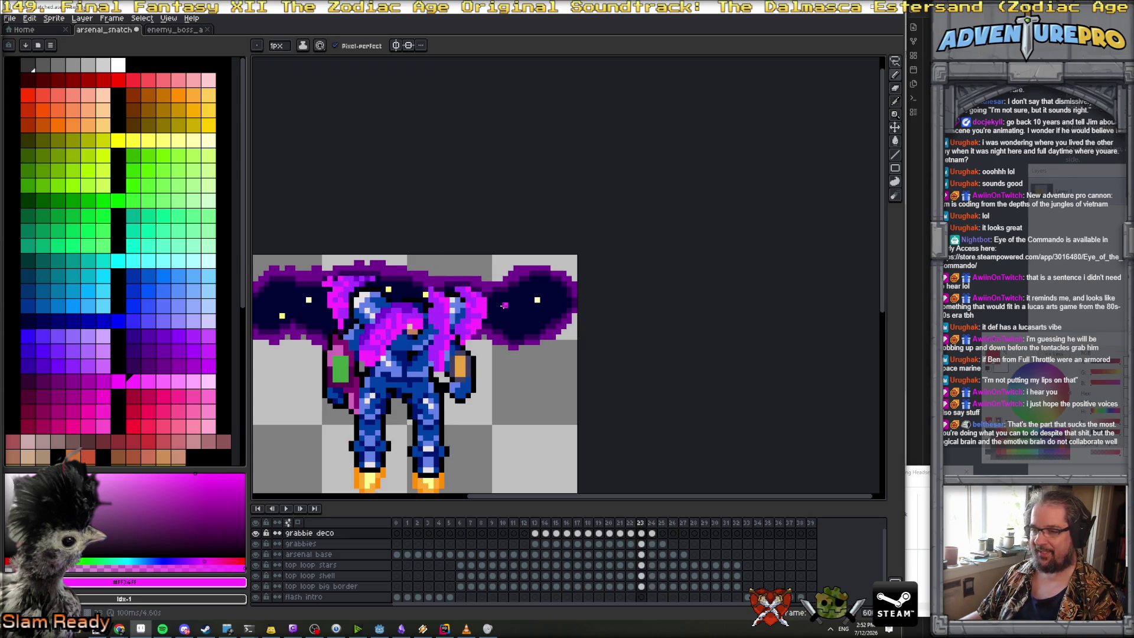
pyautogui.press('Left')
pyautogui.press('Left')
pyautogui.press('Left')
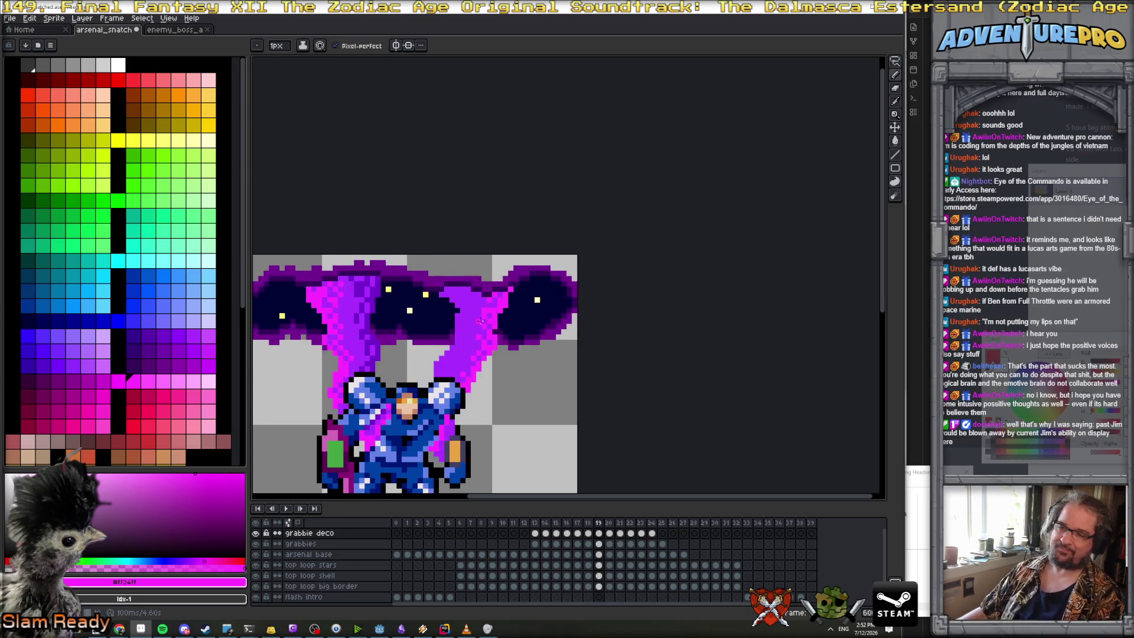
# Select deep purple #7400CC from the palette and step through frames 12 to 16
pyautogui.keyDown('alt'); pyautogui.click(362, 315); pyautogui.keyUp('alt')
pyautogui.press('Left')
pyautogui.press('Left')
pyautogui.press('Left')
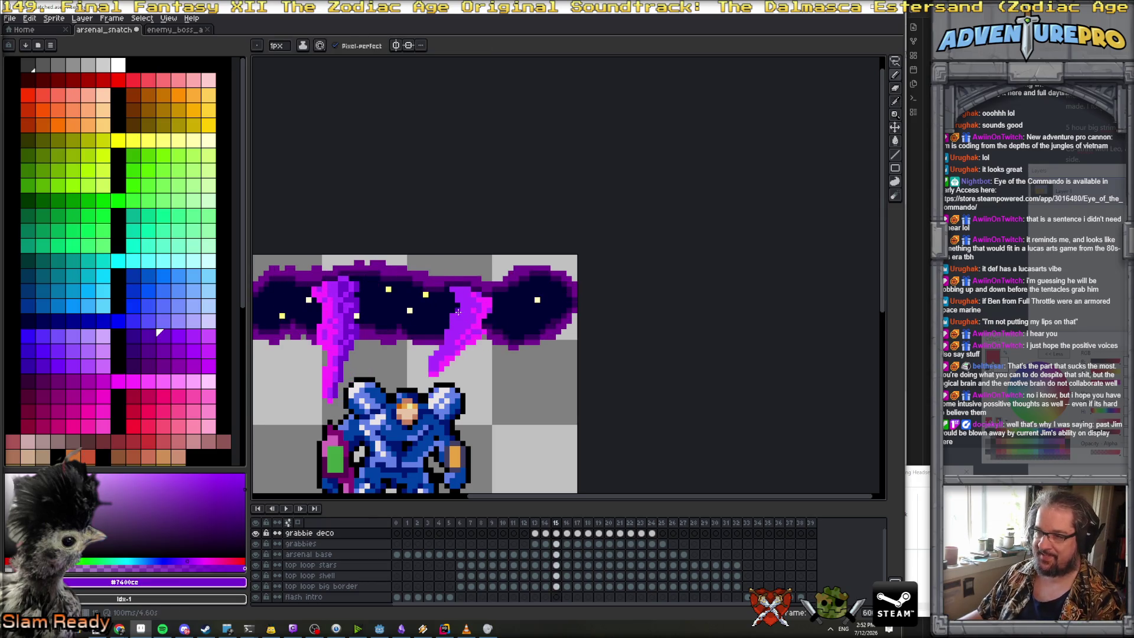
pyautogui.press('Right')
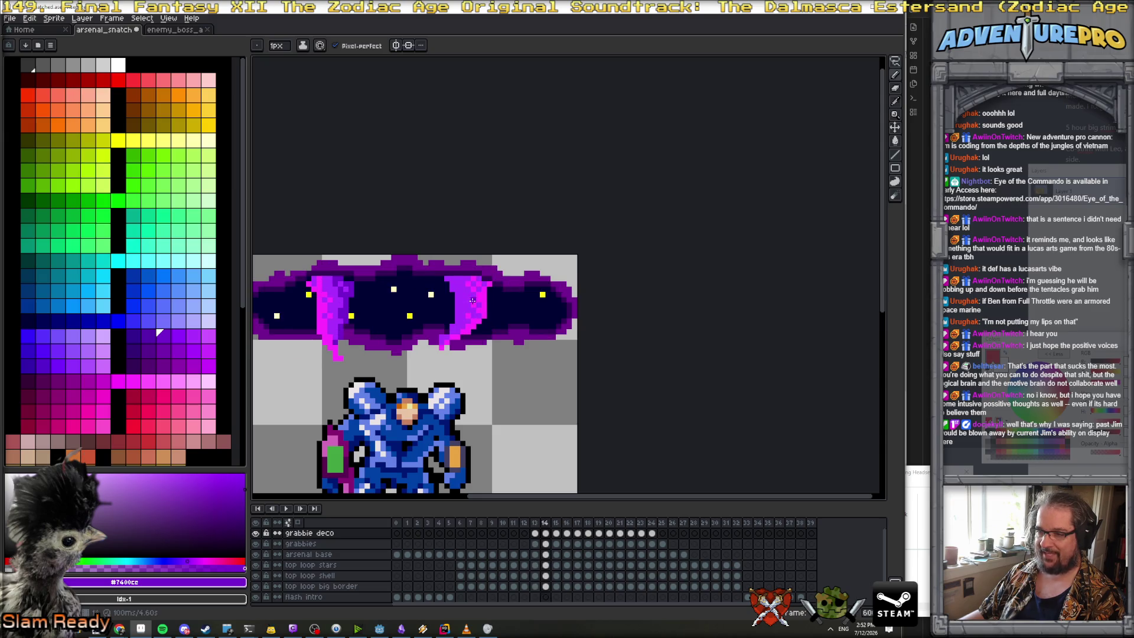
pyautogui.press('Right')
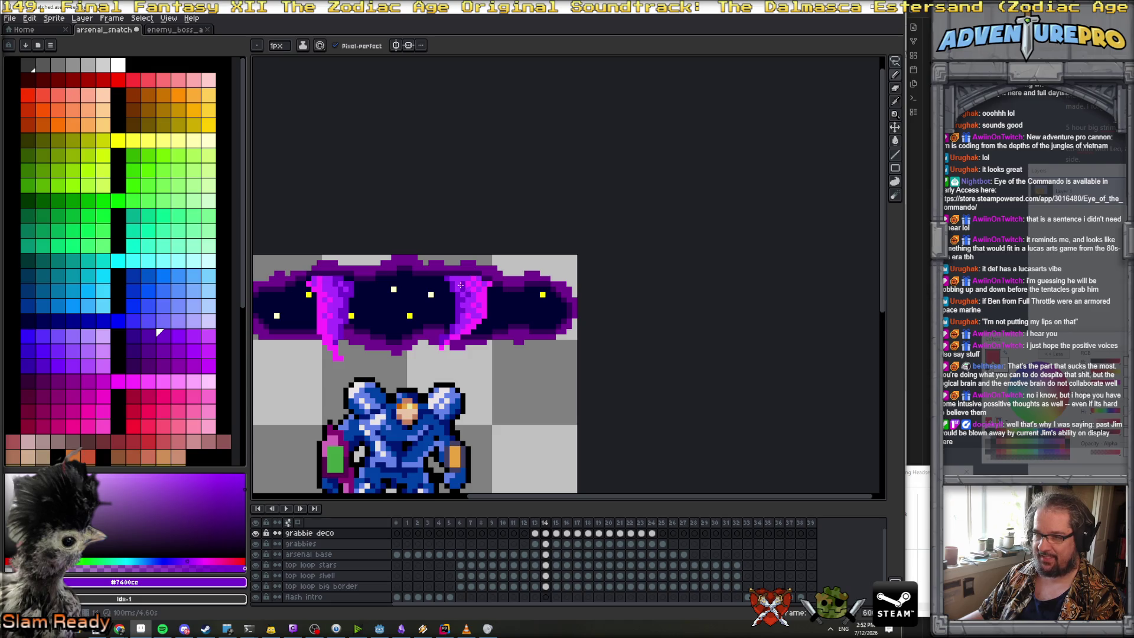
pyautogui.scroll(-2, 490, 327)
pyautogui.scroll(2, 489, 327)
pyautogui.press('Right')
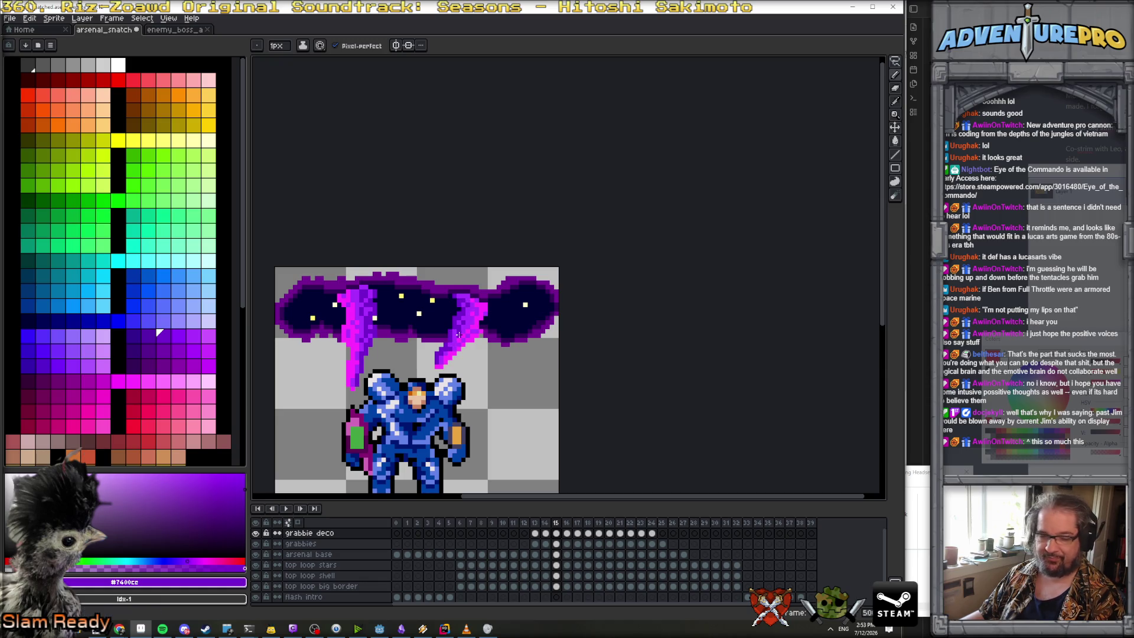
pyautogui.scroll(1, 454, 346)
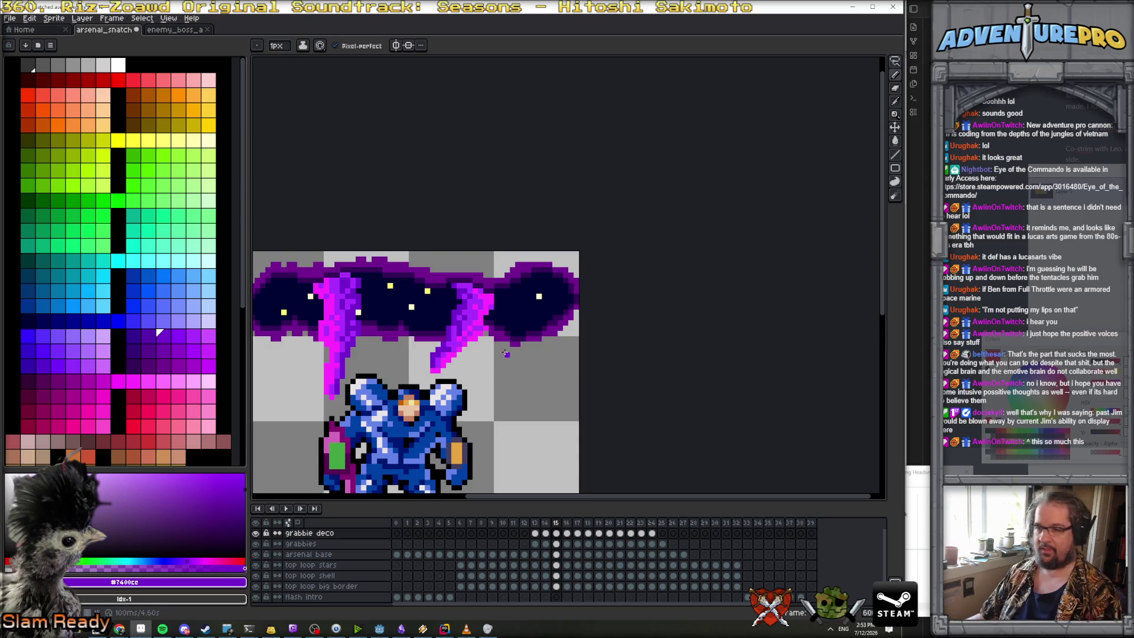
pyautogui.press('.')
pyautogui.scroll(1, 443, 287)
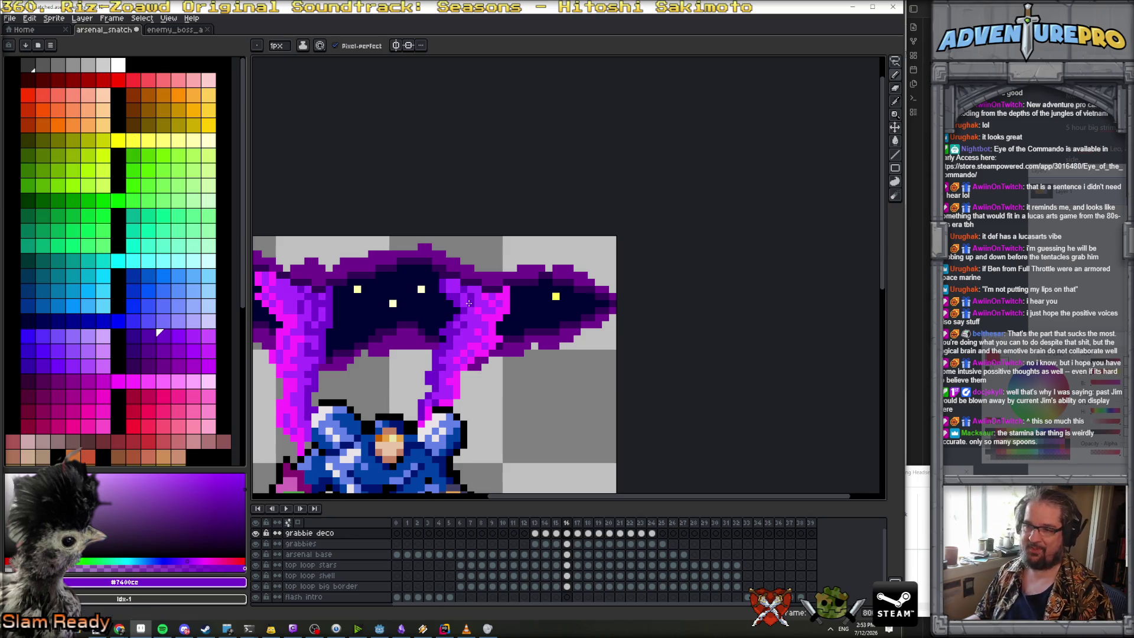
# Step to frame 18, where both purple tentacles reach down over the blue mech's shoulders
pyautogui.scroll(-7, 467, 304)
pyautogui.scroll(7, 482, 338)
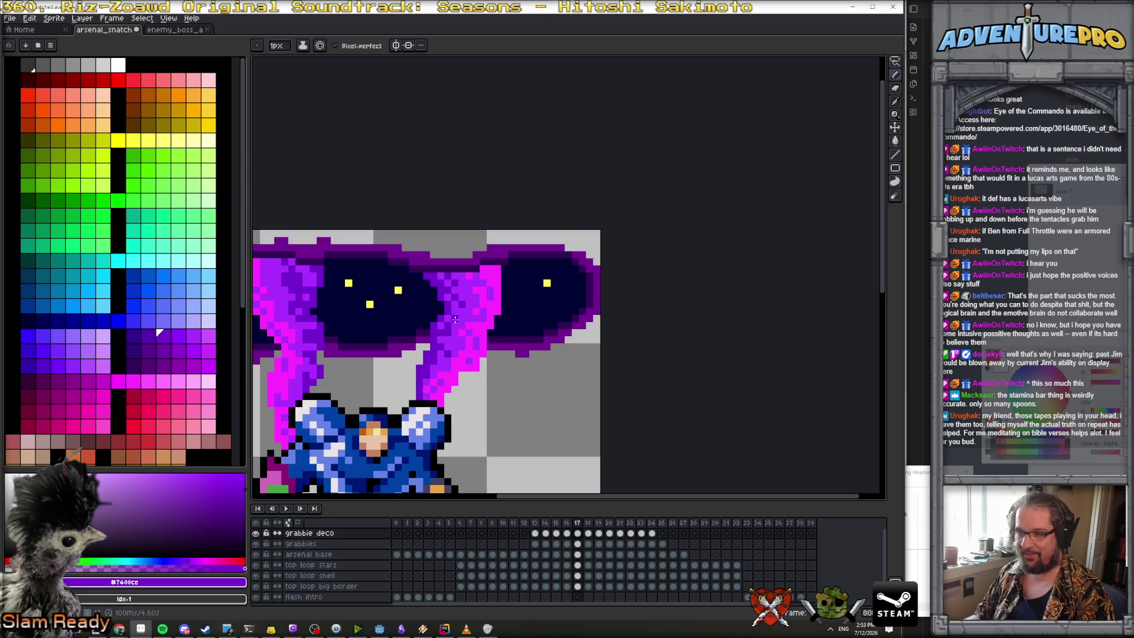
pyautogui.scroll(-2, 458, 313)
pyautogui.scroll(1, 454, 325)
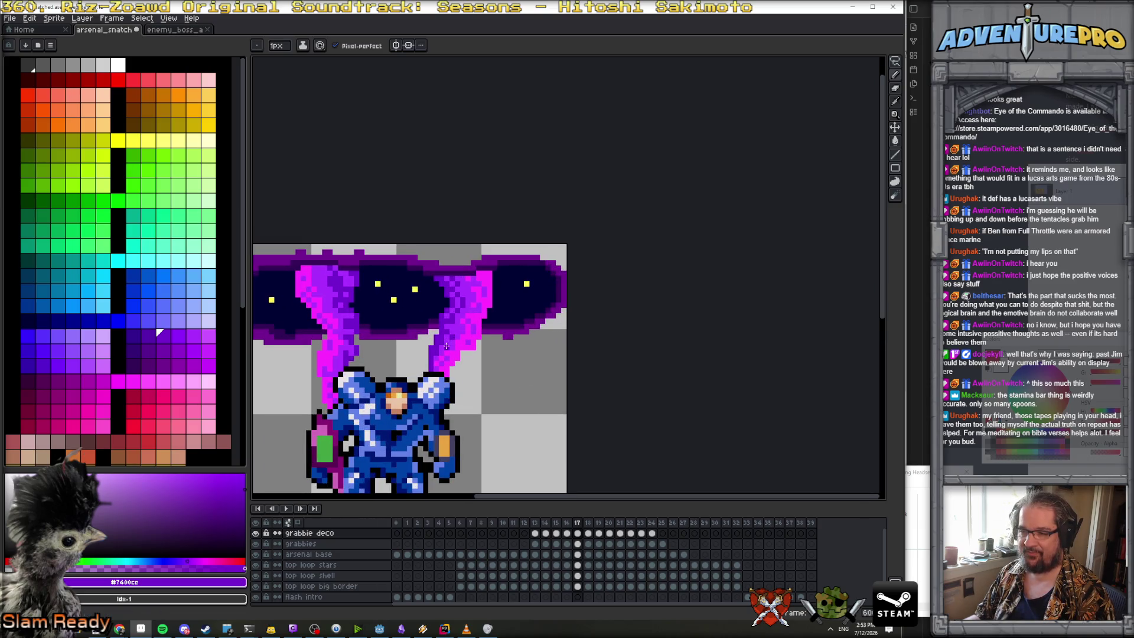
pyautogui.scroll(-3, 454, 327)
pyautogui.scroll(3, 454, 330)
pyautogui.press('.')
pyautogui.scroll(2, 433, 442)
pyautogui.scroll(-1, 433, 442)
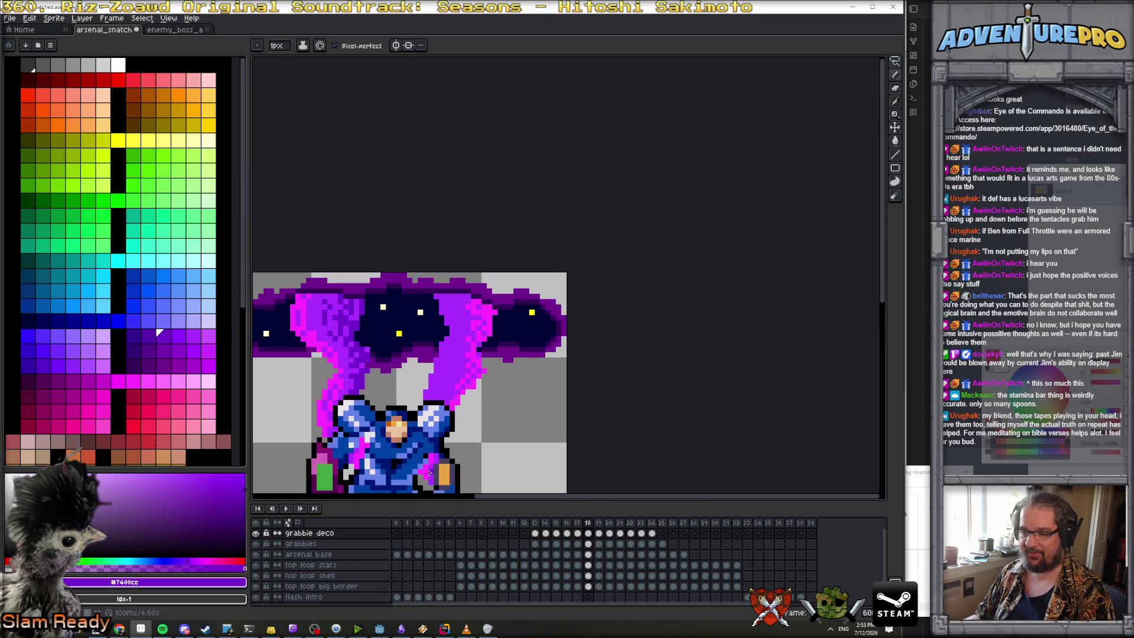
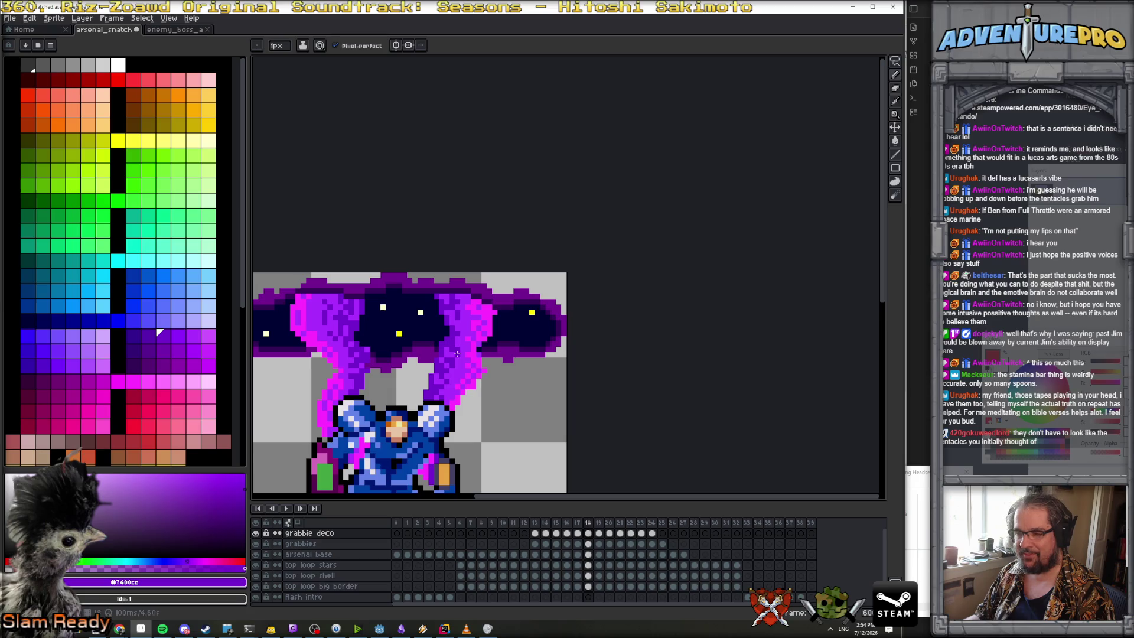
# Pan the whole sprite into view and advance to the next animation frame
pyautogui.scroll(-4, 458, 350)
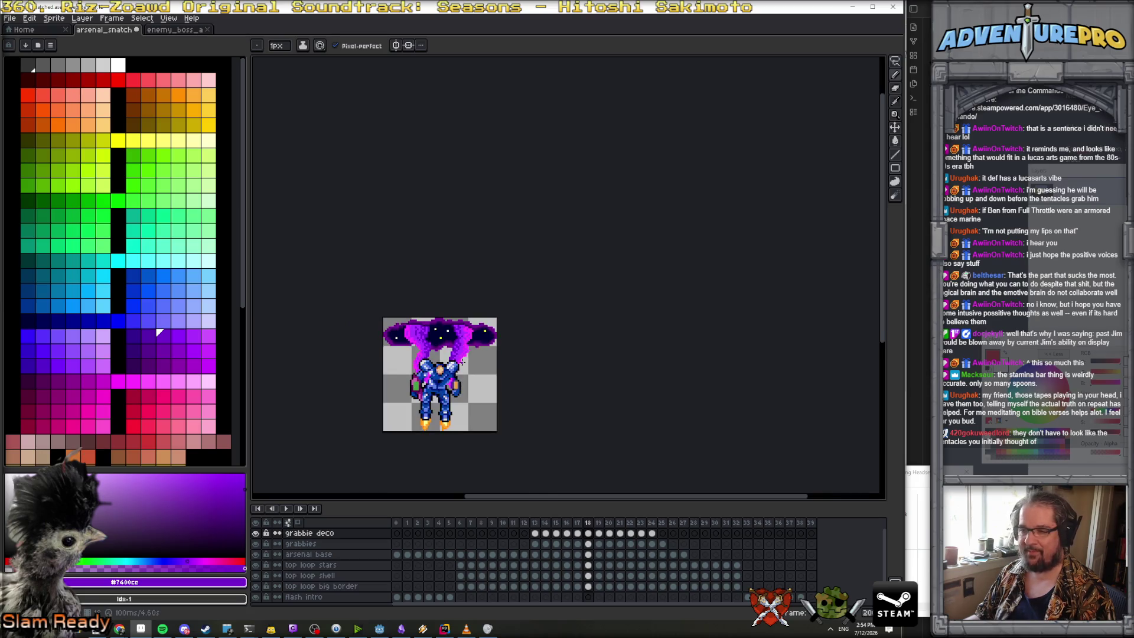
pyautogui.scroll(3, 457, 351)
pyautogui.moveTo(406, 353); pyautogui.dragTo(444, 295)
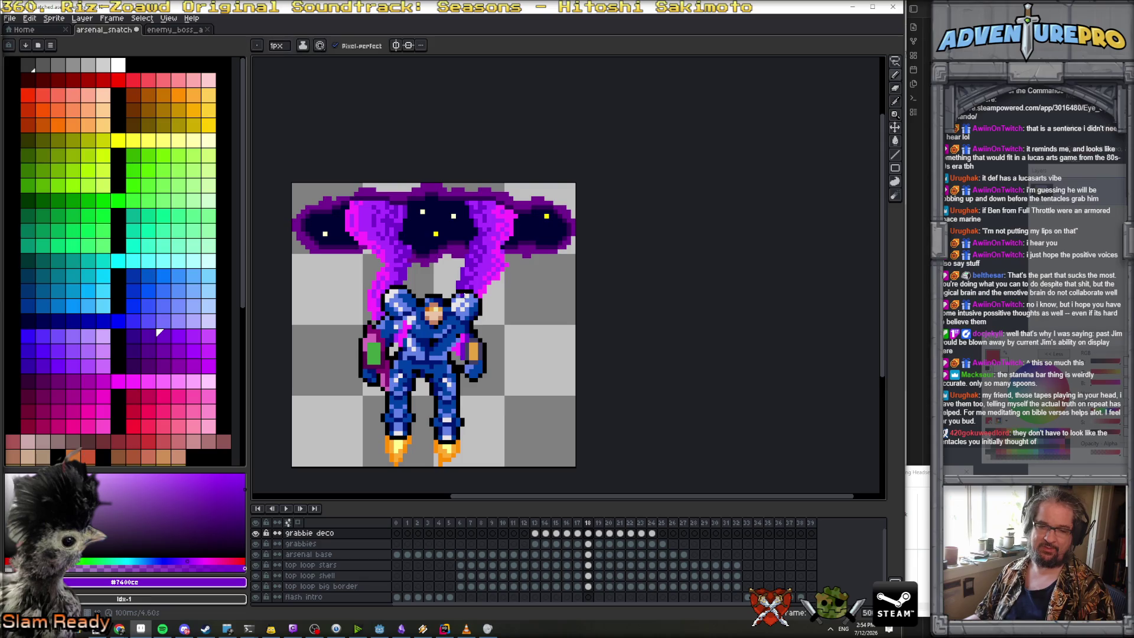
pyautogui.press('.')
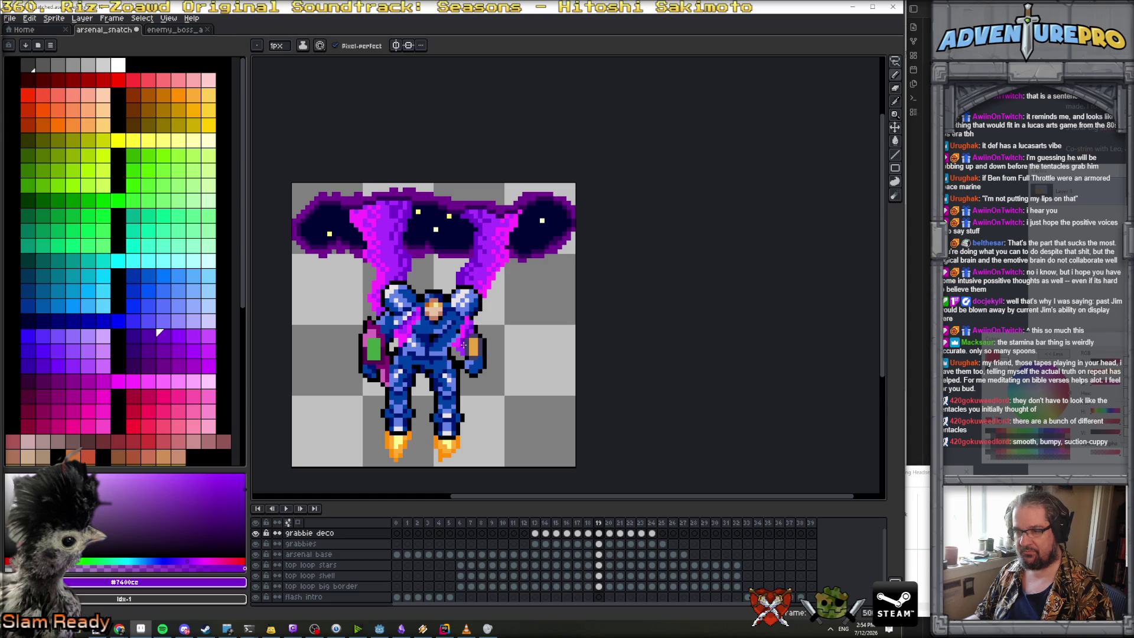
# Flip between frames 19 and 20 to compare how the tentacles wrap the mech
pyautogui.press('Right')
pyautogui.press('Left')
pyautogui.press('Right')
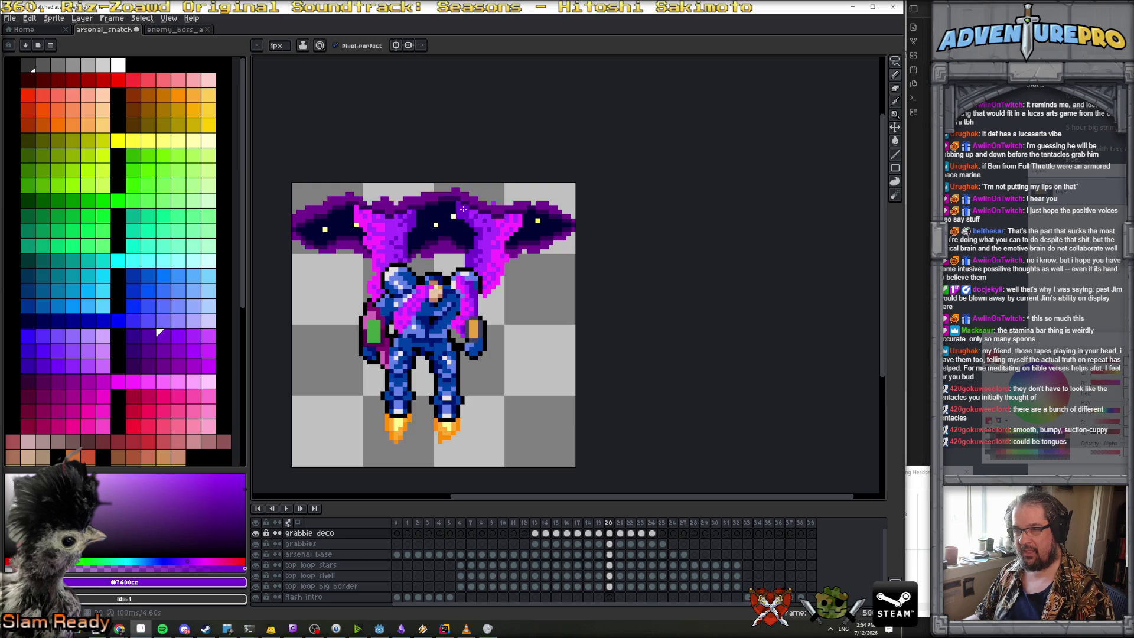
pyautogui.scroll(-3, 480, 241)
pyautogui.press('Left')
pyautogui.press('Right')
pyautogui.scroll(3, 482, 239)
# Step through frames 21 to 24, then flip between frames 21 and 22 to compare
pyautogui.press('Right')
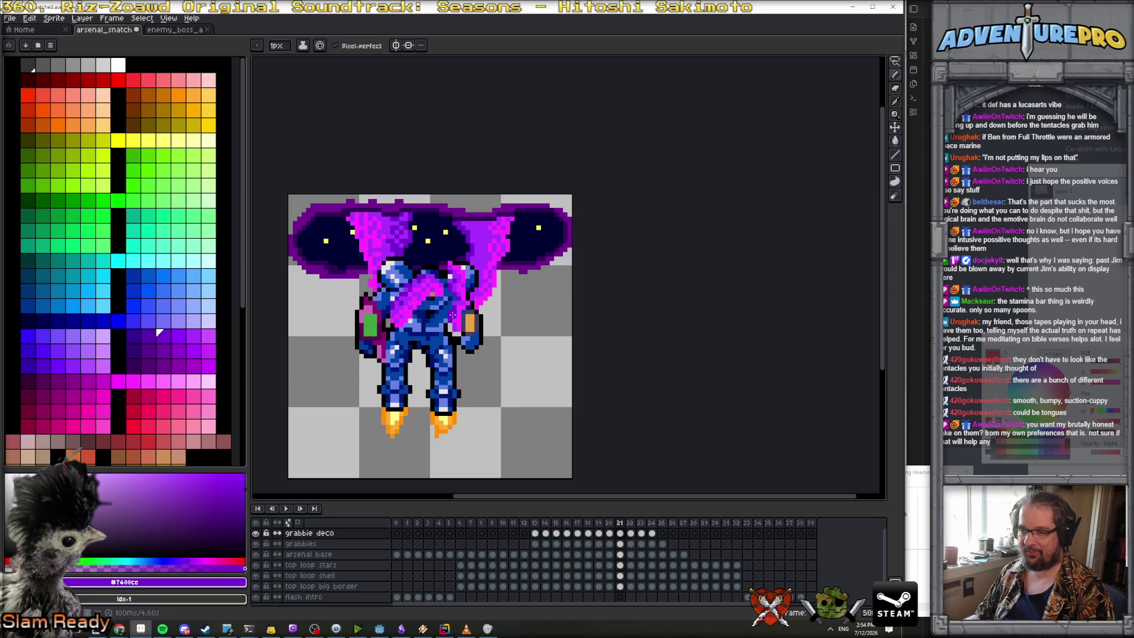
pyautogui.press('Right')
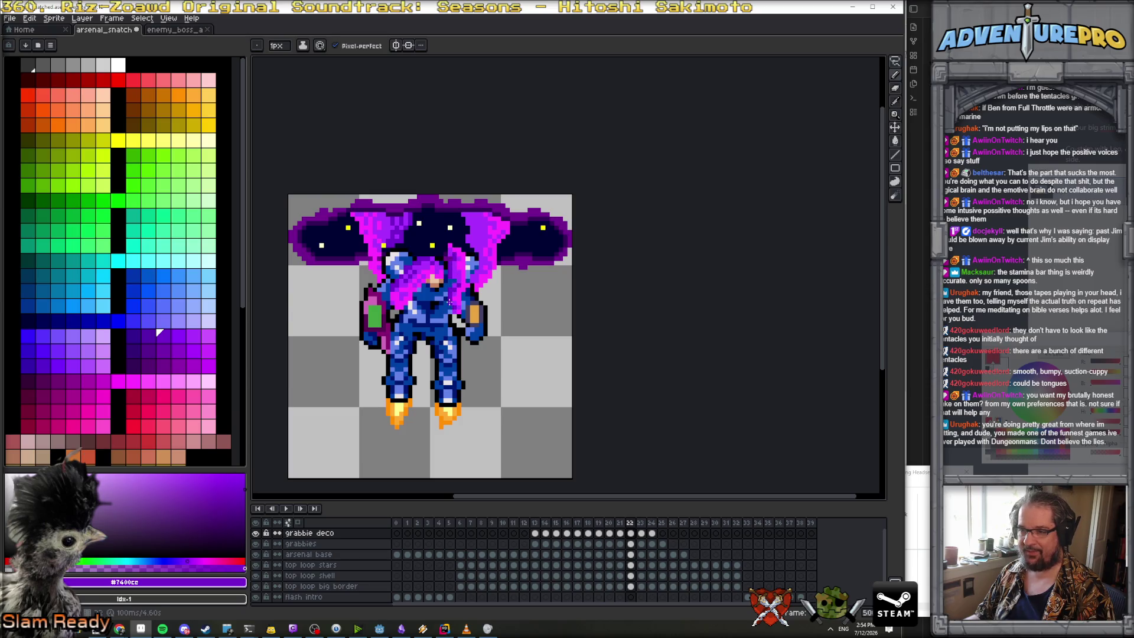
pyautogui.press('Right')
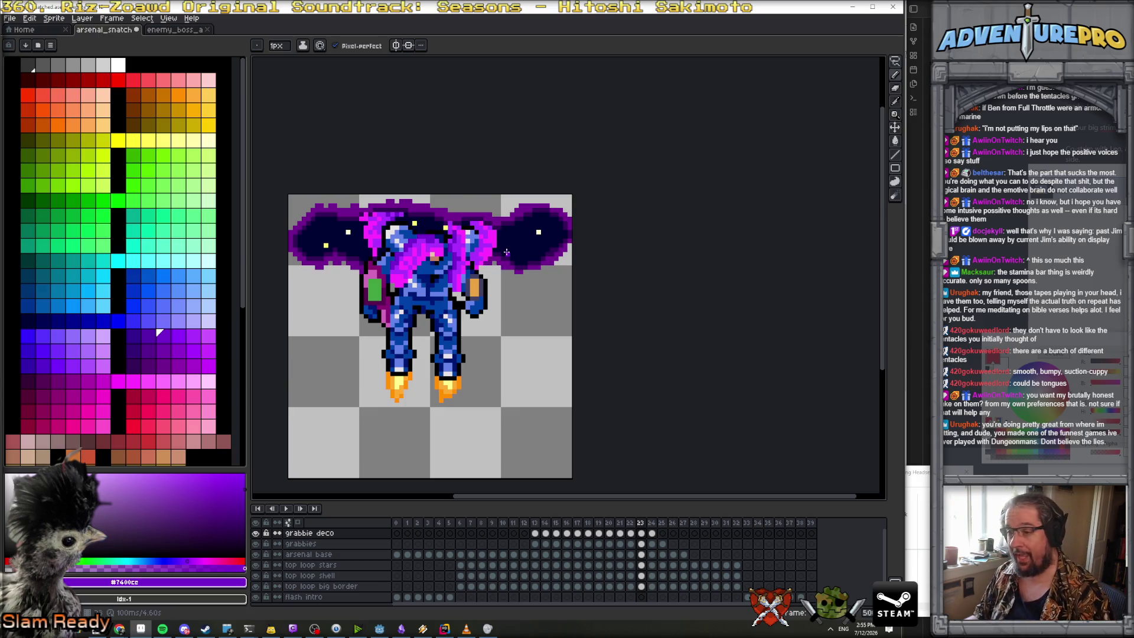
pyautogui.press('Right')
pyautogui.press('Left')
pyautogui.press('Right')
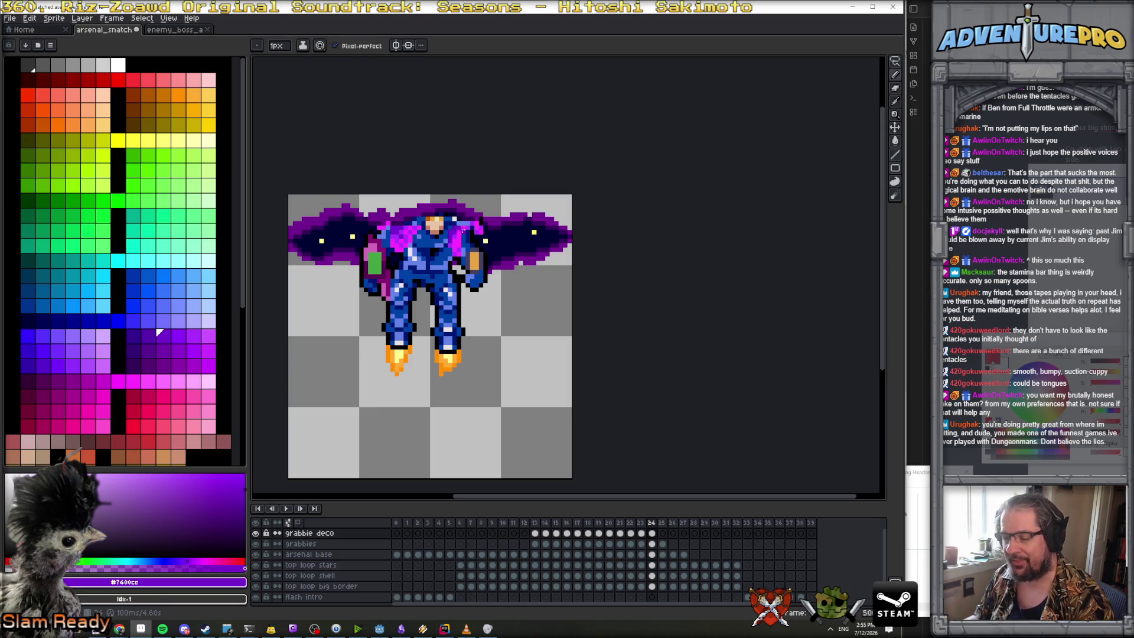
pyautogui.press('Left')
pyautogui.press('Left')
pyautogui.press('Left')
pyautogui.press('Right')
pyautogui.press('Left')
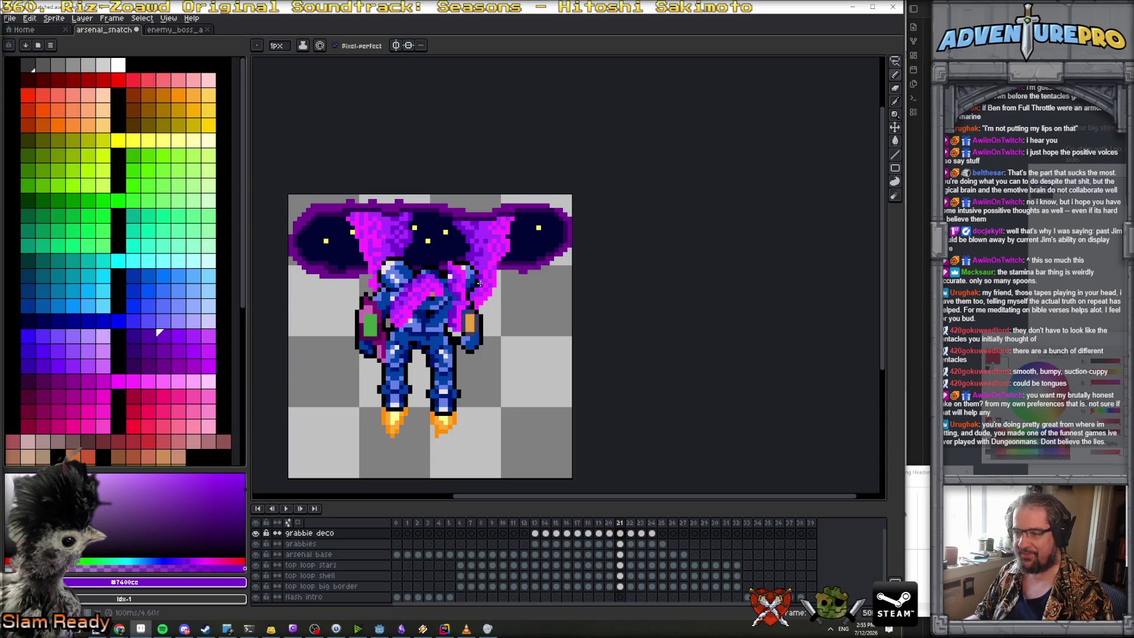
# Switch back to the pencil and review frames 20 to 23
pyautogui.press('e')
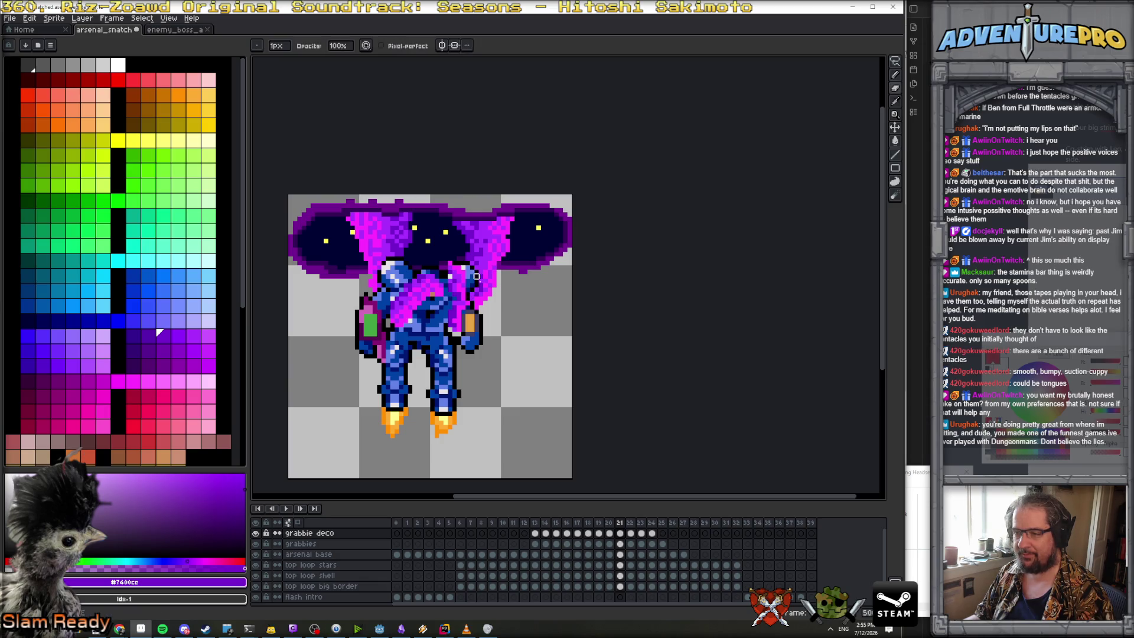
pyautogui.press('b')
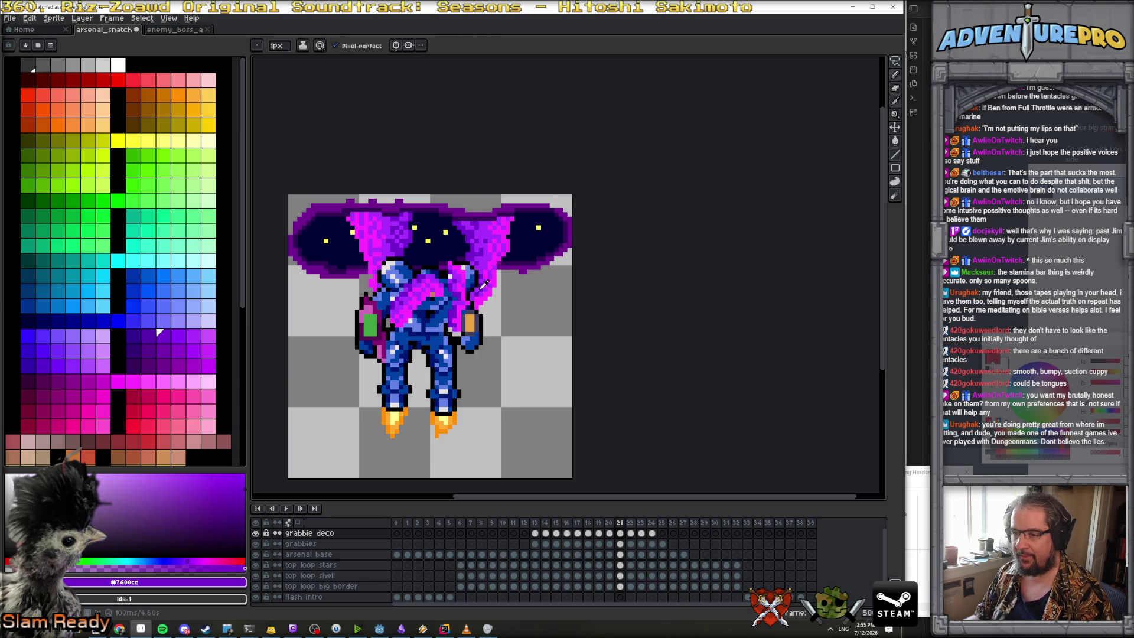
pyautogui.press('Right')
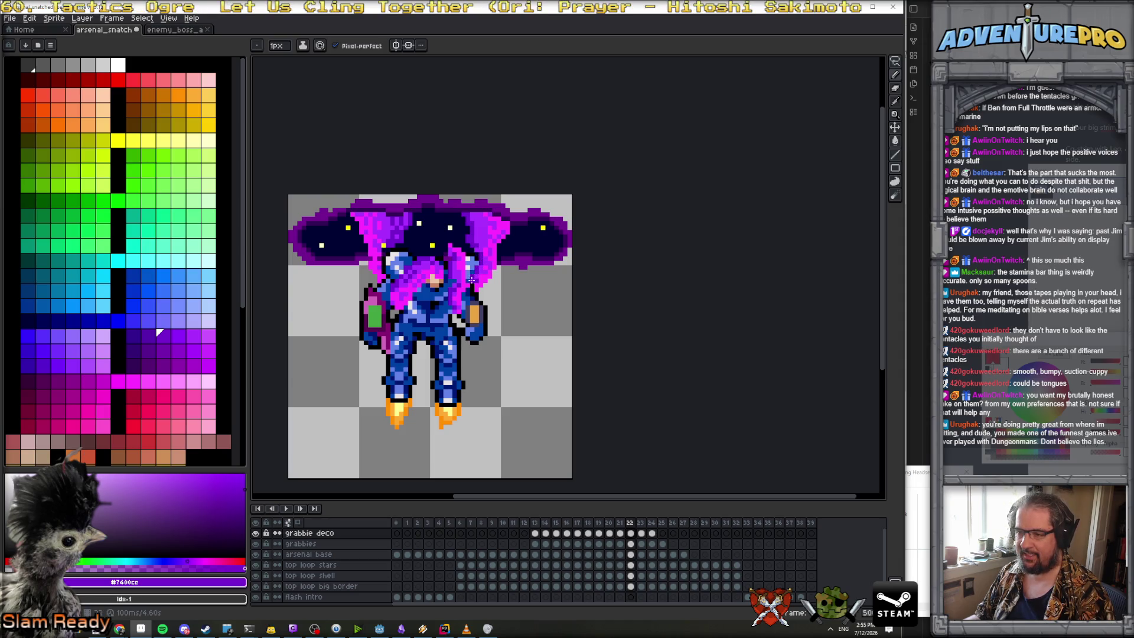
pyautogui.press('Right')
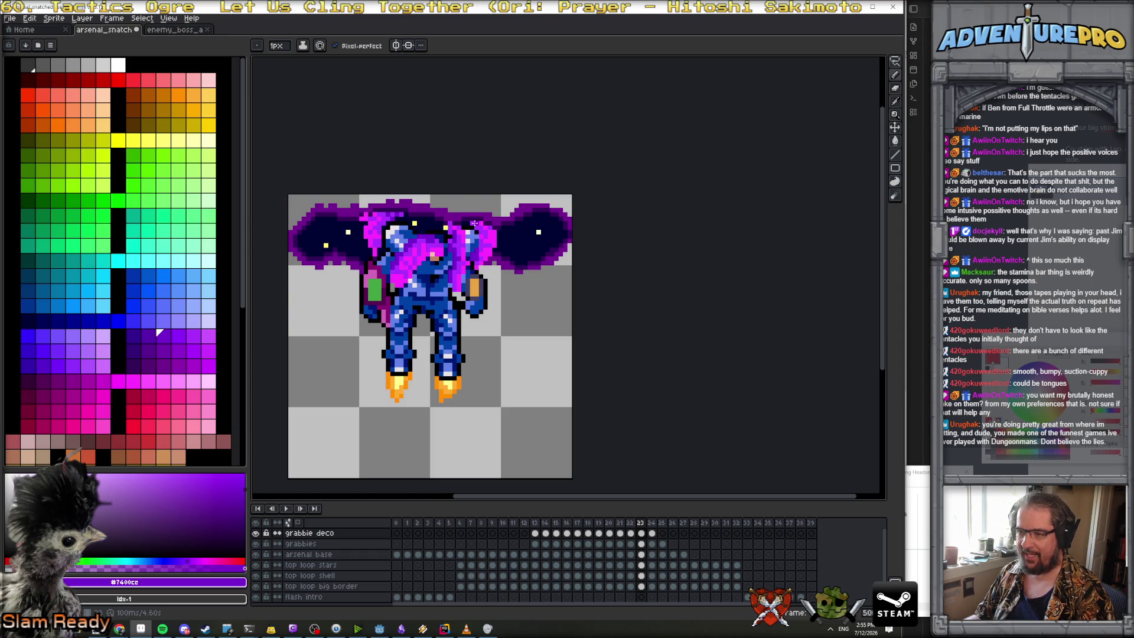
pyautogui.press('Left')
pyautogui.press('Left')
pyautogui.press('Left')
pyautogui.press('Right')
pyautogui.press('Right')
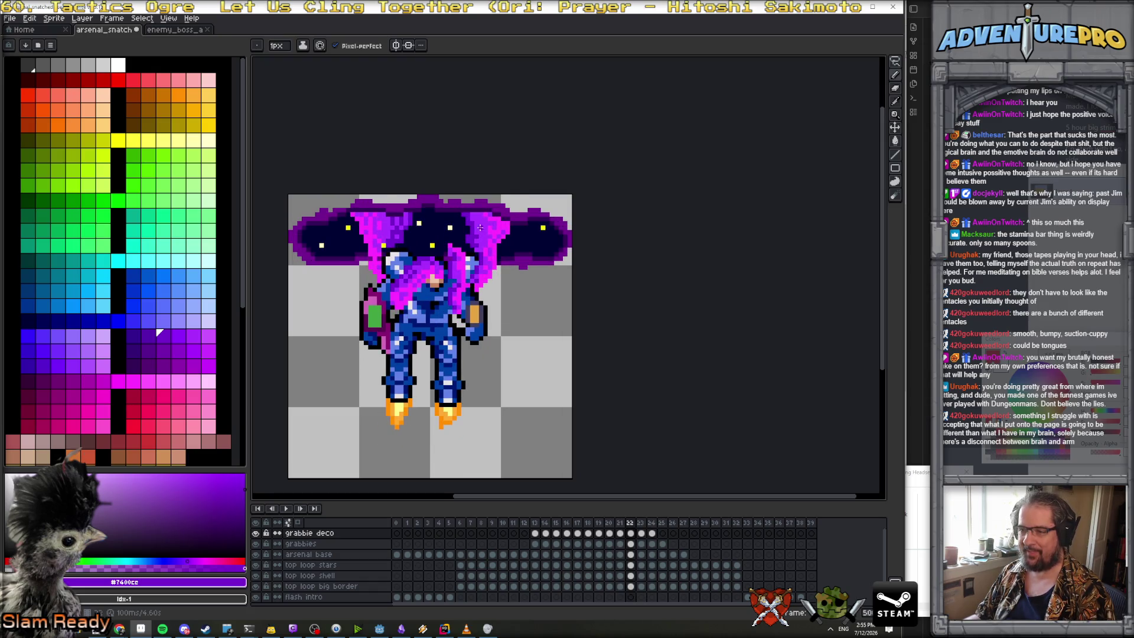
# Zoom out to see the whole sprite at frame 17, then jump to the first frame
pyautogui.scroll(-3, 478, 264)
pyautogui.press('Left')
pyautogui.press('Left')
pyautogui.press('Left')
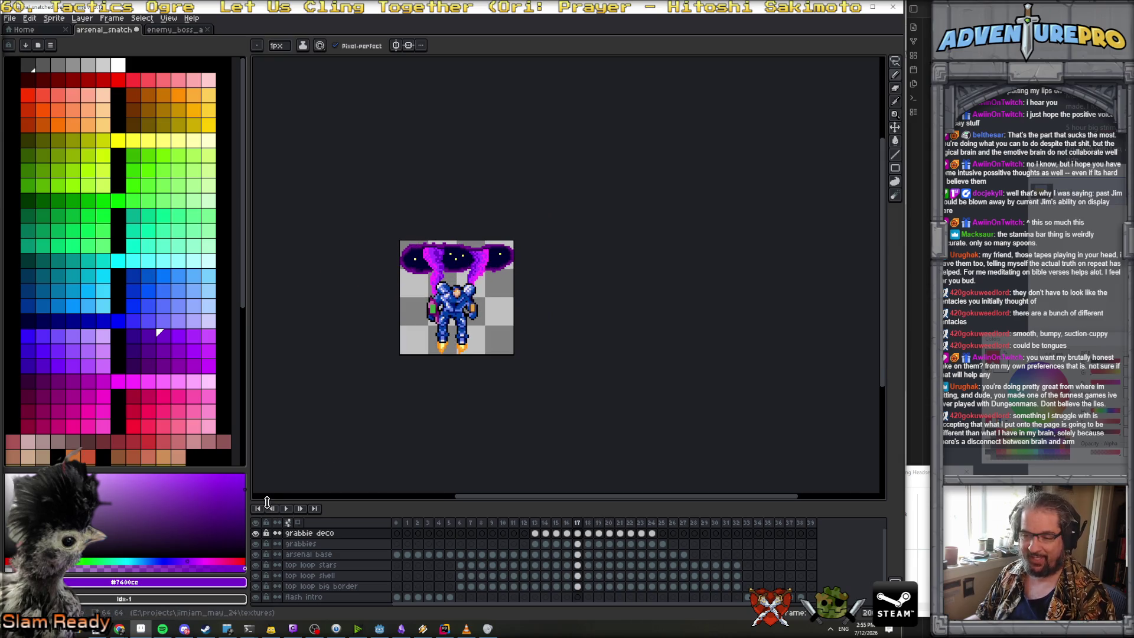
pyautogui.click(260, 509)
# Play the whole mech animation from the start and stop it
pyautogui.click(288, 509)
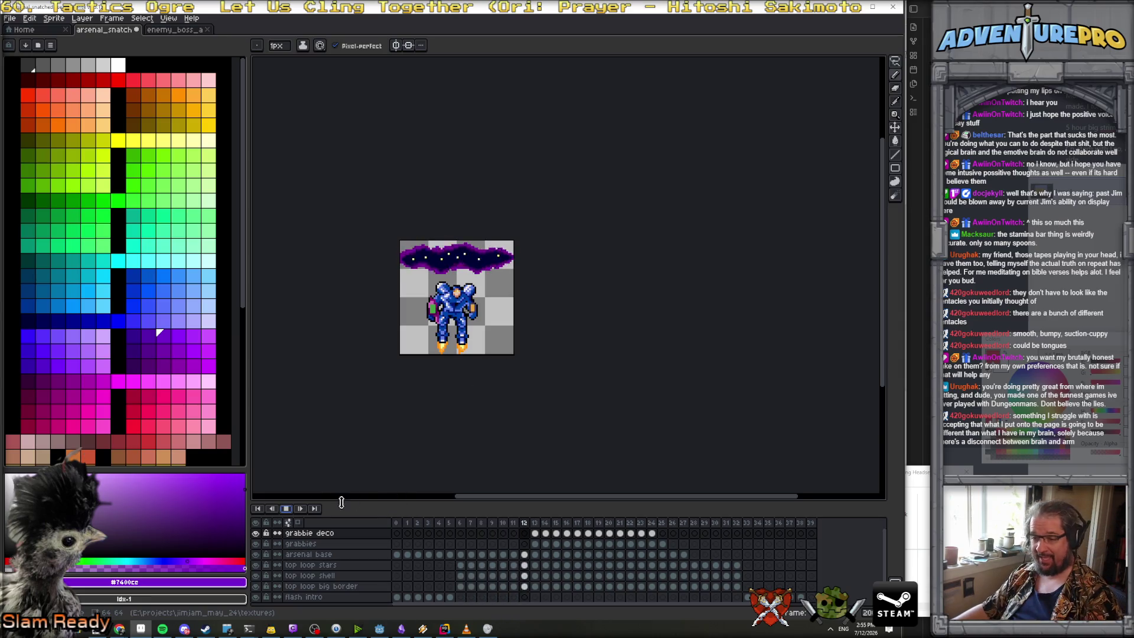
pyautogui.click(286, 508)
pyautogui.click(407, 522)
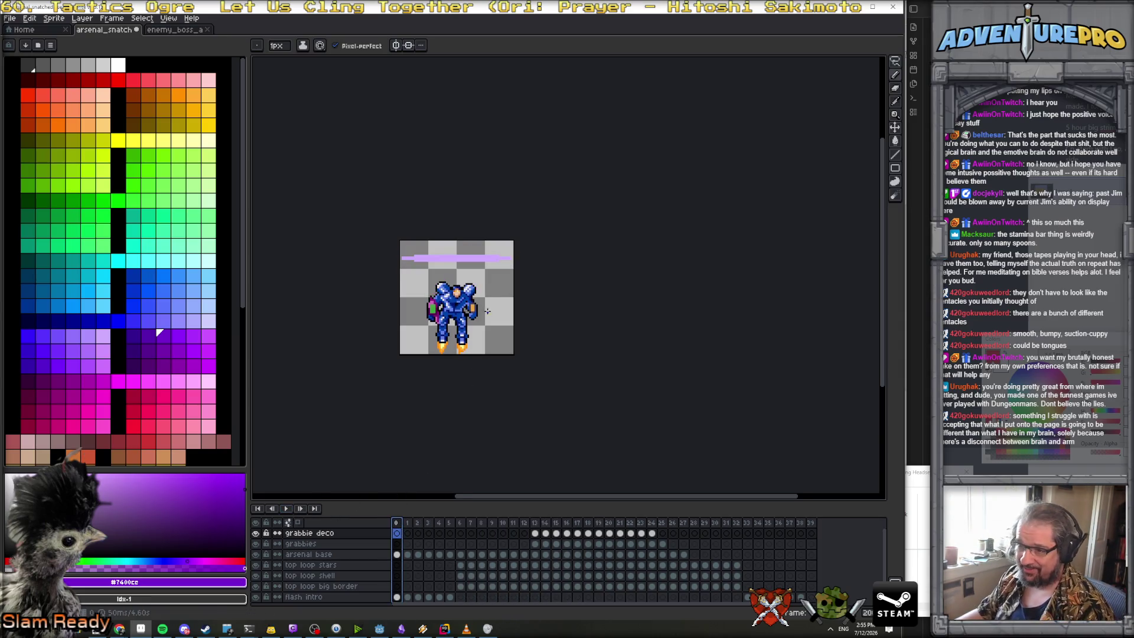
# Step forward to frame 13 where the tentacles appear, then select frame 0 of the arsenal base layer
pyautogui.scroll(1, 489, 300)
pyautogui.press('Right')
pyautogui.press('Right')
pyautogui.press('Right')
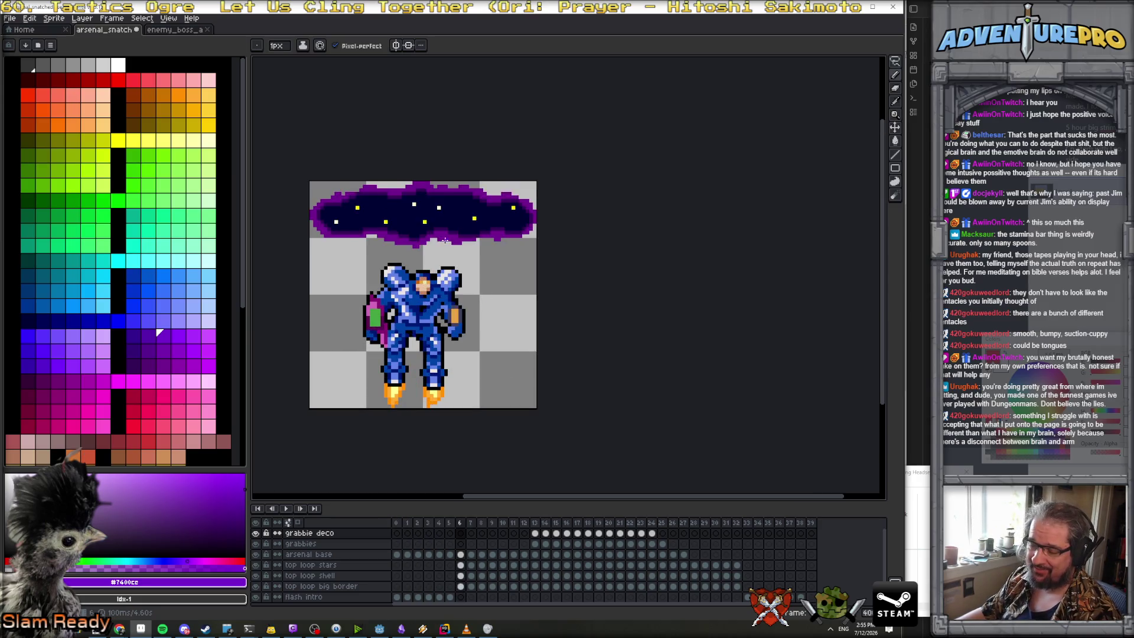
pyautogui.press('Right')
pyautogui.press('Right')
pyautogui.press('Right')
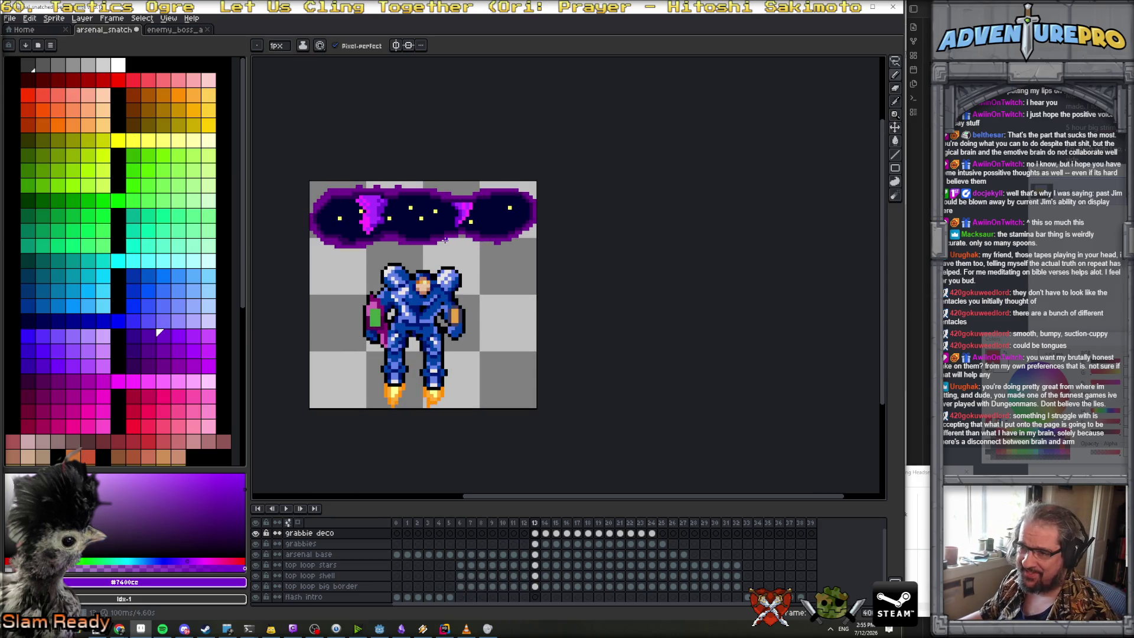
pyautogui.scroll(1, 398, 222)
pyautogui.press('Right')
pyautogui.press('Right')
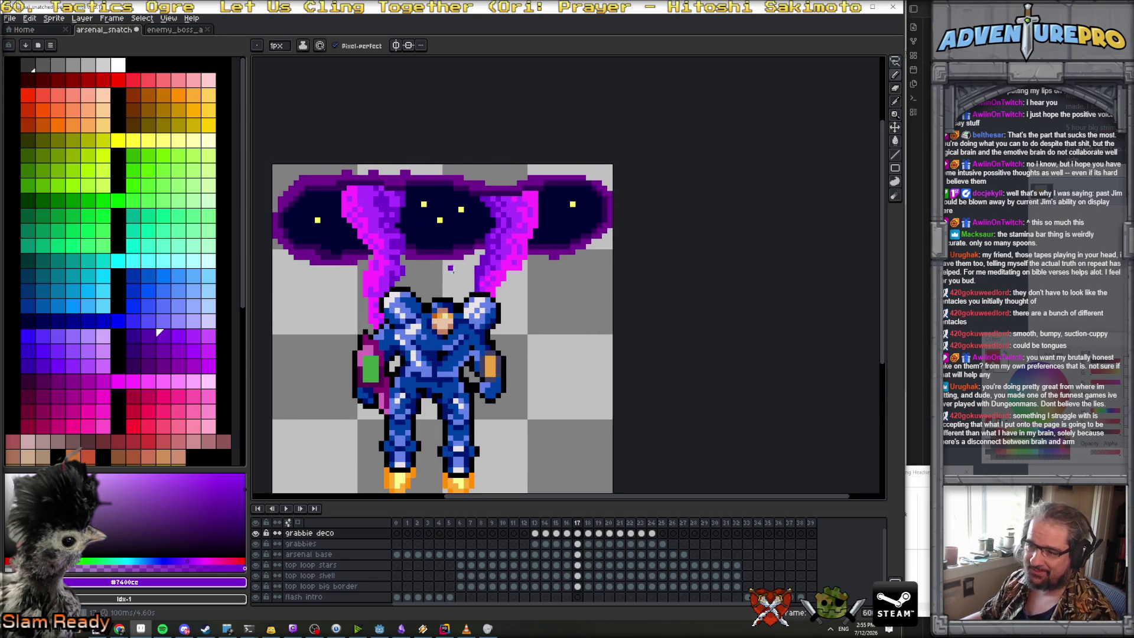
pyautogui.click(396, 554)
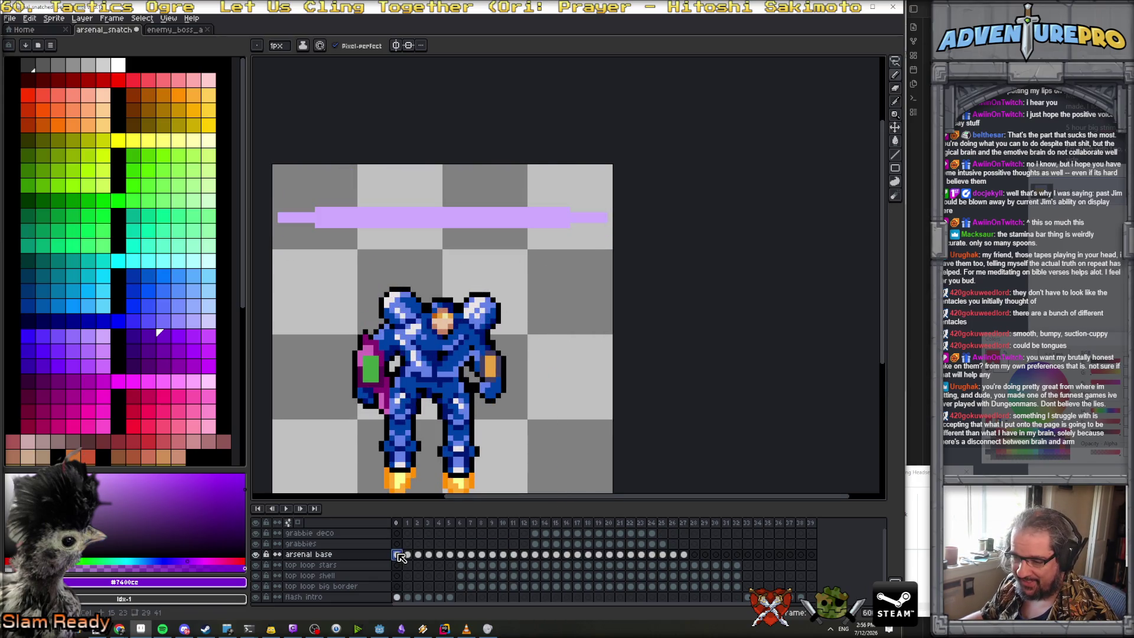
# Select frame 1 of the arsenal base layer and step forward to frame 4
pyautogui.scroll(-1, 429, 443)
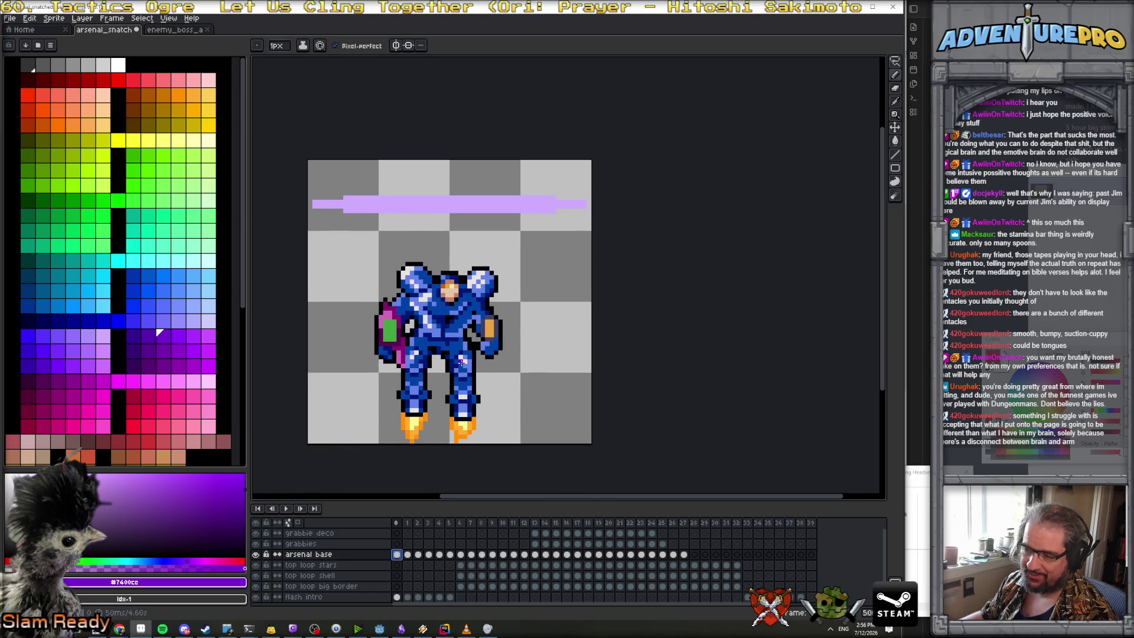
pyautogui.press('Right')
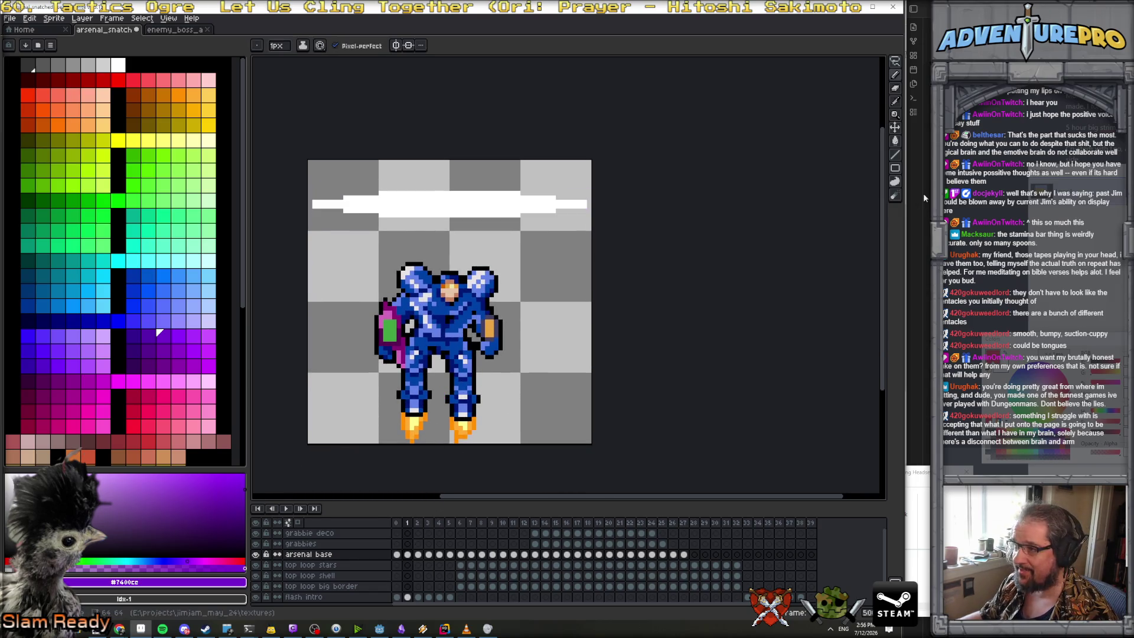
pyautogui.click(895, 127)
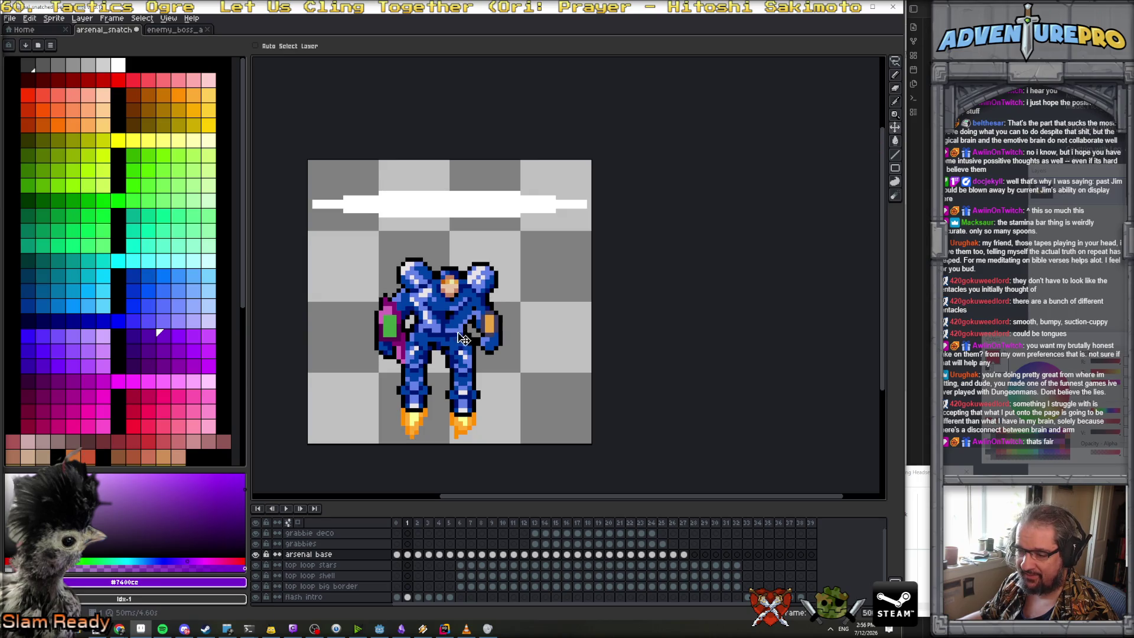
pyautogui.press('Right')
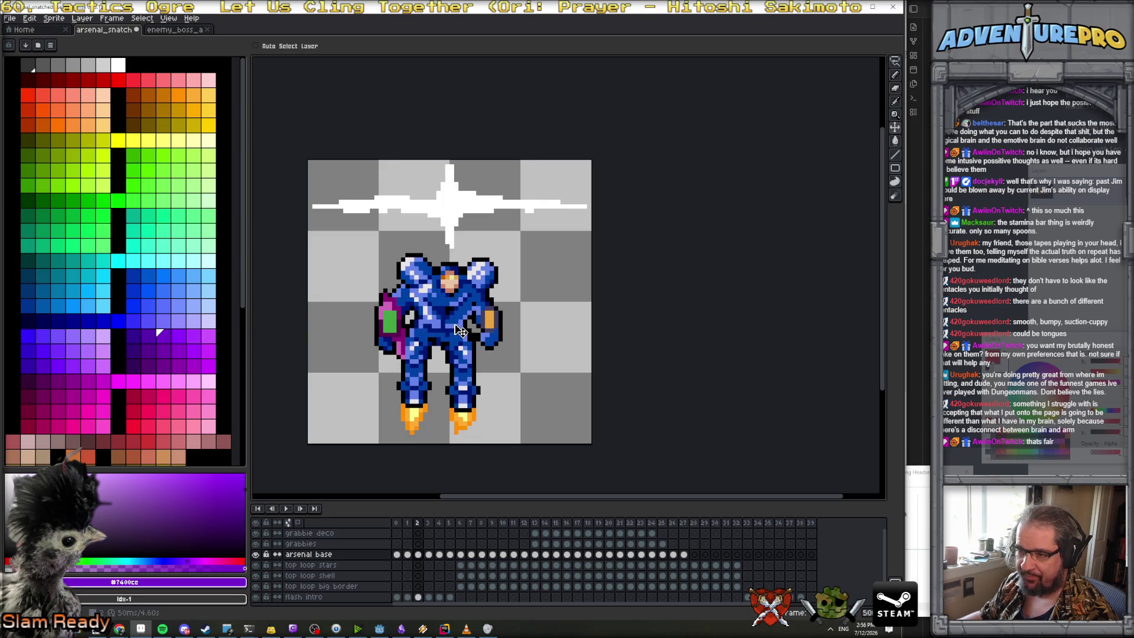
pyautogui.press('Right')
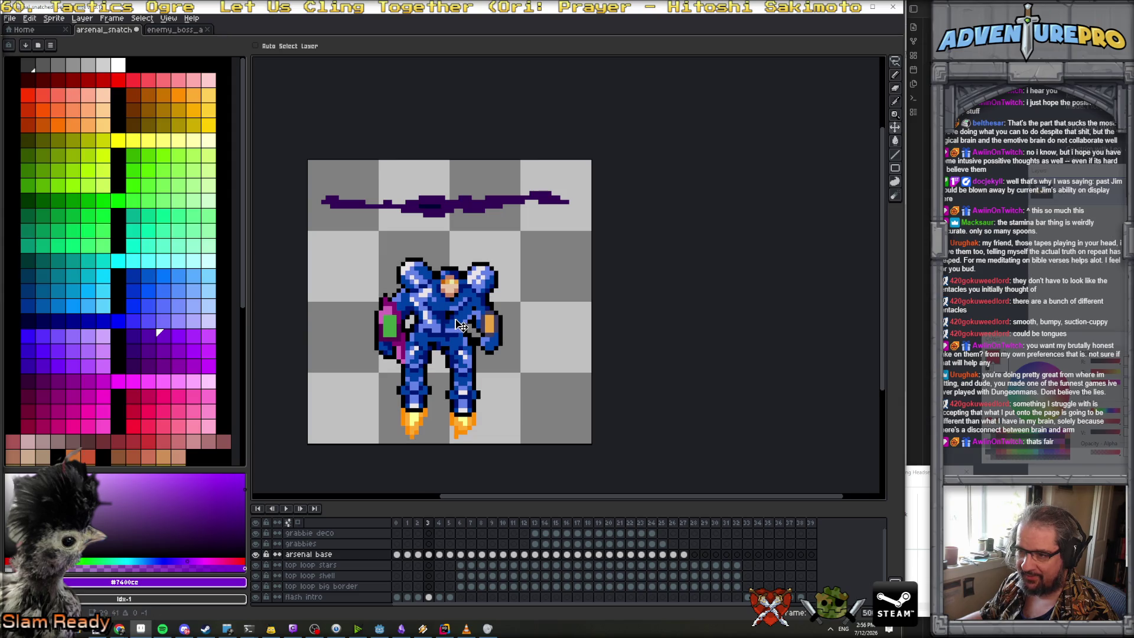
pyautogui.press('Right')
# Preview the playback and raise the mech three pixels higher
pyautogui.press('Return')
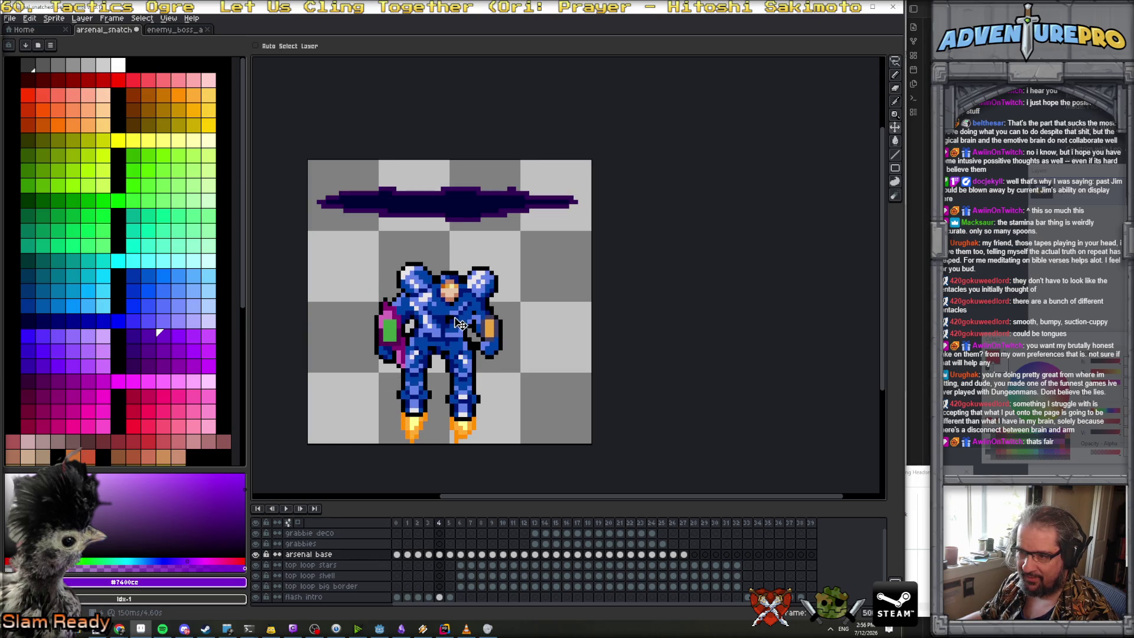
pyautogui.moveTo(458, 324); pyautogui.dragTo(460, 314)
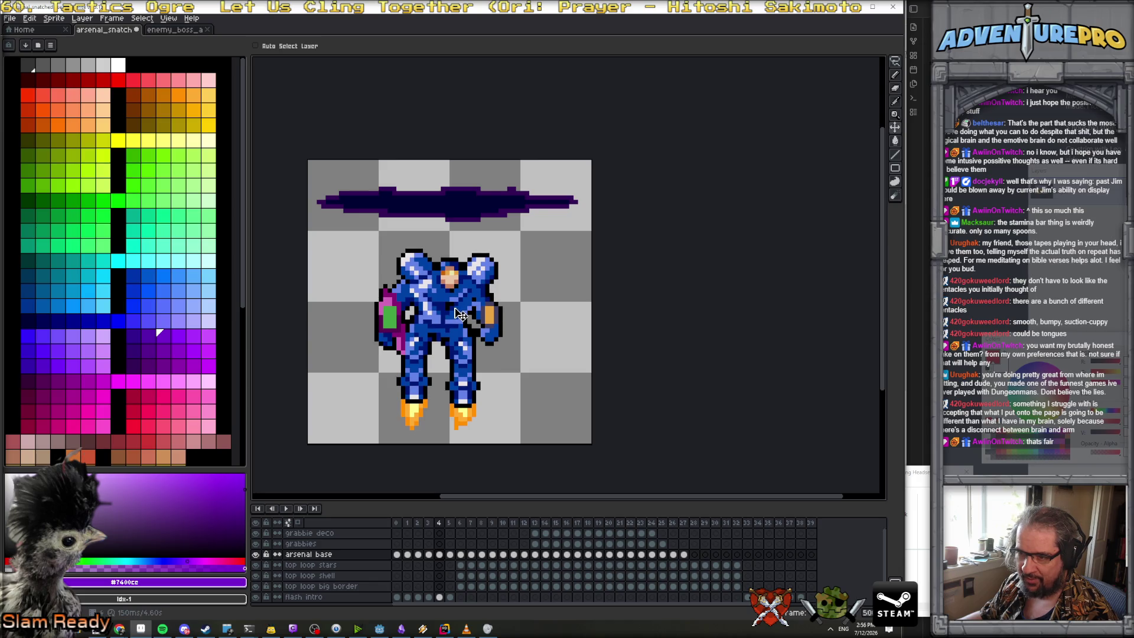
pyautogui.press('Return')
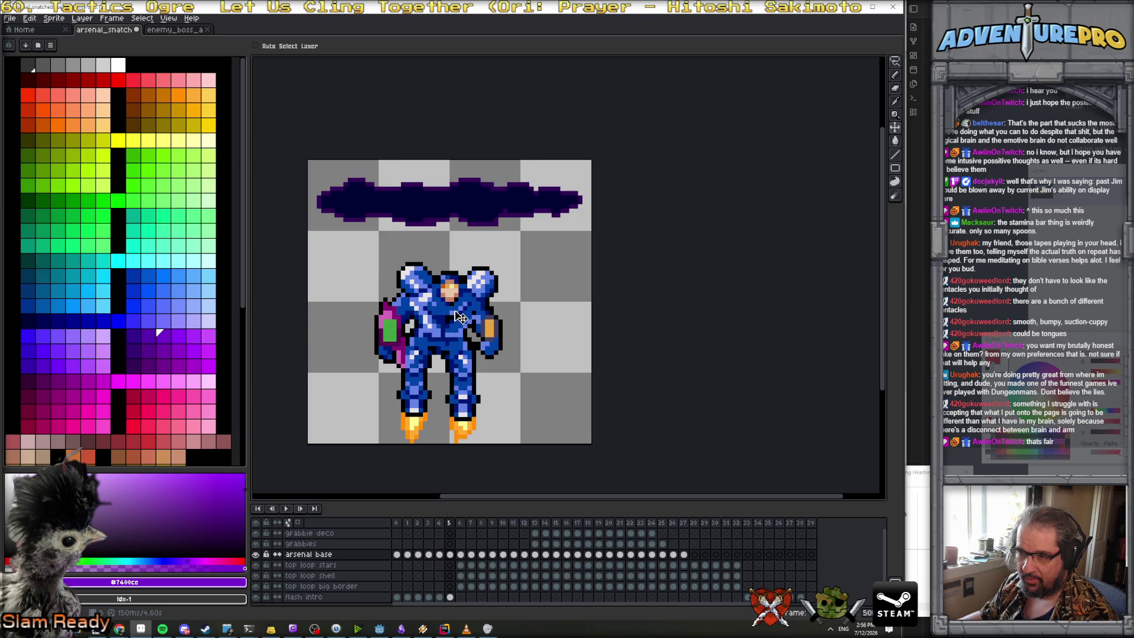
pyautogui.moveTo(461, 312); pyautogui.dragTo(461, 308)
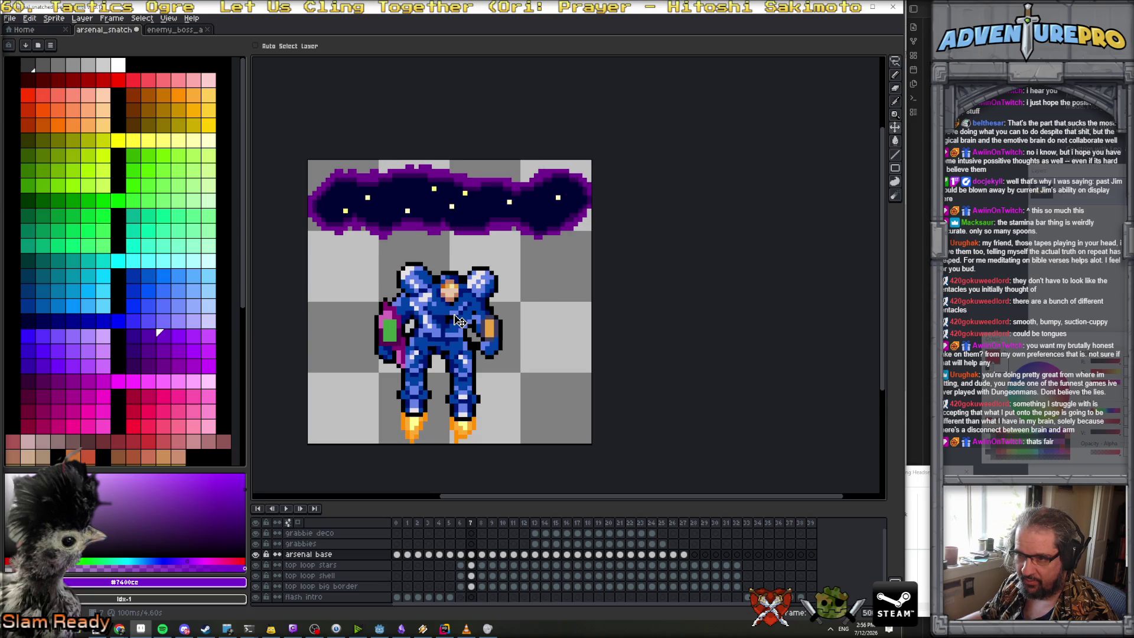
# Step through frames 9 to 13, then return to the first animation frame
pyautogui.press('Right')
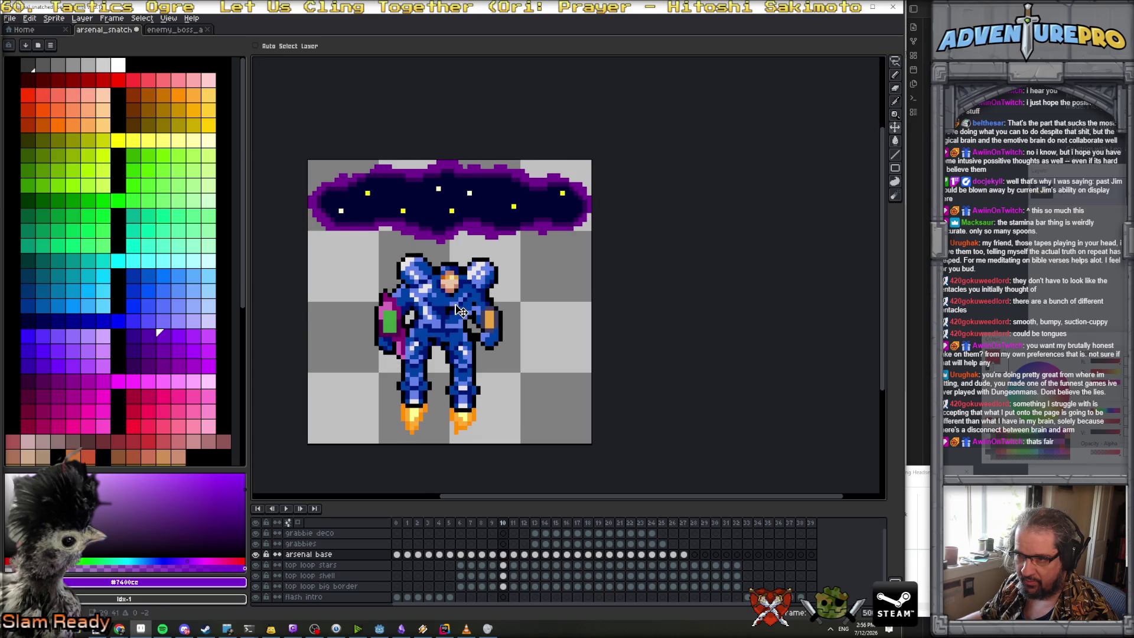
pyautogui.press('Right')
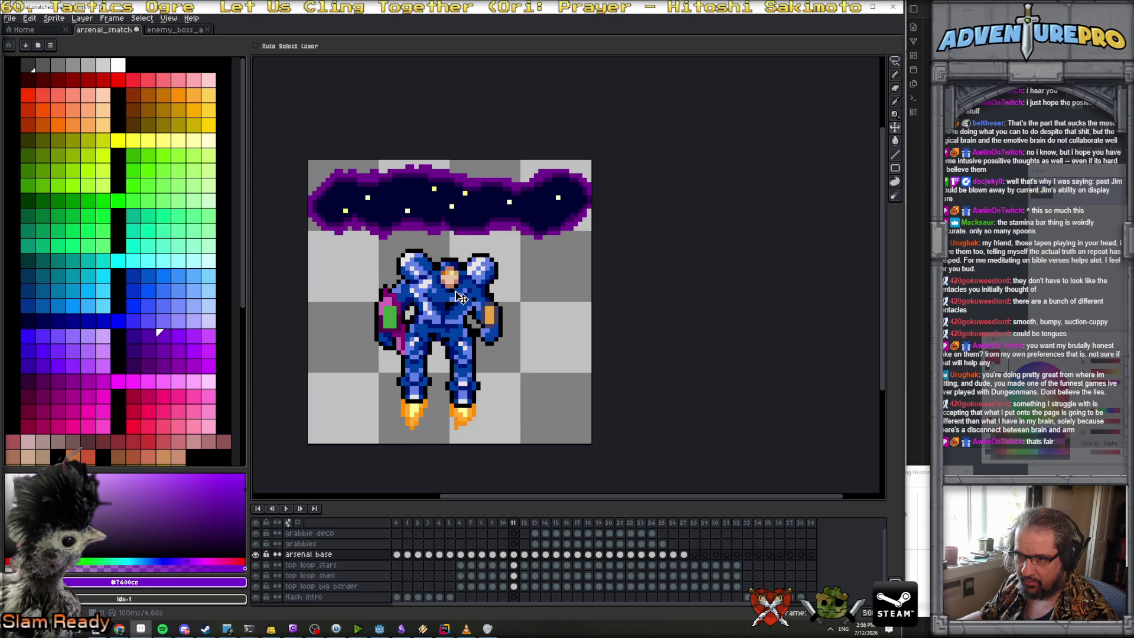
pyautogui.press('Right')
pyautogui.press('Right')
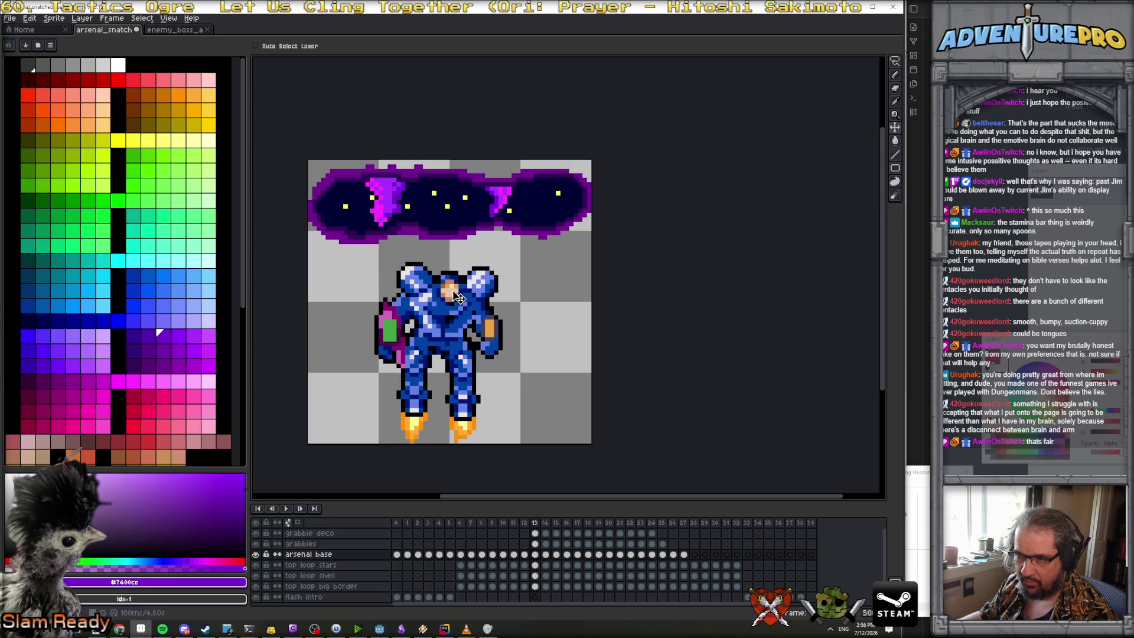
pyautogui.press('Right')
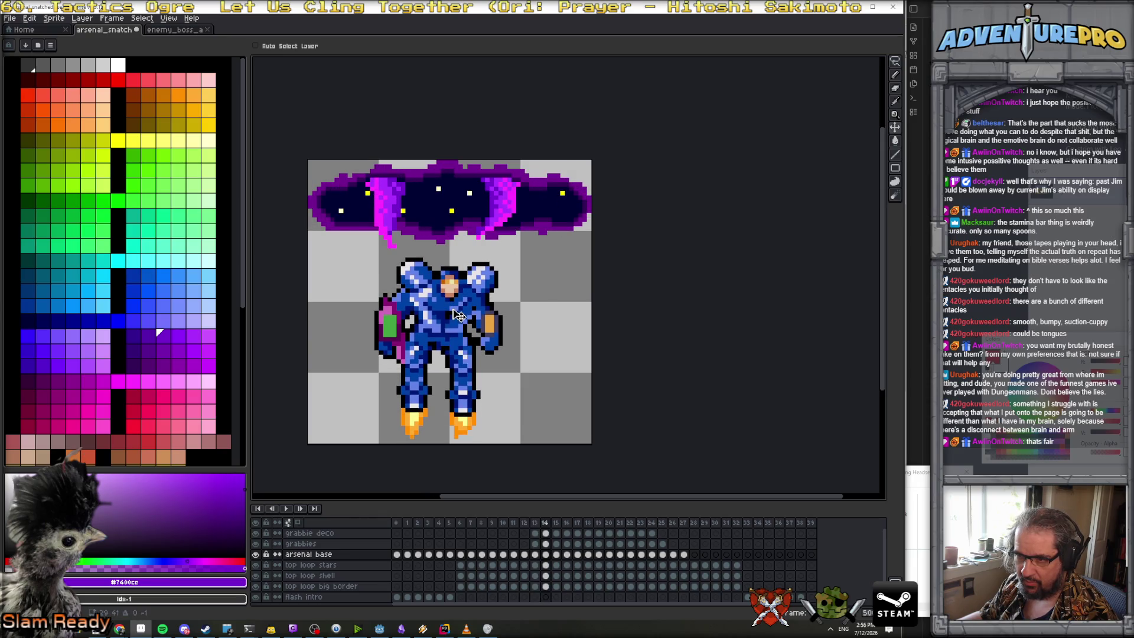
pyautogui.press('Right')
pyautogui.press('Right')
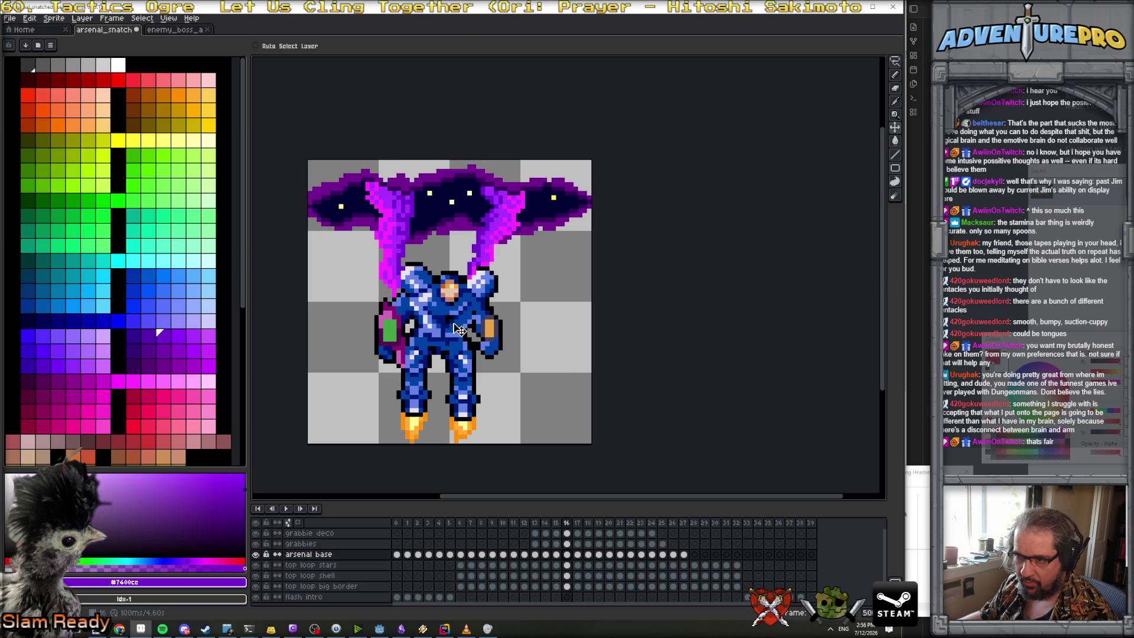
pyautogui.click(395, 523)
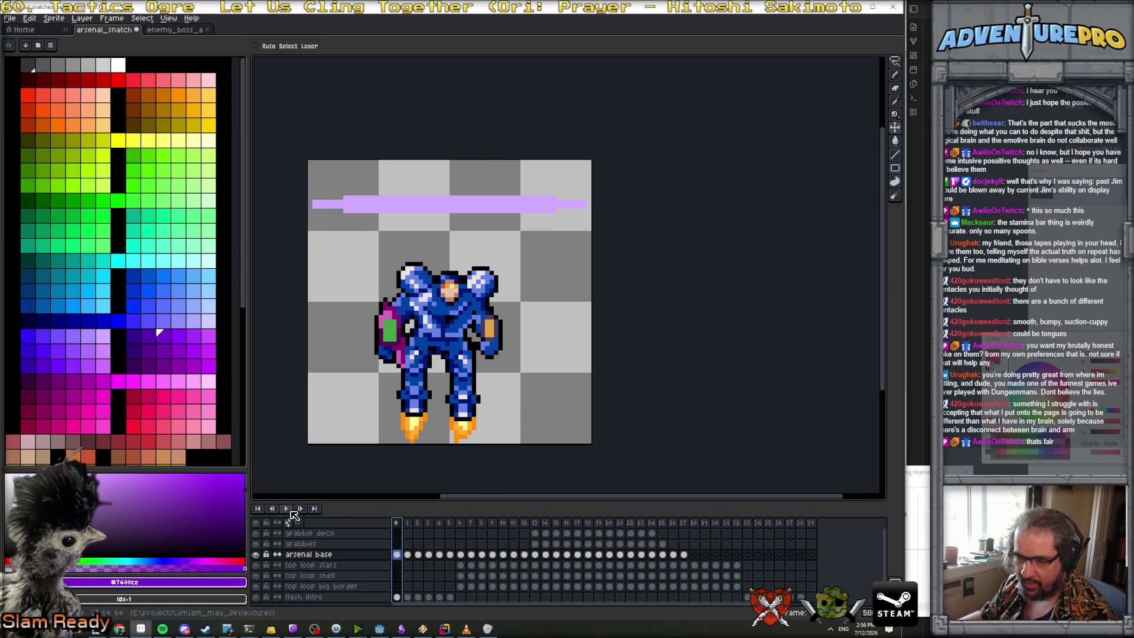
# Play and stop the animation, then nudge the mech slightly left and down on frame 1
pyautogui.click(286, 509)
pyautogui.scroll(-3, 316, 443)
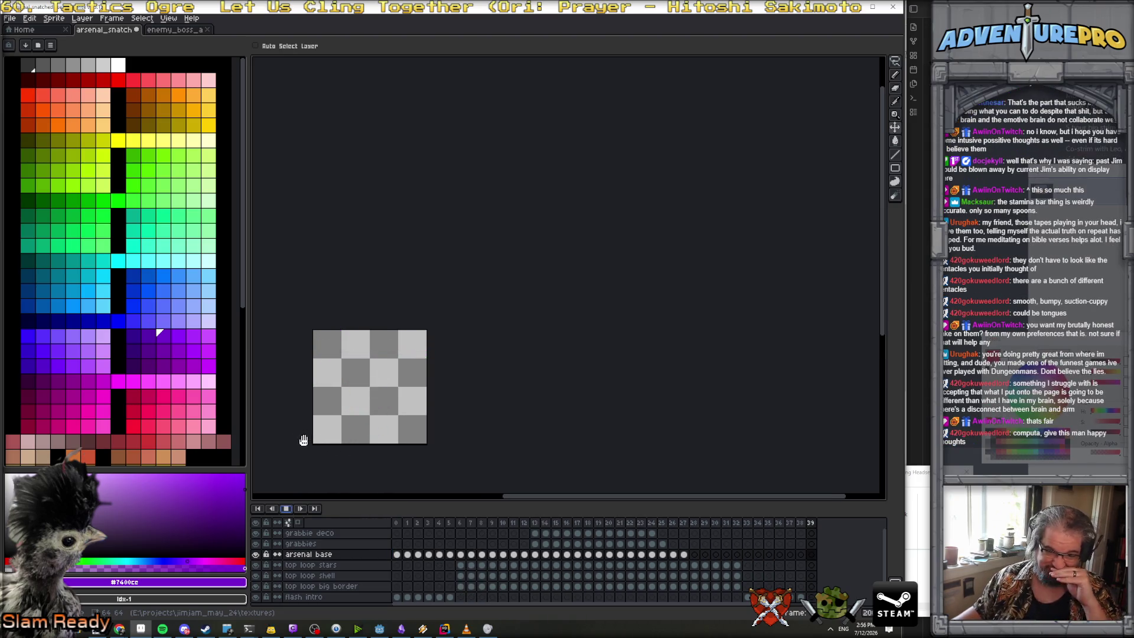
pyautogui.click(285, 509)
pyautogui.click(418, 538)
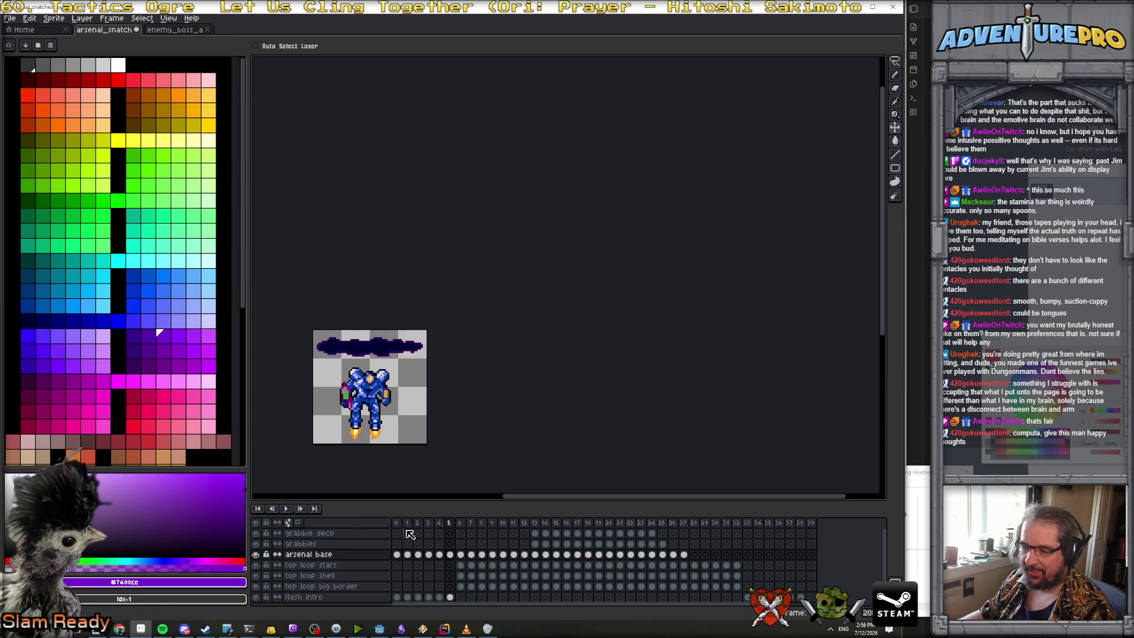
pyautogui.click(406, 533)
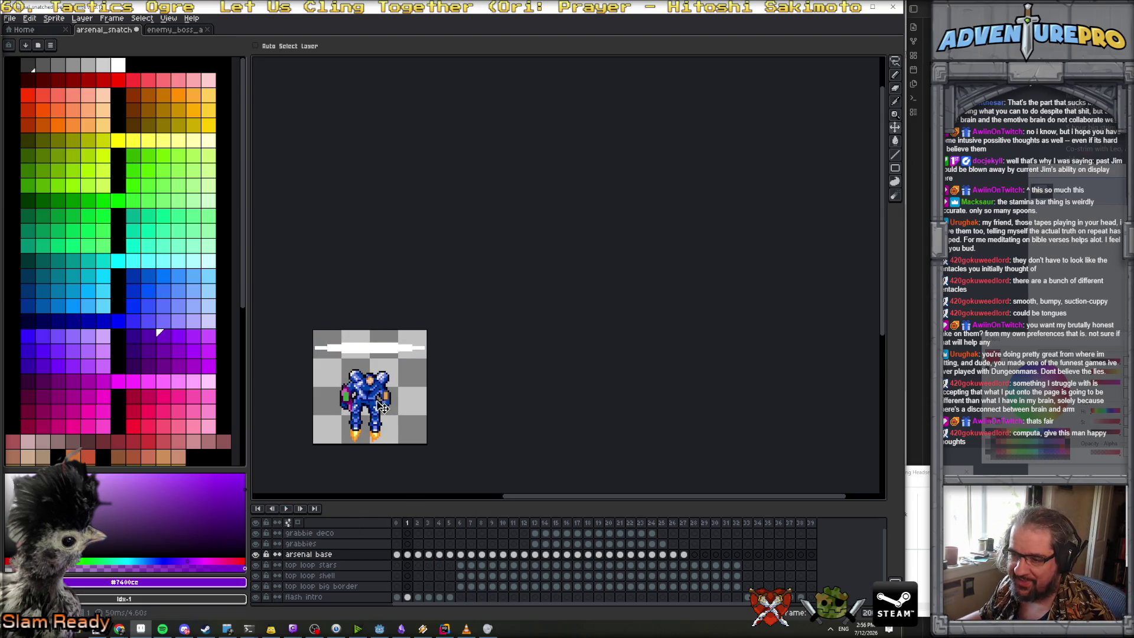
pyautogui.moveTo(381, 406); pyautogui.dragTo(385, 420)
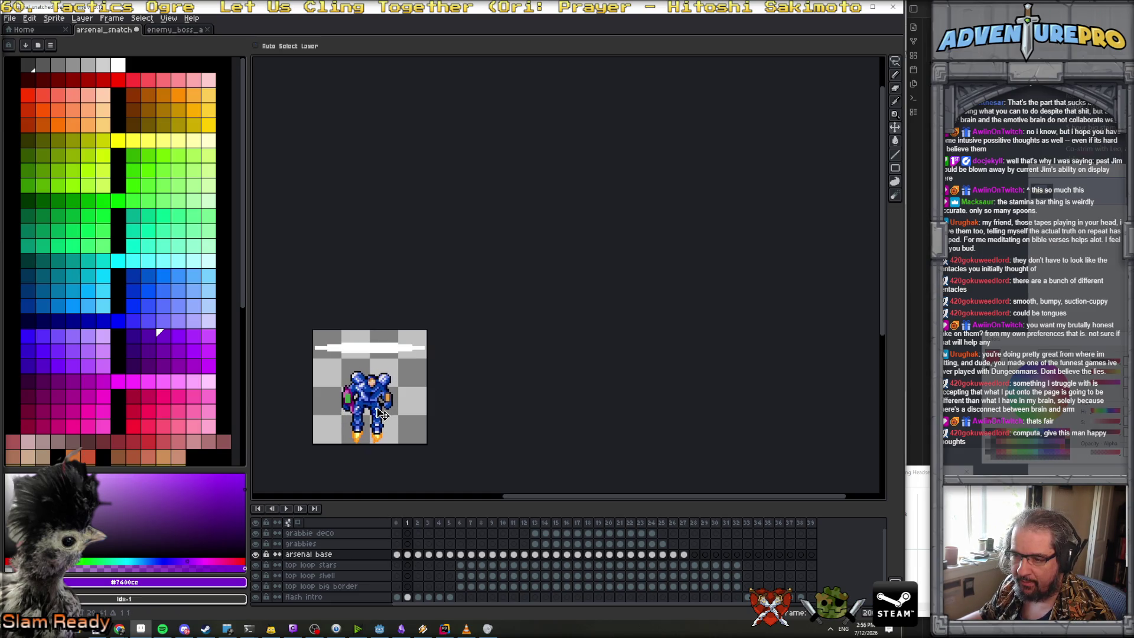
# On frame 3 with the purple flash, move the mech down one pixel
pyautogui.press('Right')
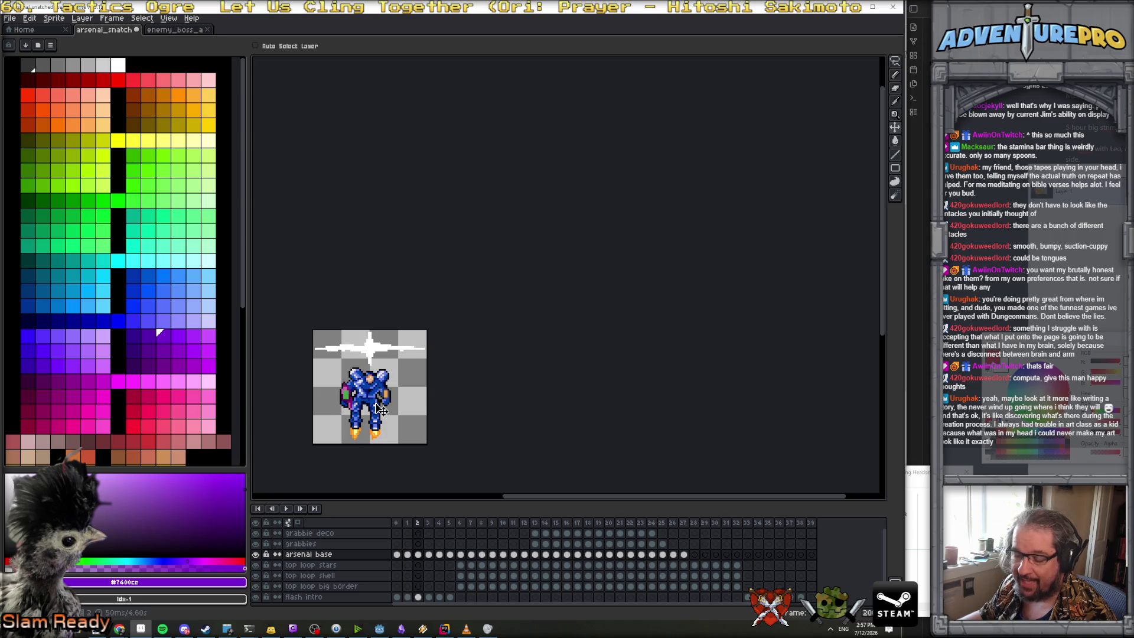
pyautogui.scroll(2, 385, 407)
pyautogui.press('Right')
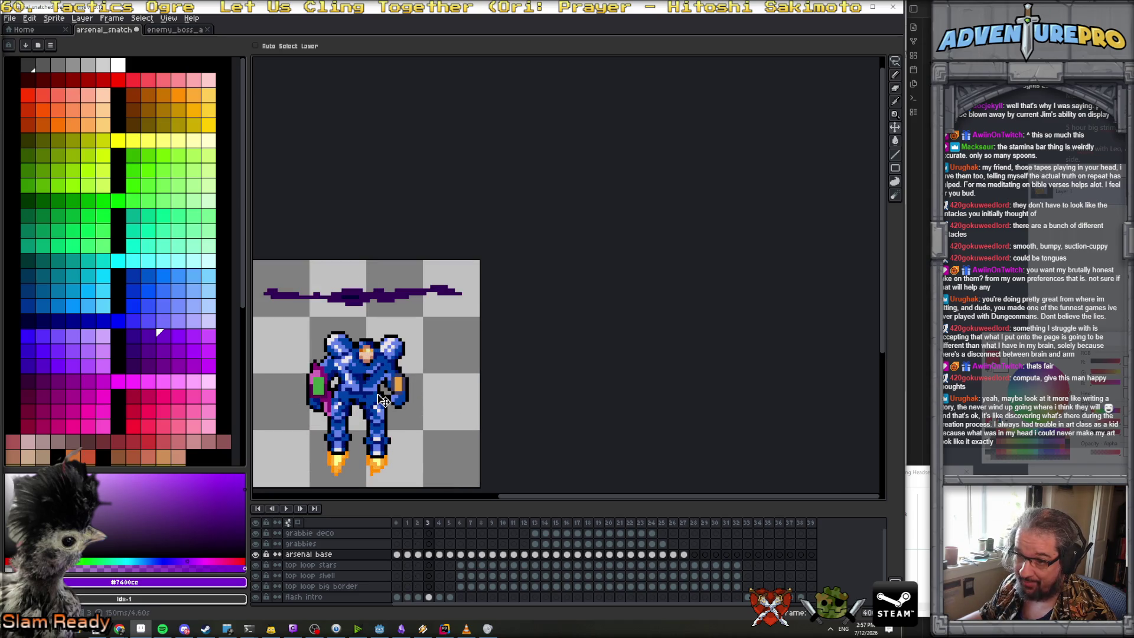
pyautogui.moveTo(378, 394); pyautogui.dragTo(378, 397)
# Step through frames 2 to 7 to check the flash and starry cloud
pyautogui.press('Left')
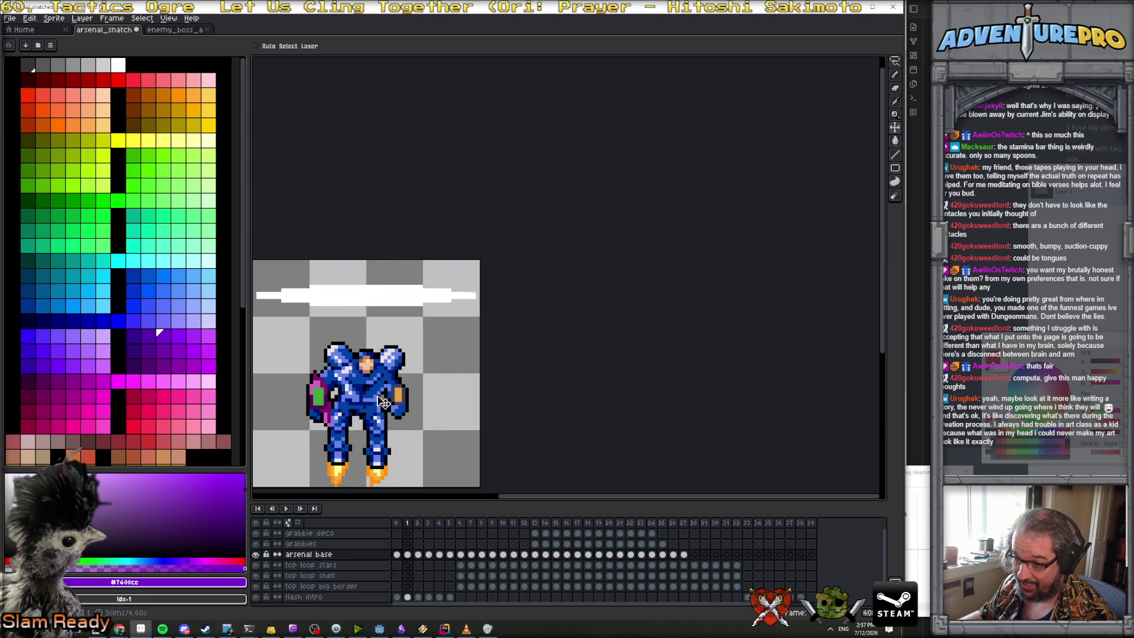
pyautogui.press('Right')
pyautogui.press('Right')
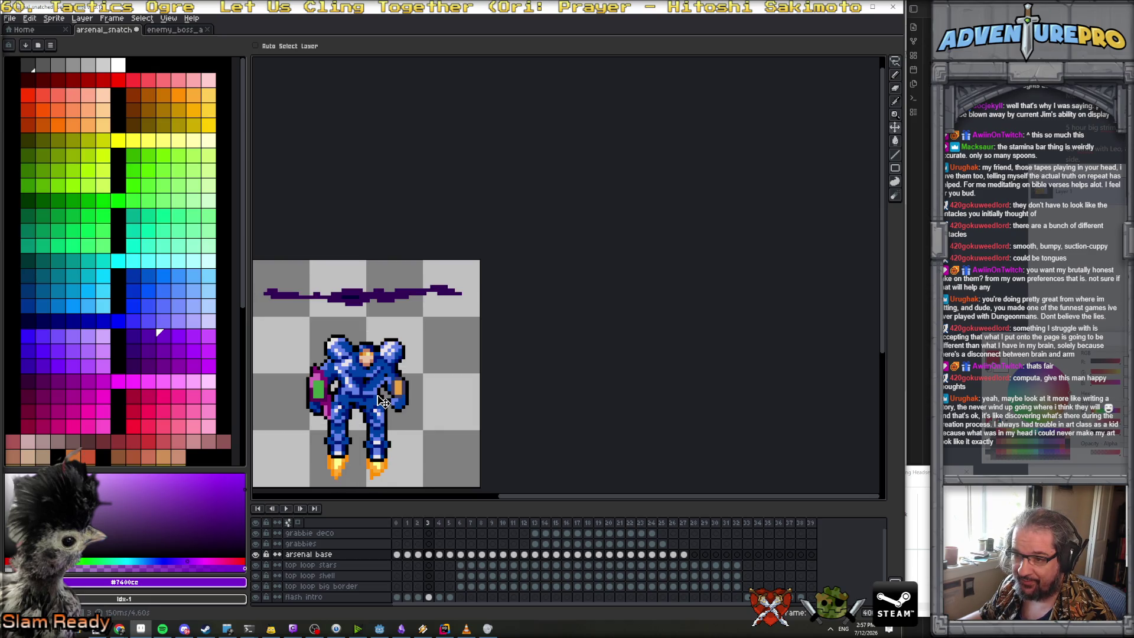
pyautogui.press('Right')
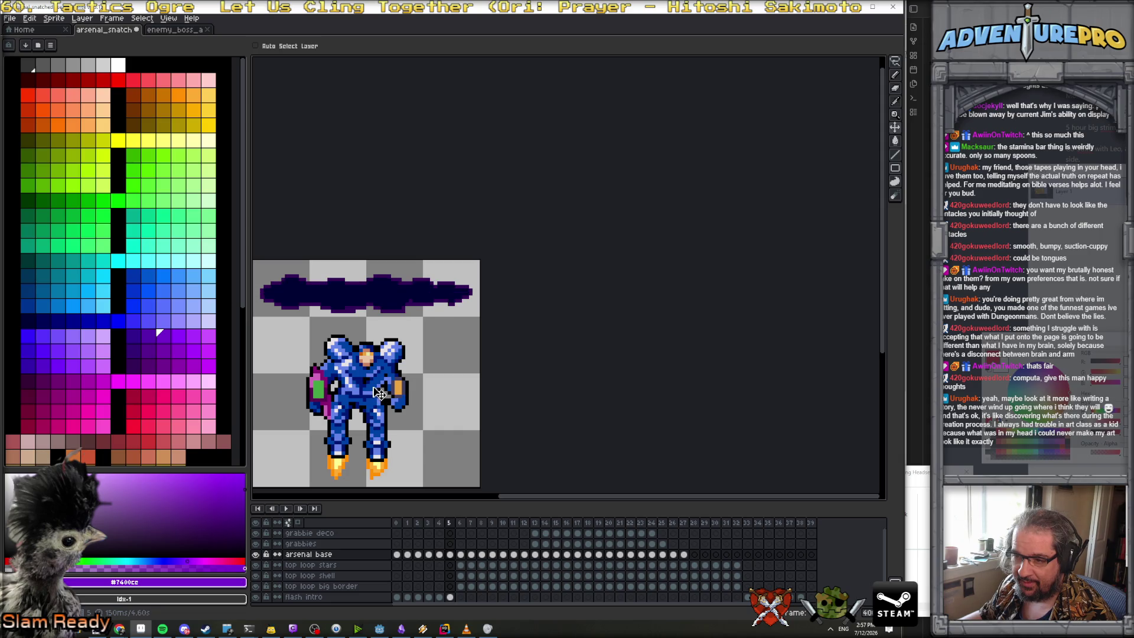
pyautogui.press('Right')
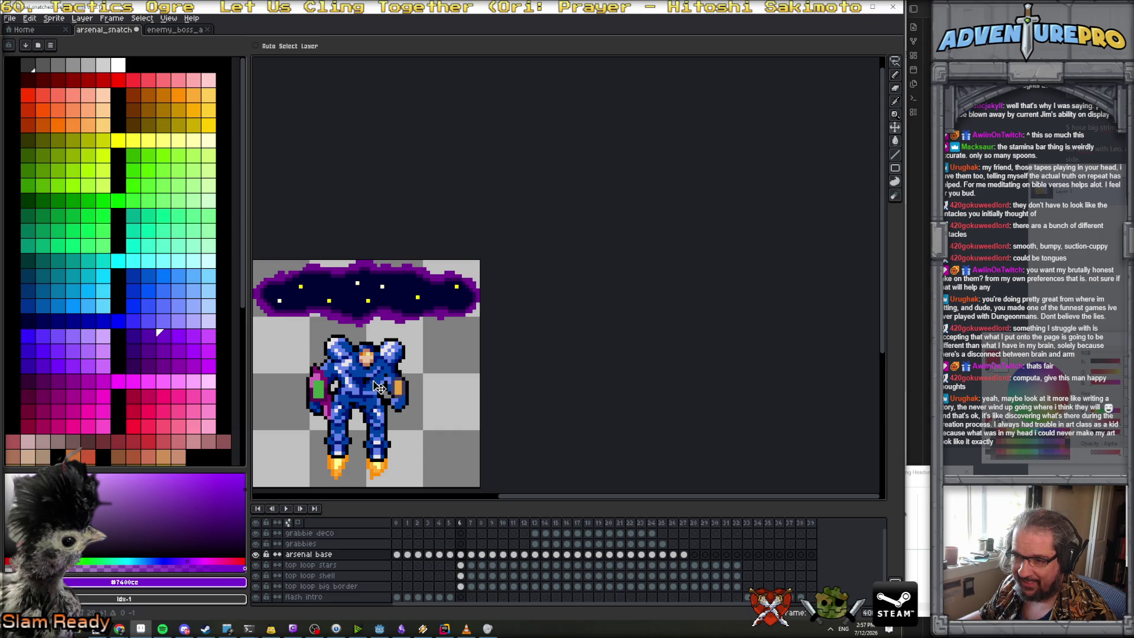
pyautogui.press('Right')
pyautogui.press('Right')
pyautogui.press('Right')
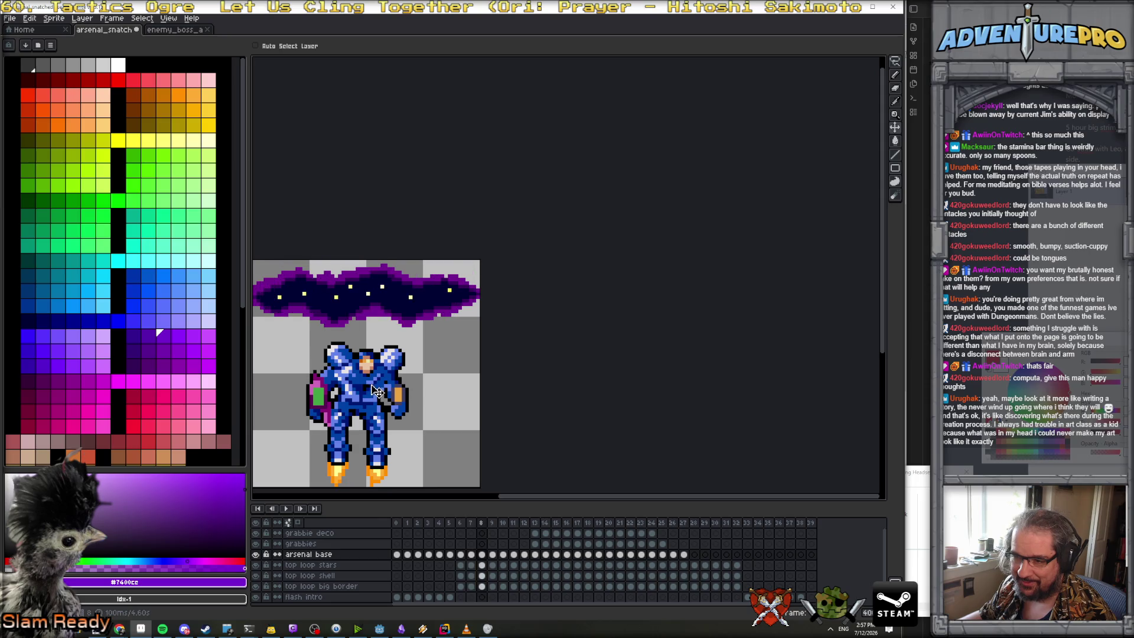
# Replay the animation, stop it, and return to frame 1 with the white bar
pyautogui.click(287, 508)
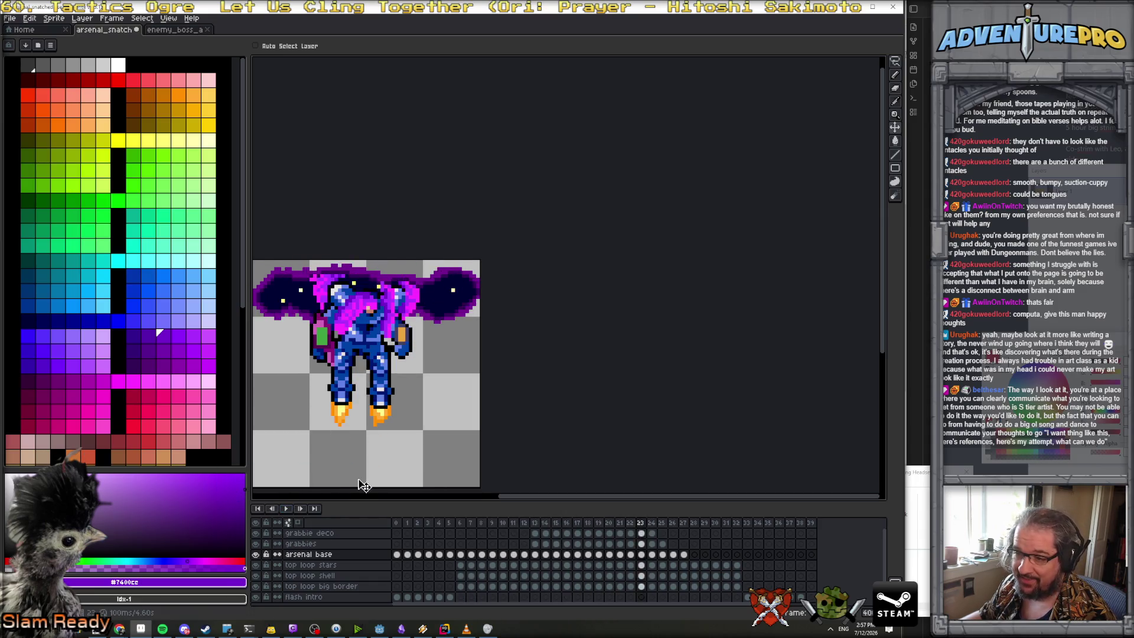
pyautogui.press('Return')
pyautogui.press('Left')
pyautogui.press('Left')
pyautogui.press('Left')
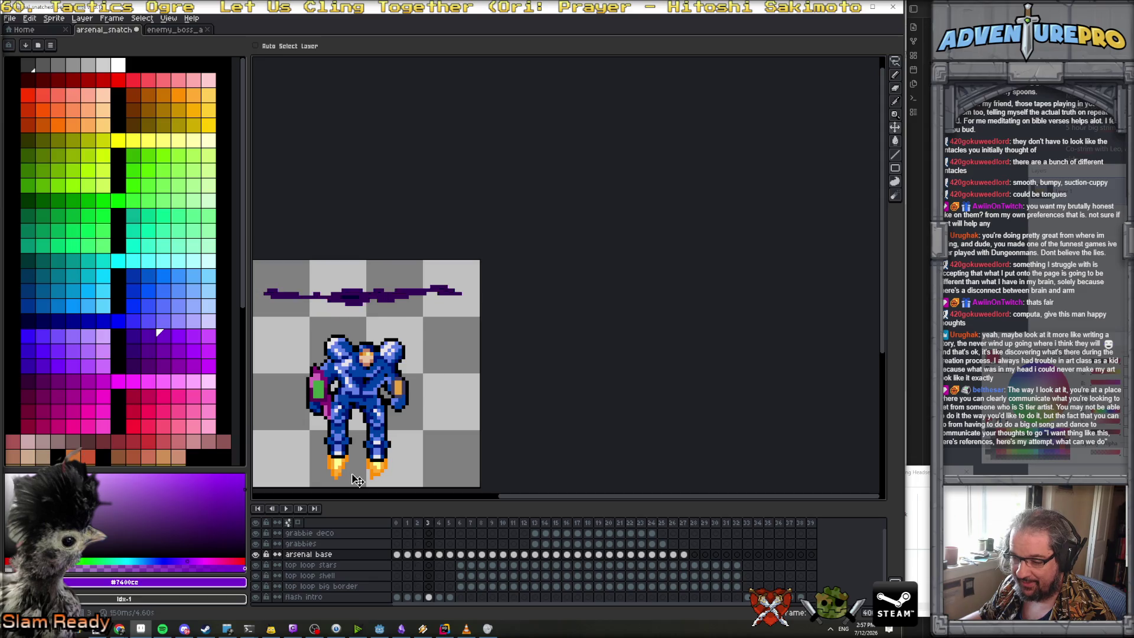
pyautogui.press('Right')
pyautogui.scroll(2, 378, 474)
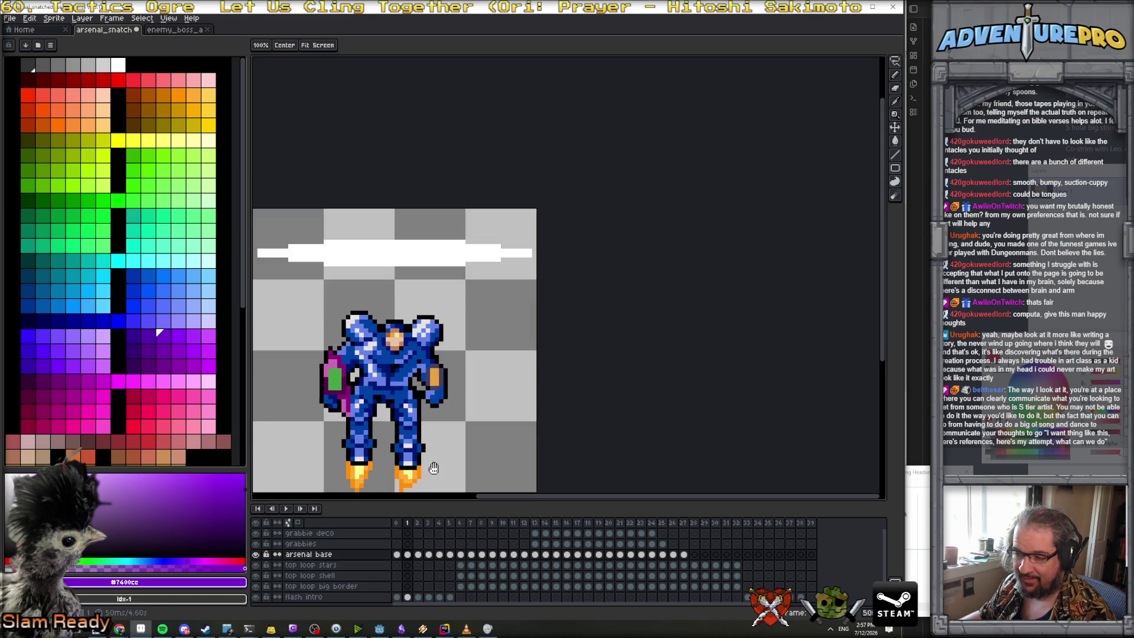
# Paint the left foot's flame on frame 1 in pale yellow, light orange and deeper orange
pyautogui.press('b')
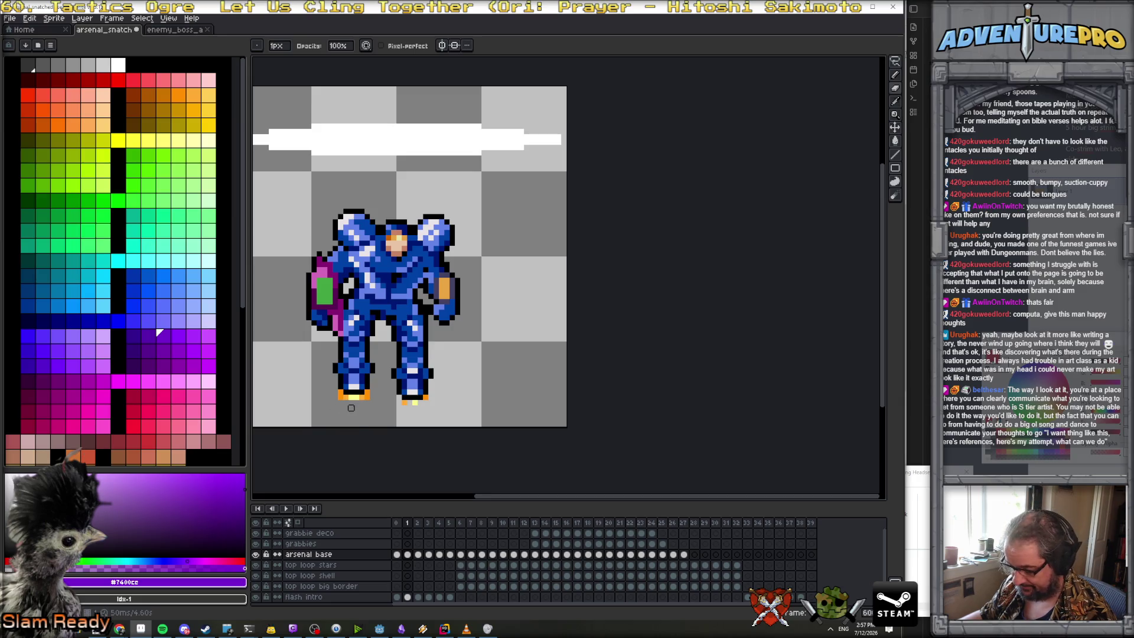
pyautogui.keyDown('alt'); pyautogui.click(351, 405); pyautogui.keyUp('alt')
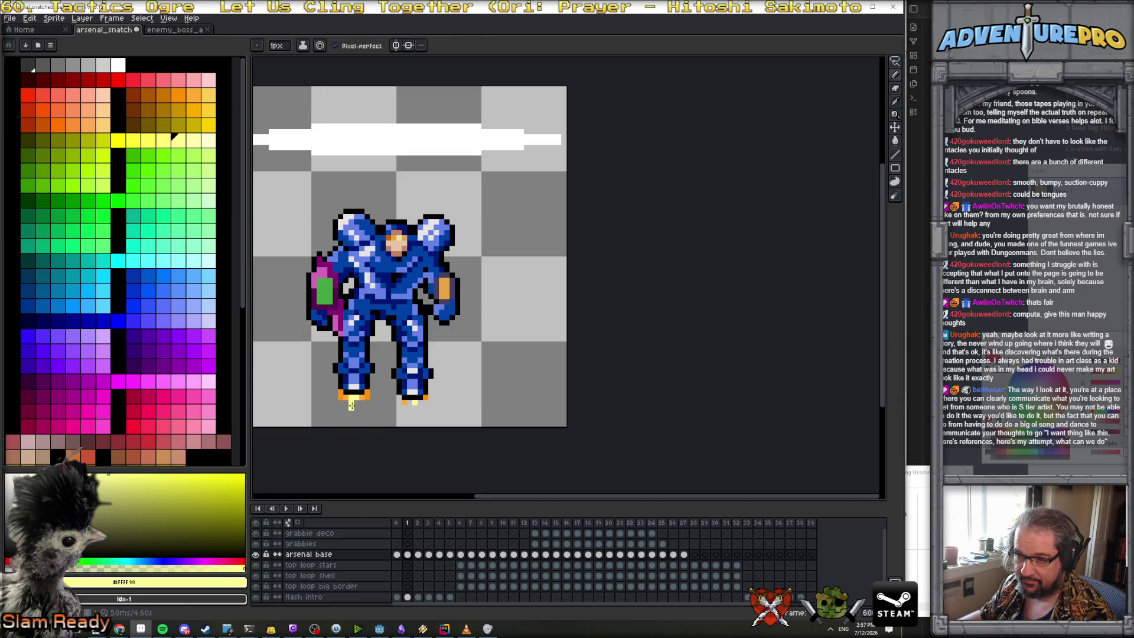
pyautogui.keyDown('alt'); pyautogui.click(355, 413); pyautogui.keyUp('alt')
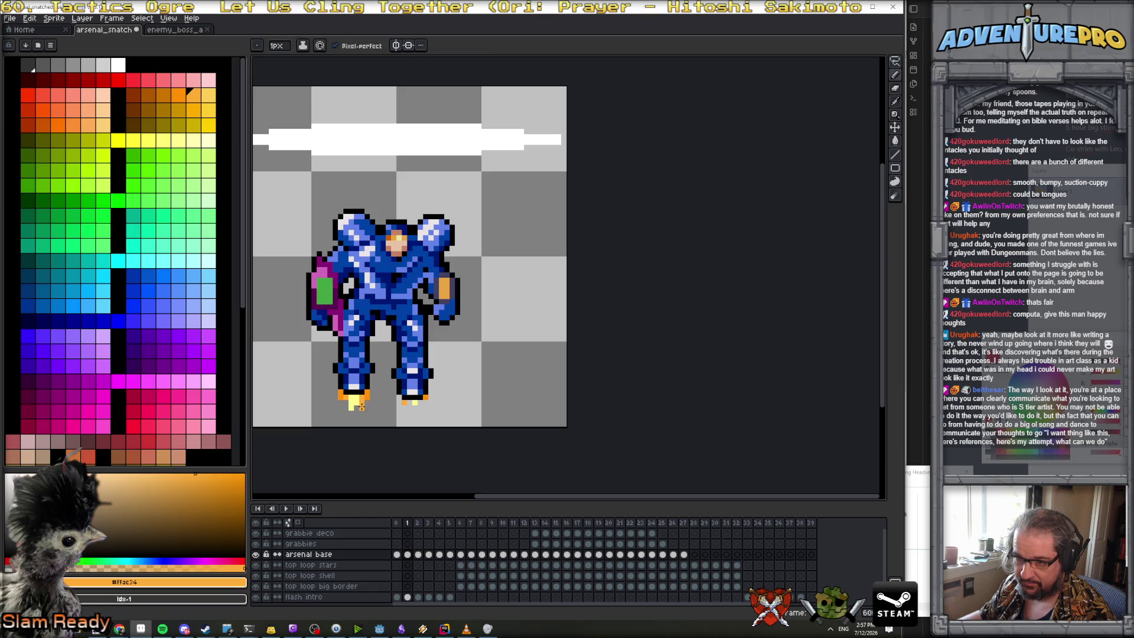
pyautogui.keyDown('alt'); pyautogui.click(339, 406); pyautogui.keyUp('alt')
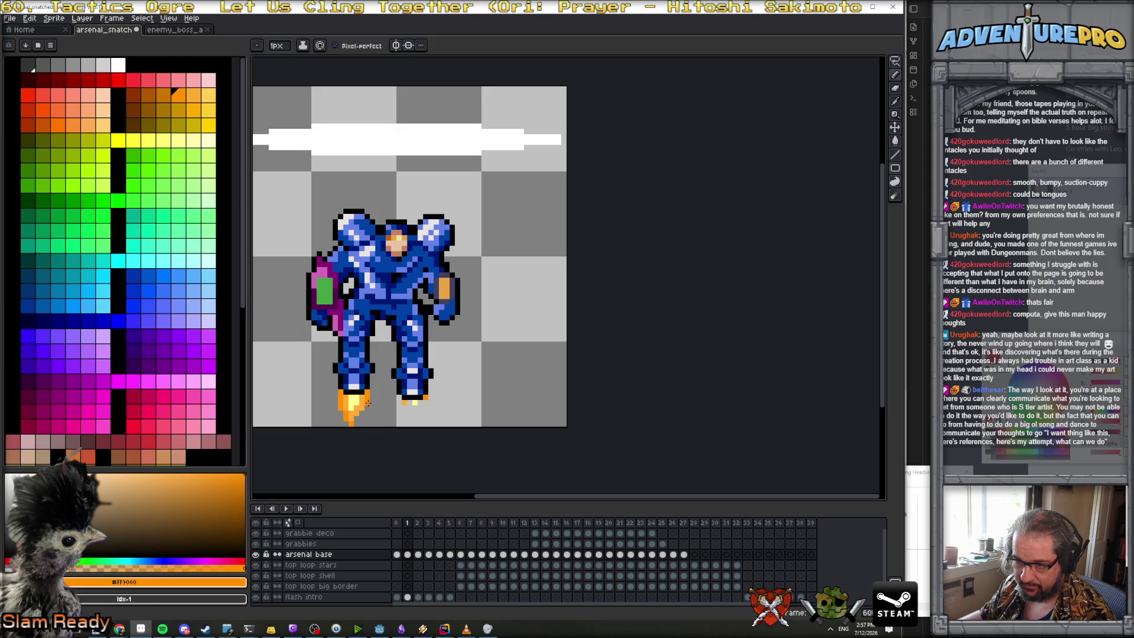
pyautogui.press('e')
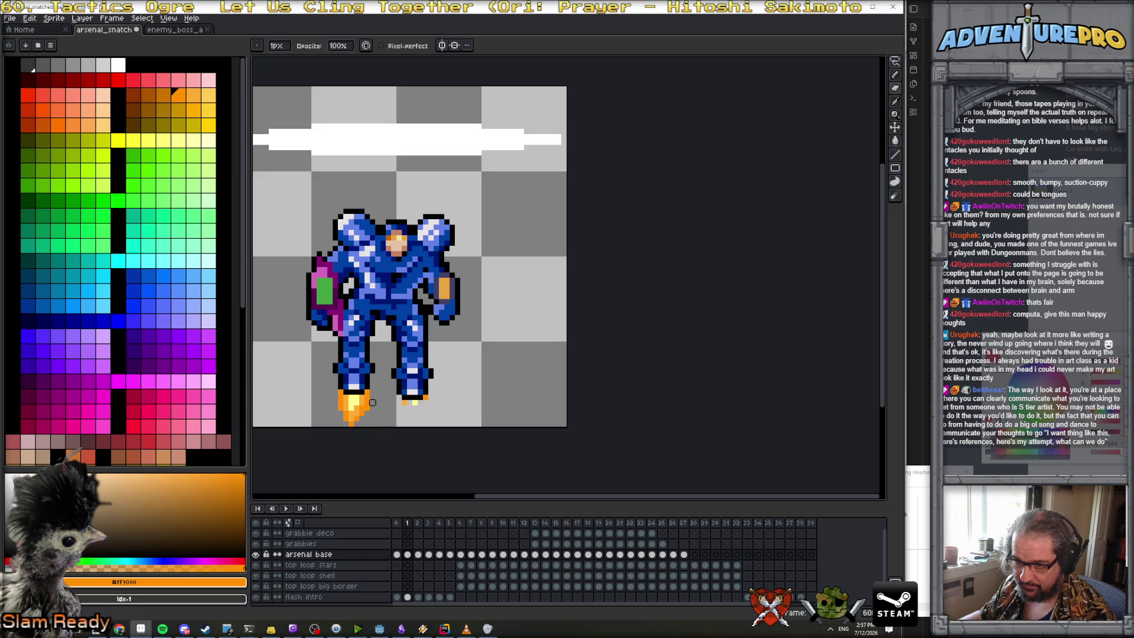
pyautogui.press('b')
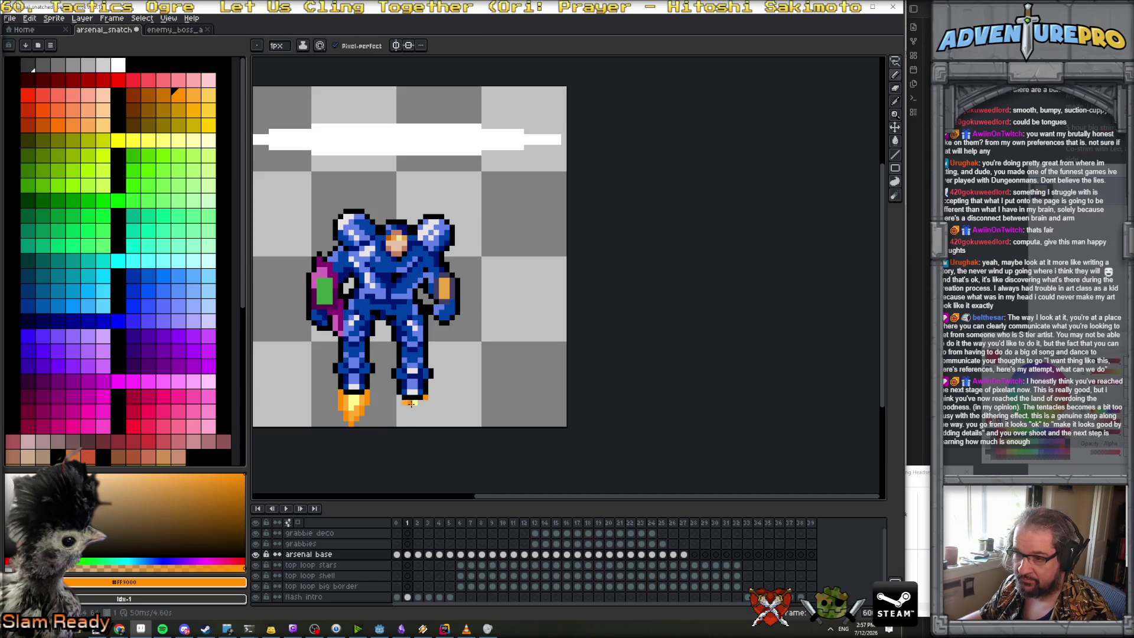
# Paint the right foot's flame in pale yellow and deeper orange, then add orange pixels on frame 2
pyautogui.keyDown('alt'); pyautogui.click(409, 402); pyautogui.keyUp('alt')
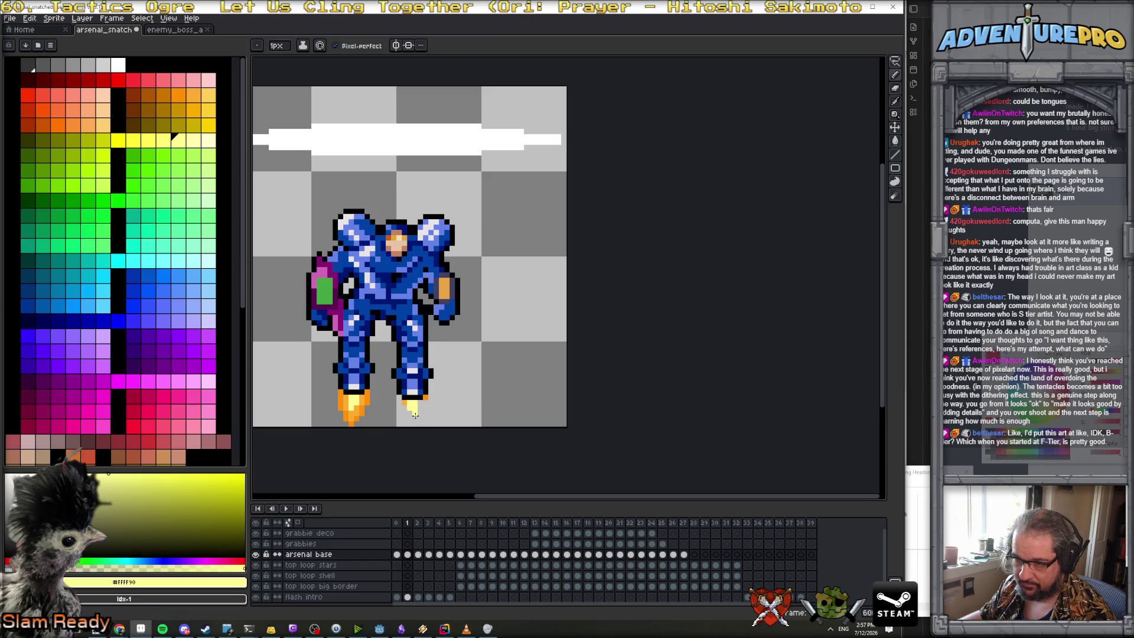
pyautogui.keyDown('alt'); pyautogui.click(421, 402); pyautogui.keyUp('alt')
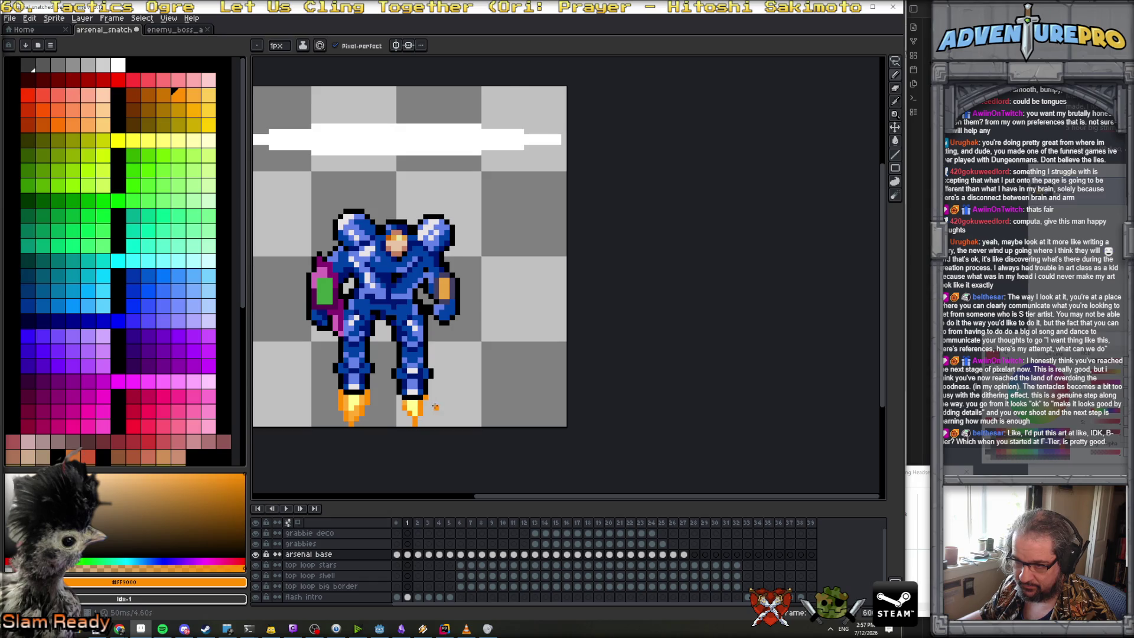
pyautogui.press('Right')
pyautogui.keyDown('shift'); pyautogui.click(409, 407); pyautogui.keyUp('shift')
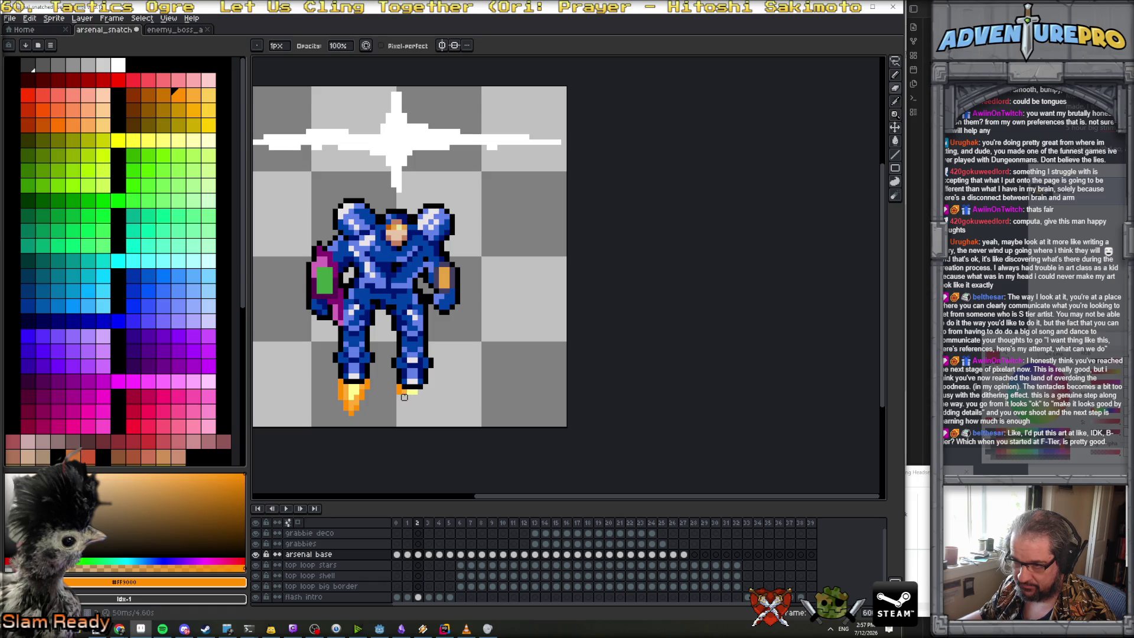
# Paint deep orange along the right flame's right edge, then play the animation preview
pyautogui.keyDown('alt'); pyautogui.click(411, 392); pyautogui.keyUp('alt')
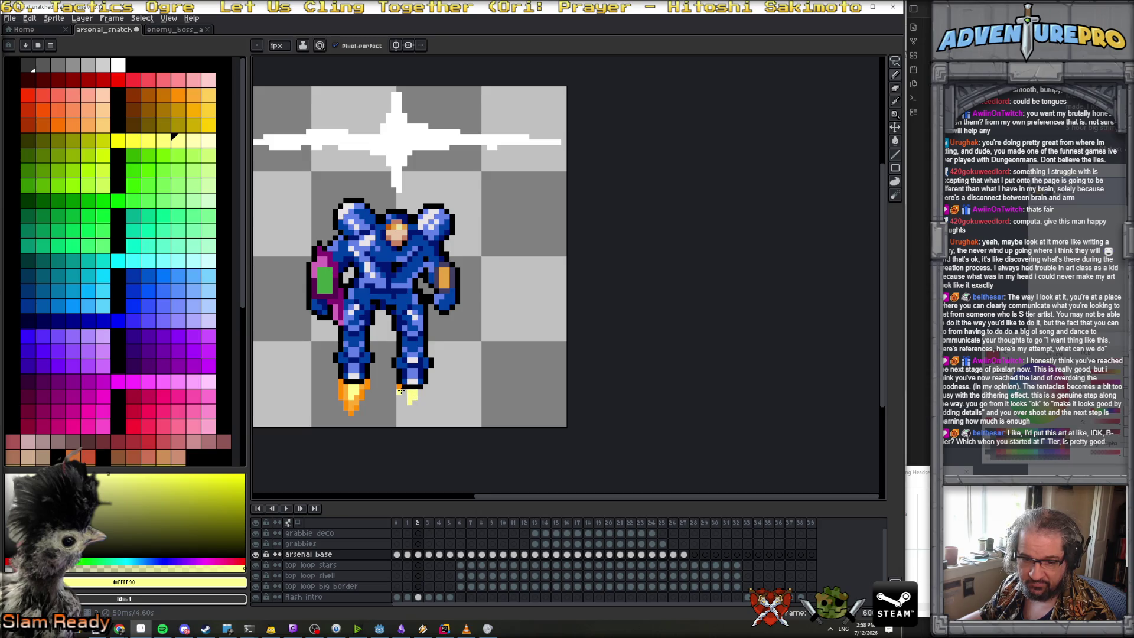
pyautogui.keyDown('alt'); pyautogui.click(402, 390); pyautogui.keyUp('alt')
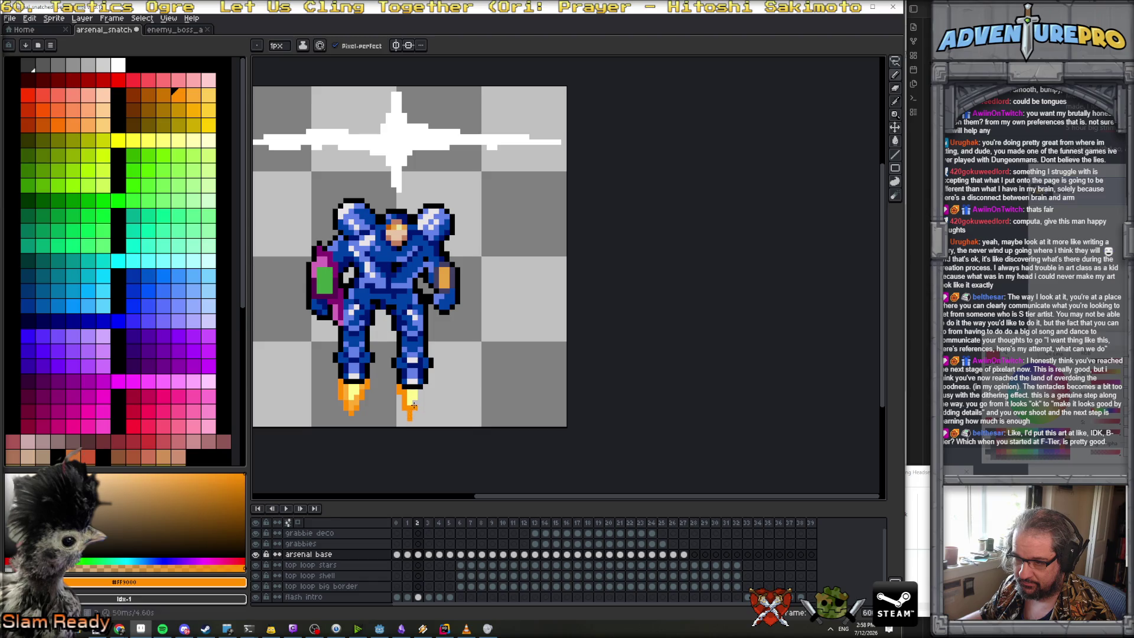
pyautogui.keyDown('alt'); pyautogui.click(412, 402); pyautogui.keyUp('alt')
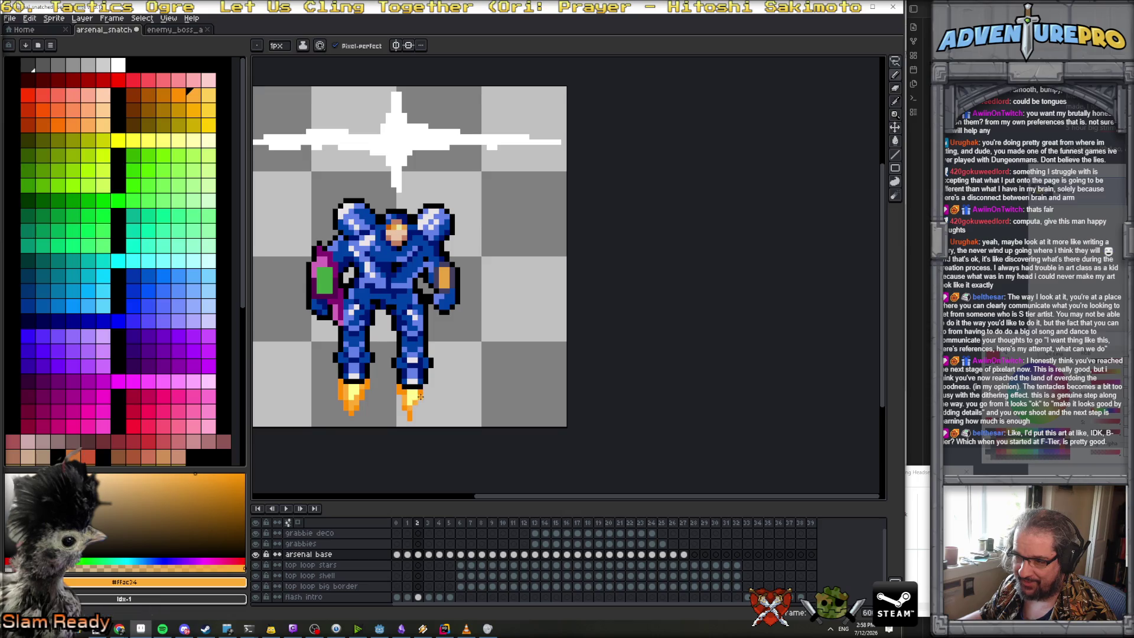
pyautogui.keyDown('alt'); pyautogui.click(399, 390); pyautogui.keyUp('alt')
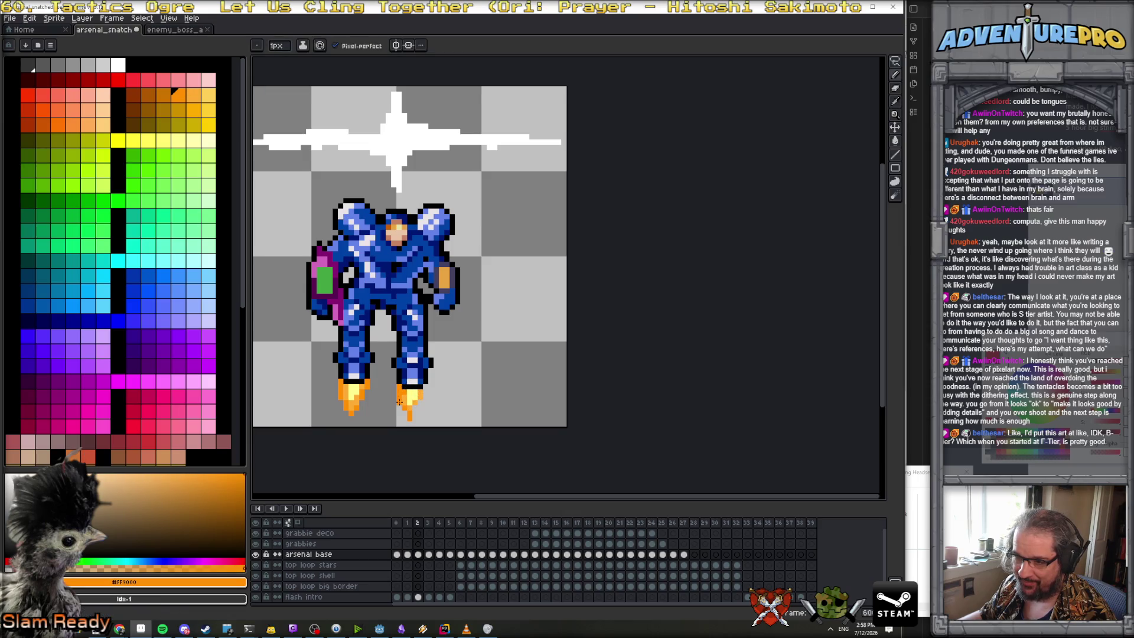
pyautogui.moveTo(416, 408); pyautogui.dragTo(432, 387)
pyautogui.press('e')
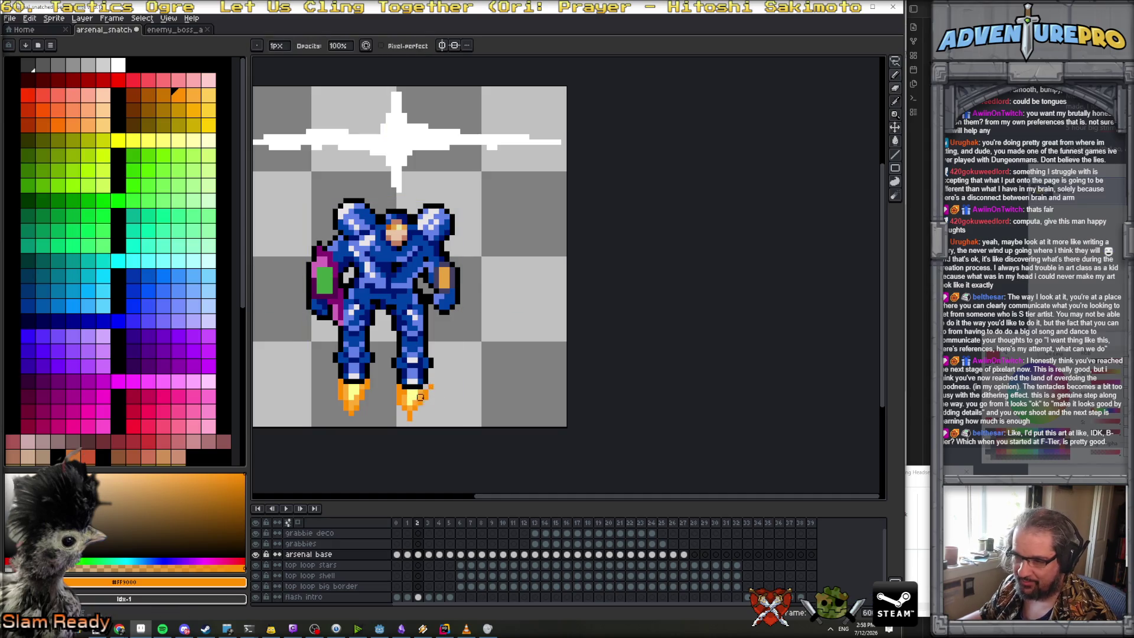
pyautogui.press('Return')
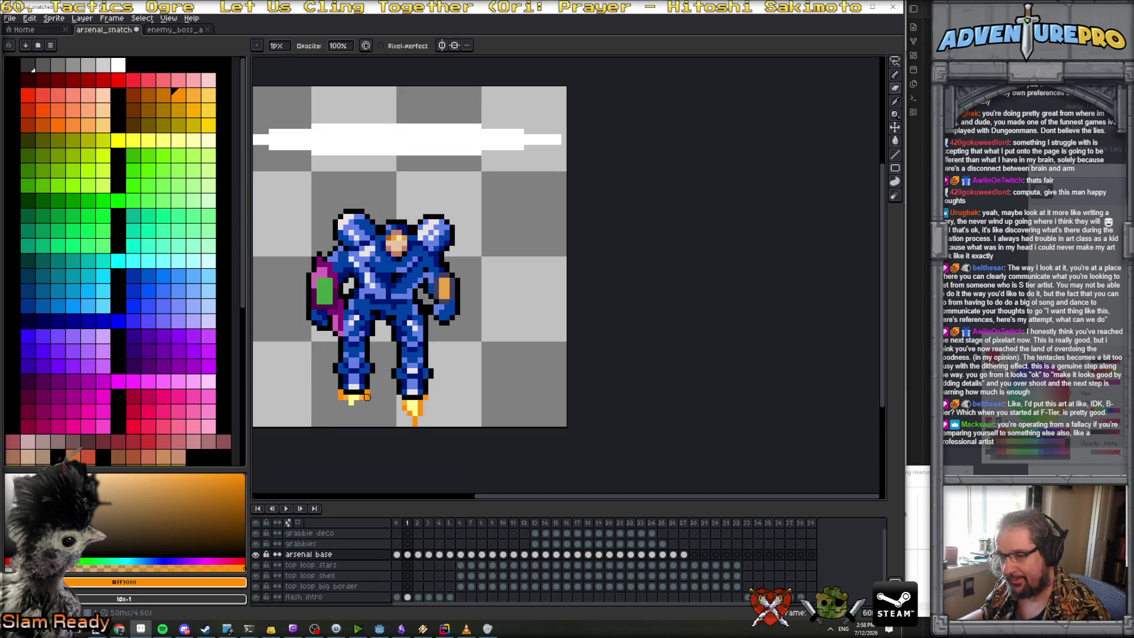
# Sample yellow and orange shades from the left flame and recolour one pixel light orange
pyautogui.keyDown('alt'); pyautogui.click(346, 402); pyautogui.keyUp('alt')
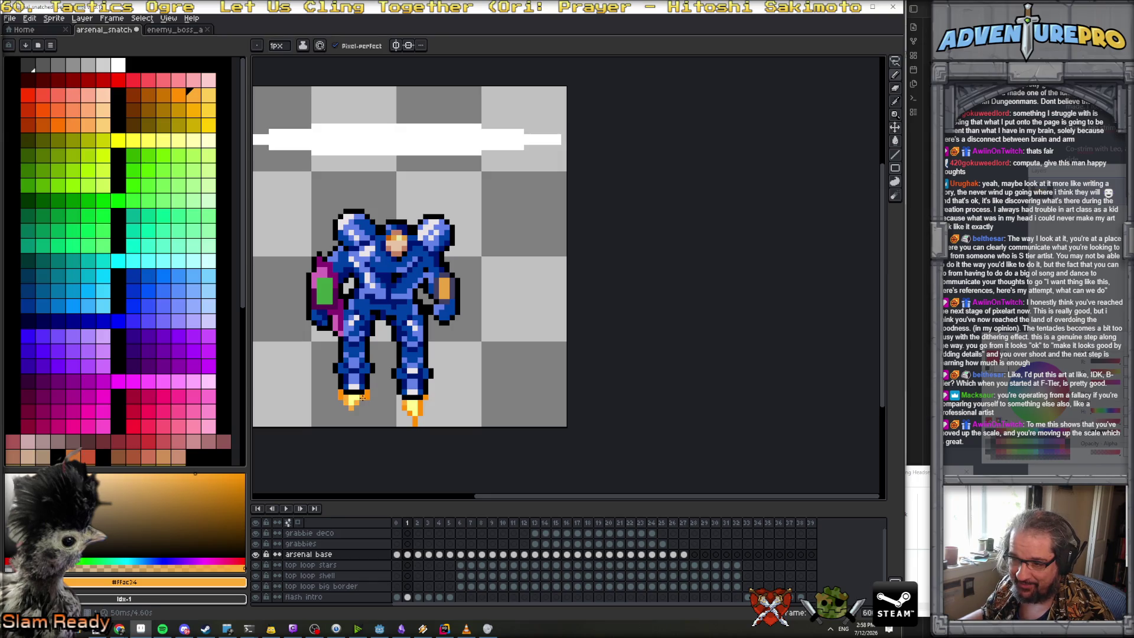
pyautogui.keyDown('alt'); pyautogui.click(360, 407); pyautogui.keyUp('alt')
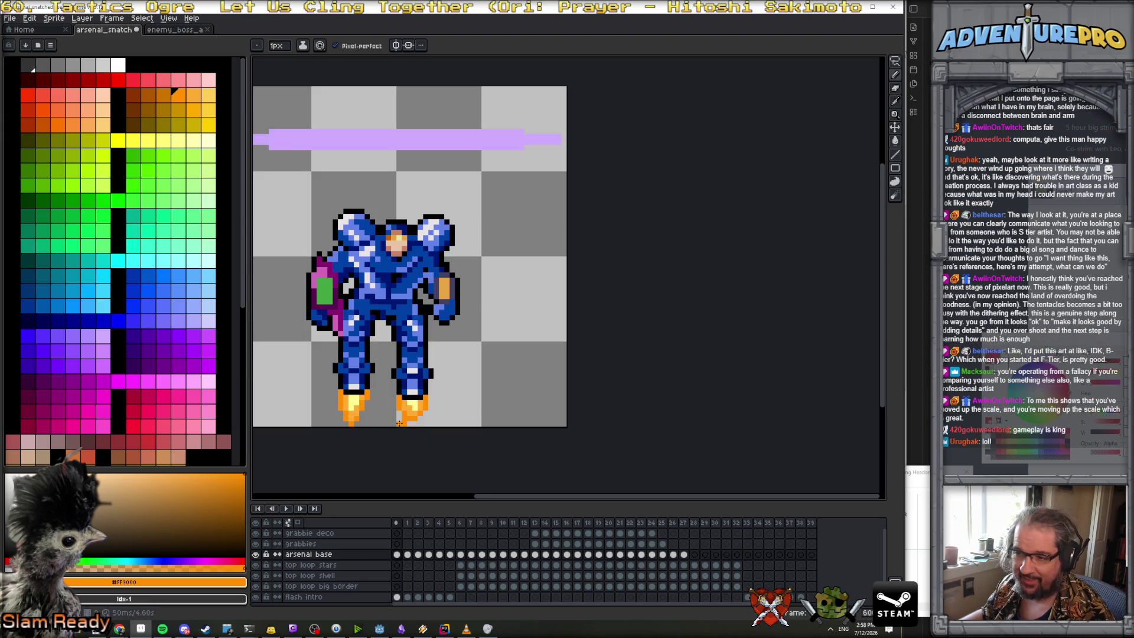
pyautogui.scroll(2, 367, 405)
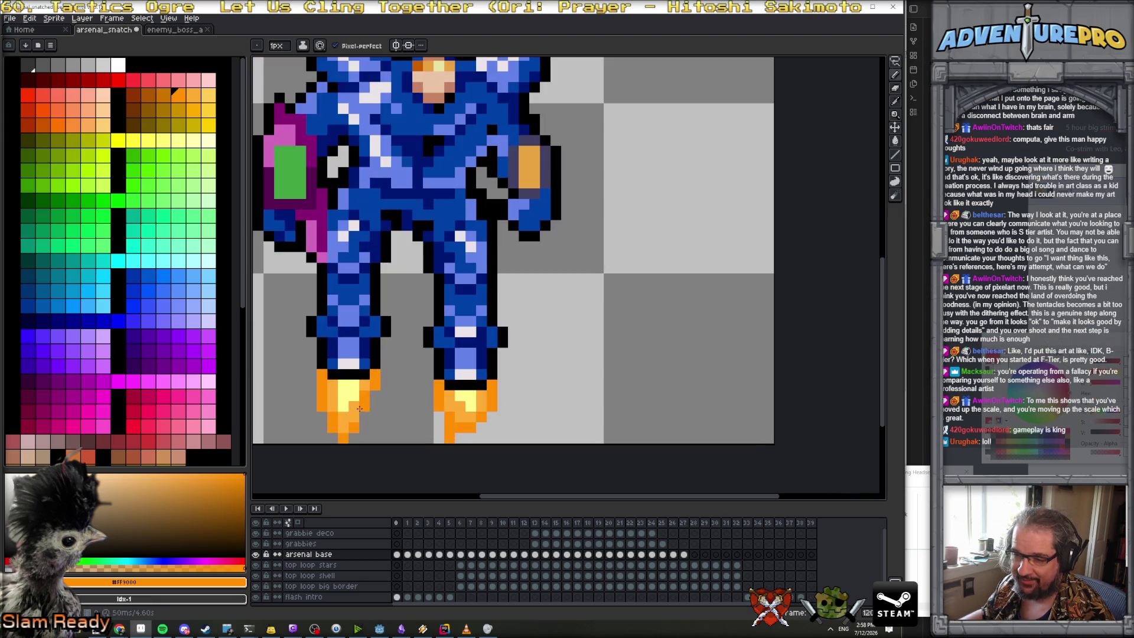
pyautogui.keyDown('alt'); pyautogui.click(353, 407); pyautogui.keyUp('alt')
pyautogui.keyDown('alt'); pyautogui.click(354, 405); pyautogui.keyUp('alt')
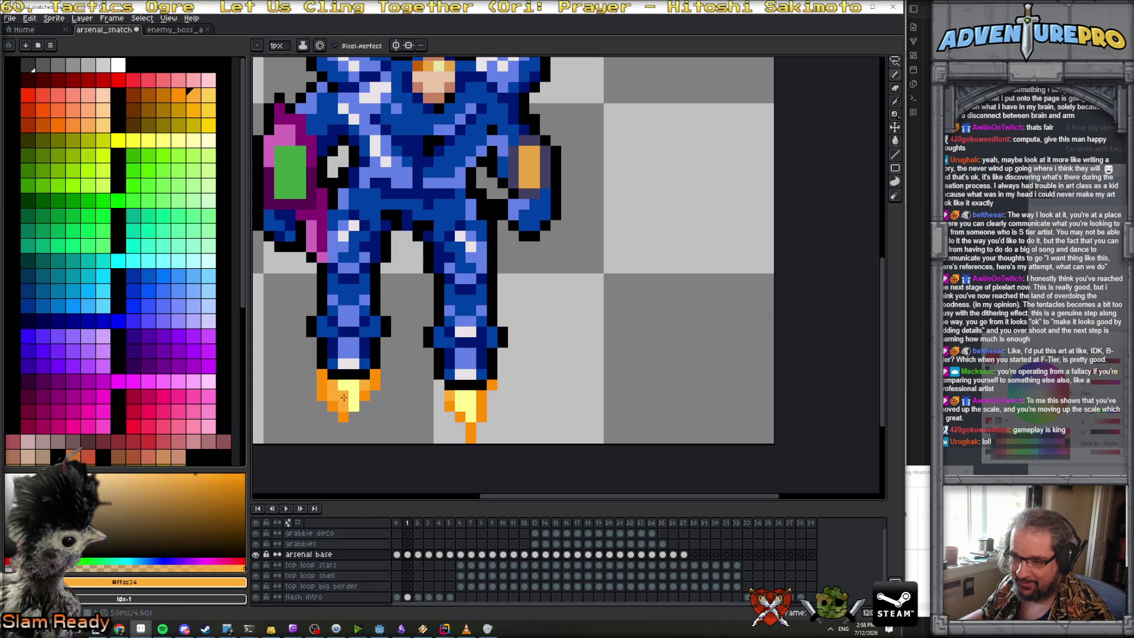
pyautogui.click(355, 397)
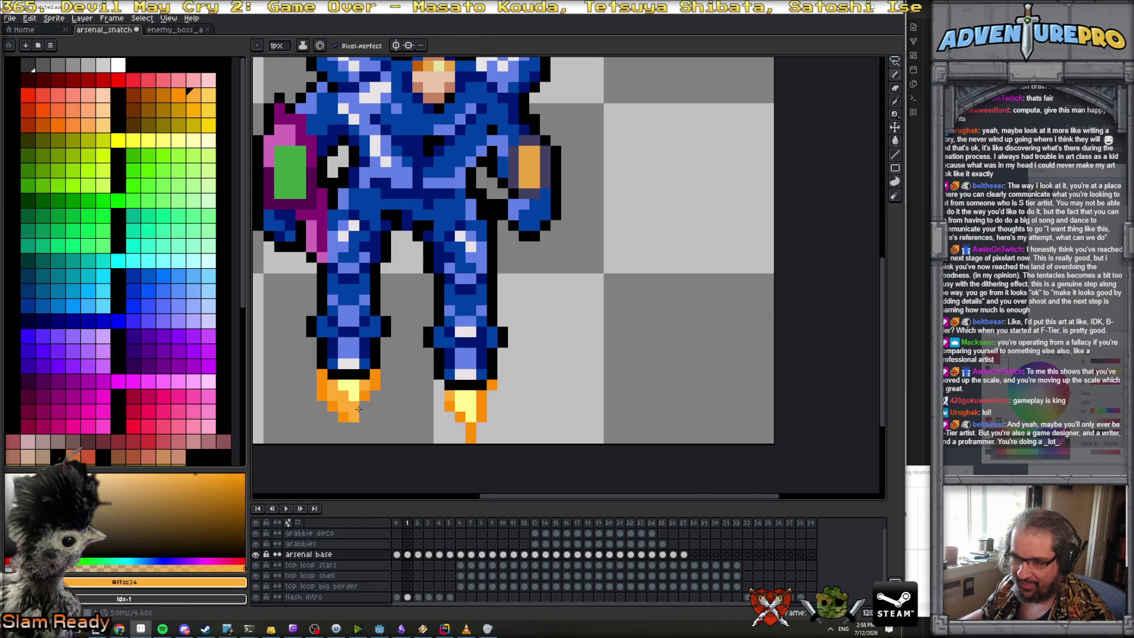
pyautogui.keyDown('alt'); pyautogui.click(364, 404); pyautogui.keyUp('alt')
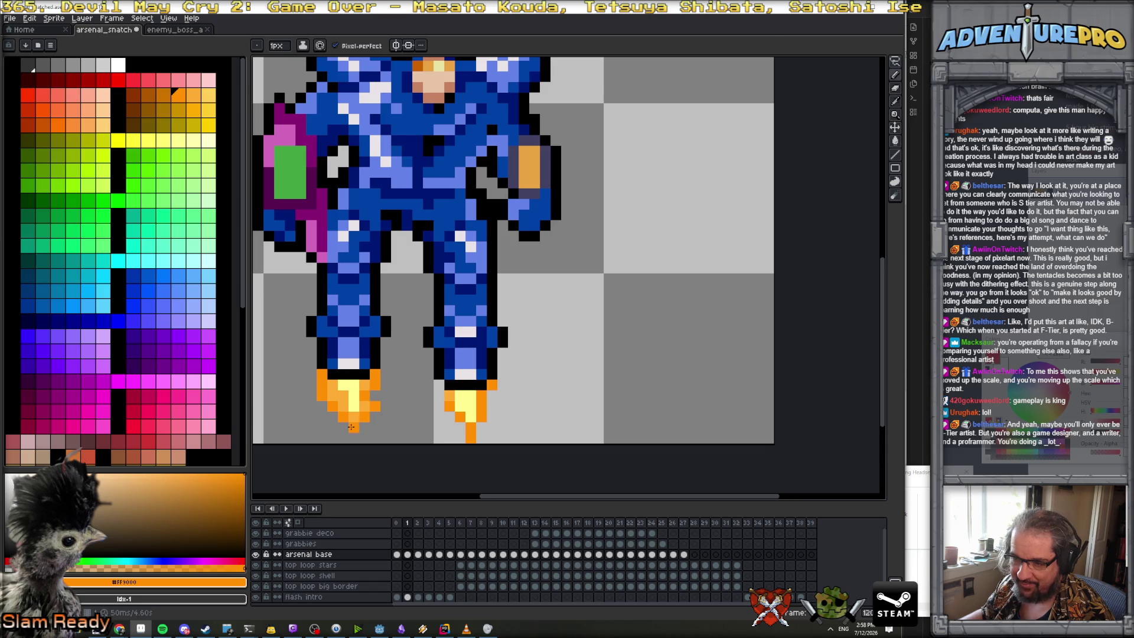
# Flip between neighbouring frames to compare the thruster flames
pyautogui.scroll(-3, 372, 413)
pyautogui.press('Left')
pyautogui.press('Right')
pyautogui.scroll(1, 372, 413)
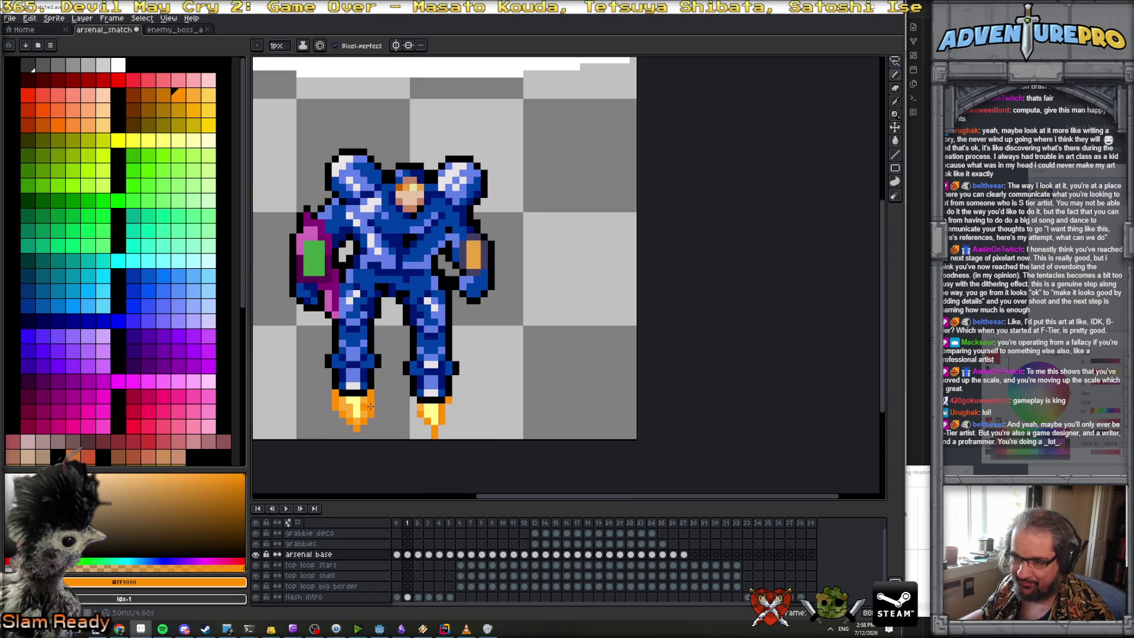
pyautogui.scroll(-2, 370, 407)
pyautogui.press('Left')
pyautogui.press('Right')
pyautogui.press('Right')
pyautogui.scroll(1, 396, 411)
pyautogui.press('Left')
pyautogui.press('Left')
pyautogui.press('Right')
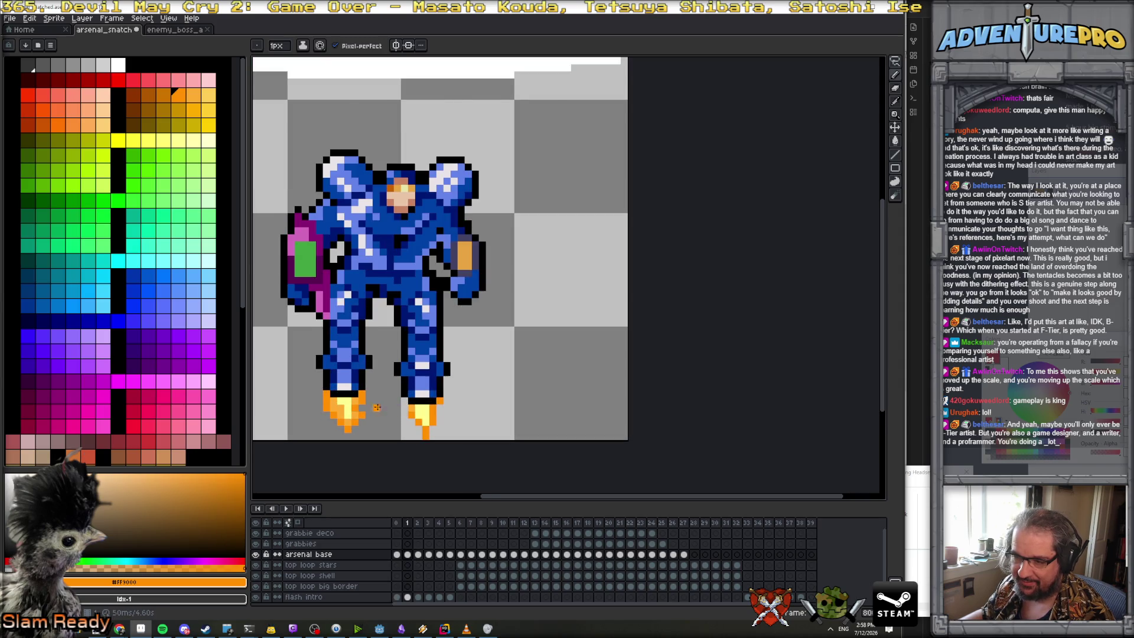
pyautogui.scroll(1, 377, 407)
pyautogui.press('Right')
# Repaint the left flame darker orange down to its tip and erase stray edge pixels
pyautogui.moveTo(277, 369)
pyautogui.mouseDown()
pyautogui.moveTo(307, 434)
pyautogui.moveTo(315, 408)
pyautogui.moveTo(277, 409)
pyautogui.mouseUp()
pyautogui.keyDown('alt'); pyautogui.click(314, 408); pyautogui.keyUp('alt')
pyautogui.click(307, 411)
pyautogui.rightClick(318, 438)
pyautogui.rightClick(277, 402)
pyautogui.press('e')
pyautogui.click(276, 381)
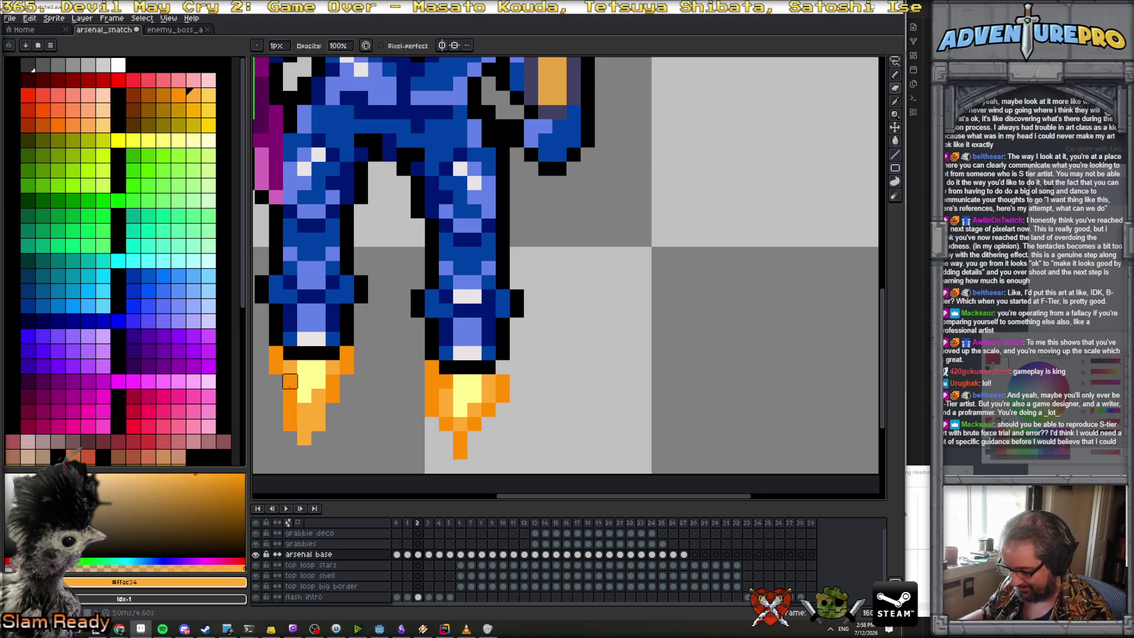
# Brighten several left-flame pixels pale yellow and add an orange pixel just under the tip
pyautogui.press('b')
pyautogui.keyDown('alt'); pyautogui.click(306, 394); pyautogui.keyUp('alt')
pyautogui.click(315, 408)
pyautogui.moveTo(315, 407); pyautogui.dragTo(304, 423)
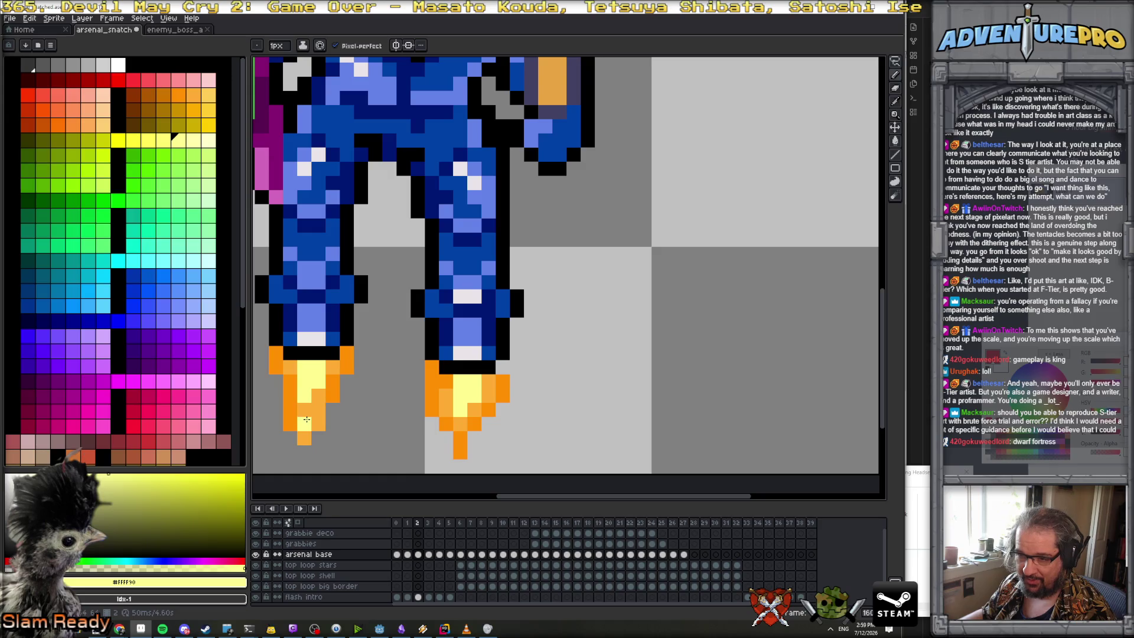
pyautogui.keyDown('alt'); pyautogui.click(332, 396); pyautogui.keyUp('alt')
pyautogui.click(313, 450)
pyautogui.hotkey('ctrl', 'z')
pyautogui.click(317, 438)
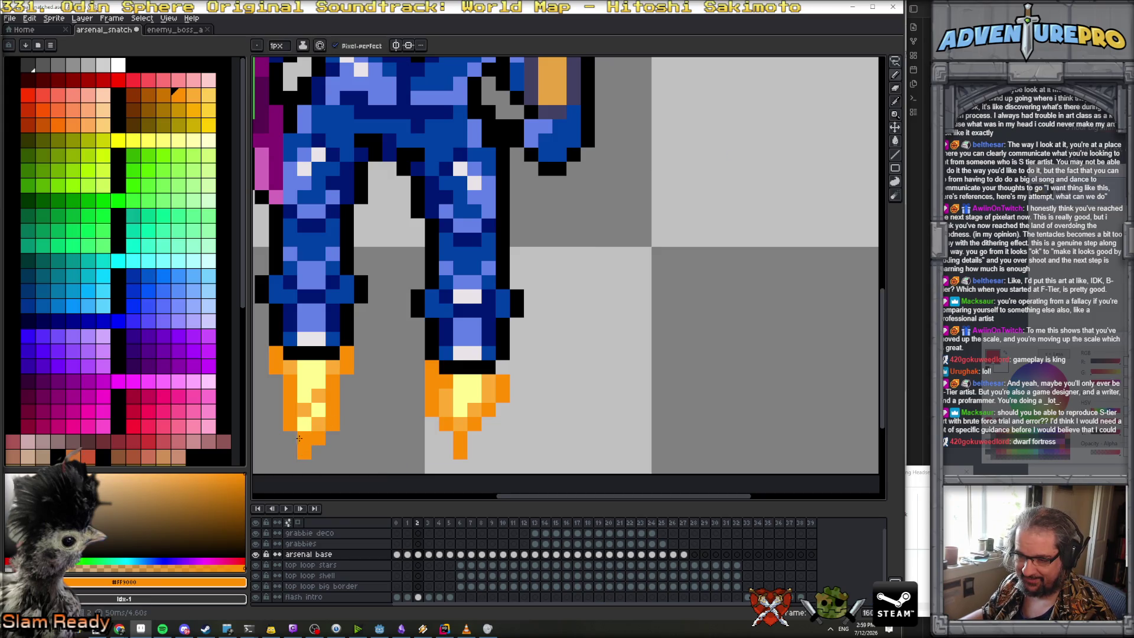
# Play the animation preview to check the left thruster flame
pyautogui.scroll(-5, 387, 438)
pyautogui.press('Return')
pyautogui.scroll(3, 378, 431)
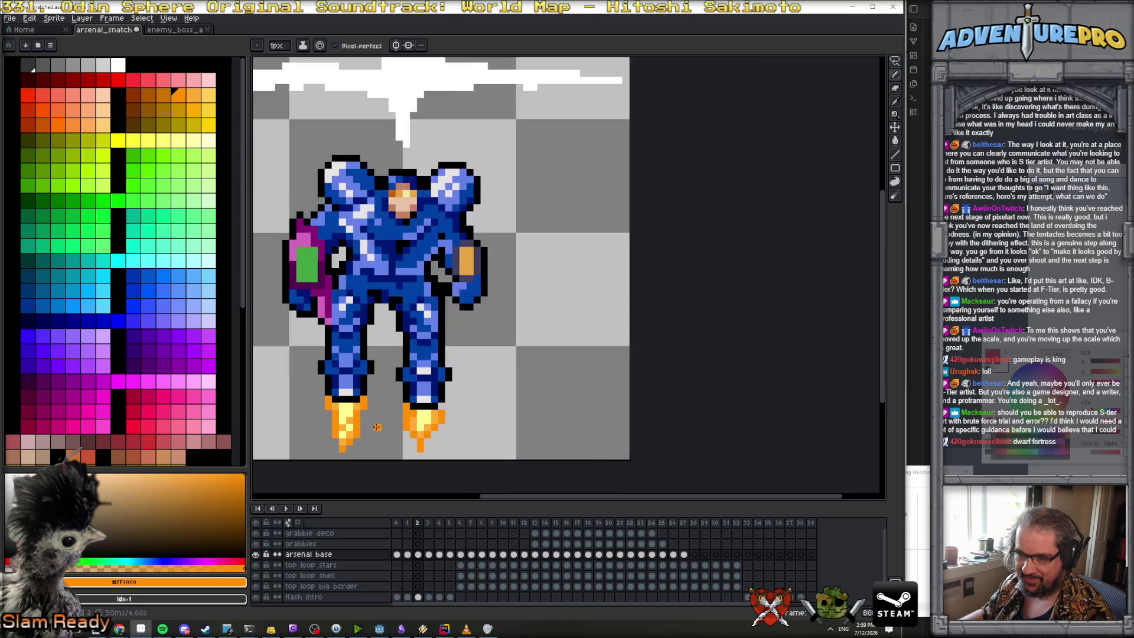
pyautogui.scroll(1, 353, 396)
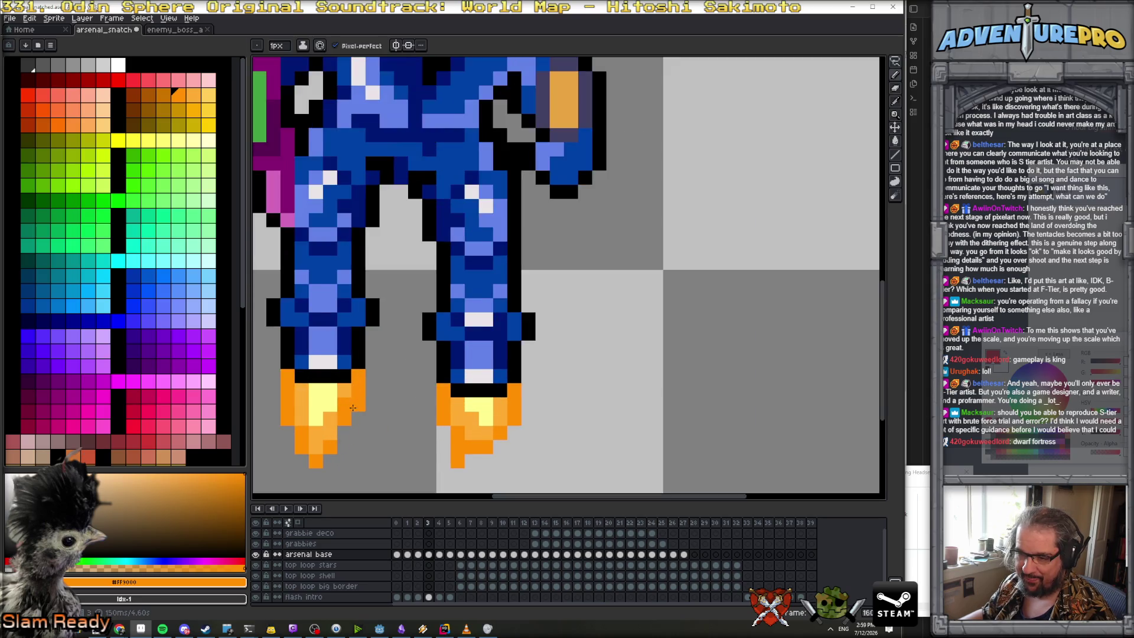
pyautogui.scroll(-3, 352, 404)
pyautogui.scroll(1, 353, 409)
# Erase the old left flame and redraw a longer pale yellow core with a darker orange tip
pyautogui.press('e')
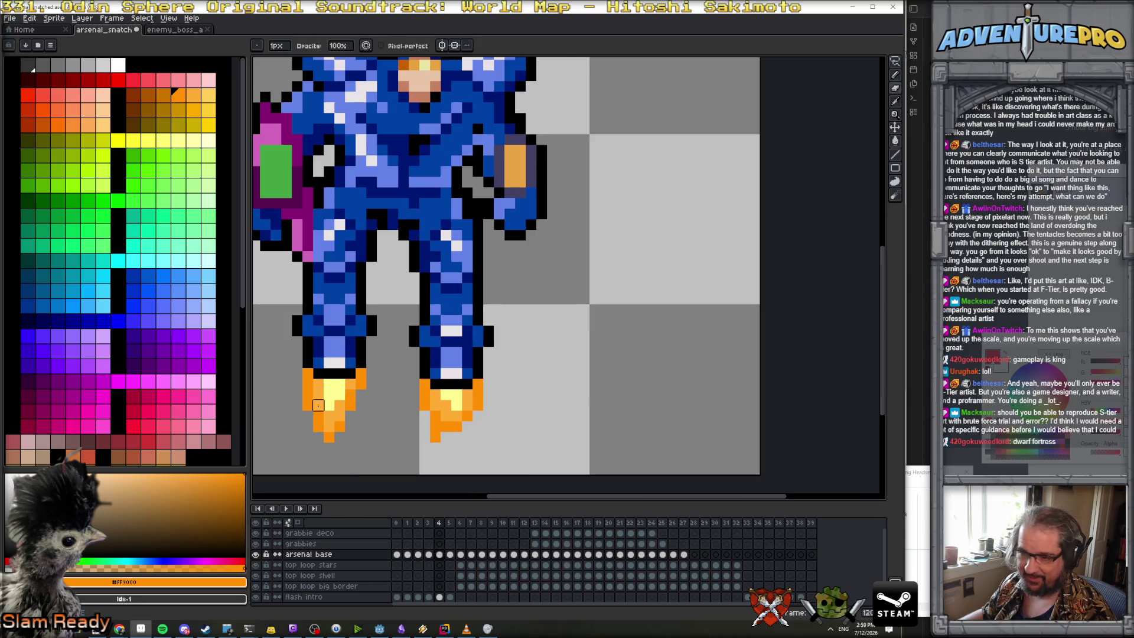
pyautogui.moveTo(329, 405)
pyautogui.mouseDown()
pyautogui.moveTo(340, 396)
pyautogui.moveTo(307, 405)
pyautogui.mouseUp()
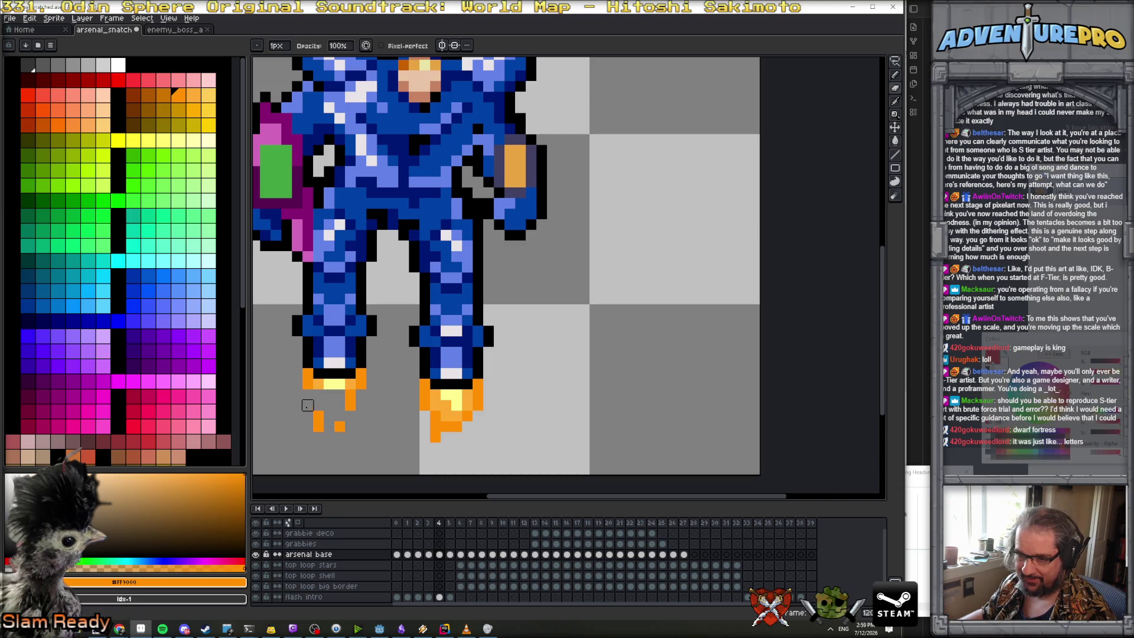
pyautogui.press('b')
pyautogui.keyDown('alt'); pyautogui.click(334, 383); pyautogui.keyUp('alt')
pyautogui.moveTo(329, 404)
pyautogui.mouseDown()
pyautogui.moveTo(340, 391)
pyautogui.moveTo(329, 429)
pyautogui.moveTo(350, 389)
pyautogui.moveTo(329, 440)
pyautogui.mouseUp()
pyautogui.keyDown('alt'); pyautogui.click(308, 383); pyautogui.keyUp('alt')
pyautogui.keyDown('alt'); pyautogui.click(360, 381); pyautogui.keyUp('alt')
pyautogui.press('Return')
pyautogui.press('Return')
# Try shortening the left boot flame on the next frame in light orange, then undo it
pyautogui.press('Left')
pyautogui.press('Left')
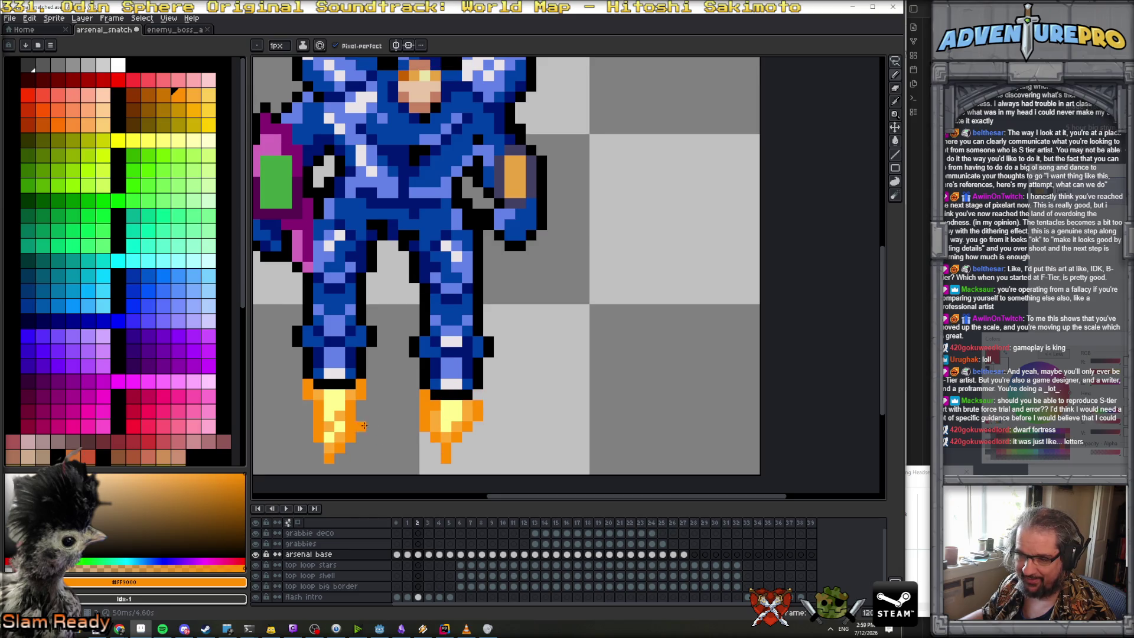
pyautogui.keyDown('alt'); pyautogui.click(332, 404); pyautogui.keyUp('alt')
pyautogui.scroll(-2, 354, 413)
pyautogui.press('Right')
pyautogui.press('Right')
pyautogui.press('Right')
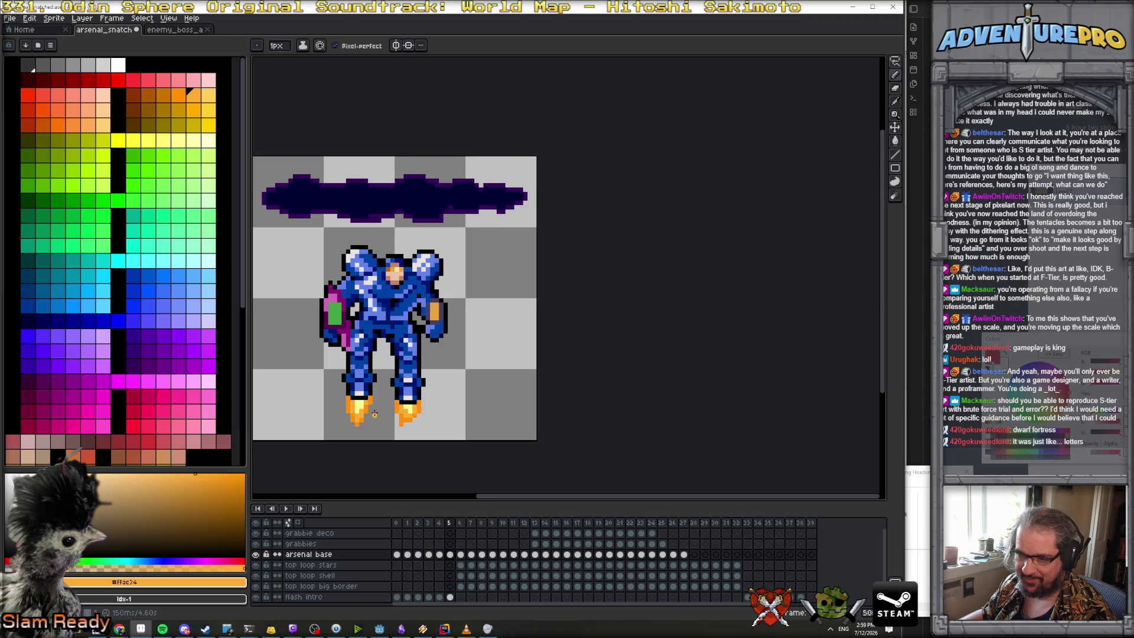
pyautogui.scroll(2, 340, 403)
pyautogui.moveTo(339, 417)
pyautogui.mouseDown()
pyautogui.moveTo(355, 395)
pyautogui.moveTo(351, 432)
pyautogui.moveTo(361, 404)
pyautogui.mouseUp()
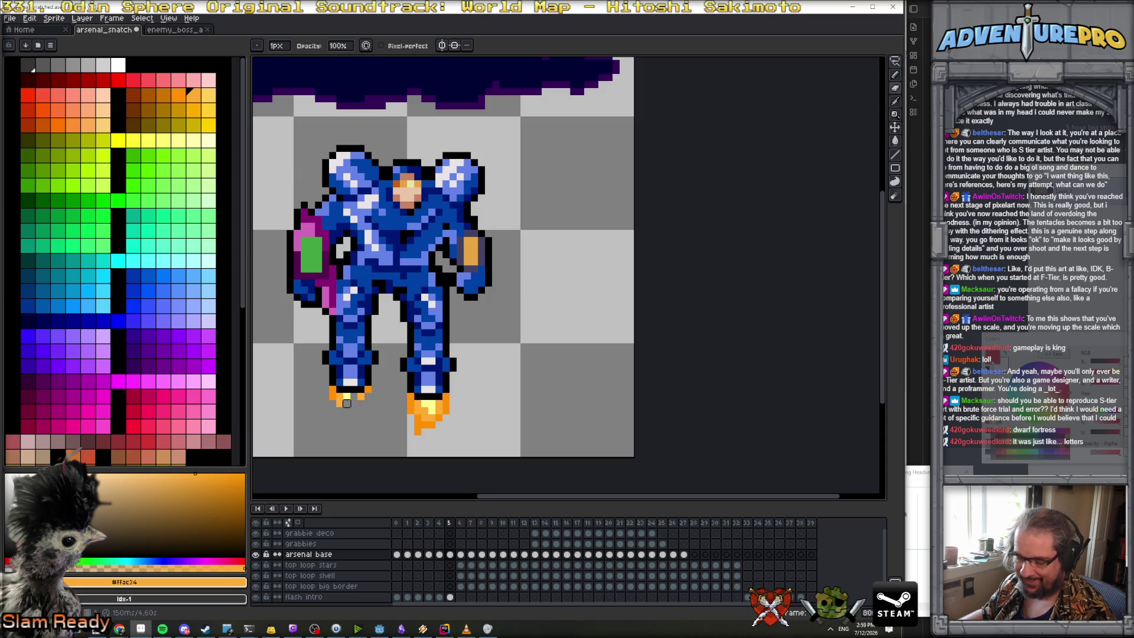
pyautogui.press('e')
pyautogui.hotkey('ctrl', 'z')
# Add an orange pixel below the flame tip, sample the flame's orange shades, and compare neighbouring frames
pyautogui.keyDown('alt'); pyautogui.click(368, 390); pyautogui.keyUp('alt')
pyautogui.click(349, 426)
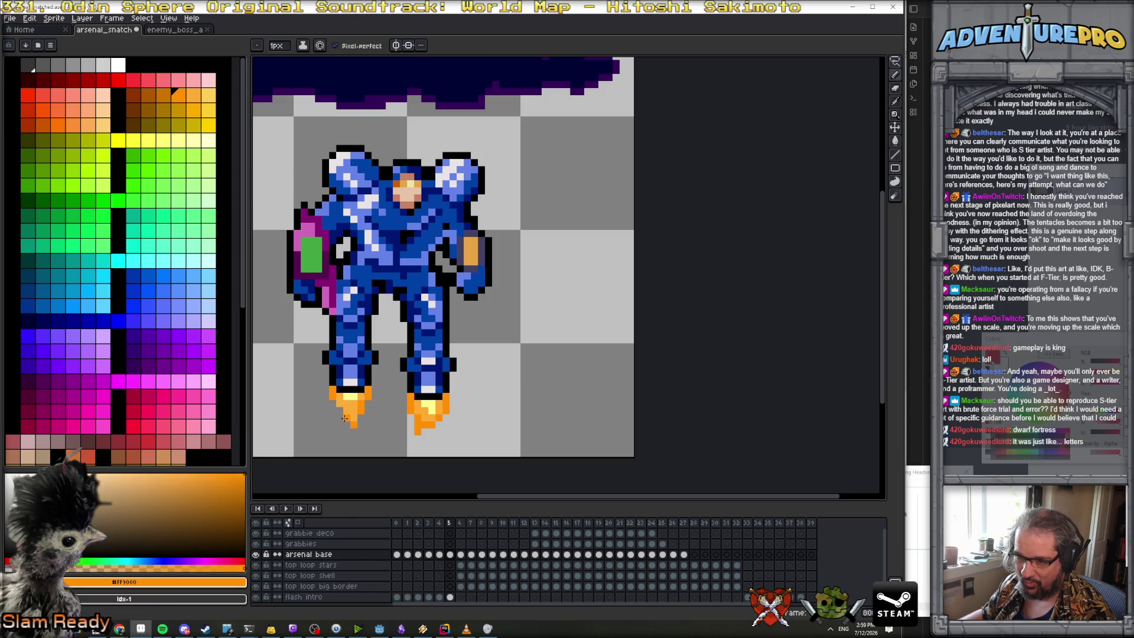
pyautogui.keyDown('alt'); pyautogui.click(345, 405); pyautogui.keyUp('alt')
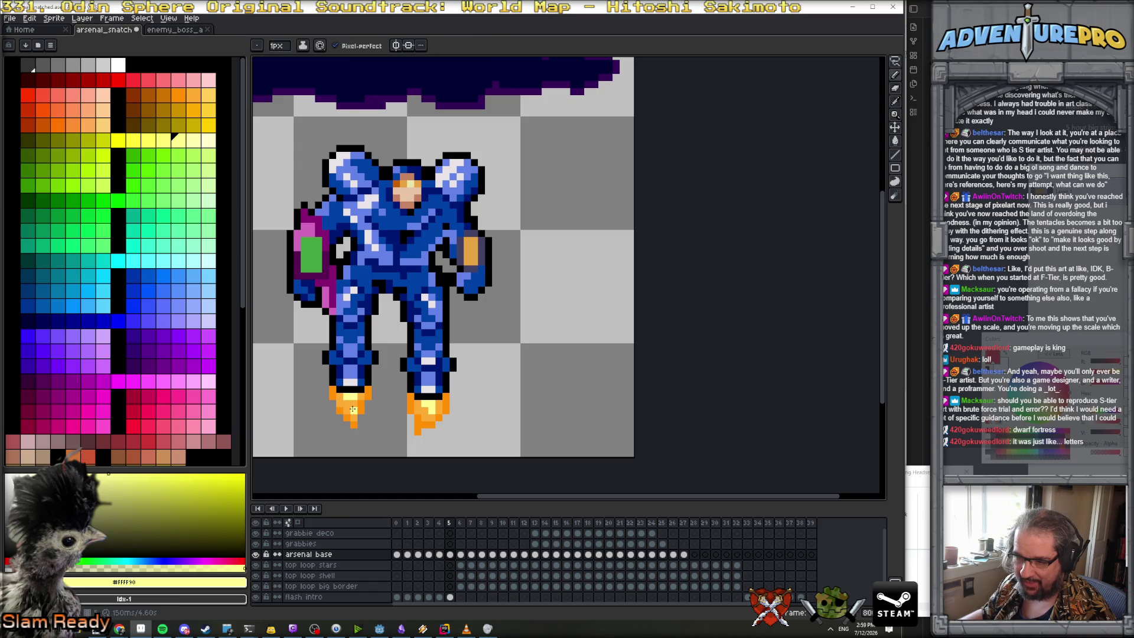
pyautogui.keyDown('alt'); pyautogui.click(358, 417); pyautogui.keyUp('alt')
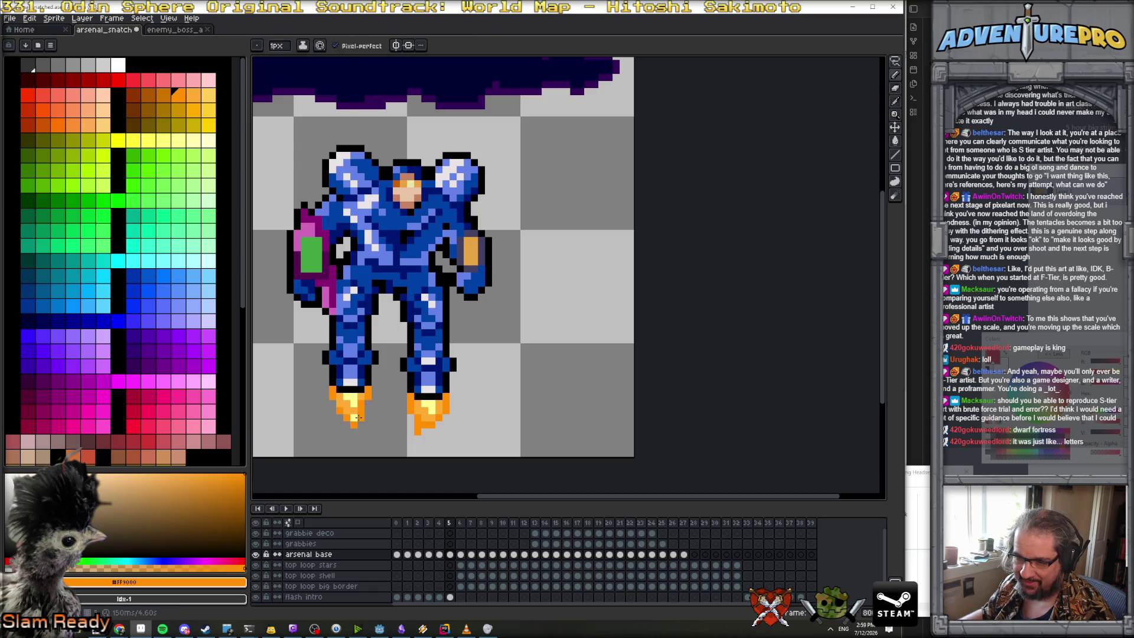
pyautogui.keyDown('alt'); pyautogui.click(354, 415); pyautogui.keyUp('alt')
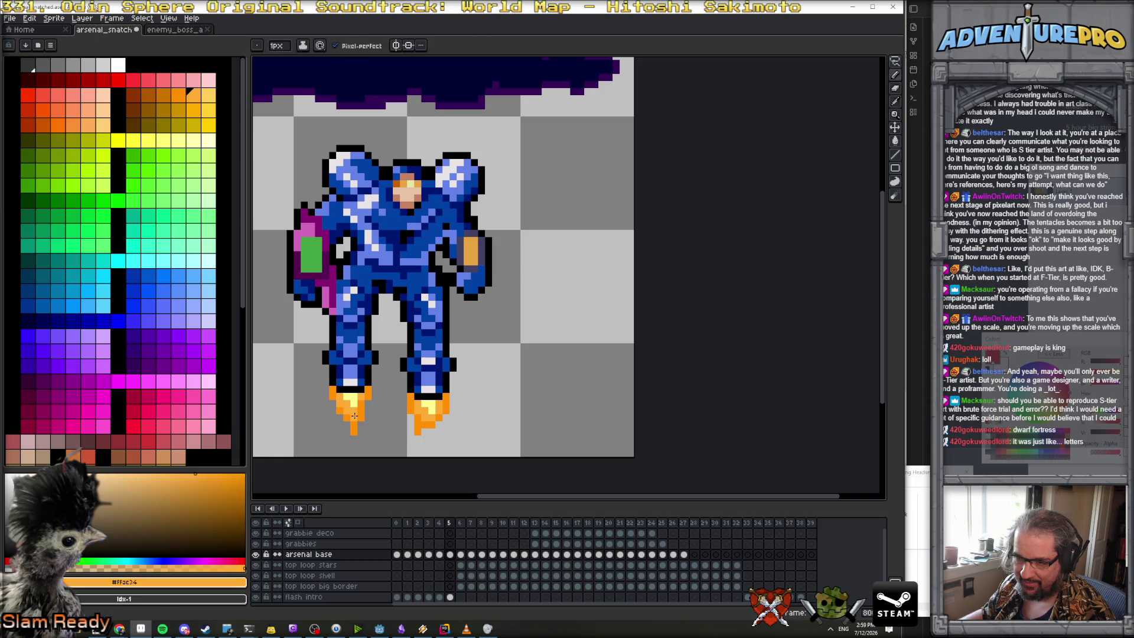
pyautogui.keyDown('alt'); pyautogui.click(348, 421); pyautogui.keyUp('alt')
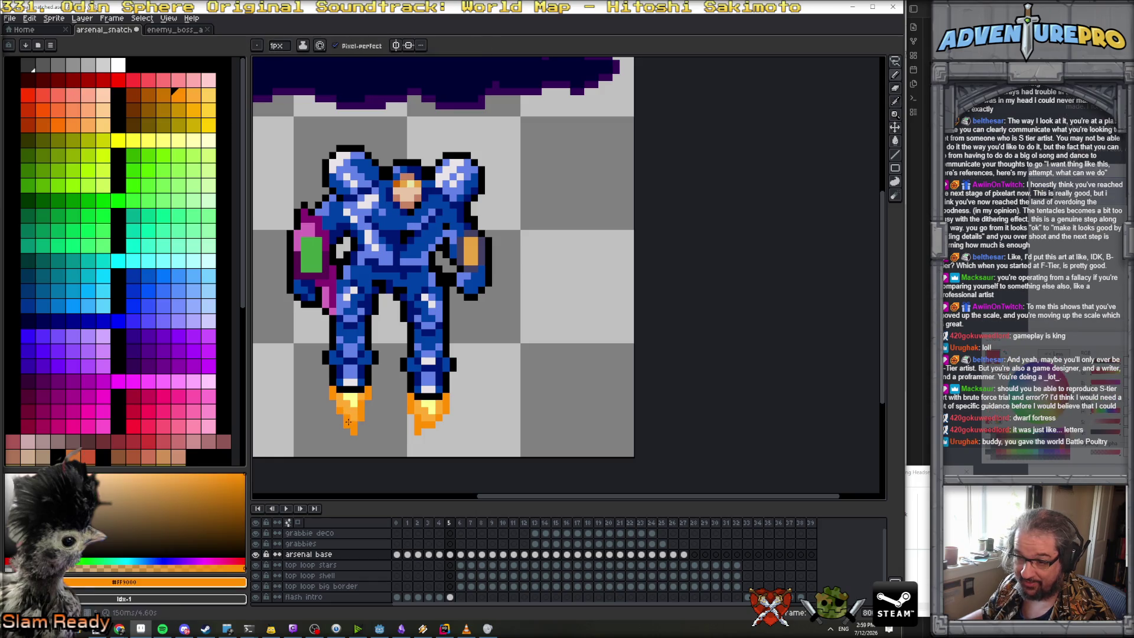
pyautogui.keyDown('alt'); pyautogui.click(356, 423); pyautogui.keyUp('alt')
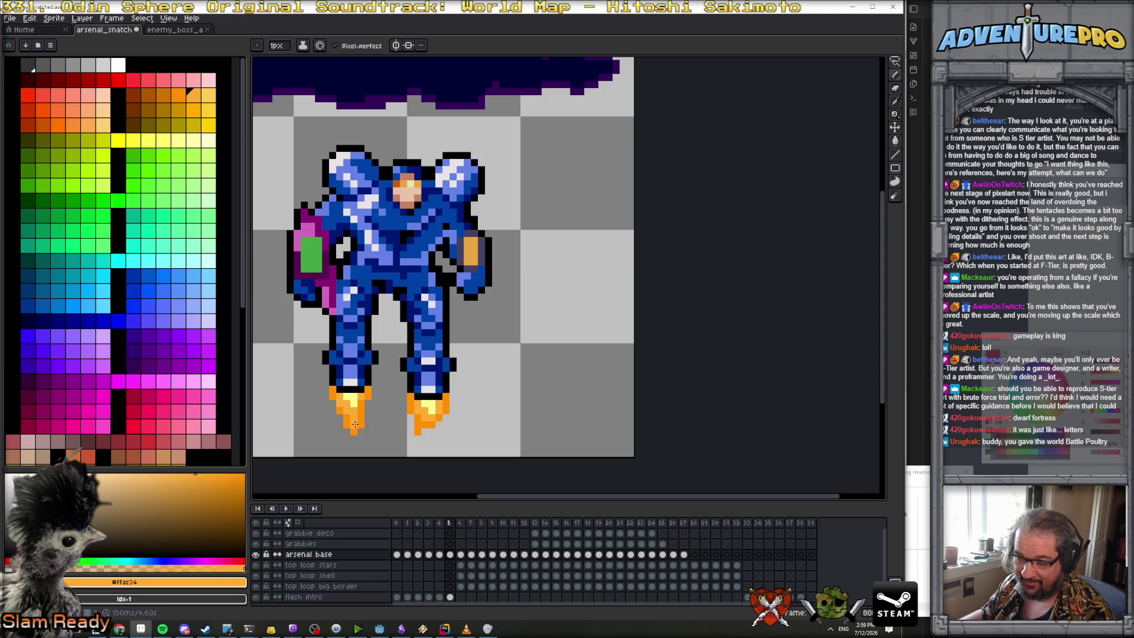
pyautogui.scroll(-3, 377, 430)
pyautogui.press(',')
pyautogui.press('.')
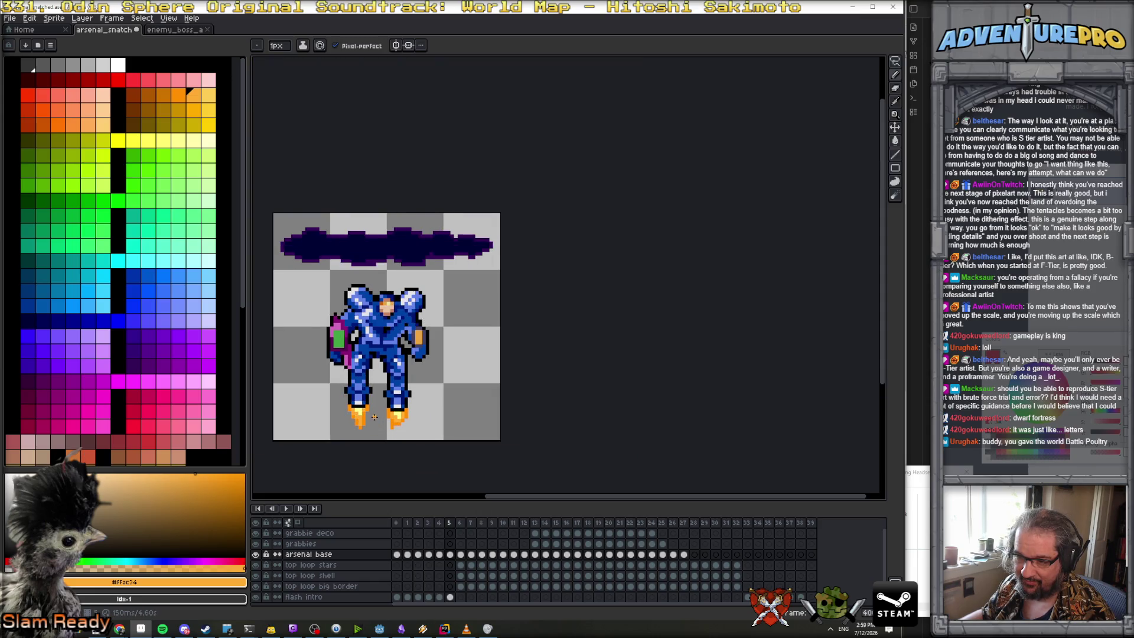
pyautogui.scroll(3, 359, 409)
pyautogui.keyDown('alt'); pyautogui.click(350, 418); pyautogui.keyUp('alt')
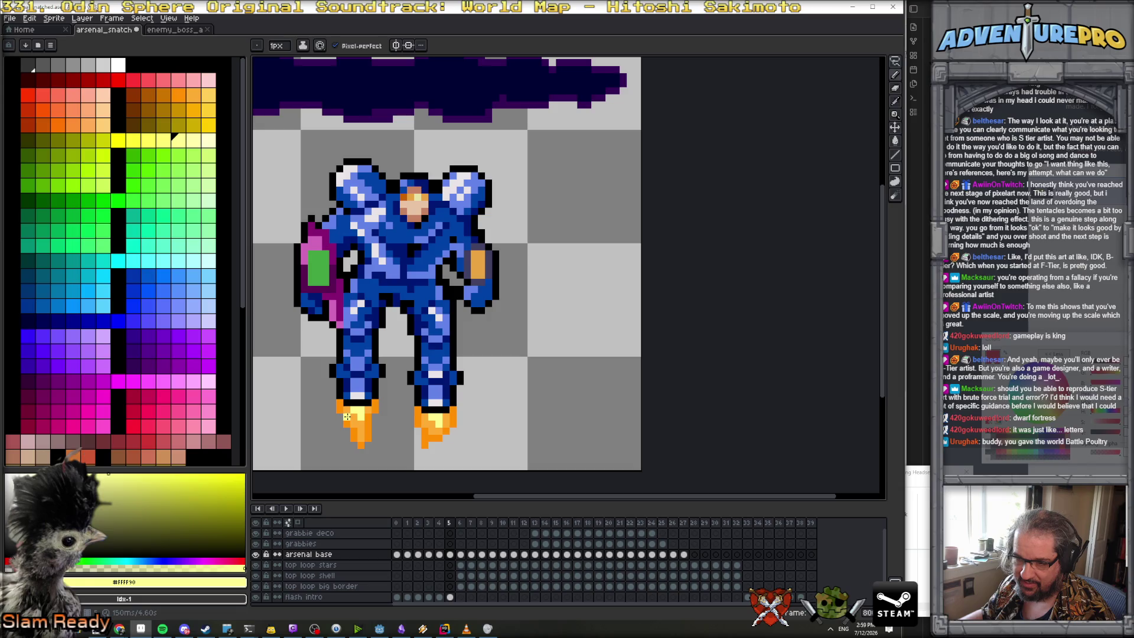
pyautogui.scroll(-4, 357, 437)
pyautogui.press('Return')
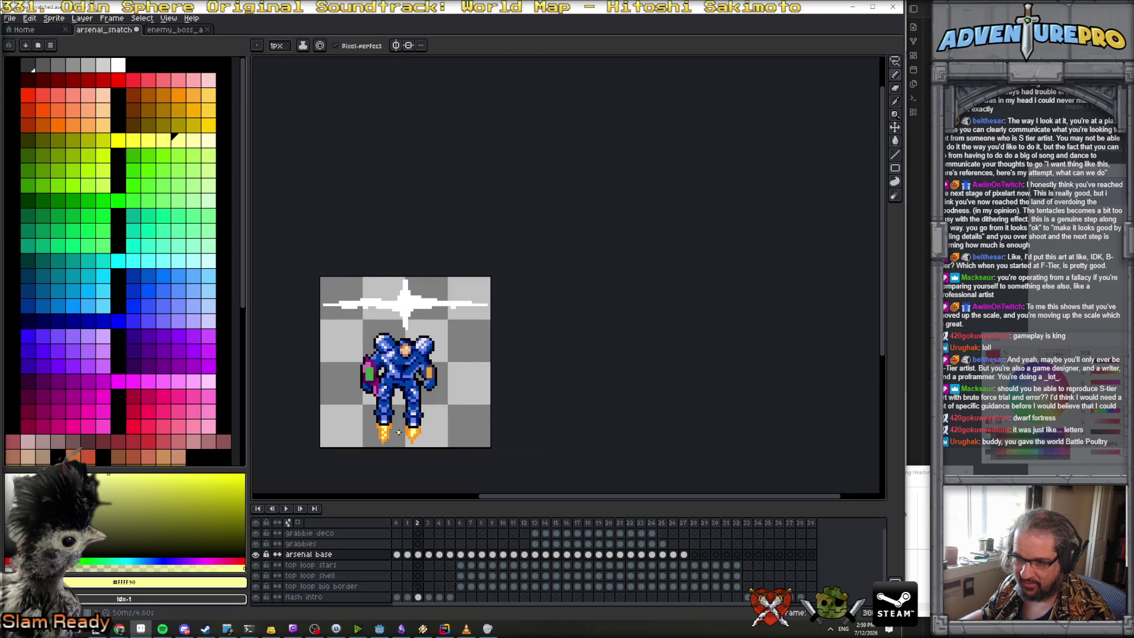
pyautogui.click(286, 509)
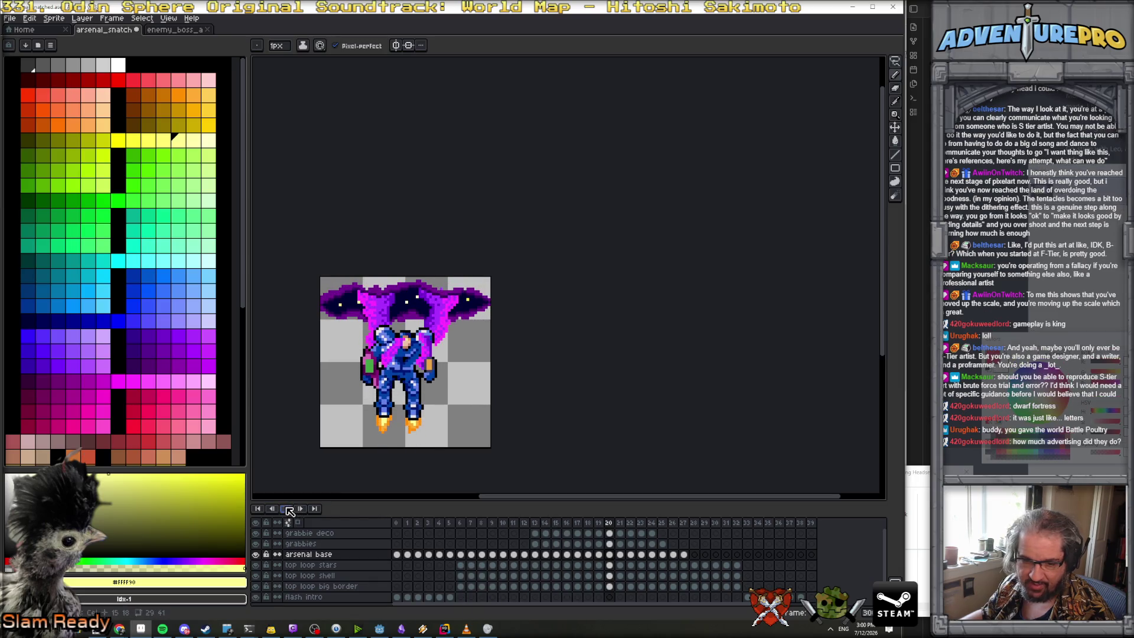
pyautogui.scroll(1, 415, 433)
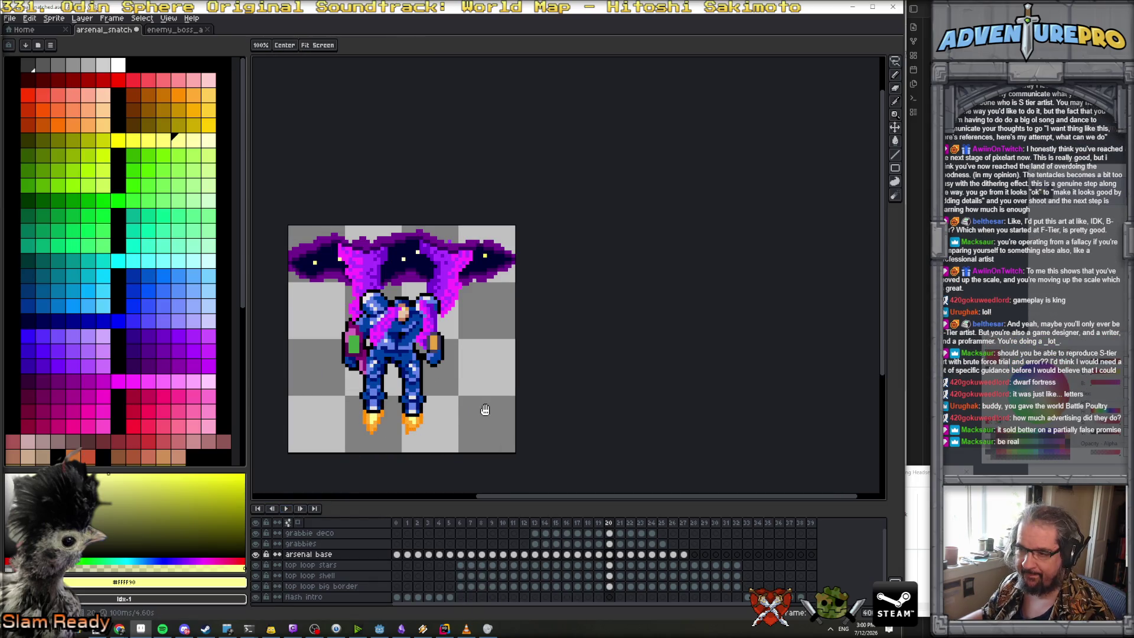
pyautogui.scroll(2, 473, 369)
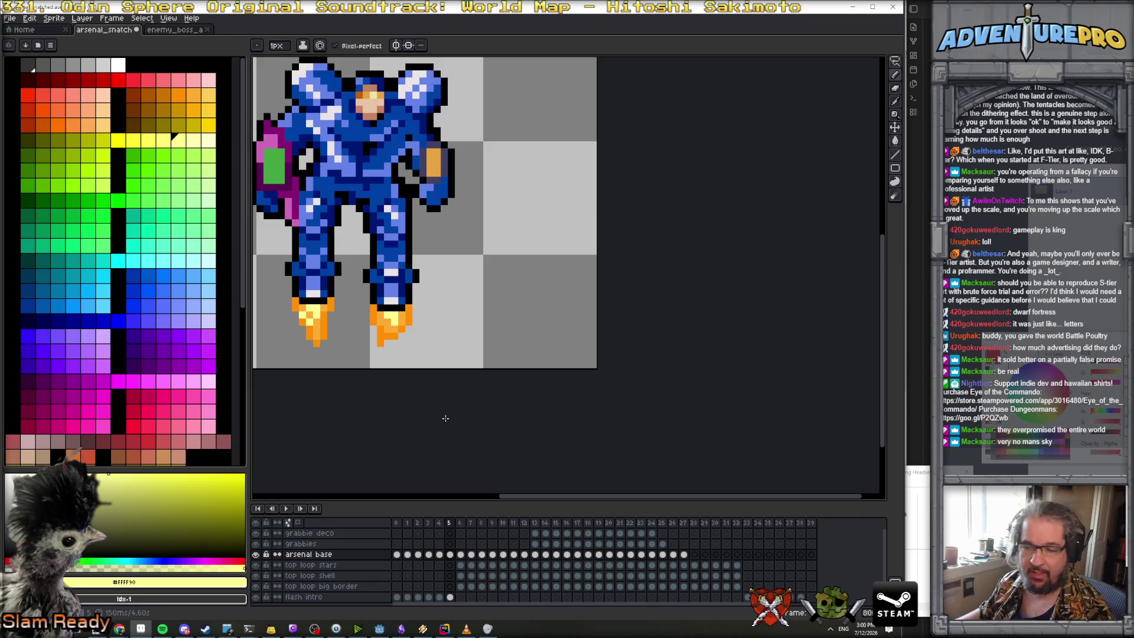
# Bring the mech's left side into view and scrub the early frames to review the flames
pyautogui.moveTo(465, 347); pyautogui.dragTo(577, 334)
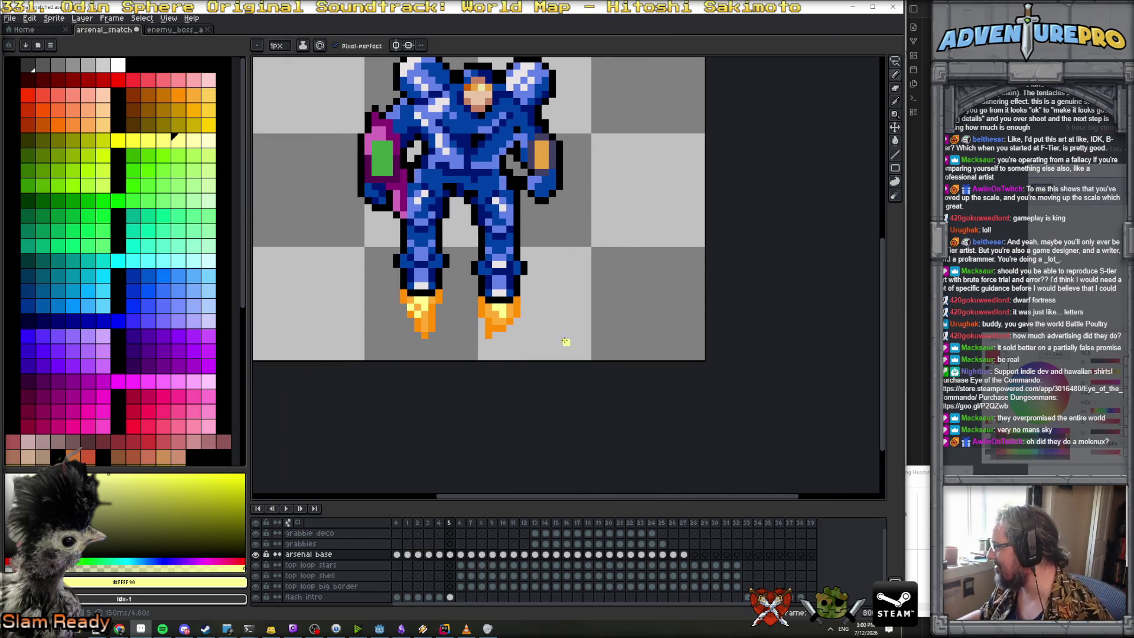
pyautogui.click(396, 524)
pyautogui.moveTo(412, 529)
pyautogui.mouseDown()
pyautogui.moveTo(464, 525)
pyautogui.moveTo(448, 525)
pyautogui.mouseUp()
pyautogui.scroll(1, 426, 347)
pyautogui.keyDown('alt'); pyautogui.click(421, 306); pyautogui.keyUp('alt')
pyautogui.click(396, 286)
# Sample pale yellow #FFFF90 and add pixels beside the left flame on consecutive frames
pyautogui.press(',')
pyautogui.keyDown('alt'); pyautogui.click(431, 279); pyautogui.keyUp('alt')
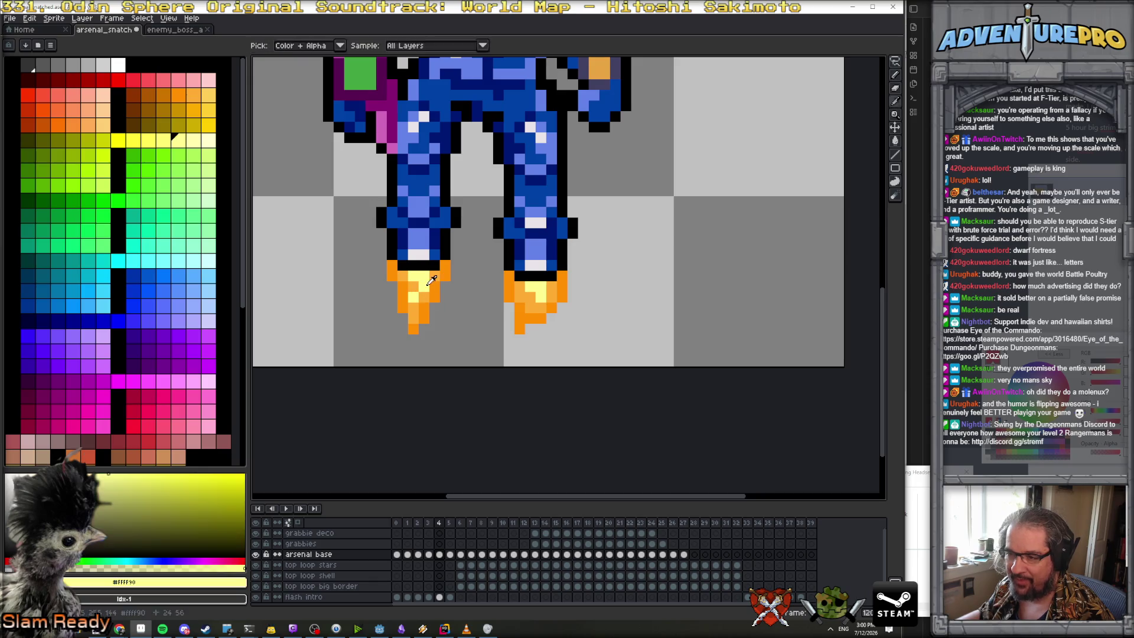
pyautogui.press(',')
pyautogui.click(446, 306)
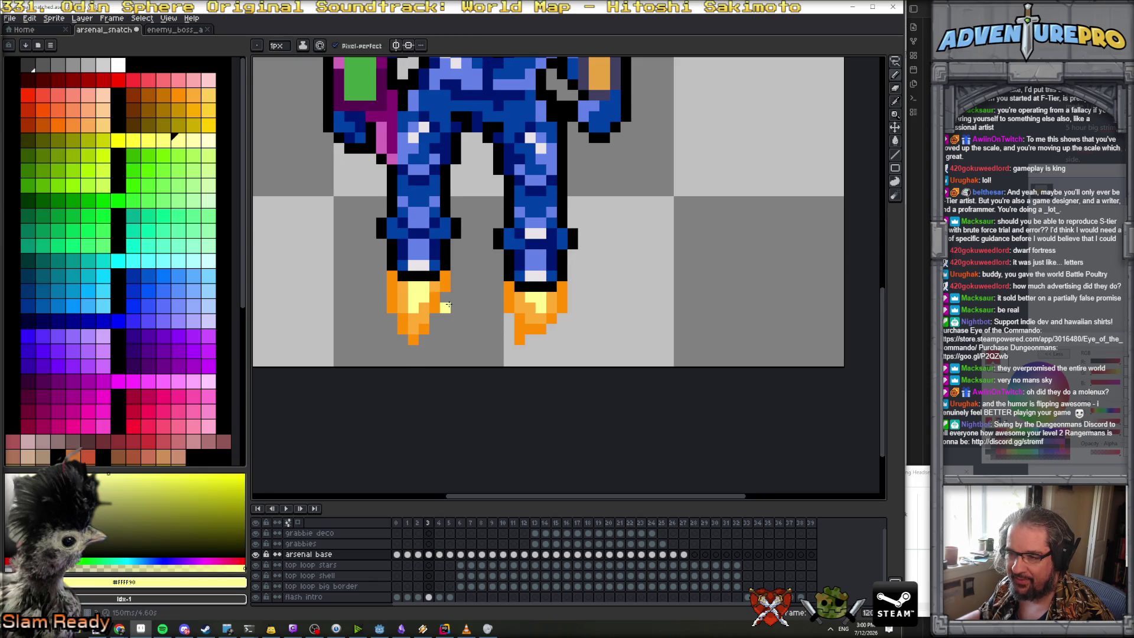
pyautogui.press('.')
pyautogui.click(477, 317)
pyautogui.press('.')
pyautogui.press('.')
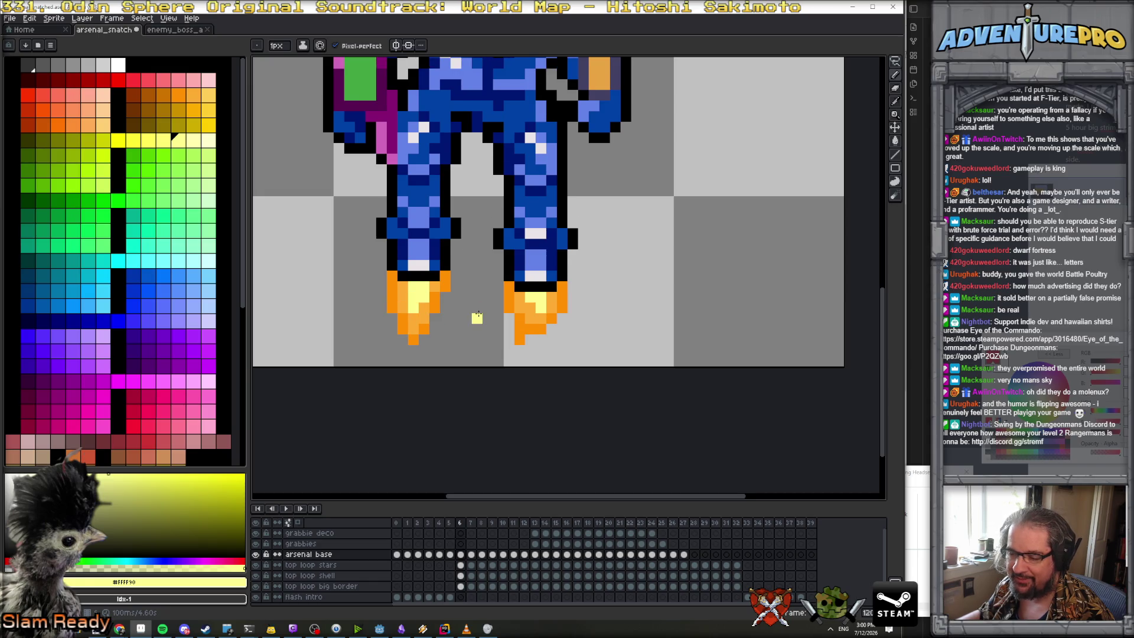
pyautogui.press(',')
pyautogui.press(',')
pyautogui.press(',')
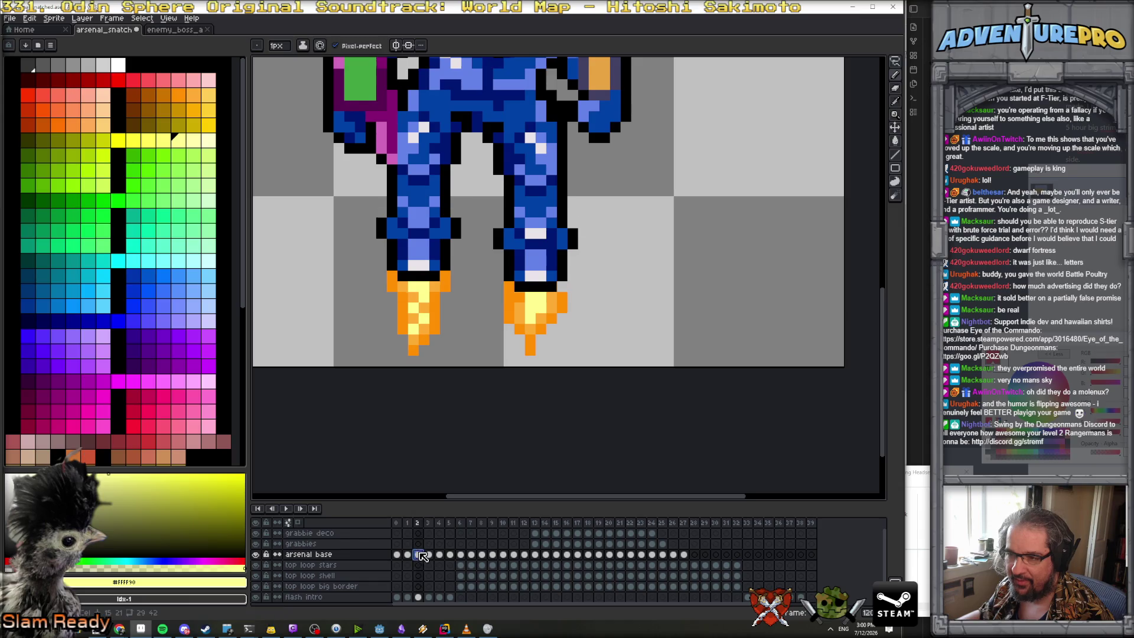
pyautogui.click(895, 62)
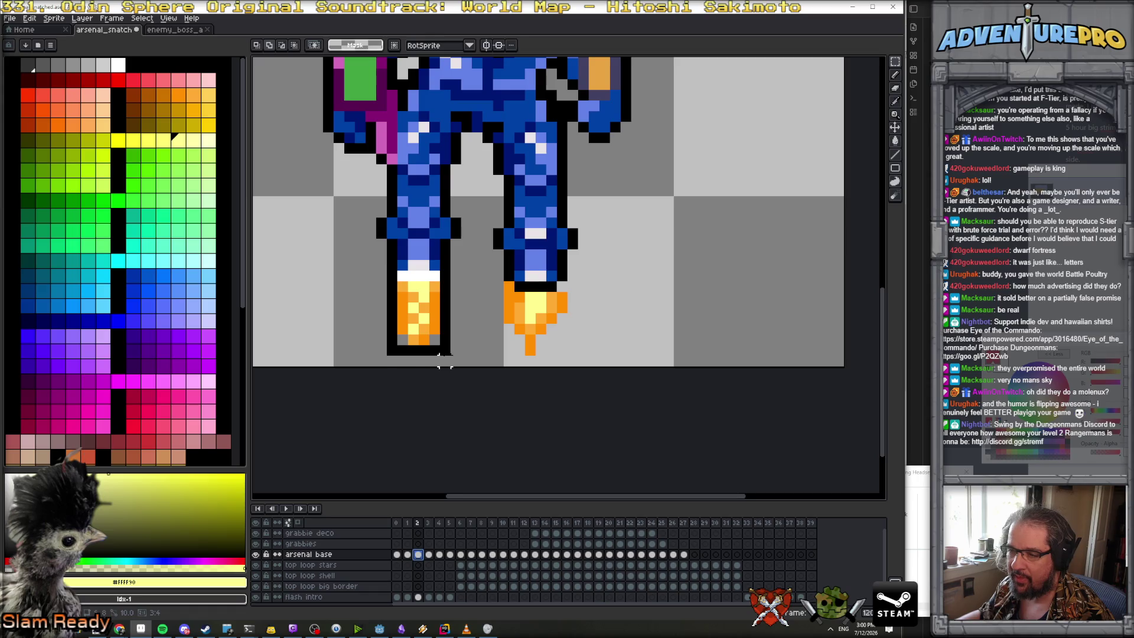
# Copy the left flame from frame 2 and paste it into frame 7
pyautogui.moveTo(384, 268); pyautogui.dragTo(452, 357)
pyautogui.click(464, 522)
pyautogui.press('.')
pyautogui.press(',')
pyautogui.press('.')
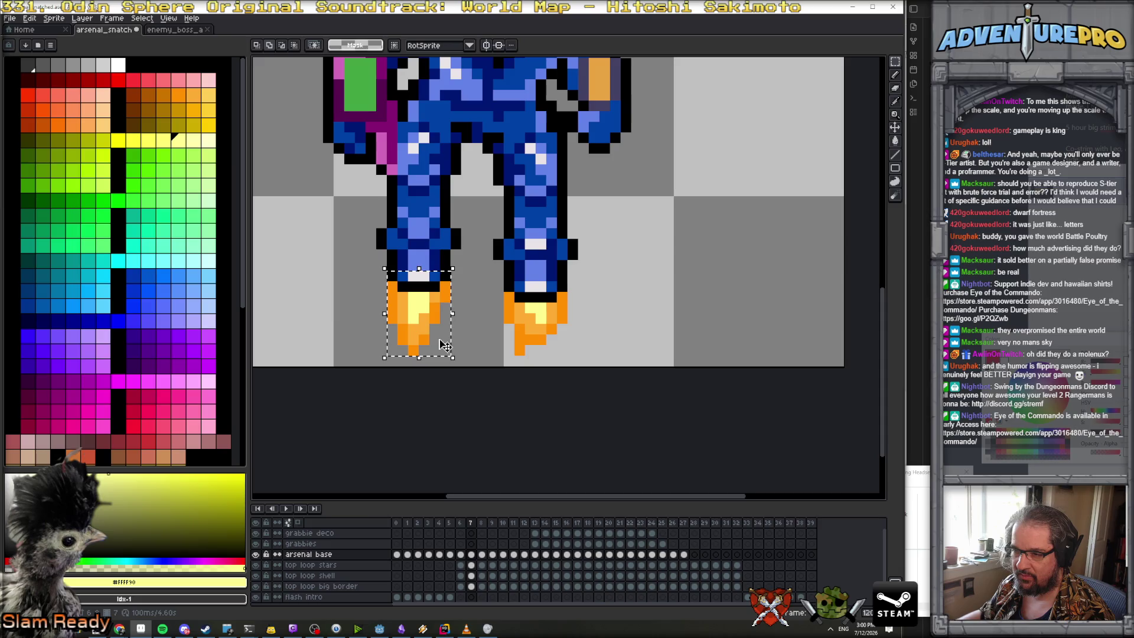
pyautogui.hotkey('ctrl', 'v')
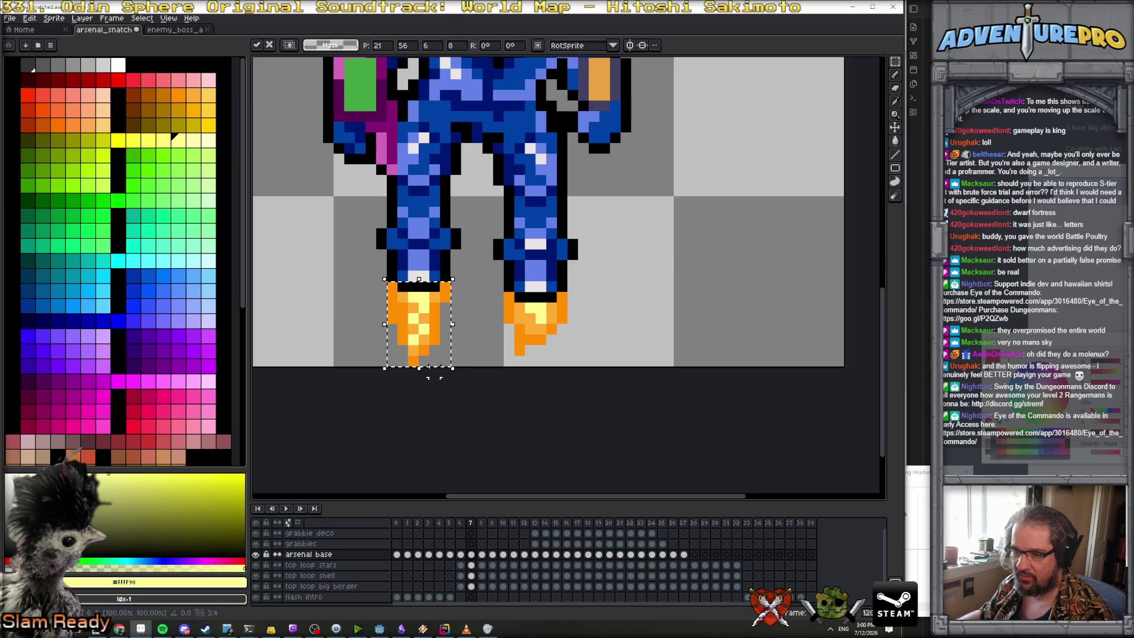
pyautogui.press('Return')
# Erase the old left flame pixels on frame 9
pyautogui.press('.')
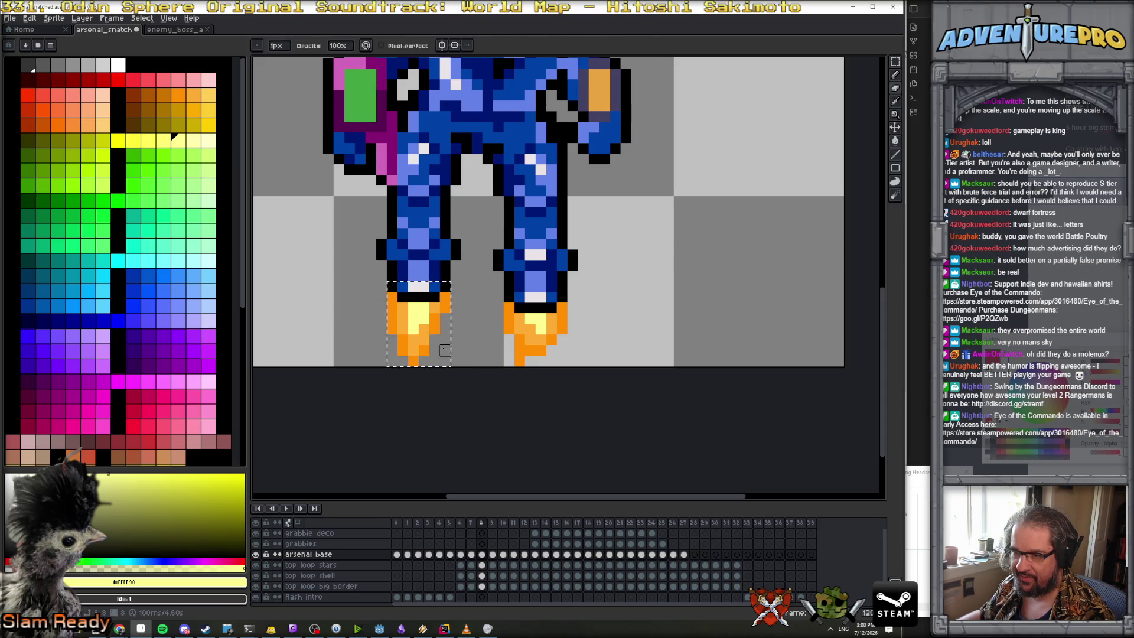
pyautogui.press('.')
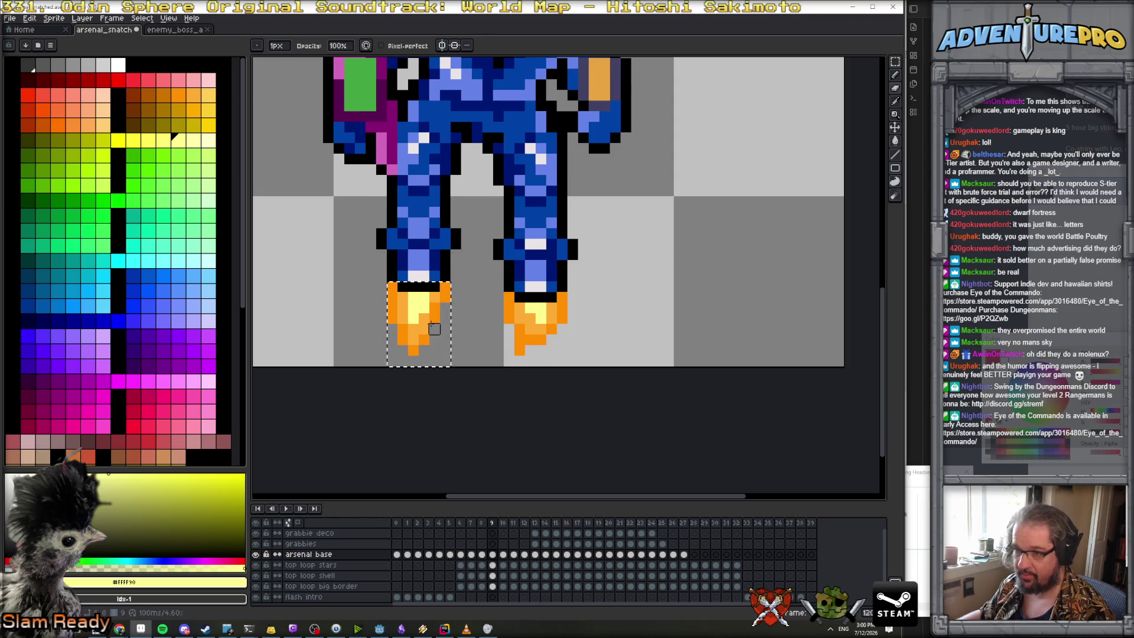
pyautogui.moveTo(412, 308)
pyautogui.mouseDown()
pyautogui.moveTo(402, 319)
pyautogui.moveTo(411, 347)
pyautogui.moveTo(443, 299)
pyautogui.mouseUp()
pyautogui.hotkey('ctrl', 'd')
pyautogui.press('b')
# Repaint frame 9's left flame with a light yellow top and orange edges, then preview the animation
pyautogui.moveTo(401, 297)
pyautogui.mouseDown()
pyautogui.moveTo(429, 297)
pyautogui.moveTo(414, 339)
pyautogui.moveTo(426, 317)
pyautogui.mouseUp()
pyautogui.keyDown('alt'); pyautogui.click(435, 298); pyautogui.keyUp('alt')
pyautogui.click(417, 325)
pyautogui.click(403, 317)
pyautogui.click(404, 307)
pyautogui.keyDown('alt'); pyautogui.click(391, 287); pyautogui.keyUp('alt')
pyautogui.click(391, 307)
pyautogui.moveTo(398, 332); pyautogui.dragTo(414, 348)
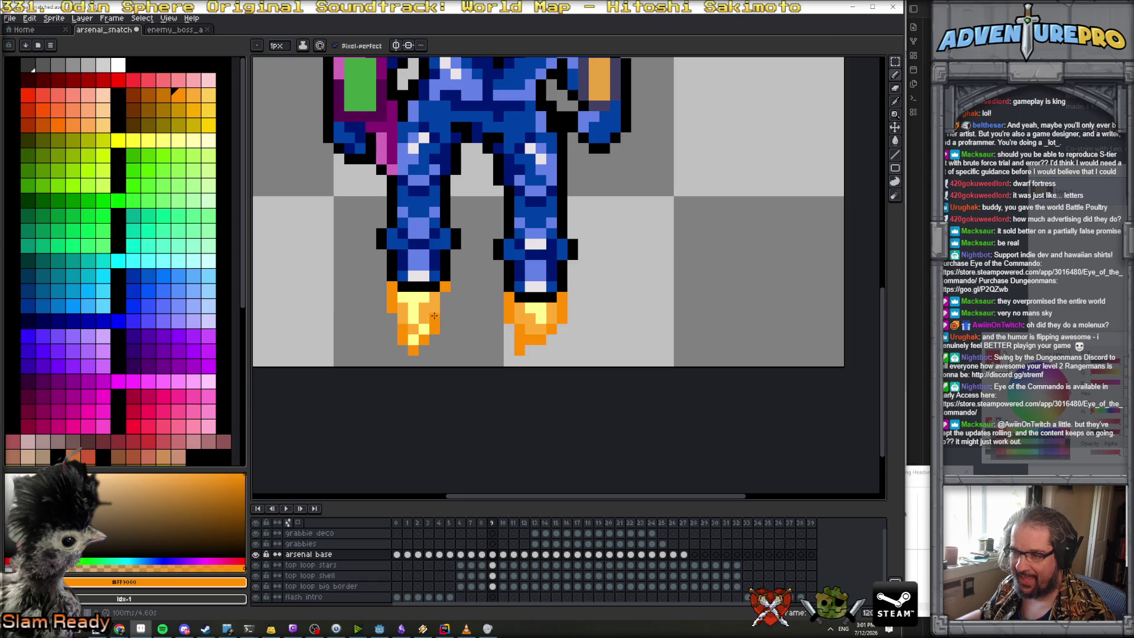
pyautogui.scroll(-4, 395, 320)
pyautogui.press('Return')
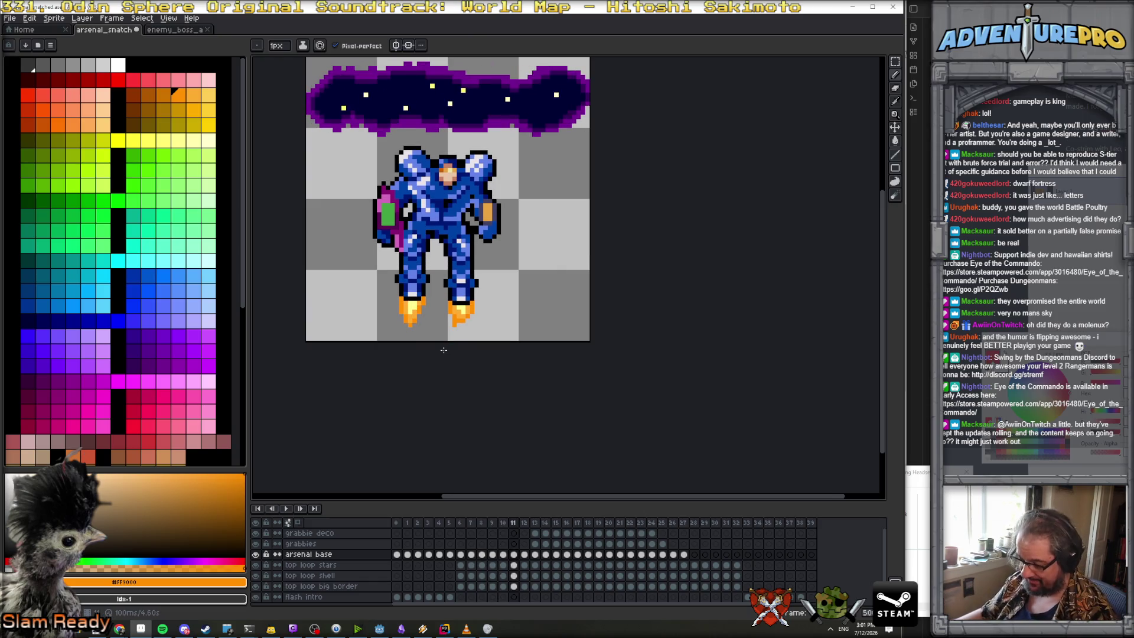
pyautogui.scroll(2, 443, 350)
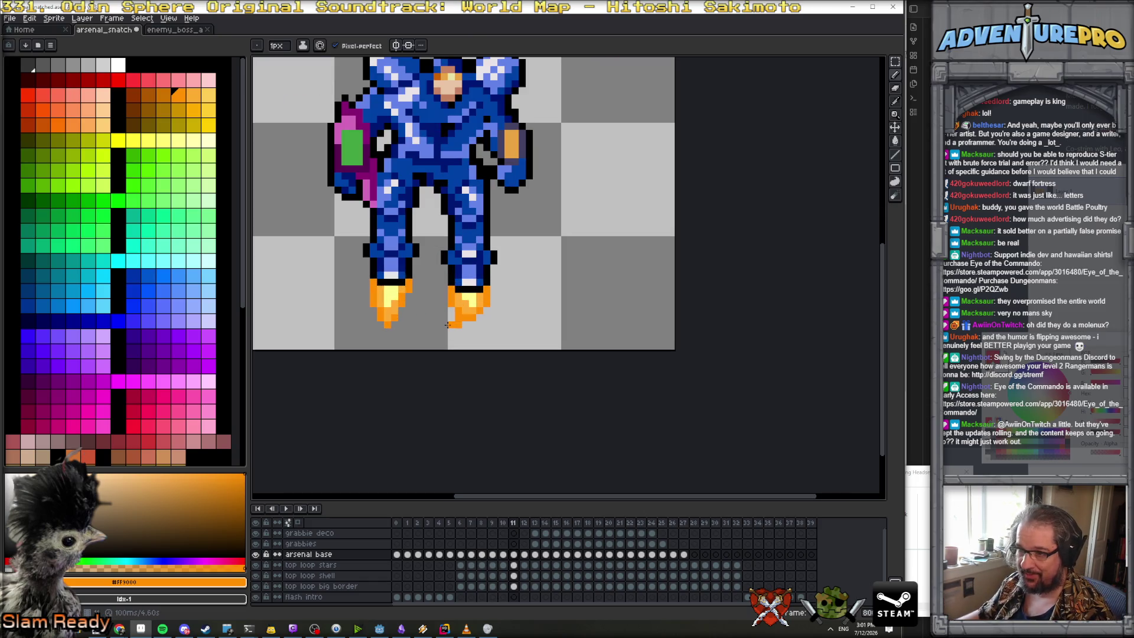
# Copy frame 1's left-foot flame onto frame 10, commit it, and play the animation
pyautogui.click(407, 522)
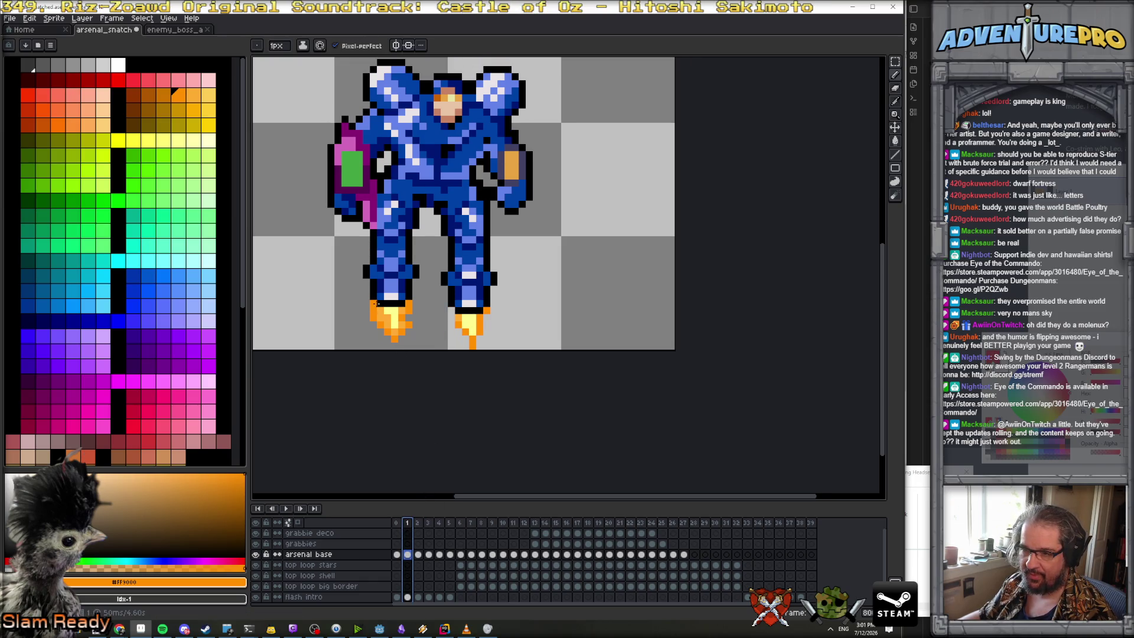
pyautogui.press('m')
pyautogui.moveTo(369, 298); pyautogui.dragTo(415, 352)
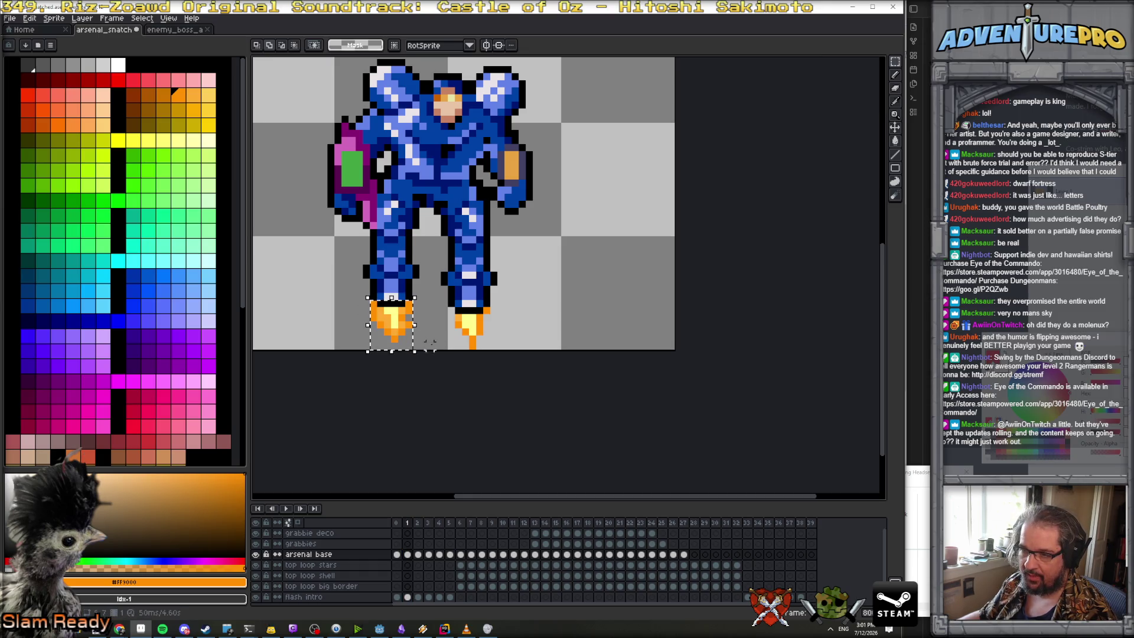
pyautogui.click(481, 523)
pyautogui.click(492, 522)
pyautogui.click(501, 523)
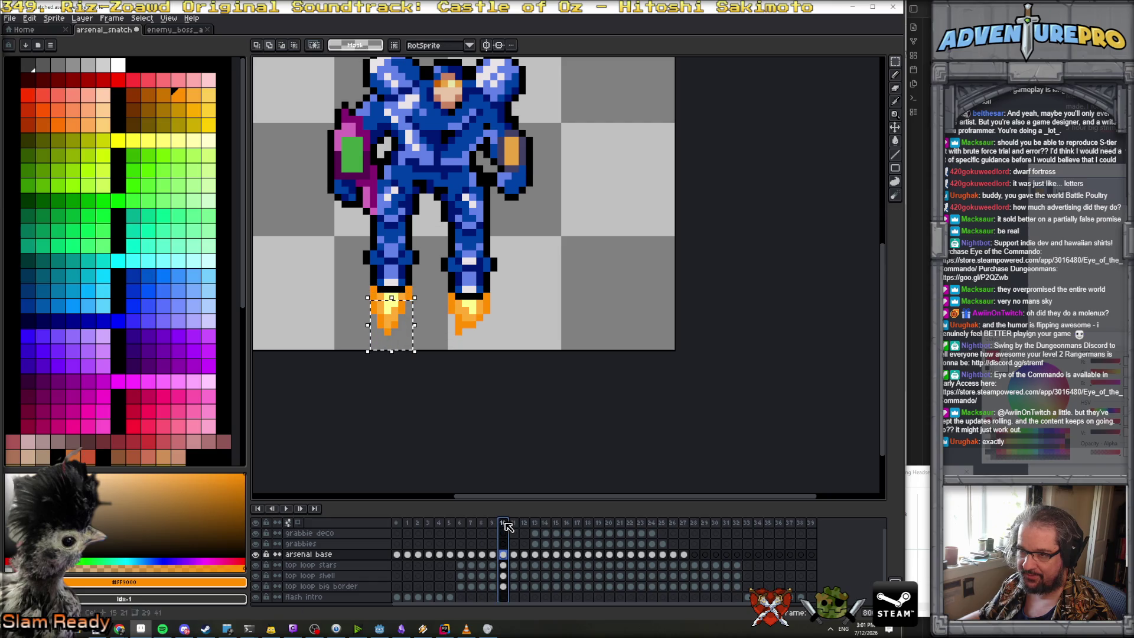
pyautogui.click(395, 319)
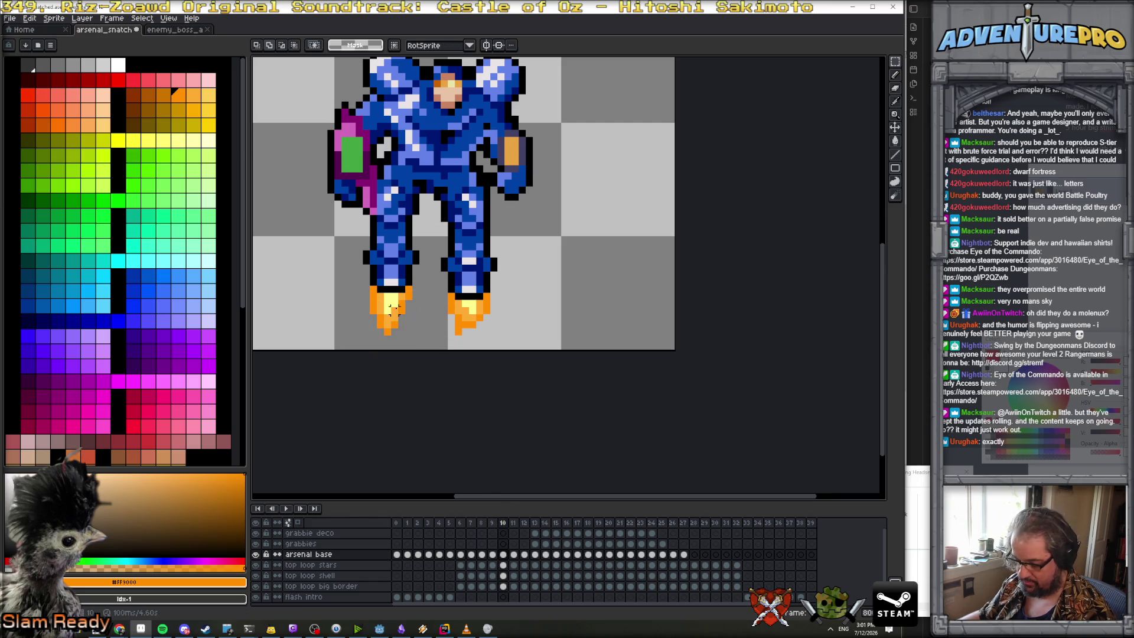
pyautogui.click(406, 308)
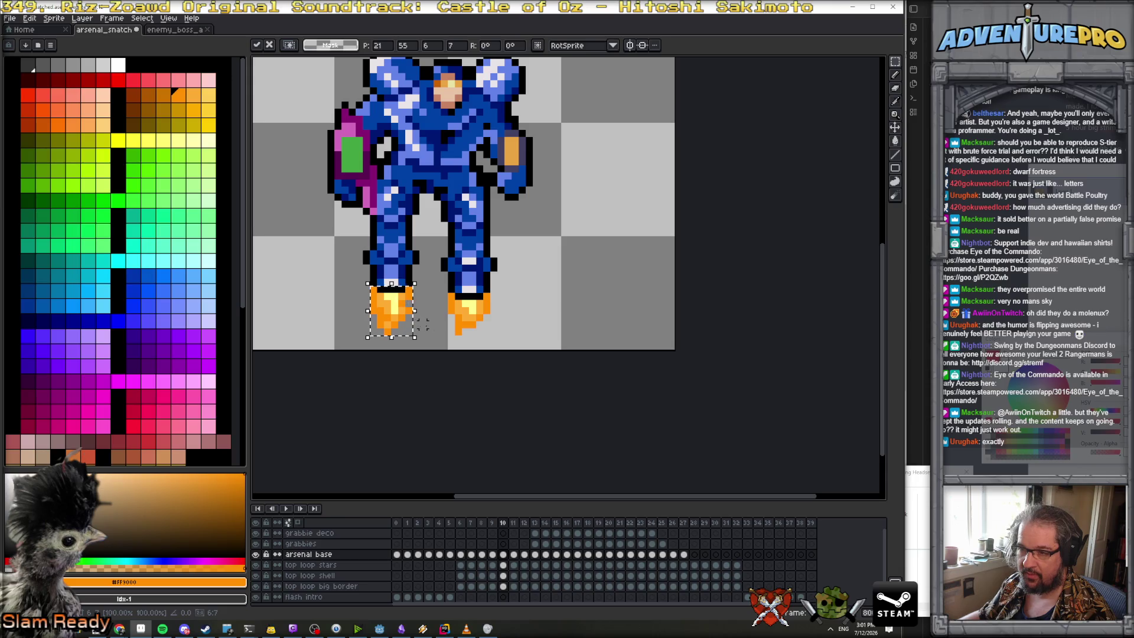
pyautogui.click(425, 324)
pyautogui.click(286, 509)
pyautogui.scroll(-3, 368, 387)
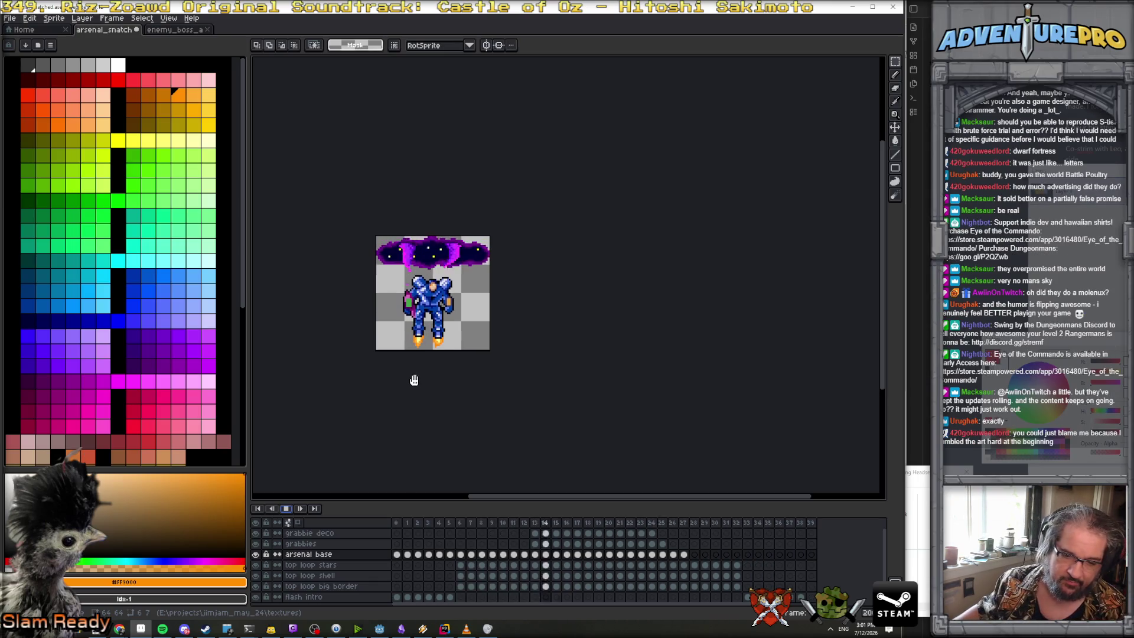
# Stop playback and step through frames 6 to 18 to review the flames
pyautogui.click(285, 509)
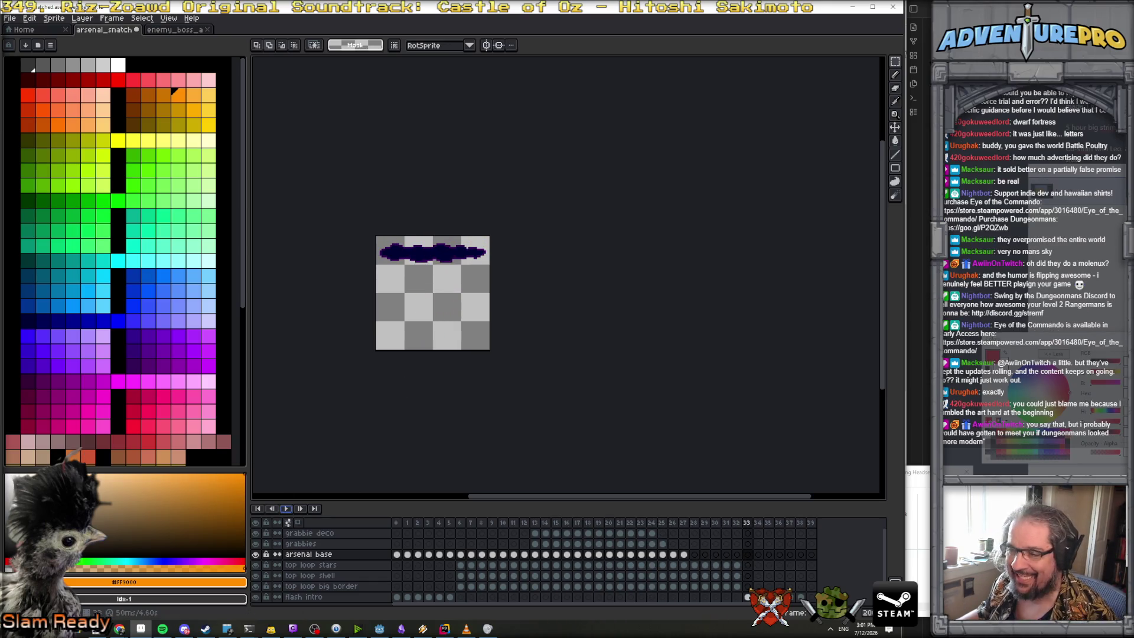
pyautogui.click(471, 523)
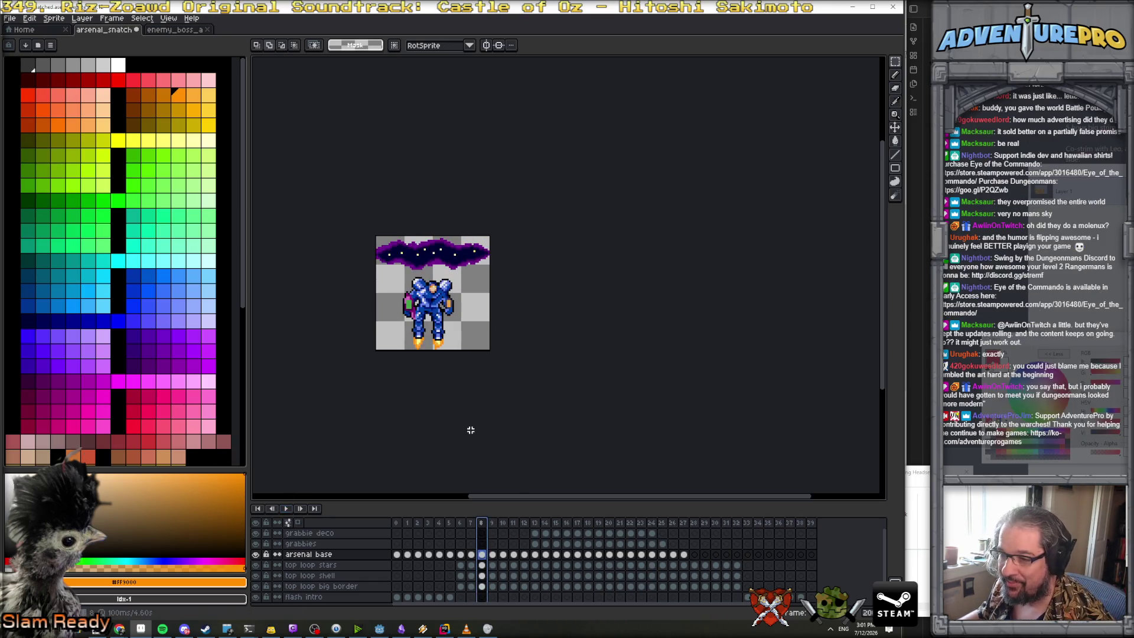
pyautogui.press('Left')
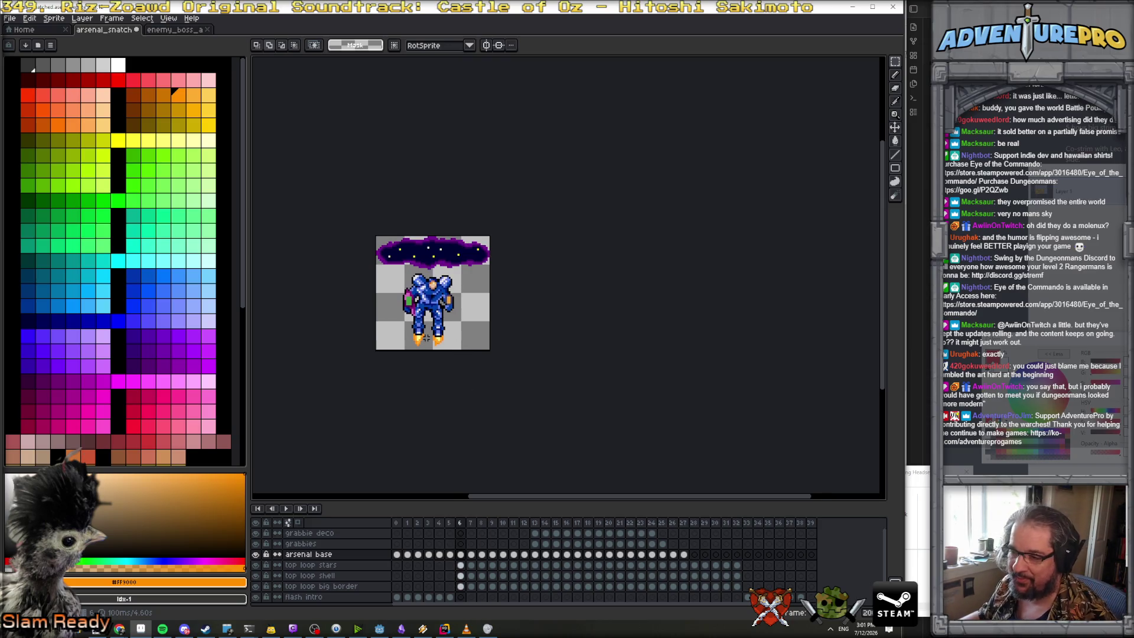
pyautogui.scroll(1, 426, 337)
pyautogui.press('Right')
pyautogui.press('Right')
pyautogui.press('Right')
pyautogui.scroll(1, 420, 340)
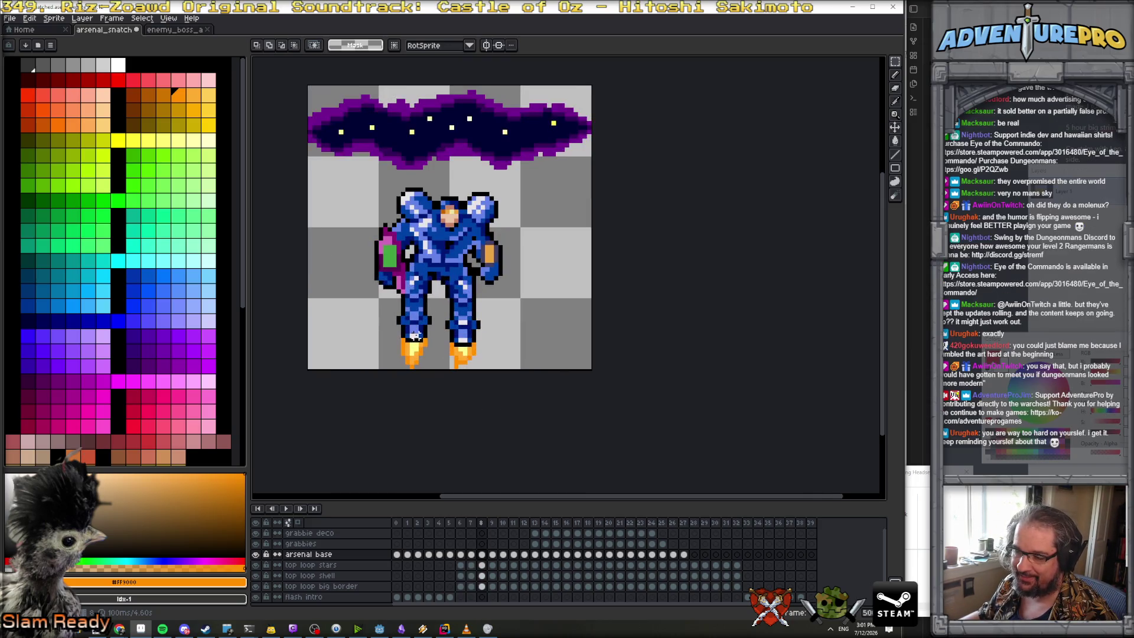
pyautogui.press('Right')
pyautogui.press('Right')
pyautogui.press('Right')
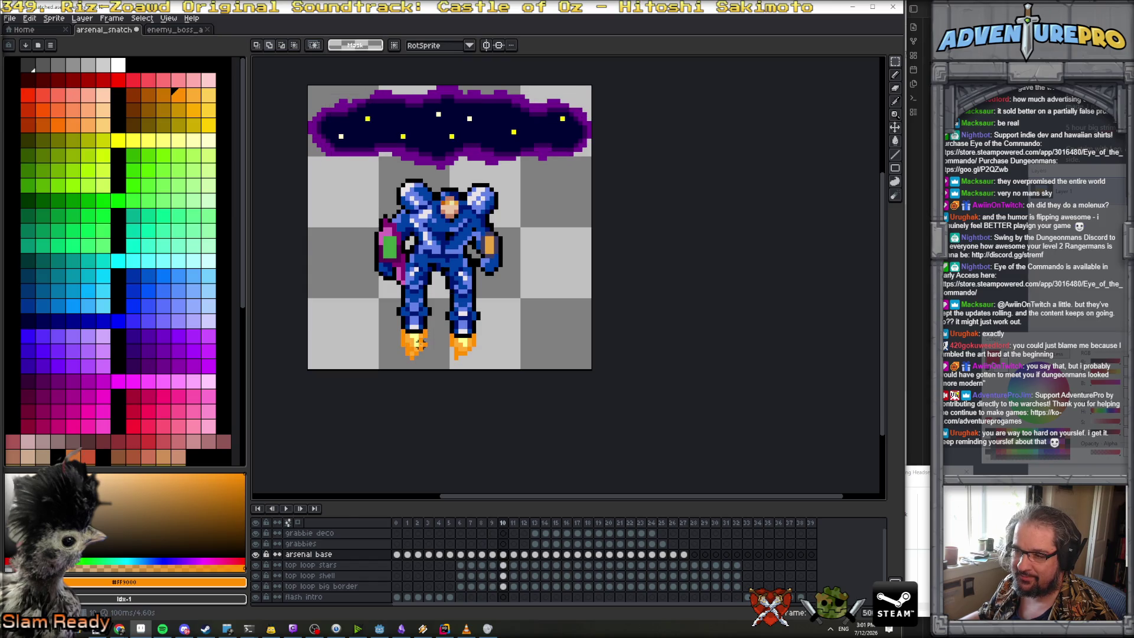
pyautogui.press('Right')
pyautogui.press('Right')
pyautogui.press('Right')
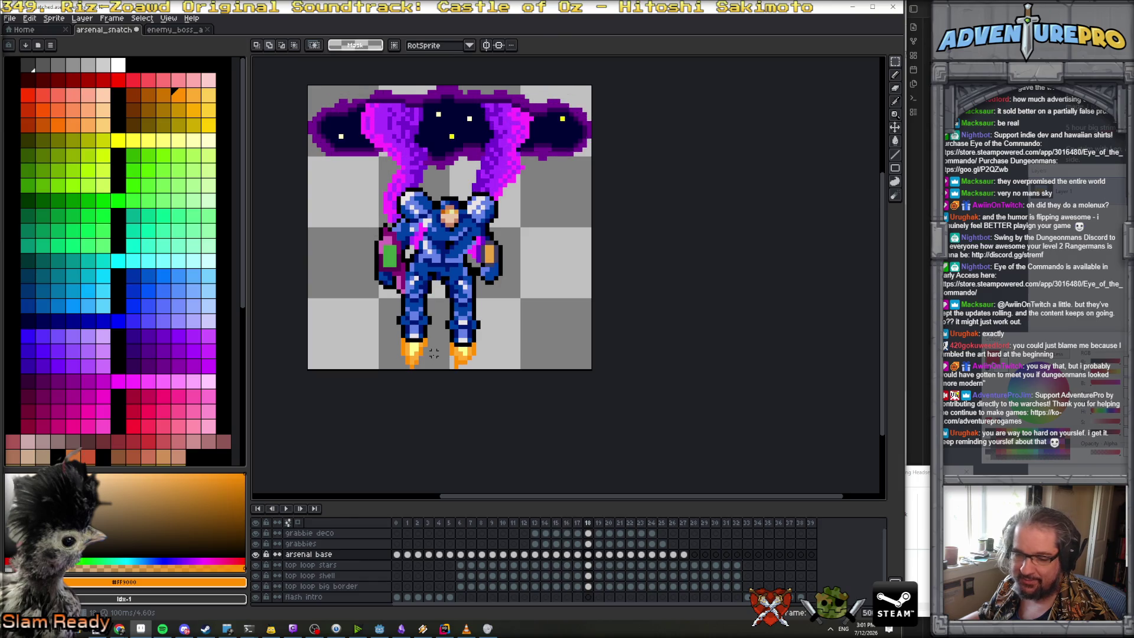
pyautogui.scroll(-1, 433, 353)
# Zoom in on frame 12 and erase orange pixels from the left flame's edge and tip
pyautogui.press('Left')
pyautogui.press('Left')
pyautogui.press('Left')
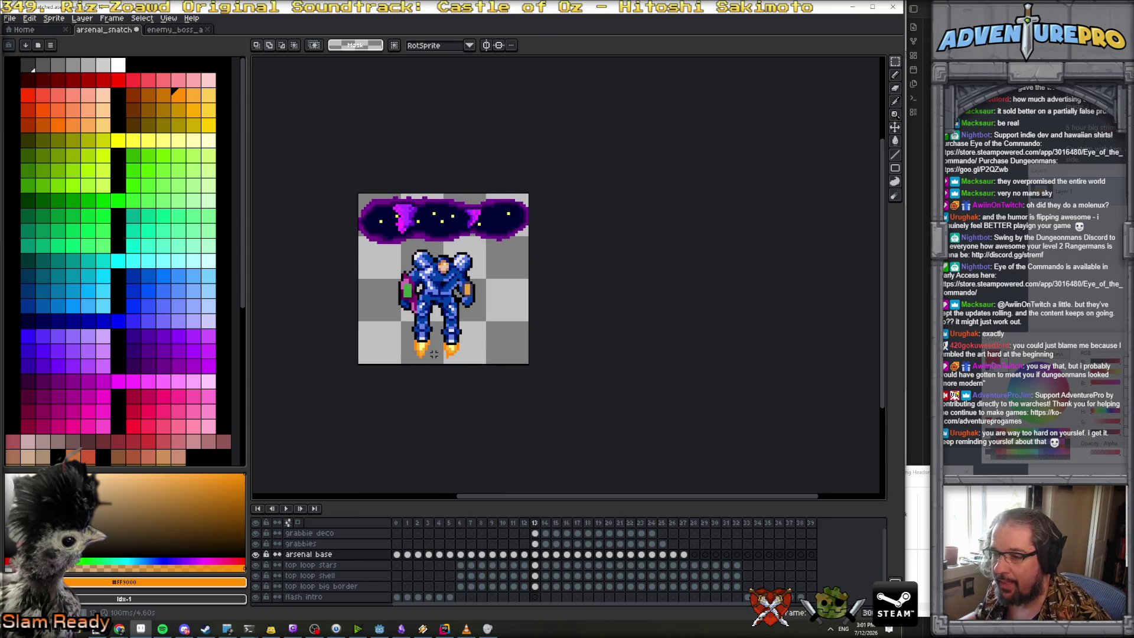
pyautogui.press('Left')
pyautogui.press('Left')
pyautogui.press('Left')
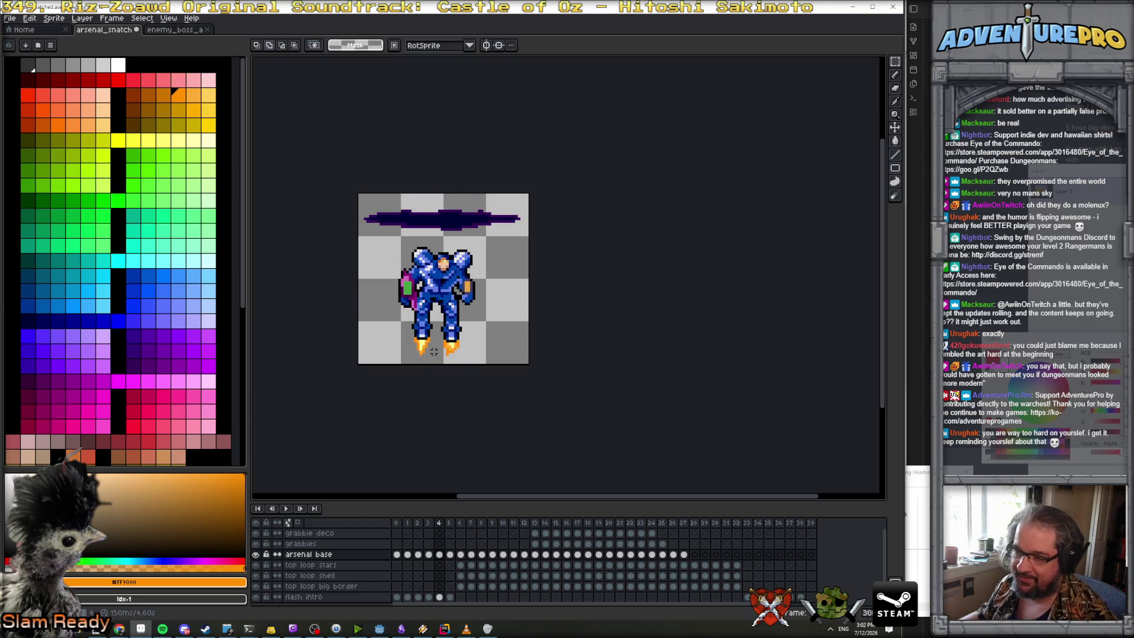
pyautogui.press('Right')
pyautogui.press('Right')
pyautogui.scroll(1, 433, 344)
pyautogui.press('Right')
pyautogui.press('Right')
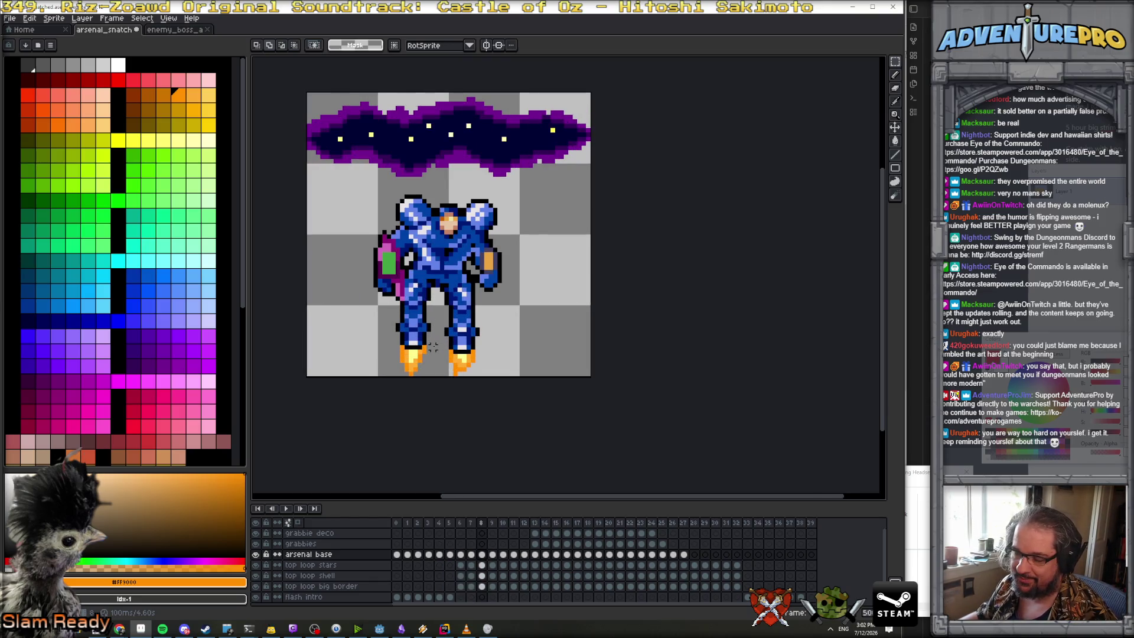
pyautogui.scroll(1, 434, 347)
pyautogui.press('Right')
pyautogui.press('Right')
pyautogui.press('Right')
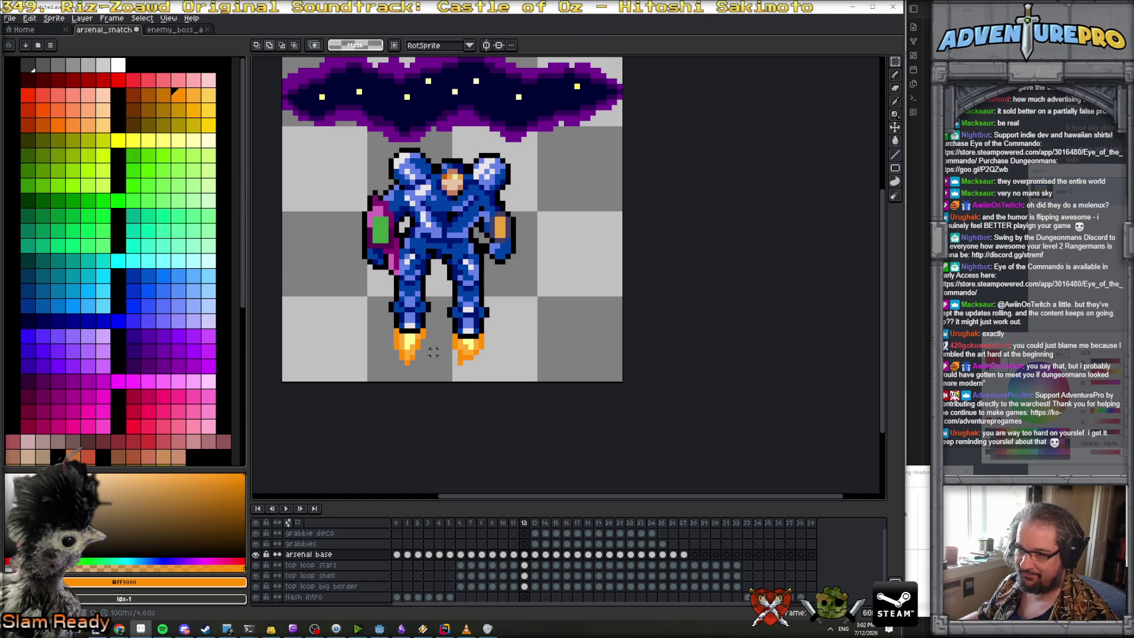
pyautogui.scroll(1, 433, 352)
pyautogui.press('b')
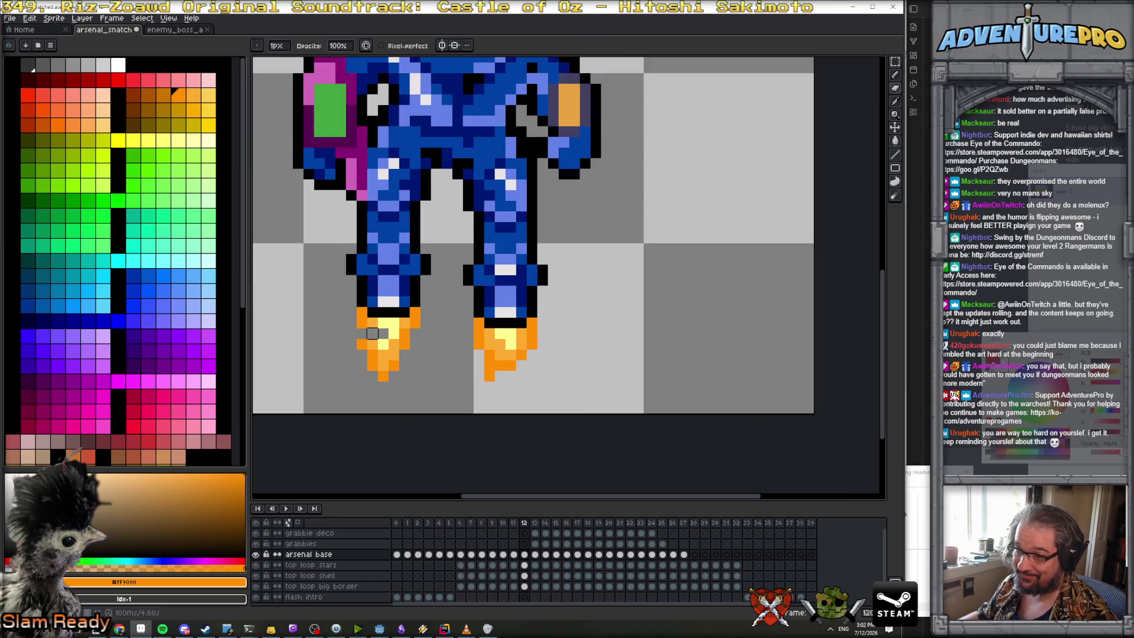
pyautogui.moveTo(372, 343)
pyautogui.mouseDown()
pyautogui.moveTo(362, 325)
pyautogui.moveTo(383, 365)
pyautogui.moveTo(393, 349)
pyautogui.moveTo(372, 364)
pyautogui.moveTo(383, 365)
pyautogui.moveTo(382, 346)
pyautogui.mouseUp()
# Sample the light and deep orange flame colours and move to frame 13
pyautogui.press('b')
pyautogui.keyDown('alt'); pyautogui.click(363, 323); pyautogui.keyUp('alt')
pyautogui.keyDown('alt'); pyautogui.click(404, 333); pyautogui.keyUp('alt')
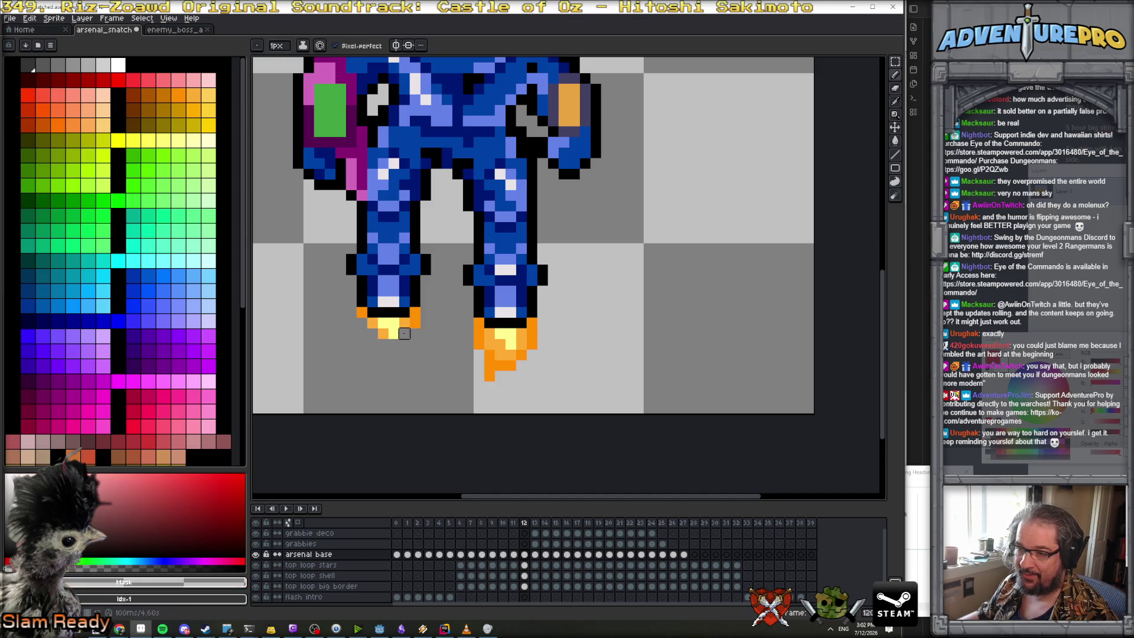
pyautogui.keyDown('alt'); pyautogui.click(414, 323); pyautogui.keyUp('alt')
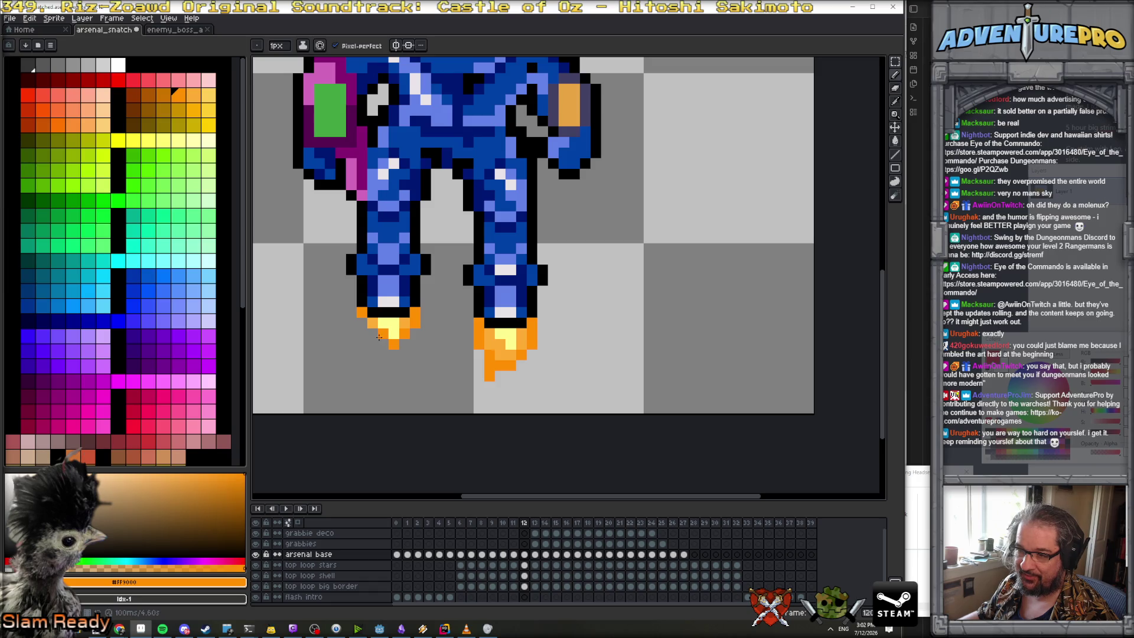
pyautogui.press('Left')
pyautogui.scroll(-3, 416, 364)
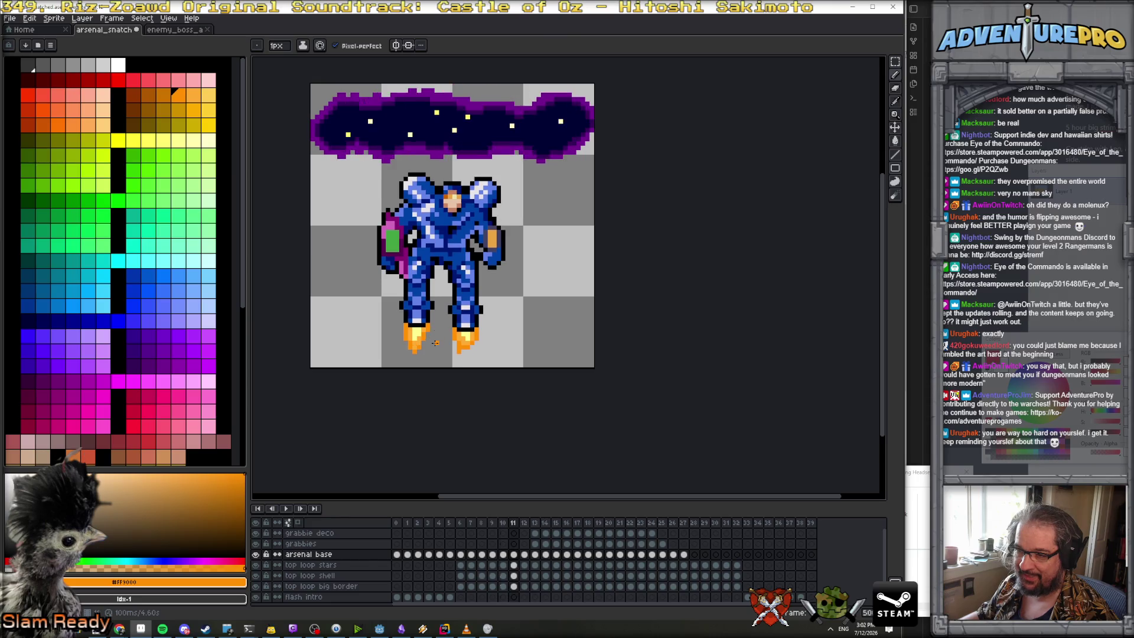
pyautogui.scroll(2, 416, 338)
pyautogui.scroll(1, 417, 339)
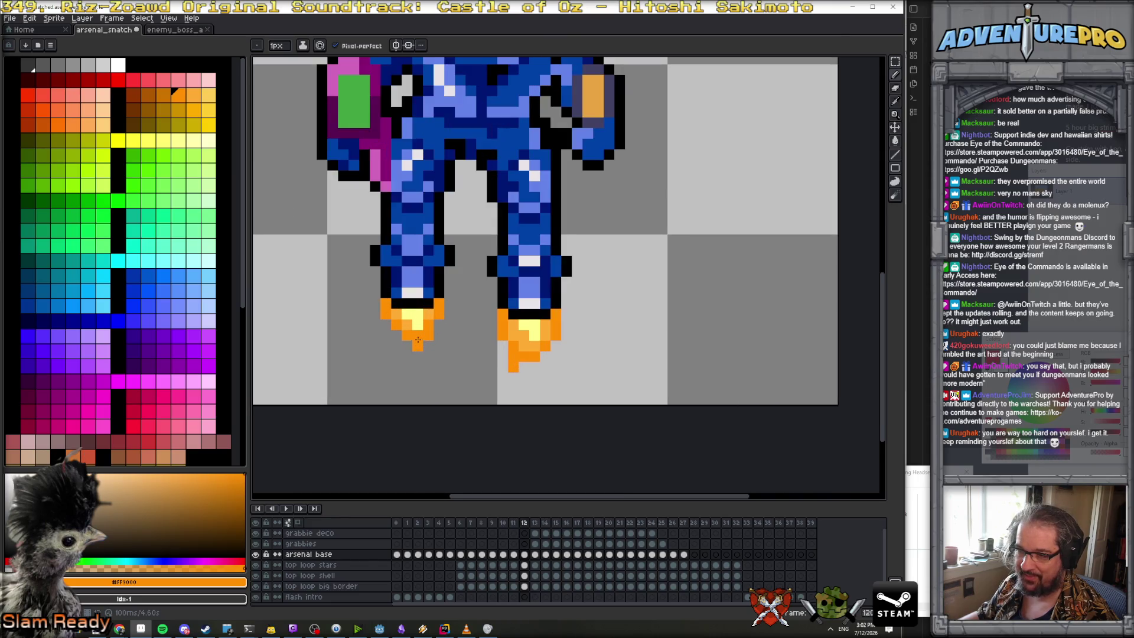
pyautogui.press('Right')
pyautogui.keyDown('alt'); pyautogui.click(433, 335); pyautogui.keyUp('alt')
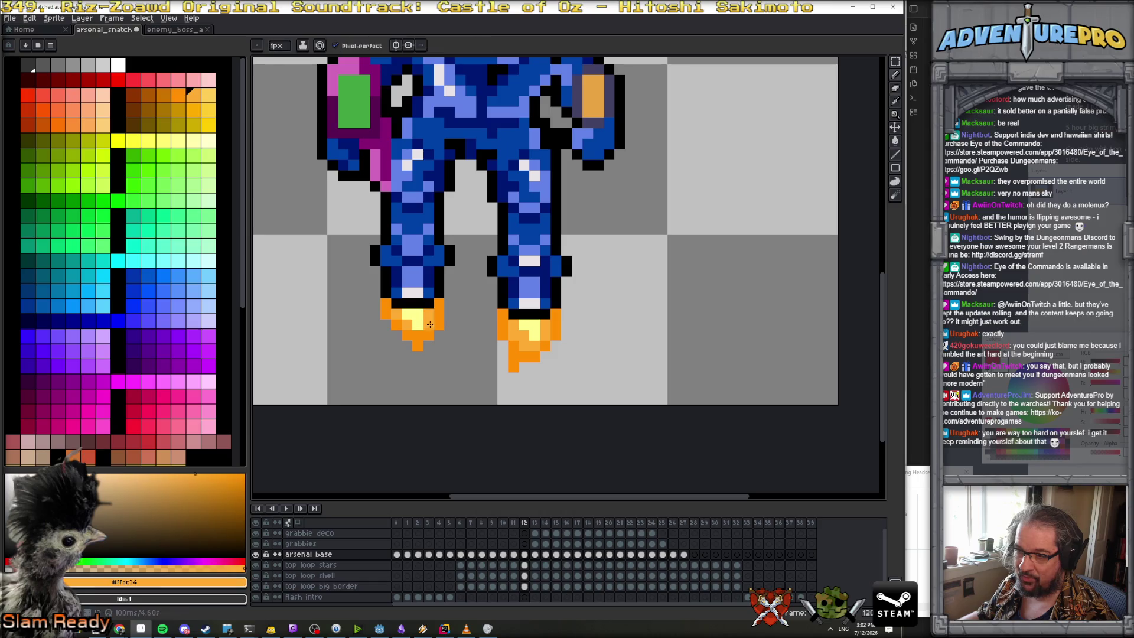
pyautogui.press('Left')
pyautogui.press('Left')
pyautogui.press('Right')
pyautogui.press('Right')
pyautogui.press('Right')
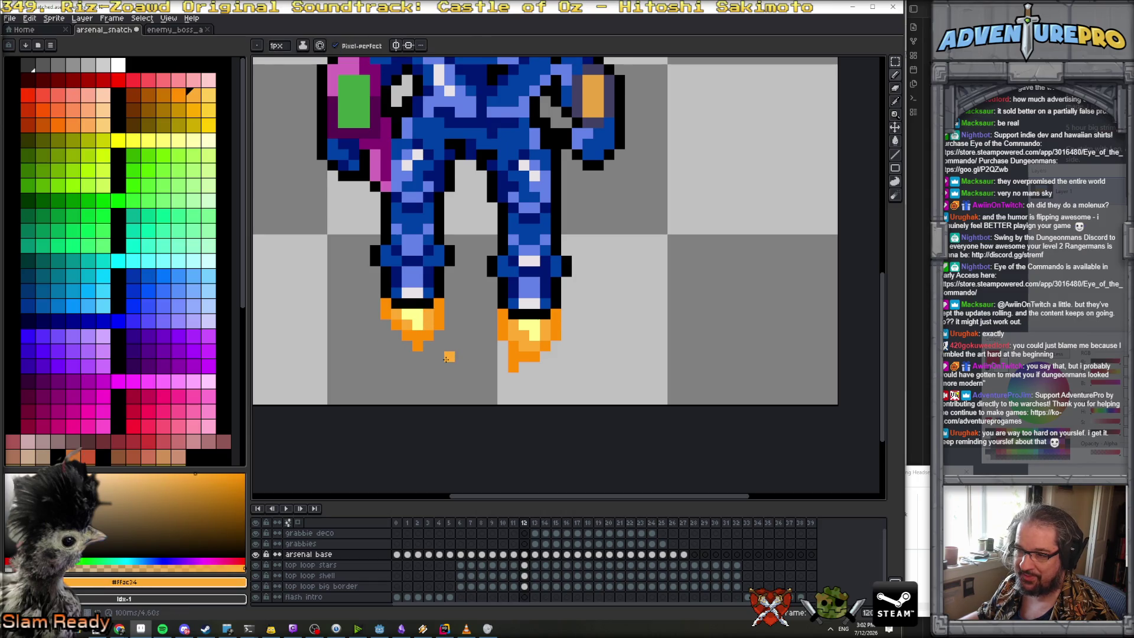
# Erase the lower part of frame 13's left flame and compare it with frame 12
pyautogui.press('e')
pyautogui.moveTo(391, 335)
pyautogui.mouseDown()
pyautogui.moveTo(387, 353)
pyautogui.moveTo(407, 368)
pyautogui.moveTo(433, 323)
pyautogui.moveTo(385, 325)
pyautogui.mouseUp()
pyautogui.press('Left')
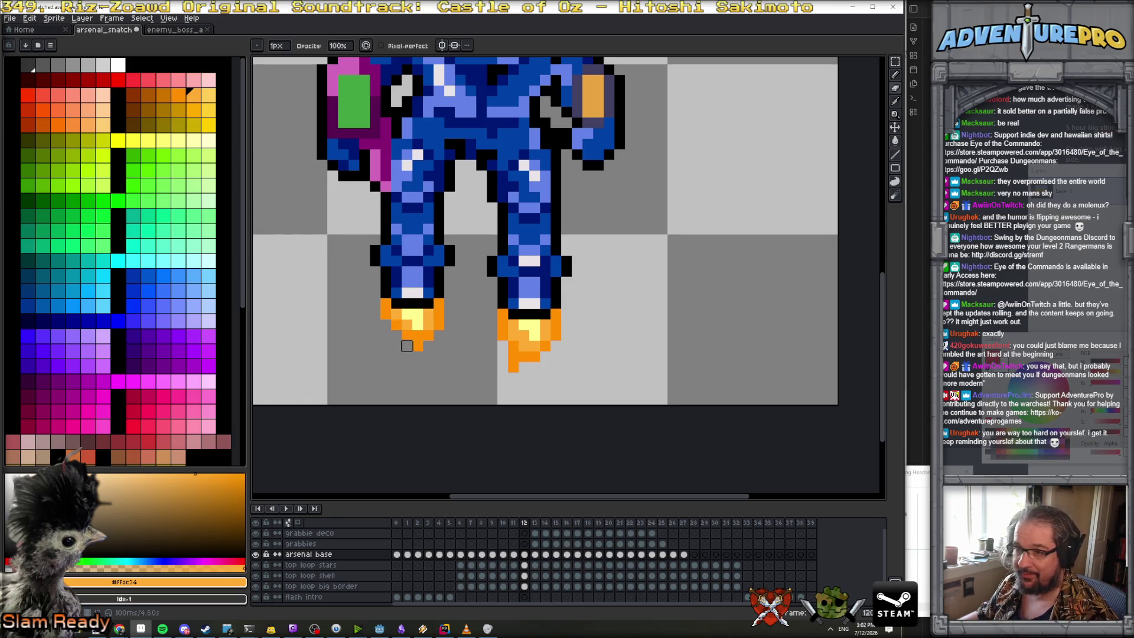
pyautogui.press('e')
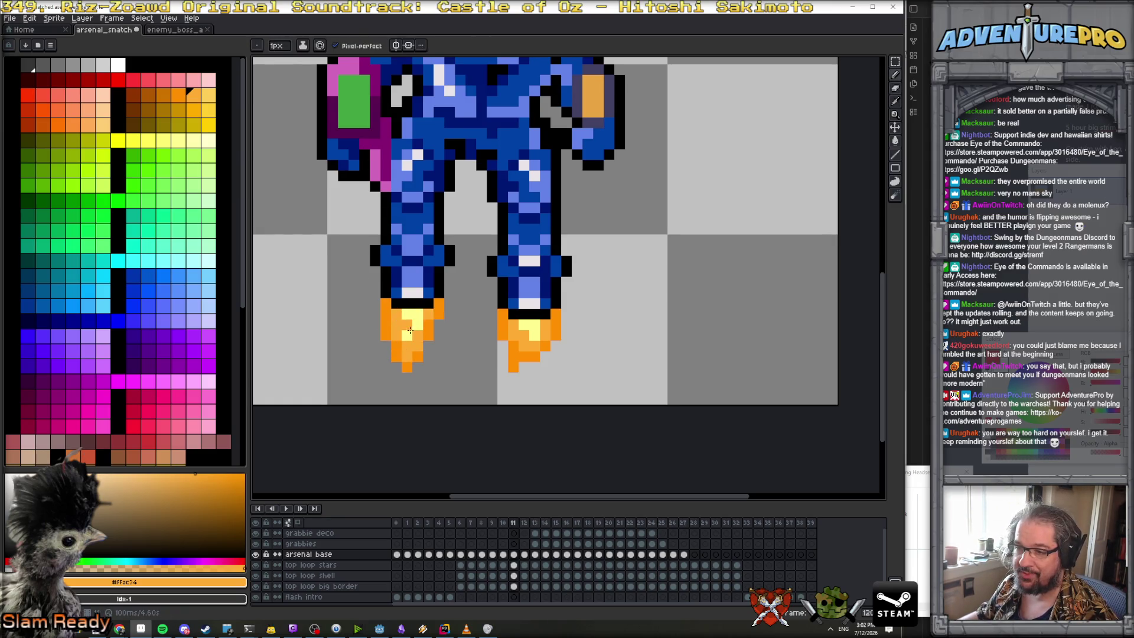
pyautogui.press('Right')
# Redraw the left flame longer in orange with a dark orange right edge, then preview
pyautogui.moveTo(402, 335); pyautogui.dragTo(412, 378)
pyautogui.click(418, 367)
pyautogui.hotkey('ctrl', 'z')
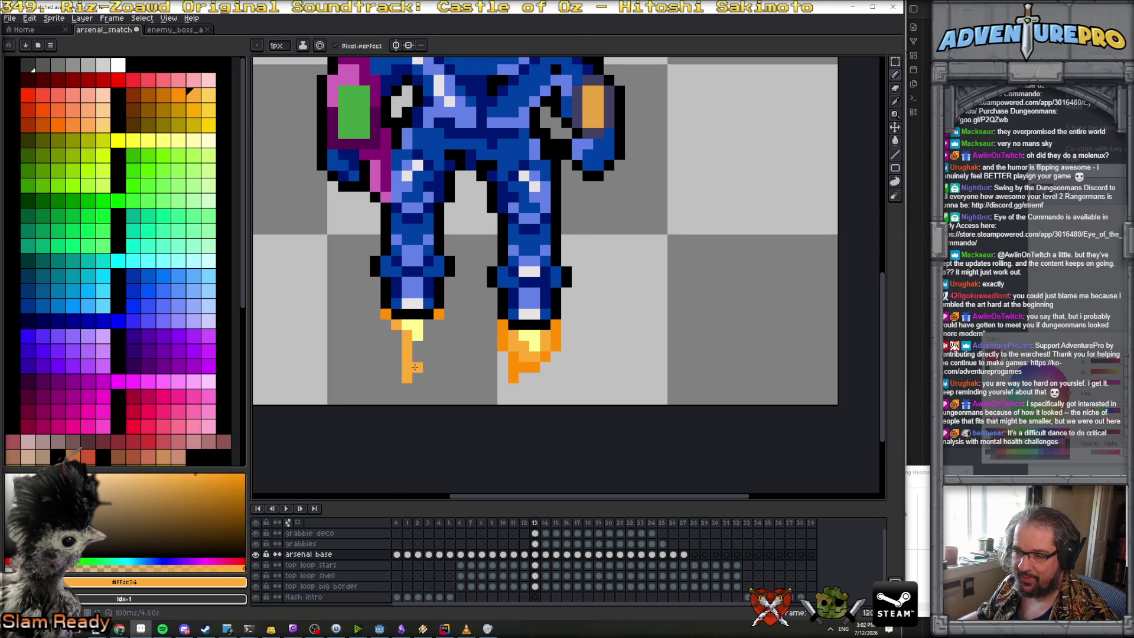
pyautogui.keyDown('alt'); pyautogui.click(417, 366); pyautogui.keyUp('alt')
pyautogui.keyDown('alt'); pyautogui.click(408, 355); pyautogui.keyUp('alt')
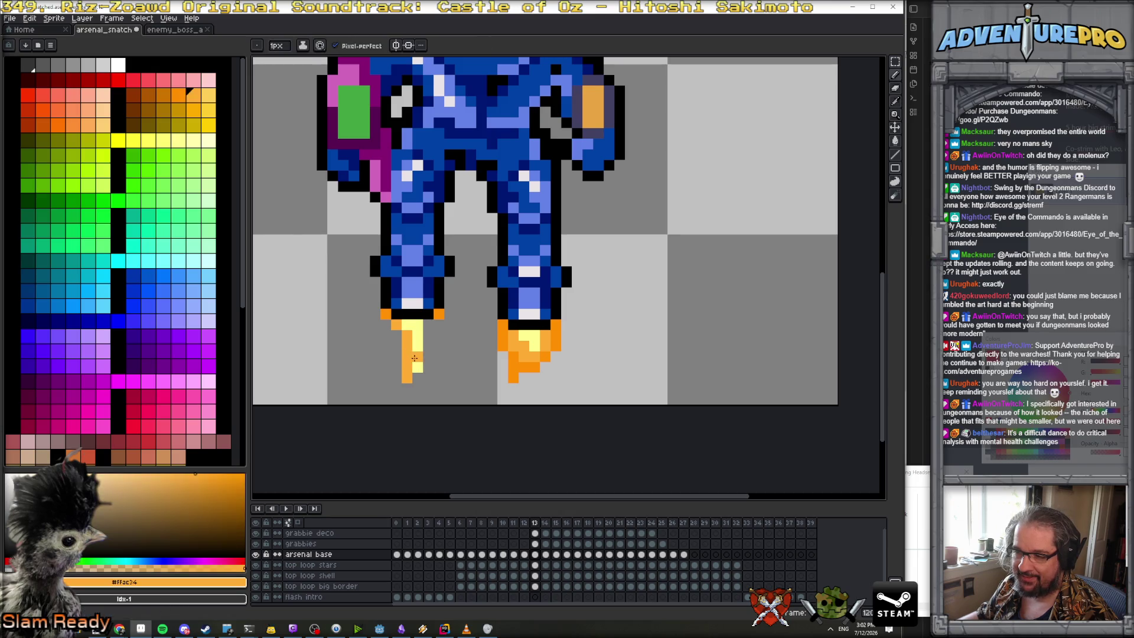
pyautogui.moveTo(426, 324)
pyautogui.mouseDown()
pyautogui.moveTo(424, 374)
pyautogui.moveTo(399, 336)
pyautogui.mouseUp()
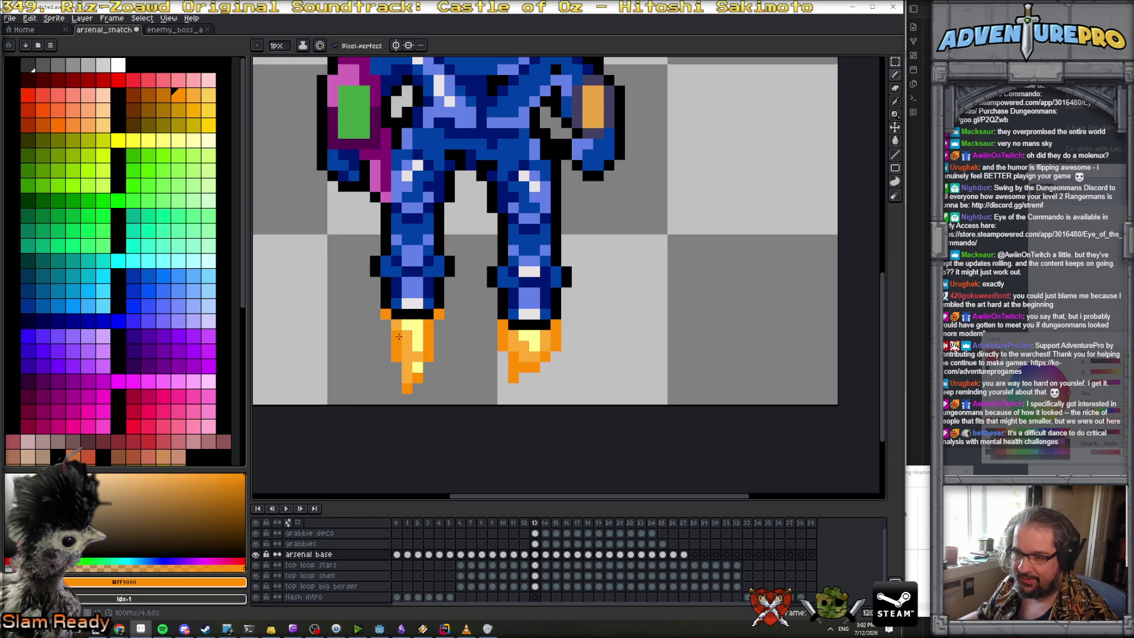
pyautogui.scroll(-4, 397, 374)
pyautogui.press('Return')
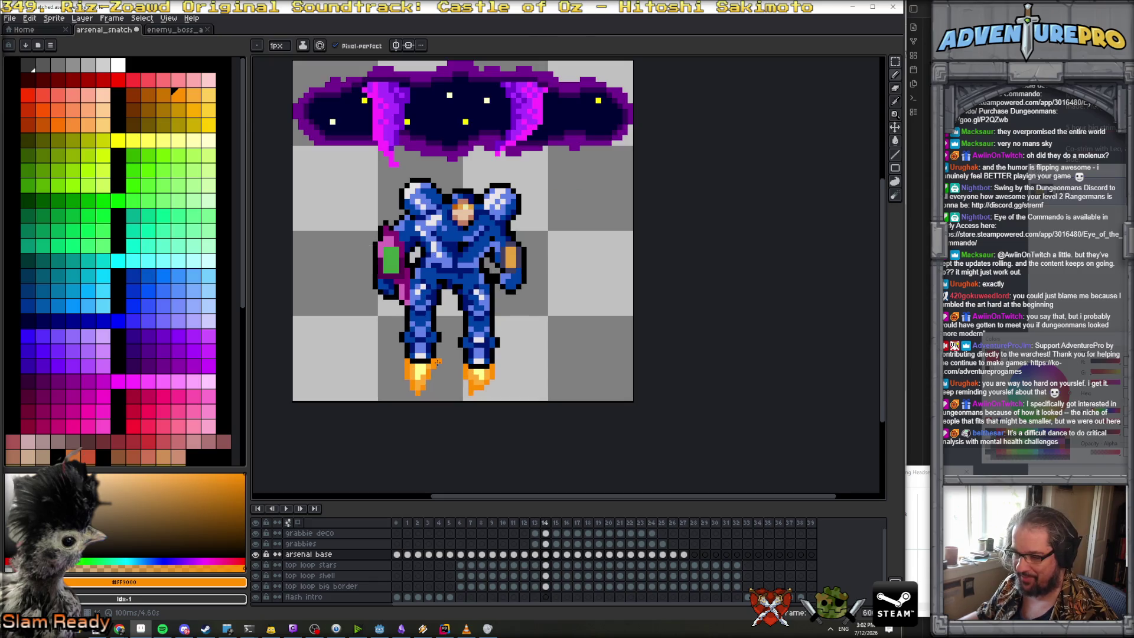
# Erase the left flame on frame 15 and repaint it with pale yellow, light orange and dark orange pixels
pyautogui.scroll(3, 437, 364)
pyautogui.moveTo(383, 362)
pyautogui.mouseDown()
pyautogui.moveTo(404, 404)
pyautogui.moveTo(428, 368)
pyautogui.moveTo(404, 406)
pyautogui.mouseUp()
pyautogui.press('b')
pyautogui.keyDown('alt'); pyautogui.click(404, 363); pyautogui.keyUp('alt')
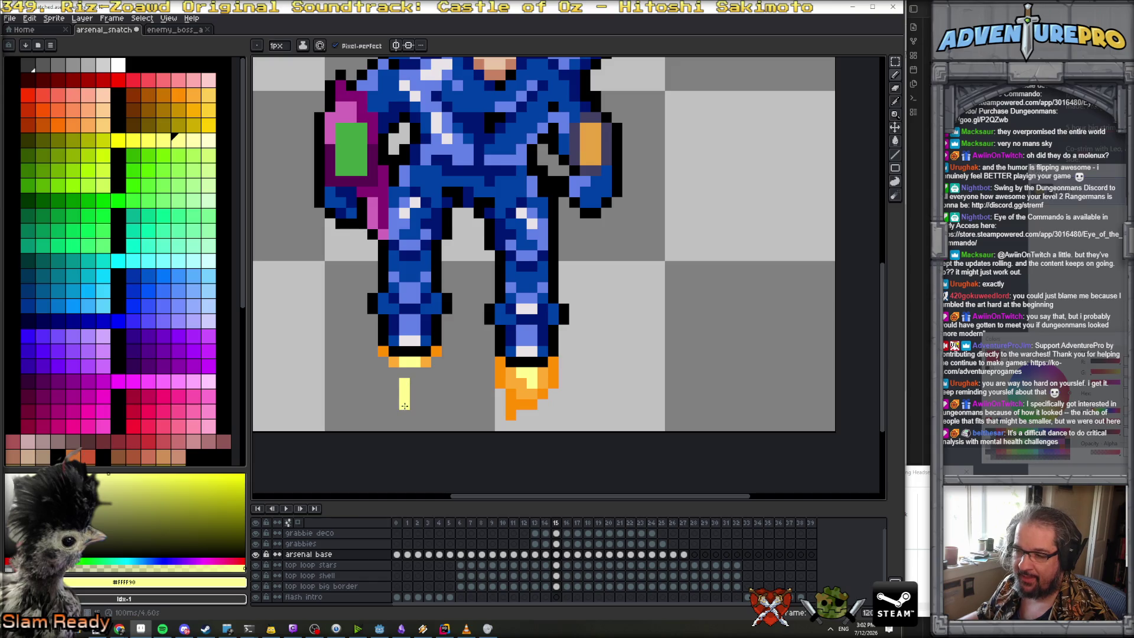
pyautogui.keyDown('alt'); pyautogui.click(404, 372); pyautogui.keyUp('alt')
pyautogui.moveTo(408, 405)
pyautogui.mouseDown()
pyautogui.moveTo(405, 416)
pyautogui.moveTo(383, 351)
pyautogui.moveTo(394, 410)
pyautogui.mouseUp()
pyautogui.keyDown('alt'); pyautogui.click(382, 352); pyautogui.keyUp('alt')
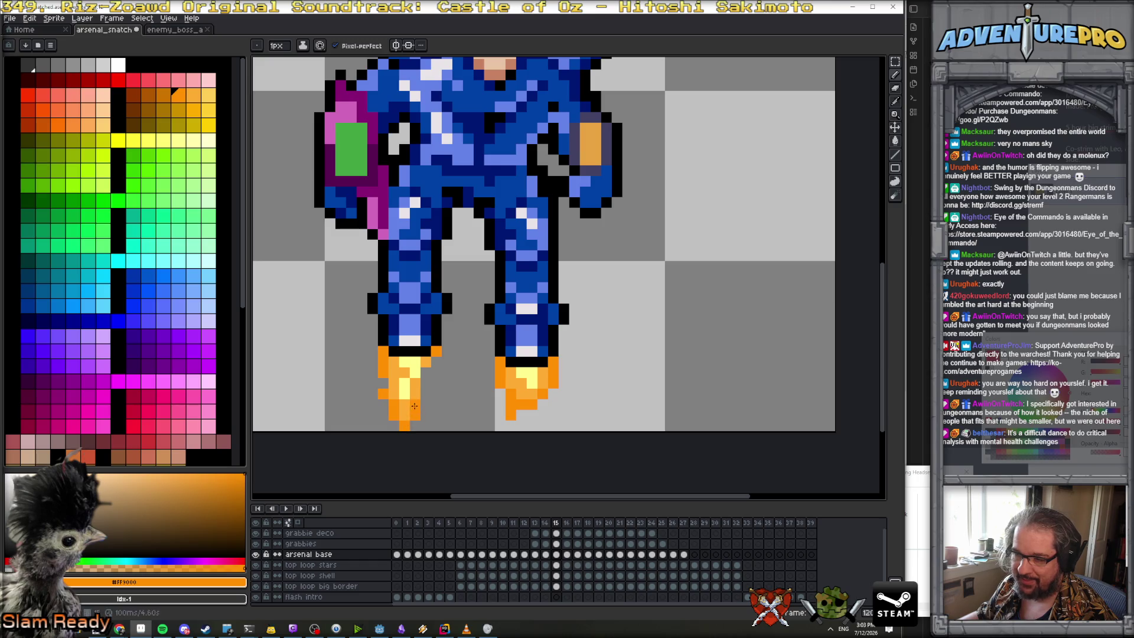
pyautogui.scroll(-3, 436, 361)
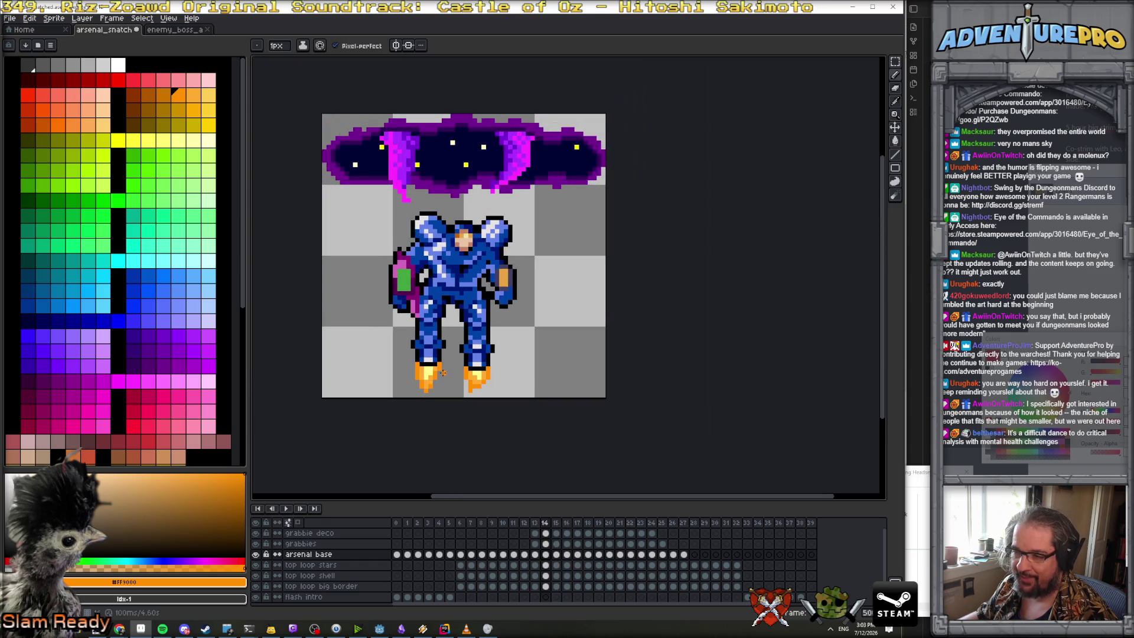
# On frame 17, erase the lower left flame and redraw it with a pale yellow core and orange tip
pyautogui.press('Right')
pyautogui.press('Right')
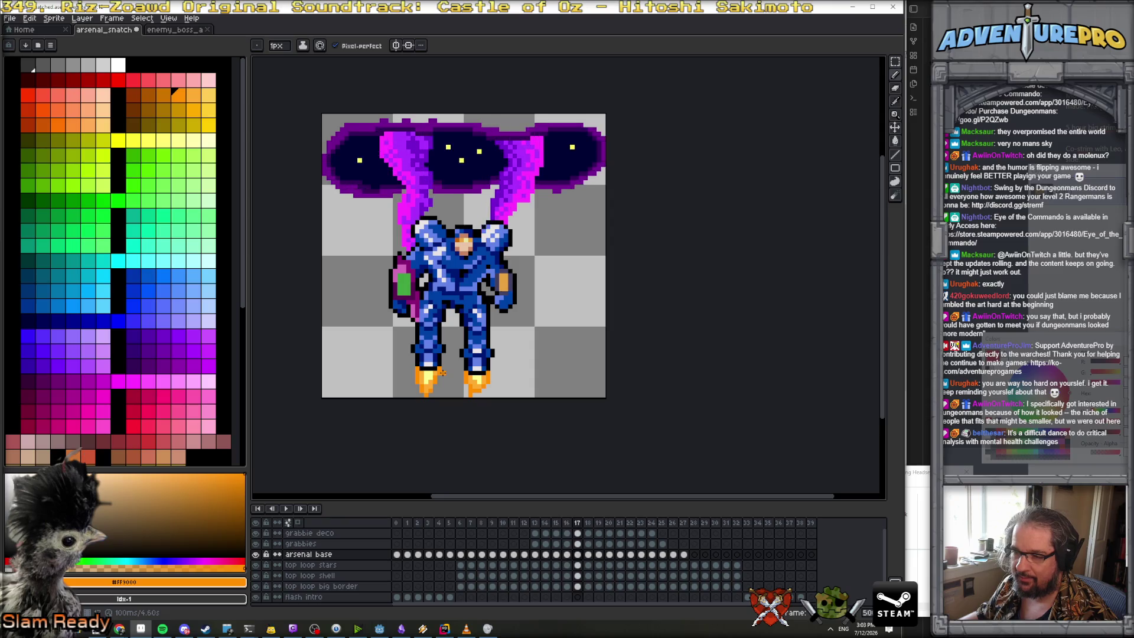
pyautogui.scroll(3, 443, 371)
pyautogui.press('e')
pyautogui.moveTo(371, 382)
pyautogui.mouseDown()
pyautogui.moveTo(390, 403)
pyautogui.moveTo(427, 384)
pyautogui.moveTo(401, 424)
pyautogui.moveTo(381, 393)
pyautogui.moveTo(413, 383)
pyautogui.mouseUp()
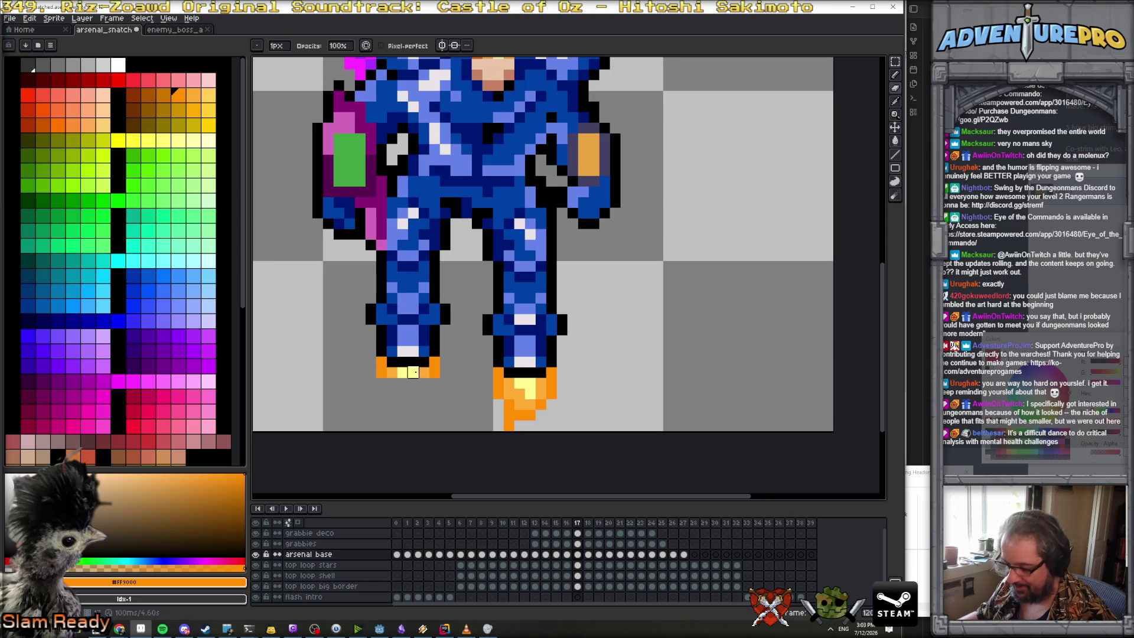
pyautogui.press('b')
pyautogui.keyDown('alt'); pyautogui.click(407, 372); pyautogui.keyUp('alt')
pyautogui.click(403, 383)
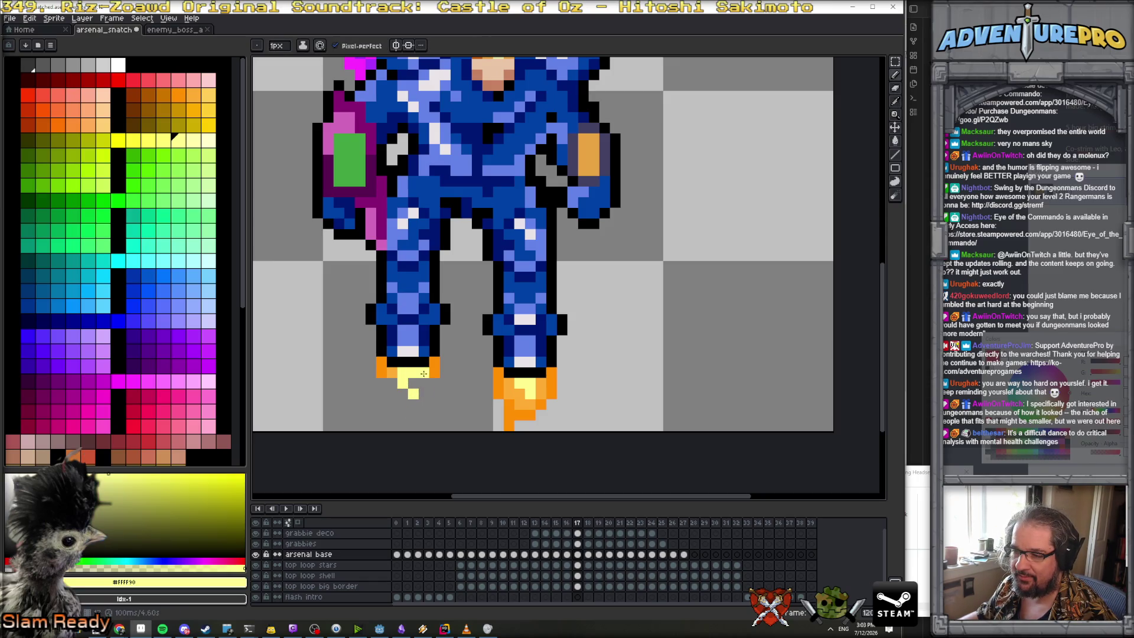
pyautogui.keyDown('alt'); pyautogui.click(419, 373); pyautogui.keyUp('alt')
pyautogui.click(413, 404)
pyautogui.click(404, 406)
pyautogui.keyDown('alt'); pyautogui.click(388, 372); pyautogui.keyUp('alt')
pyautogui.moveTo(391, 385); pyautogui.dragTo(399, 404)
pyautogui.click(413, 415)
# Step through the following frames to reach frame 19
pyautogui.press('Left')
pyautogui.press('Right')
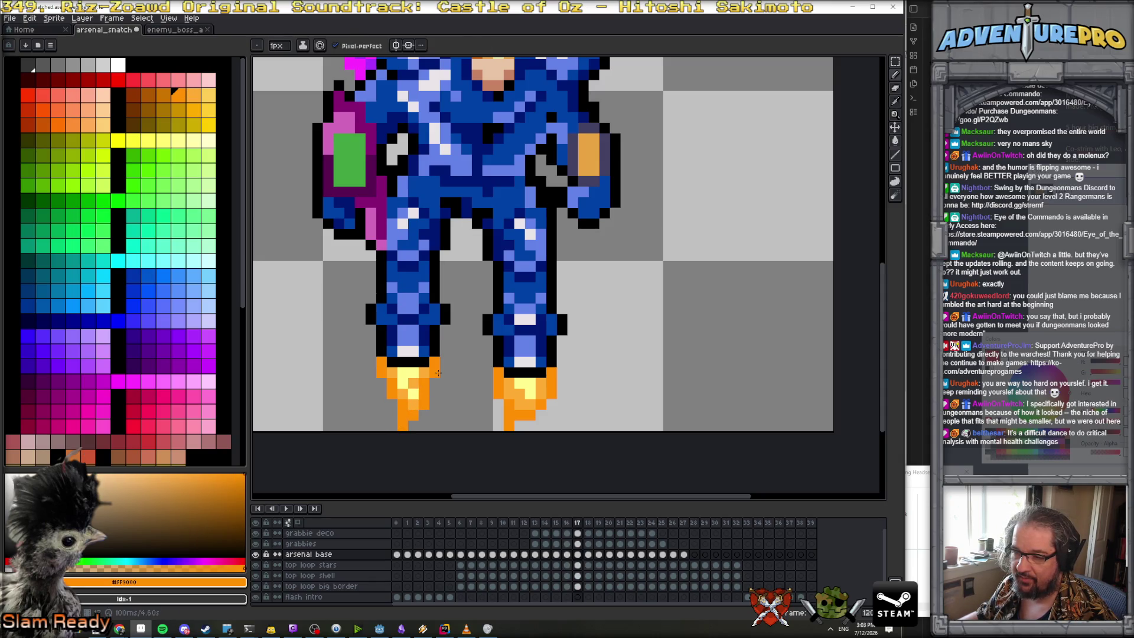
pyautogui.press('Right')
pyautogui.scroll(1, 422, 382)
pyautogui.press('Right')
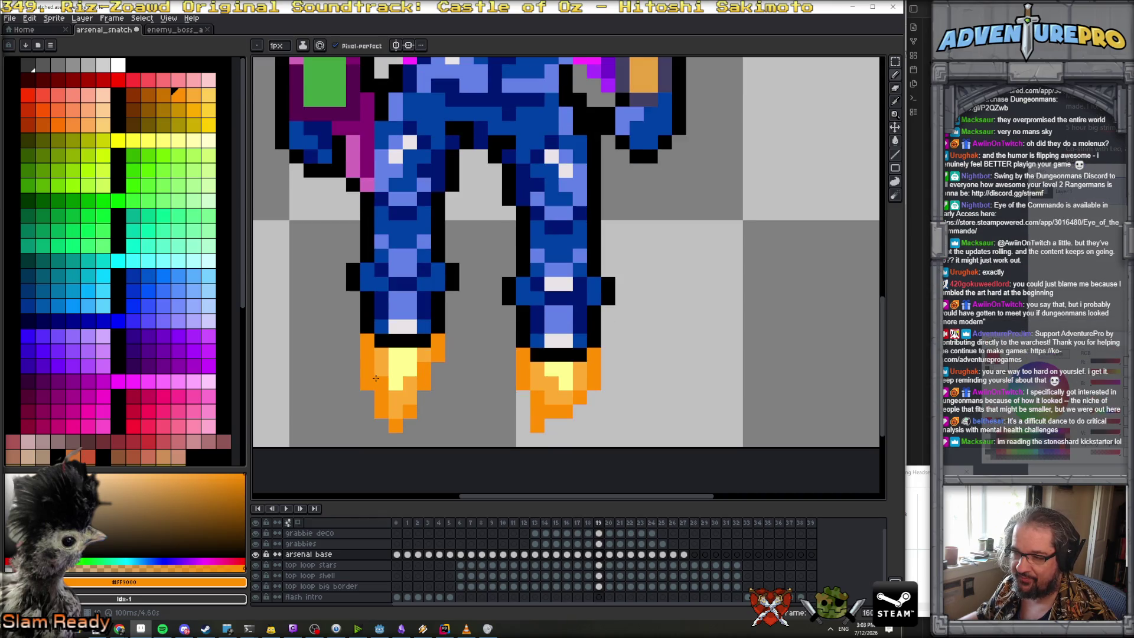
# Erase the left flame's lower pixels on frame 19, leaving a single orange spark below the boot
pyautogui.press('e')
pyautogui.moveTo(395, 397)
pyautogui.mouseDown()
pyautogui.moveTo(367, 383)
pyautogui.moveTo(413, 413)
pyautogui.moveTo(438, 369)
pyautogui.moveTo(392, 411)
pyautogui.moveTo(437, 355)
pyautogui.moveTo(381, 368)
pyautogui.mouseUp()
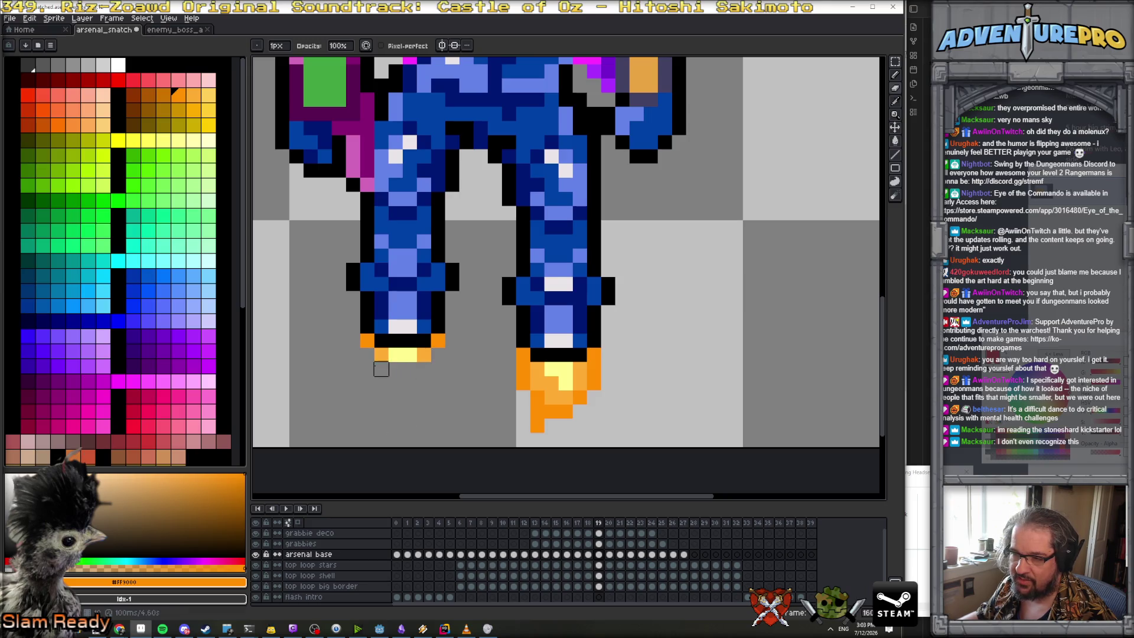
pyautogui.press('b')
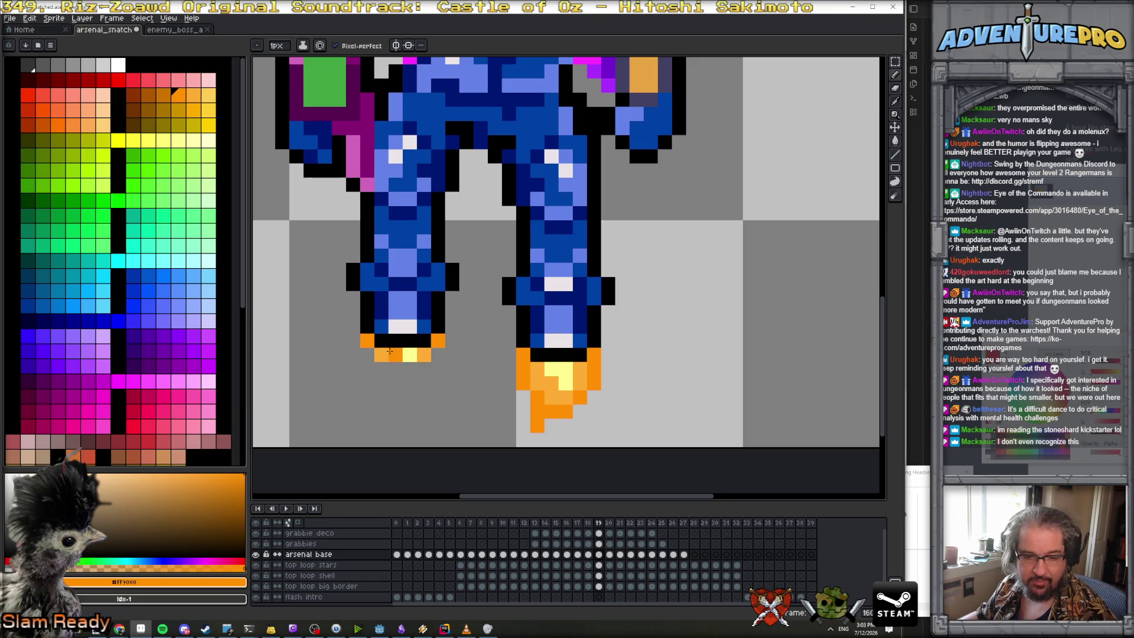
pyautogui.click(392, 342)
pyautogui.hotkey('ctrl', 'z')
pyautogui.click(397, 367)
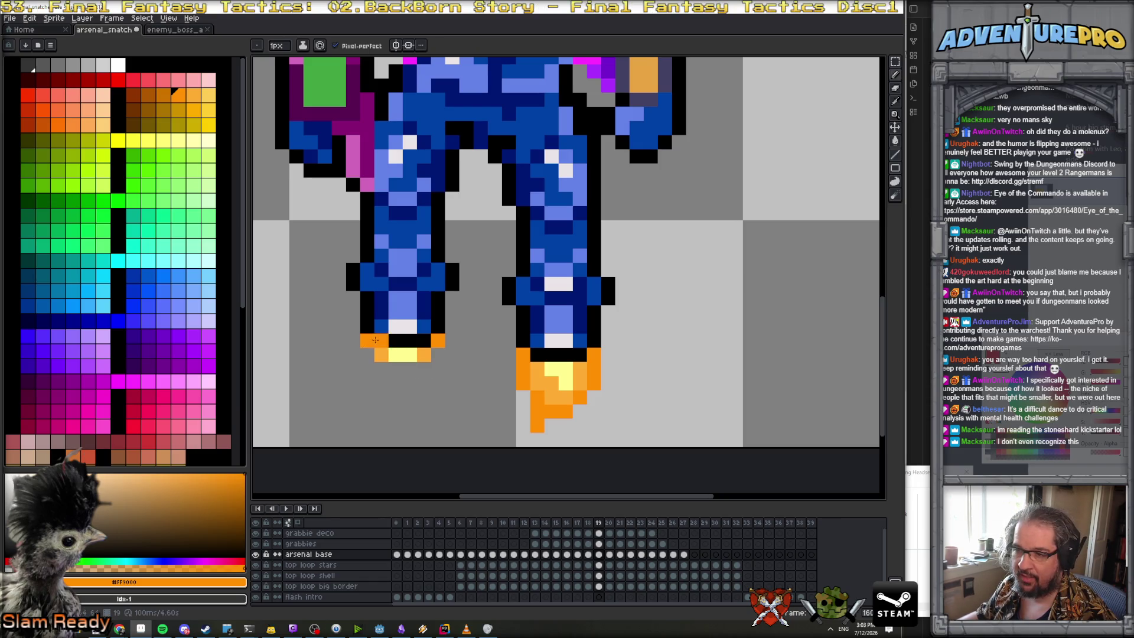
pyautogui.scroll(-5, 406, 369)
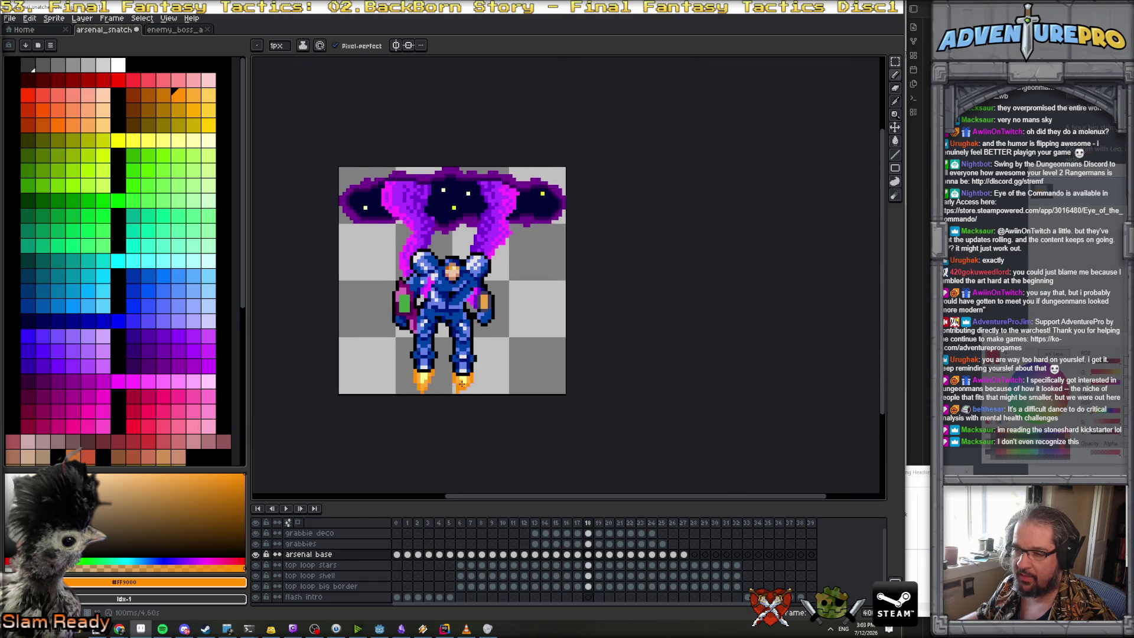
pyautogui.scroll(1, 427, 373)
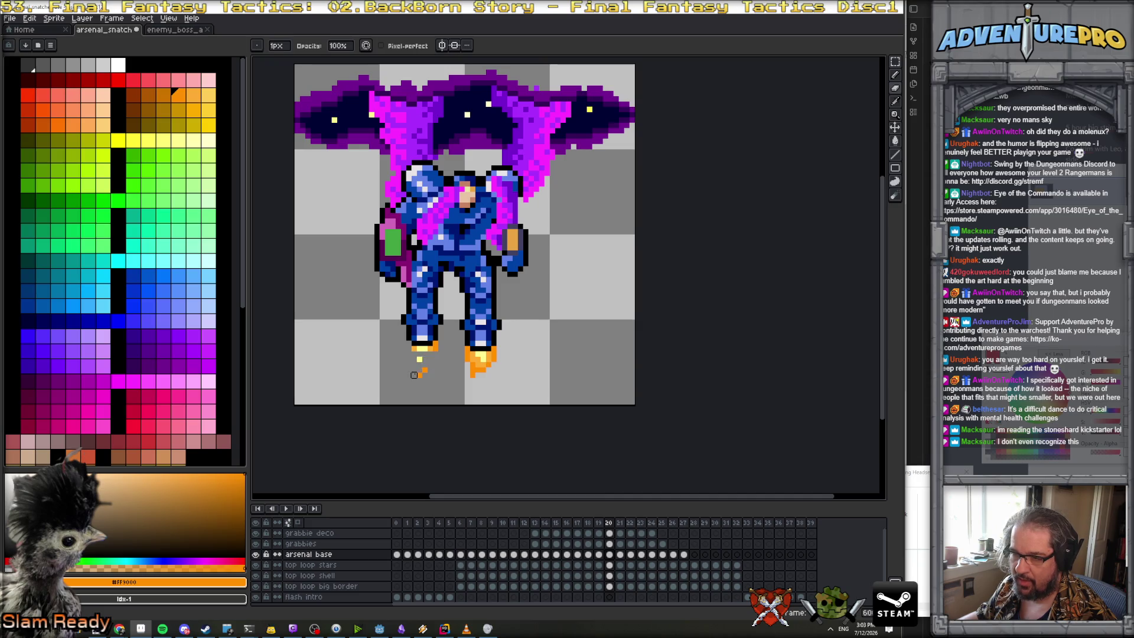
pyautogui.scroll(1, 426, 350)
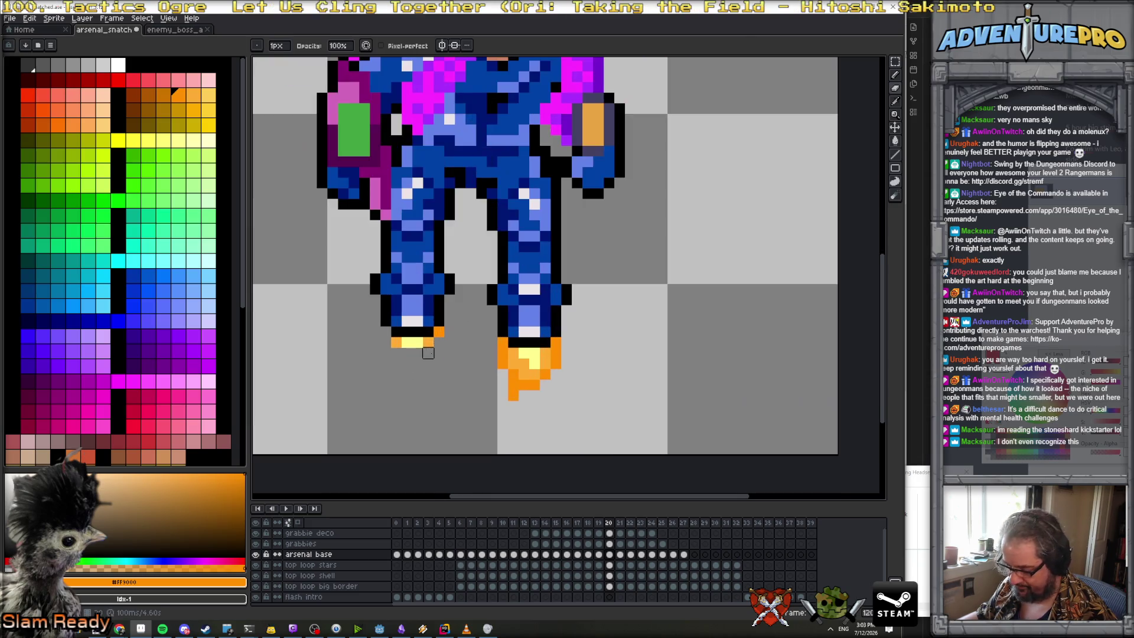
pyautogui.rightClick(435, 346)
pyautogui.click(415, 333)
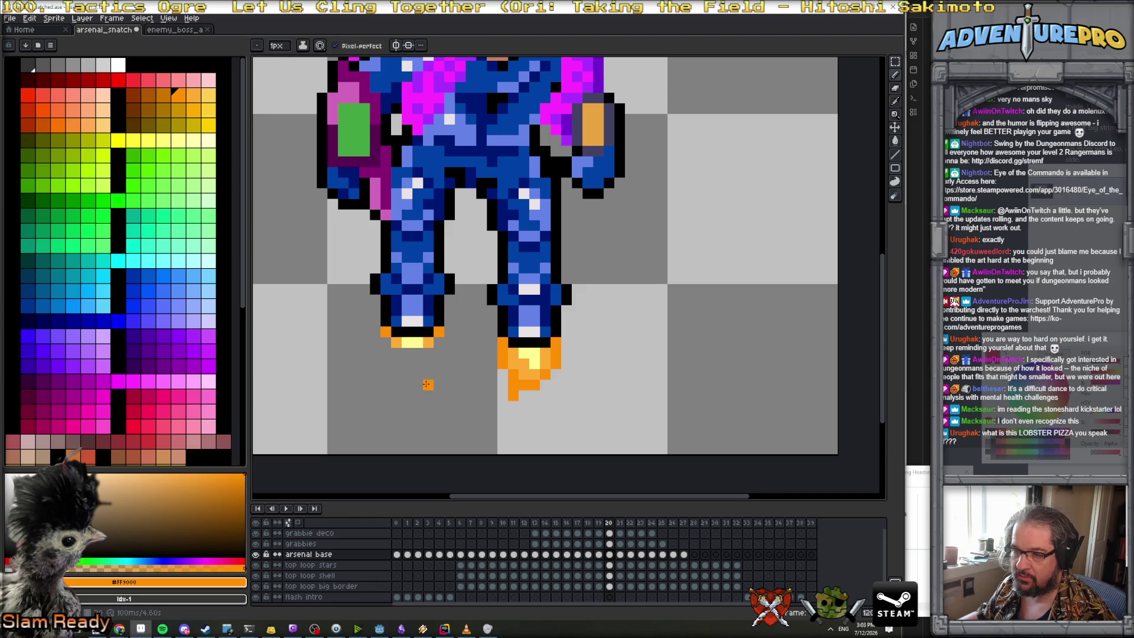
# Erase the left boot's flame and leftover stub on frame 21, then move on through frames 22 and 23
pyautogui.press('Right')
pyautogui.press('e')
pyautogui.moveTo(388, 296)
pyautogui.mouseDown()
pyautogui.moveTo(397, 345)
pyautogui.moveTo(418, 308)
pyautogui.moveTo(417, 342)
pyautogui.mouseUp()
pyautogui.moveTo(440, 300)
pyautogui.mouseDown()
pyautogui.moveTo(440, 288)
pyautogui.moveTo(418, 290)
pyautogui.moveTo(406, 341)
pyautogui.moveTo(429, 283)
pyautogui.moveTo(438, 299)
pyautogui.moveTo(449, 267)
pyautogui.moveTo(437, 289)
pyautogui.mouseUp()
pyautogui.press('Right')
pyautogui.press('Right')
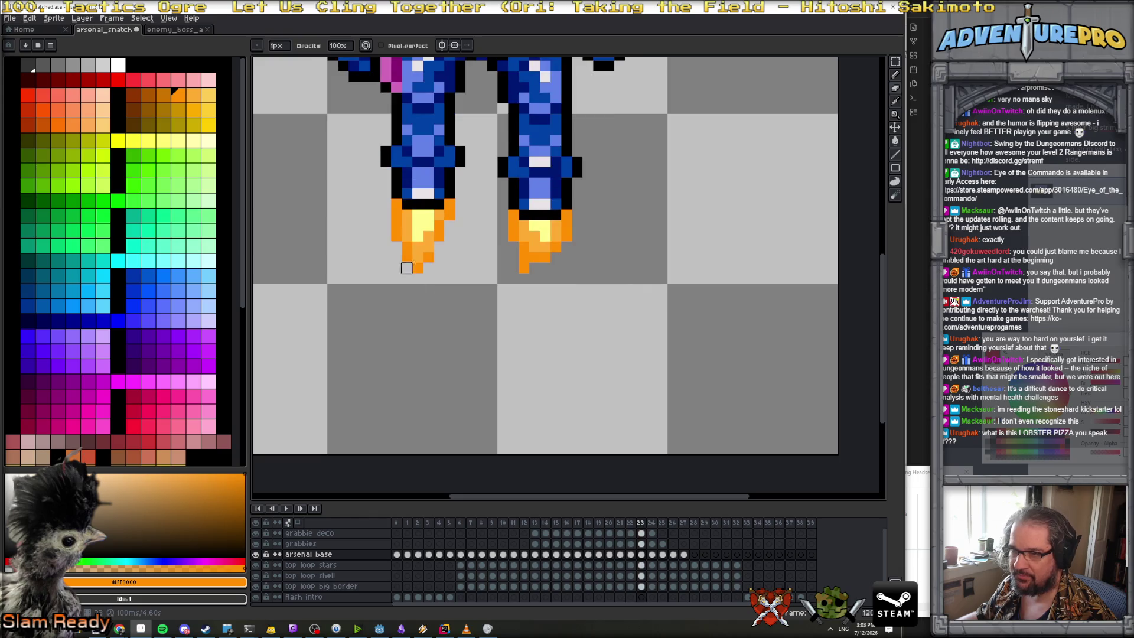
# Erase the left flame completely on frames 23 and 25
pyautogui.moveTo(396, 204)
pyautogui.mouseDown()
pyautogui.moveTo(407, 256)
pyautogui.moveTo(418, 212)
pyautogui.moveTo(417, 268)
pyautogui.moveTo(449, 203)
pyautogui.mouseUp()
pyautogui.press('Right')
pyautogui.moveTo(395, 140)
pyautogui.mouseDown()
pyautogui.moveTo(398, 180)
pyautogui.moveTo(417, 202)
pyautogui.moveTo(418, 161)
pyautogui.moveTo(439, 172)
pyautogui.mouseUp()
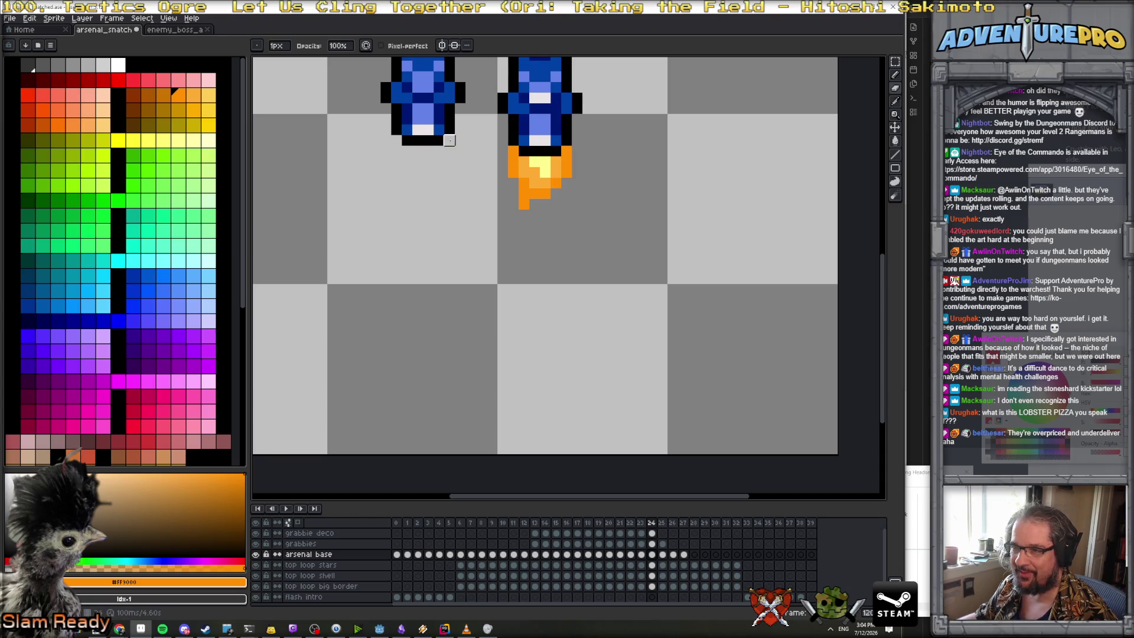
pyautogui.press('Right')
pyautogui.scroll(1, 459, 170)
pyautogui.scroll(3, 484, 339)
pyautogui.scroll(-1, 482, 343)
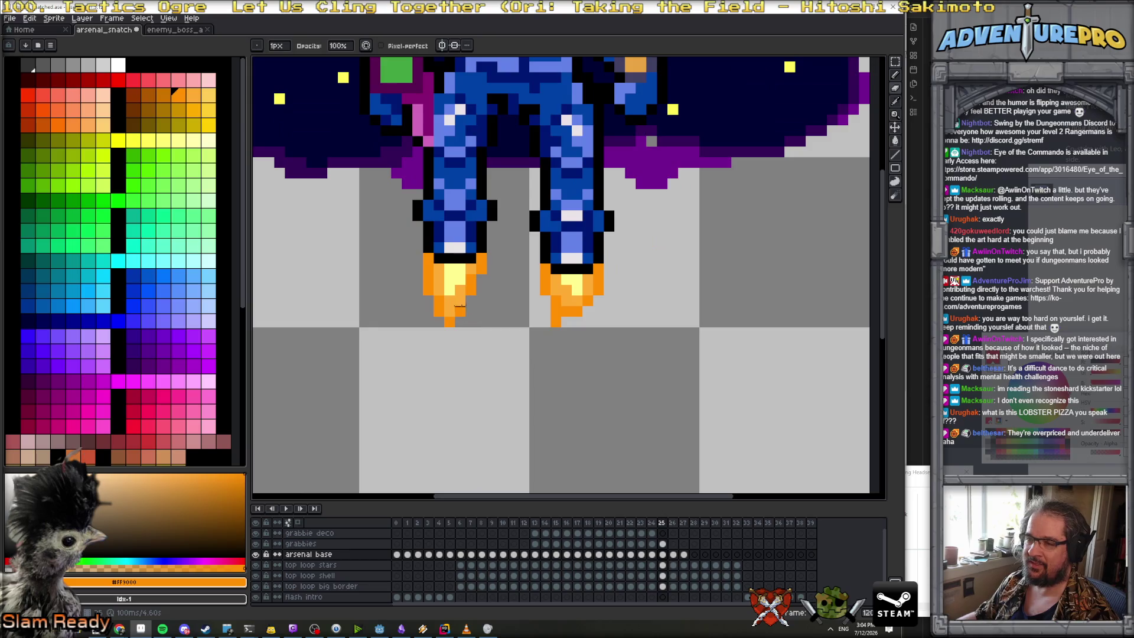
pyautogui.moveTo(428, 269); pyautogui.dragTo(438, 312)
pyautogui.moveTo(438, 269)
pyautogui.mouseDown()
pyautogui.moveTo(459, 301)
pyautogui.moveTo(454, 278)
pyautogui.moveTo(459, 319)
pyautogui.moveTo(481, 260)
pyautogui.mouseUp()
# Erase the left flame on frames 26 and 27
pyautogui.press('Right')
pyautogui.scroll(4, 472, 277)
pyautogui.moveTo(438, 311)
pyautogui.mouseDown()
pyautogui.moveTo(429, 292)
pyautogui.moveTo(439, 346)
pyautogui.moveTo(481, 290)
pyautogui.mouseUp()
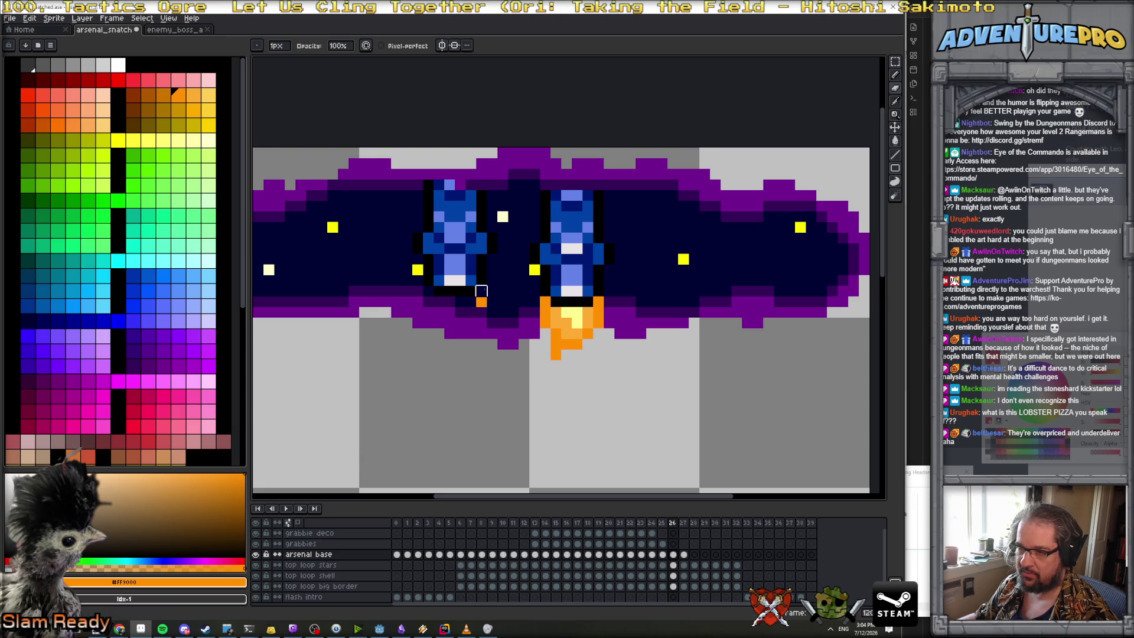
pyautogui.press('.')
pyautogui.moveTo(428, 217)
pyautogui.mouseDown()
pyautogui.moveTo(440, 266)
pyautogui.moveTo(419, 248)
pyautogui.moveTo(439, 233)
pyautogui.moveTo(450, 280)
pyautogui.moveTo(456, 231)
pyautogui.moveTo(471, 248)
pyautogui.mouseUp()
pyautogui.press('.')
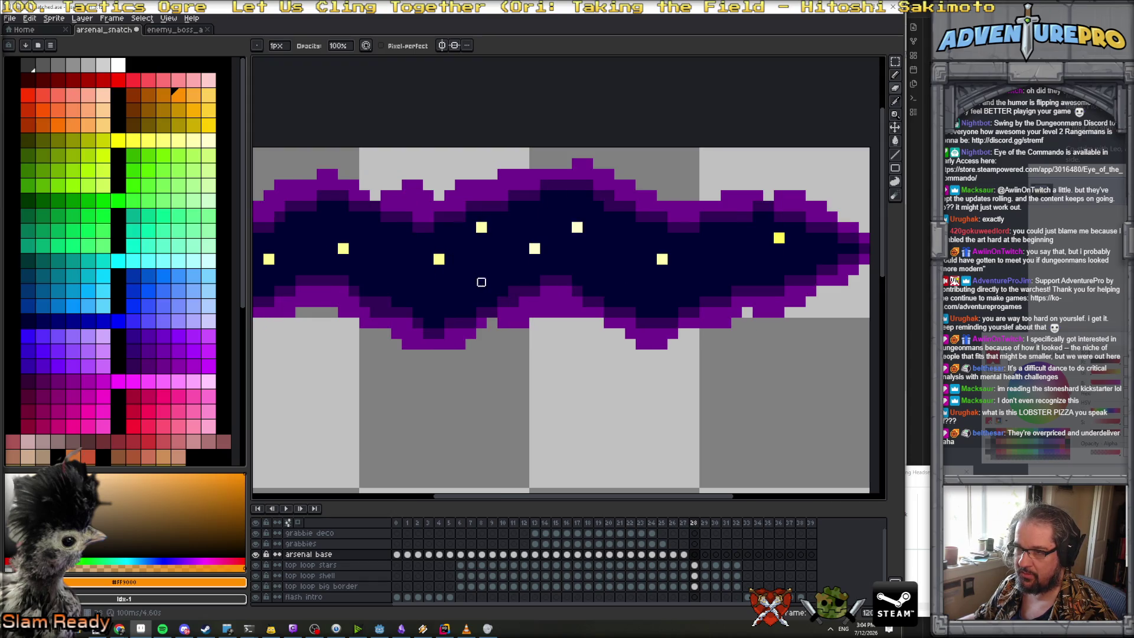
# Fit the whole sprite in view and play the animation to review the flame flicker
pyautogui.press('1')
pyautogui.click(285, 509)
pyautogui.scroll(3, 549, 384)
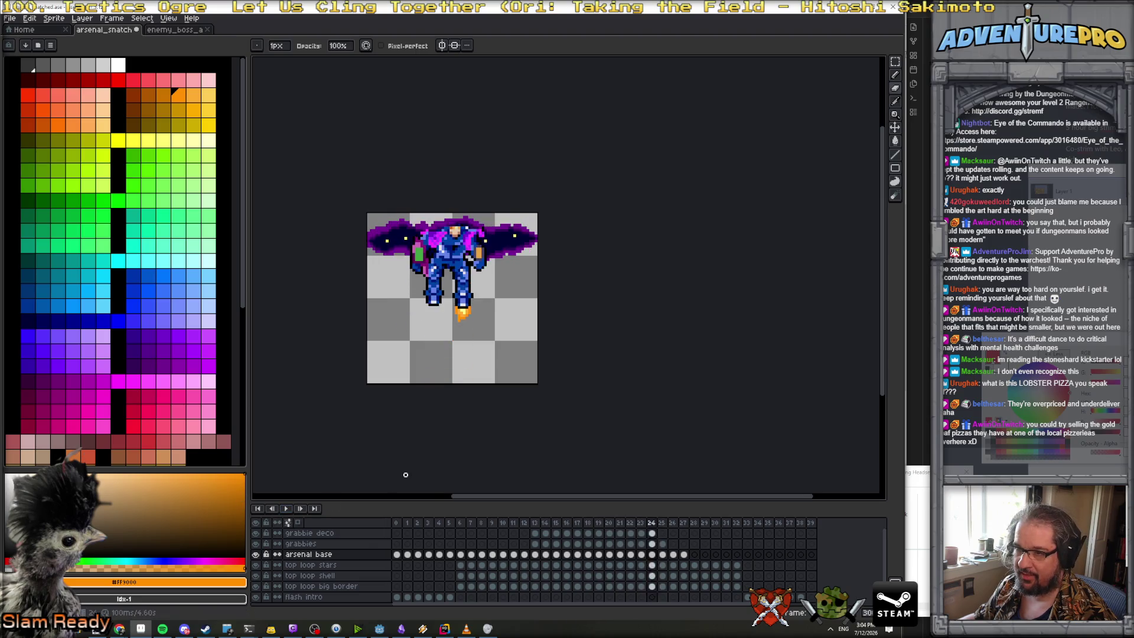
pyautogui.press('Return')
# Step back to frame 18 and zoom in on the mech
pyautogui.press('Left')
pyautogui.scroll(2, 506, 378)
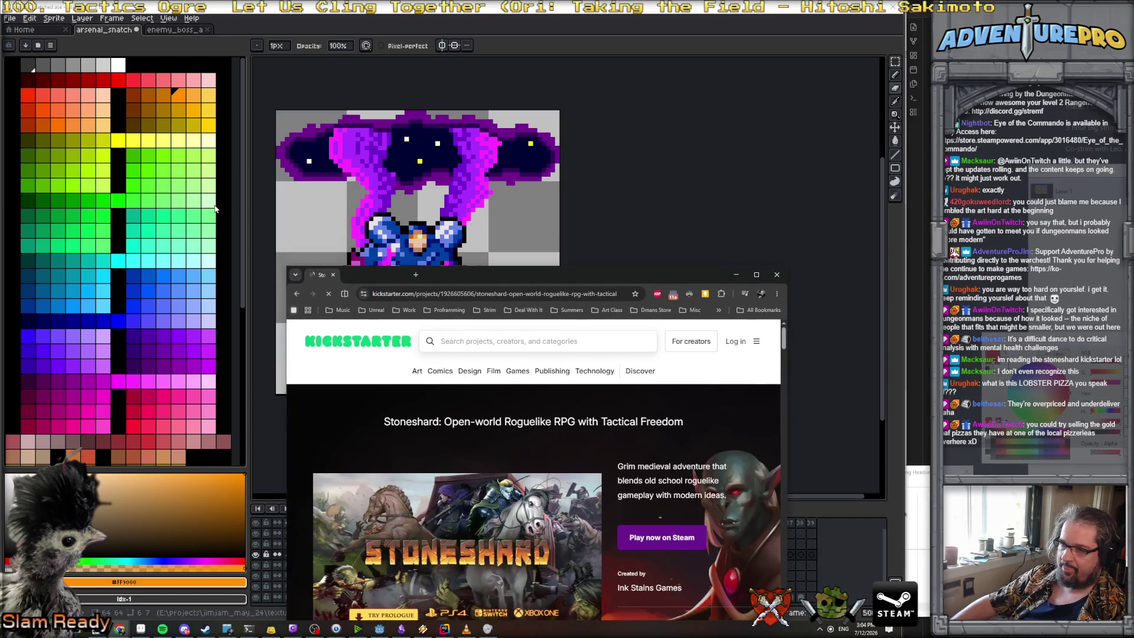
# Maximize the Stoneshard Kickstarter window and scroll down through the campaign pitch
pyautogui.moveTo(214, 208); pyautogui.dragTo(216, 207)
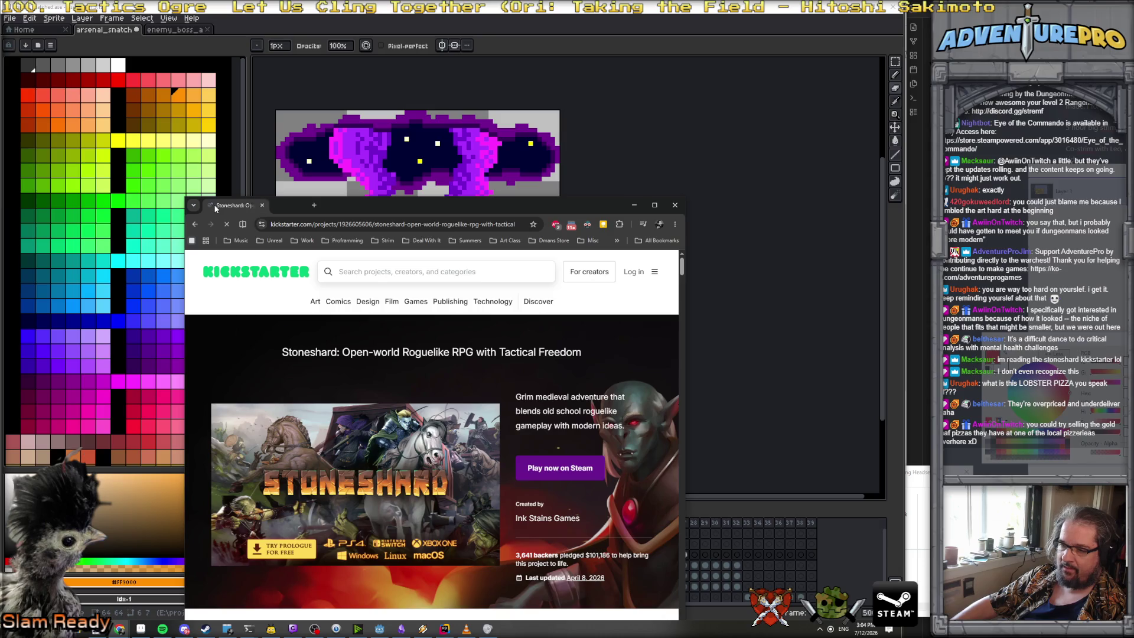
pyautogui.doubleClick(458, 211)
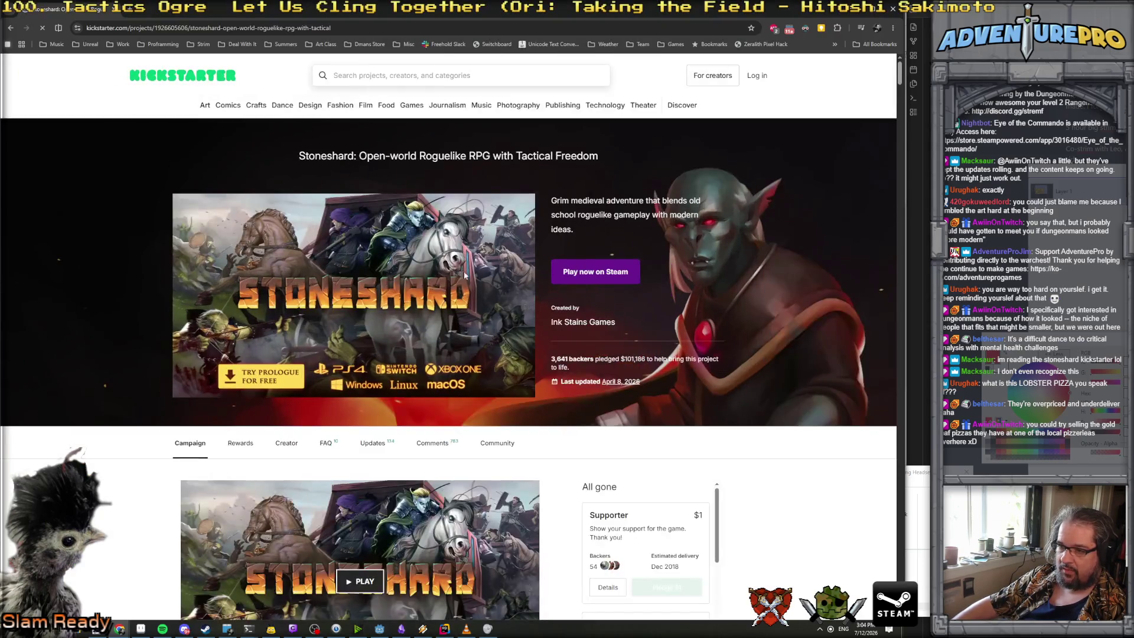
pyautogui.scroll(-5, 488, 328)
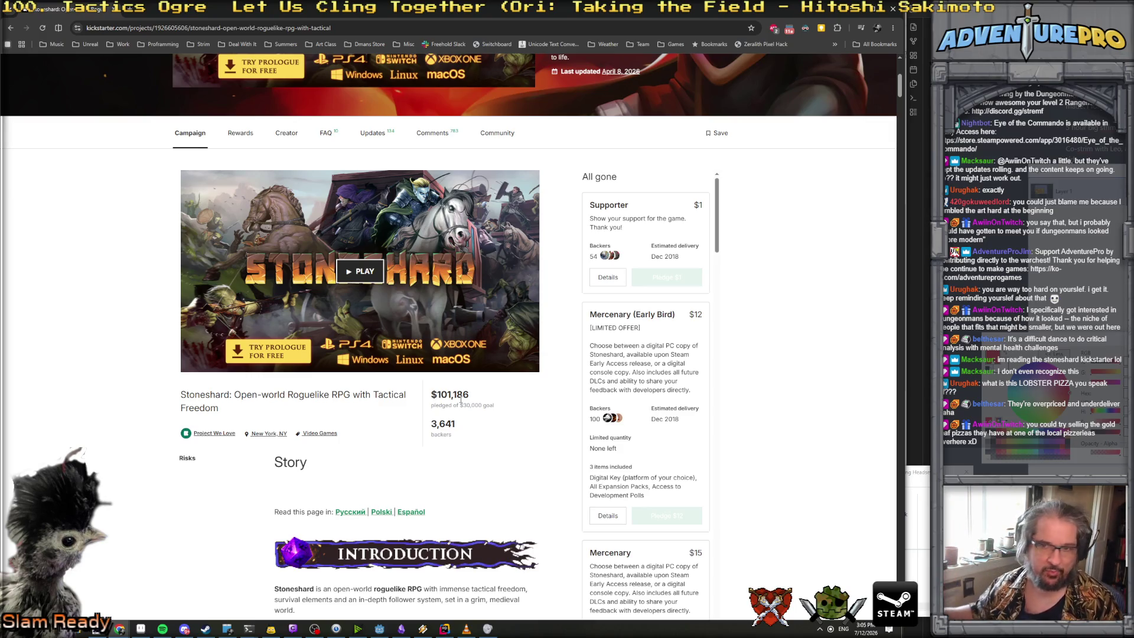
pyautogui.scroll(4, 468, 453)
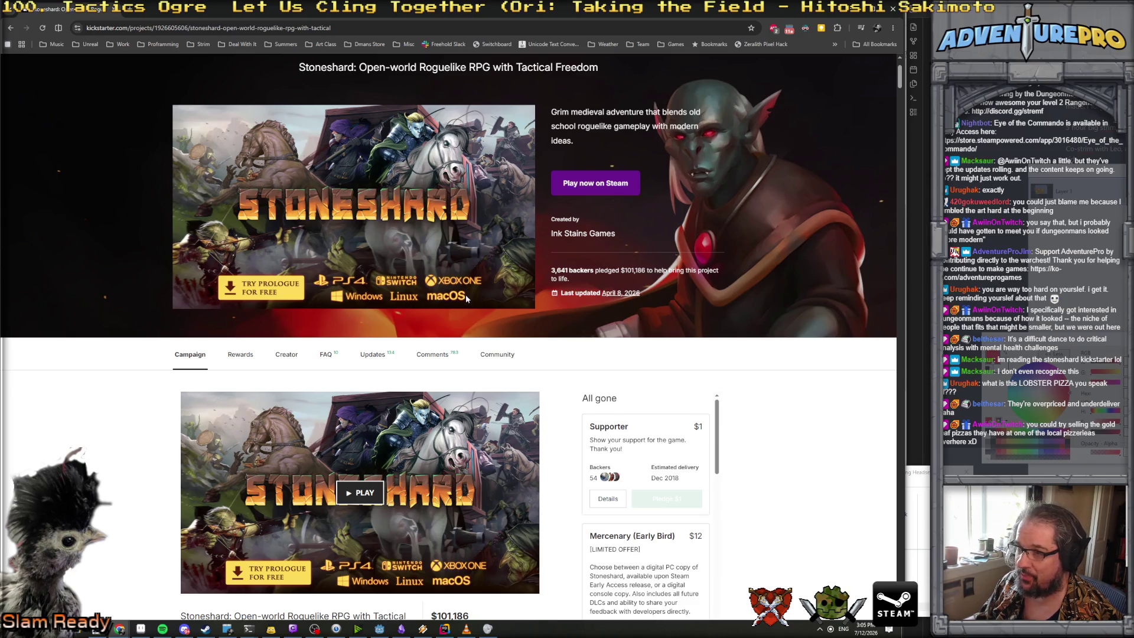
pyautogui.scroll(2, 466, 298)
pyautogui.scroll(-12, 466, 299)
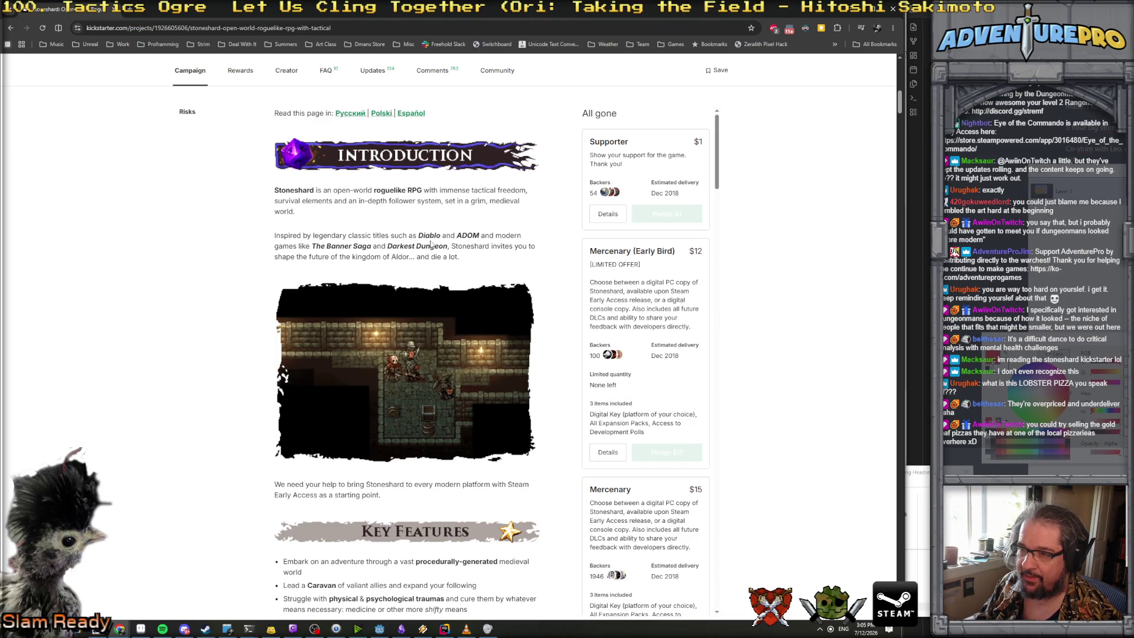
pyautogui.scroll(-3, 420, 252)
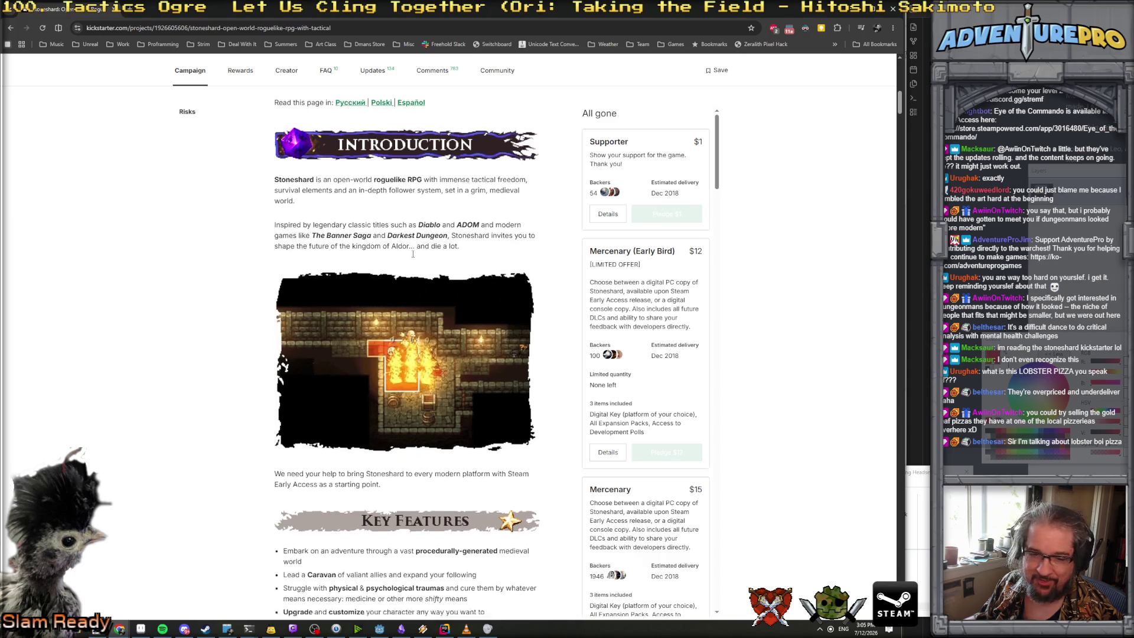
pyautogui.scroll(-2, 423, 280)
pyautogui.scroll(-7, 423, 281)
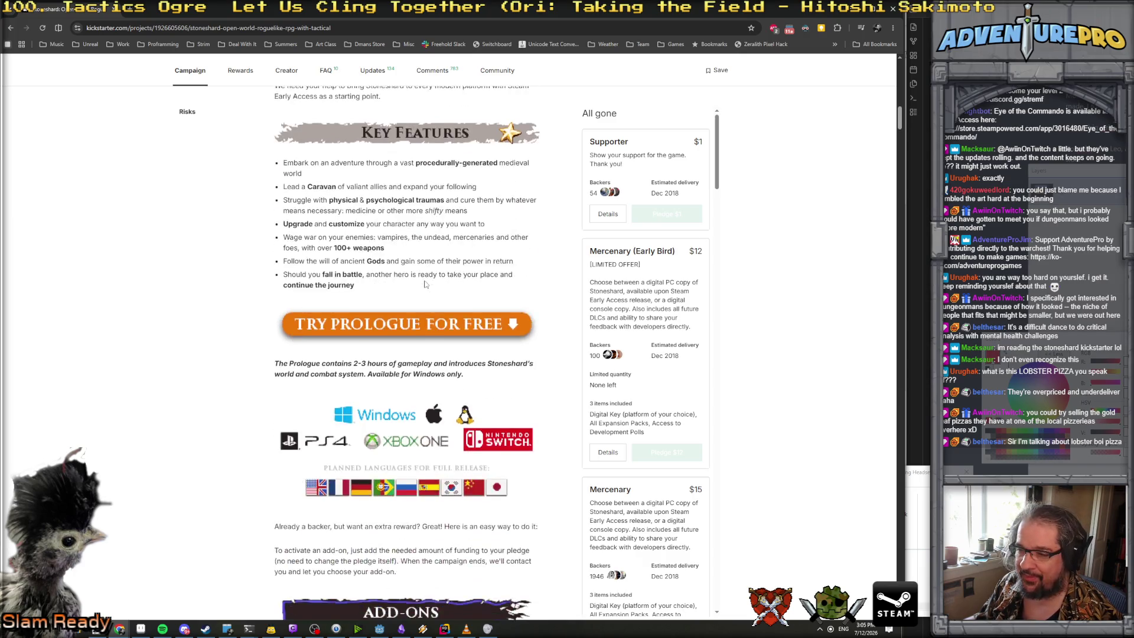
pyautogui.scroll(-16, 420, 292)
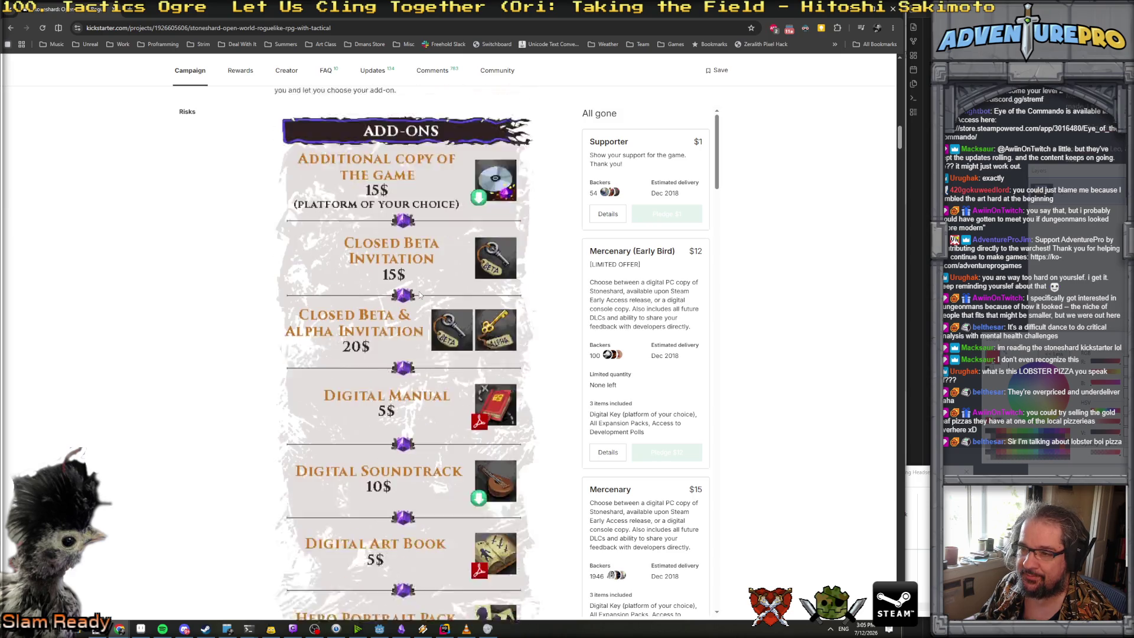
pyautogui.scroll(-7, 420, 294)
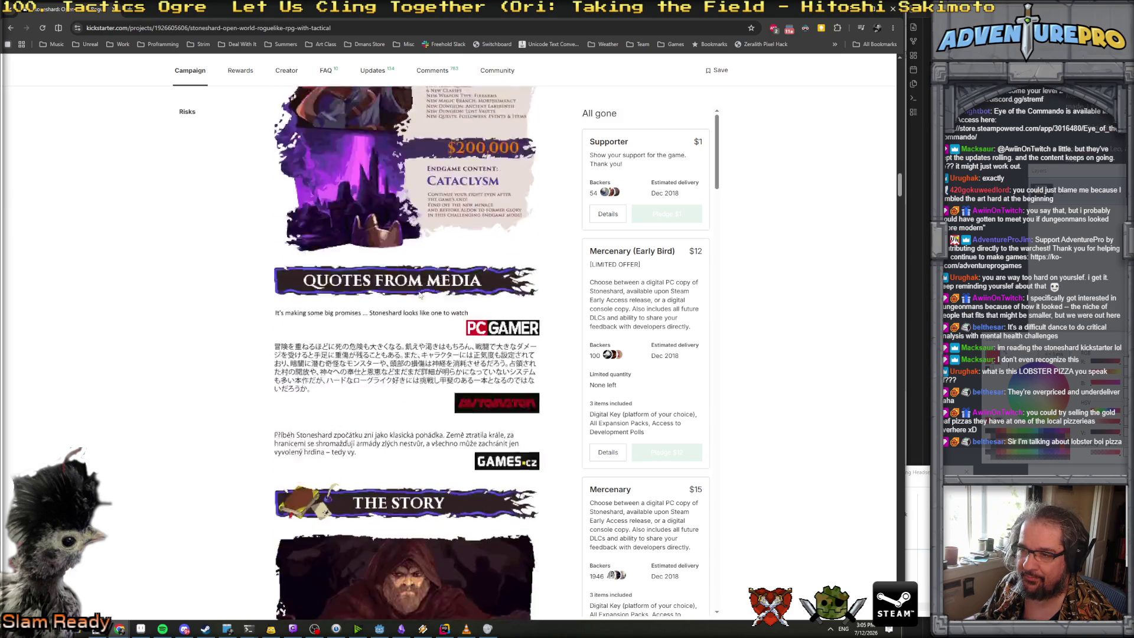
# Keep browsing the Stoneshard campaign page, then close the browser to return to the sprite
pyautogui.scroll(3, 420, 294)
pyautogui.scroll(-18, 420, 294)
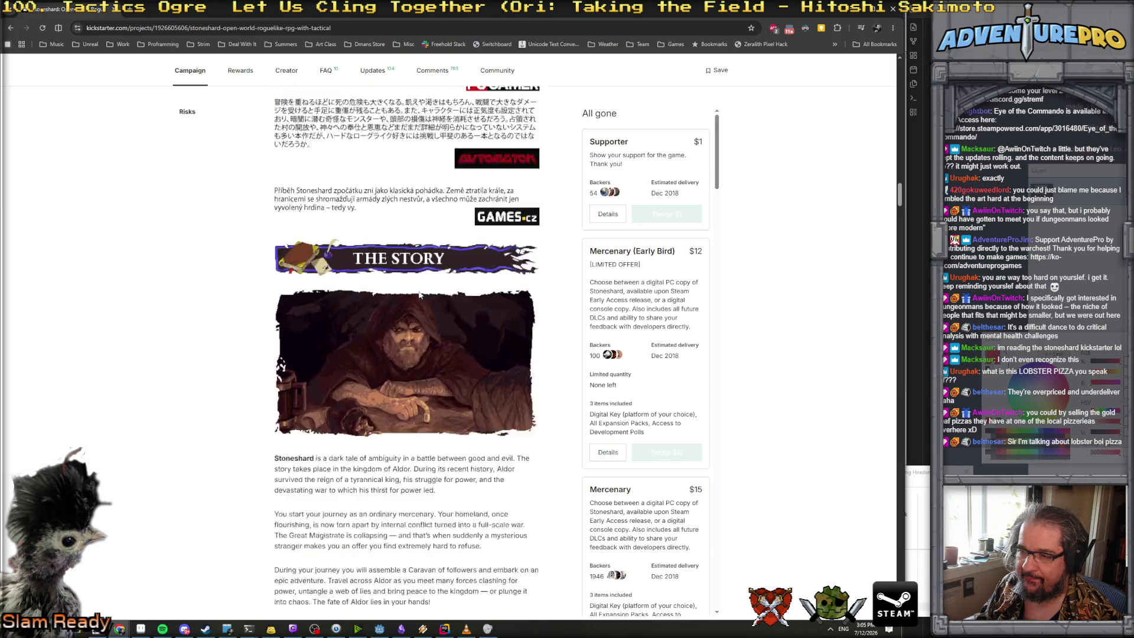
pyautogui.scroll(5, 420, 293)
pyautogui.scroll(3, 420, 293)
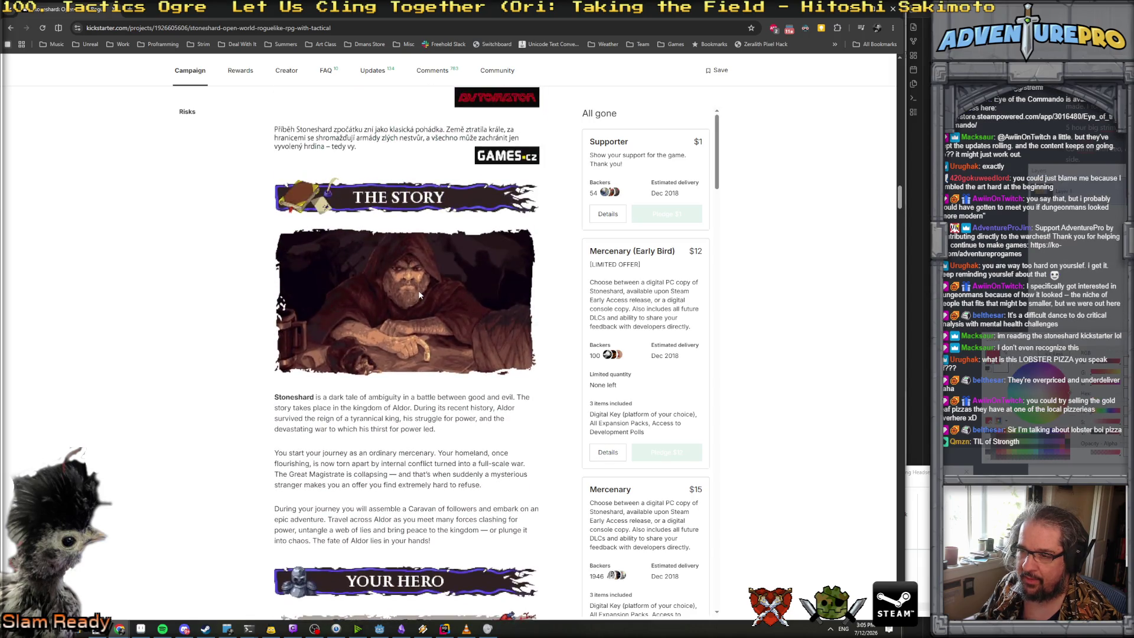
pyautogui.scroll(-4, 415, 302)
pyautogui.scroll(-5, 415, 305)
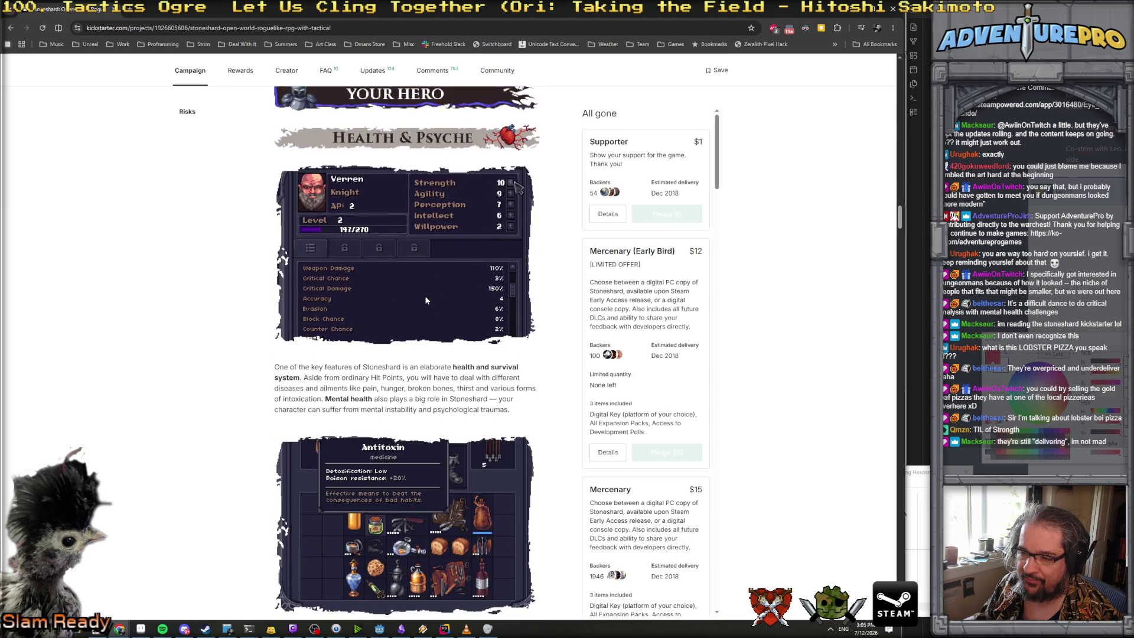
pyautogui.scroll(-10, 424, 295)
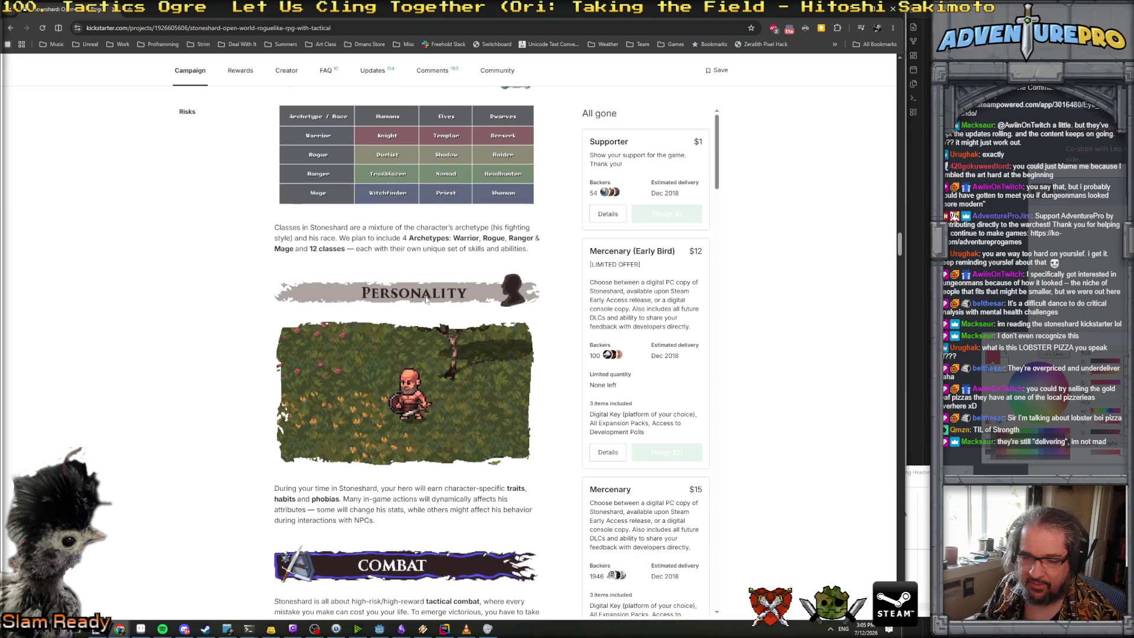
pyautogui.scroll(-3, 426, 299)
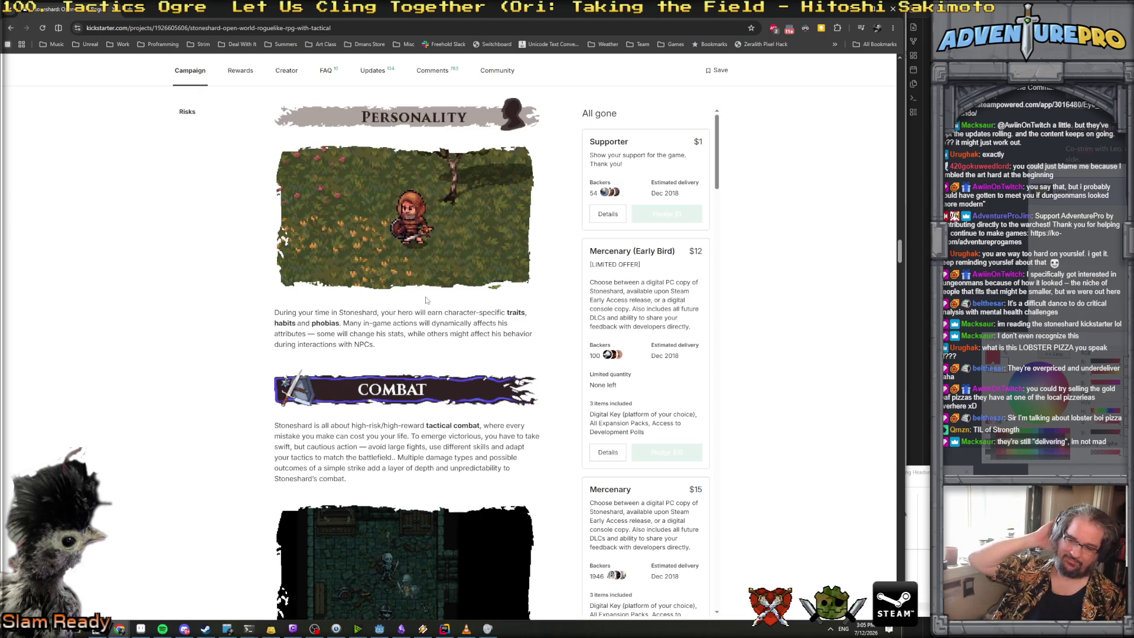
pyautogui.scroll(-5, 425, 300)
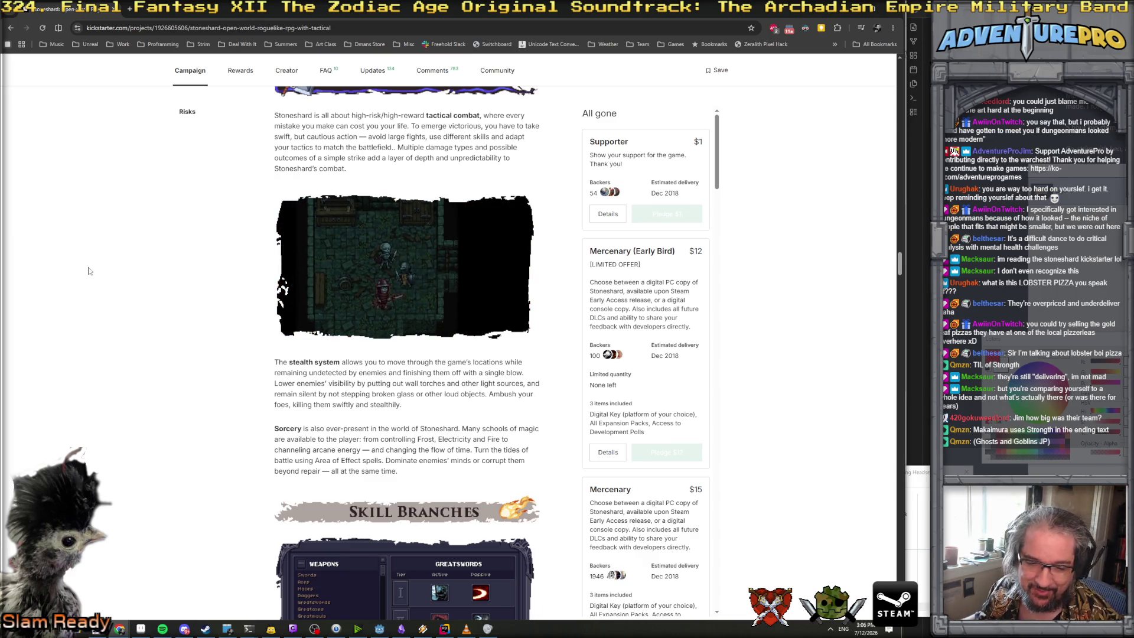
pyautogui.scroll(1, 458, 305)
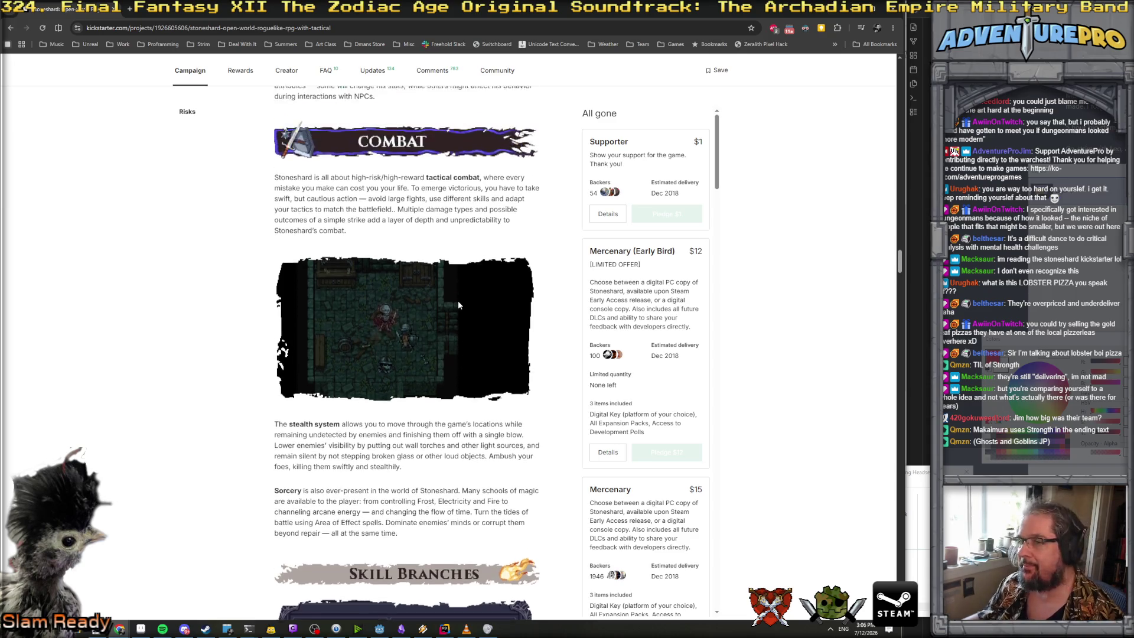
pyautogui.scroll(20, 458, 305)
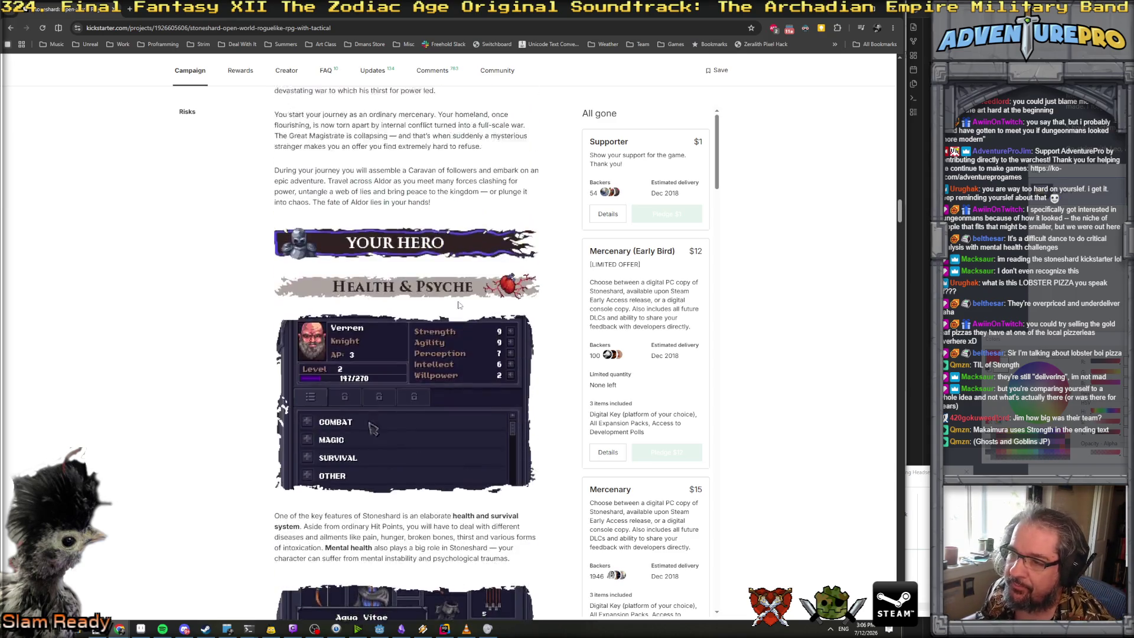
pyautogui.scroll(20, 458, 305)
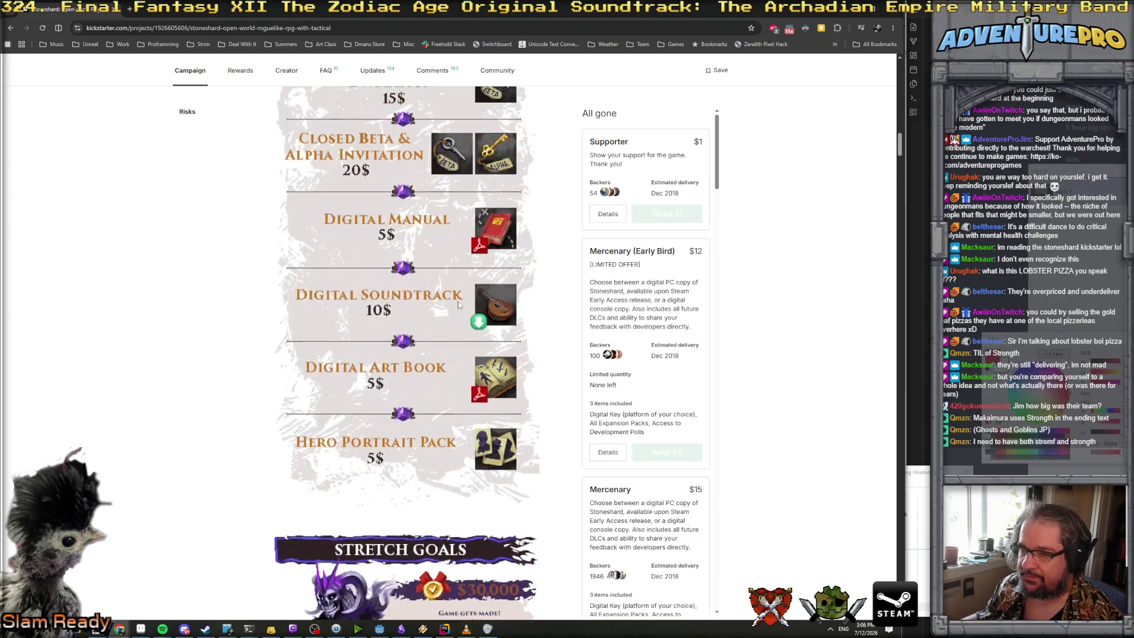
pyautogui.scroll(20, 458, 304)
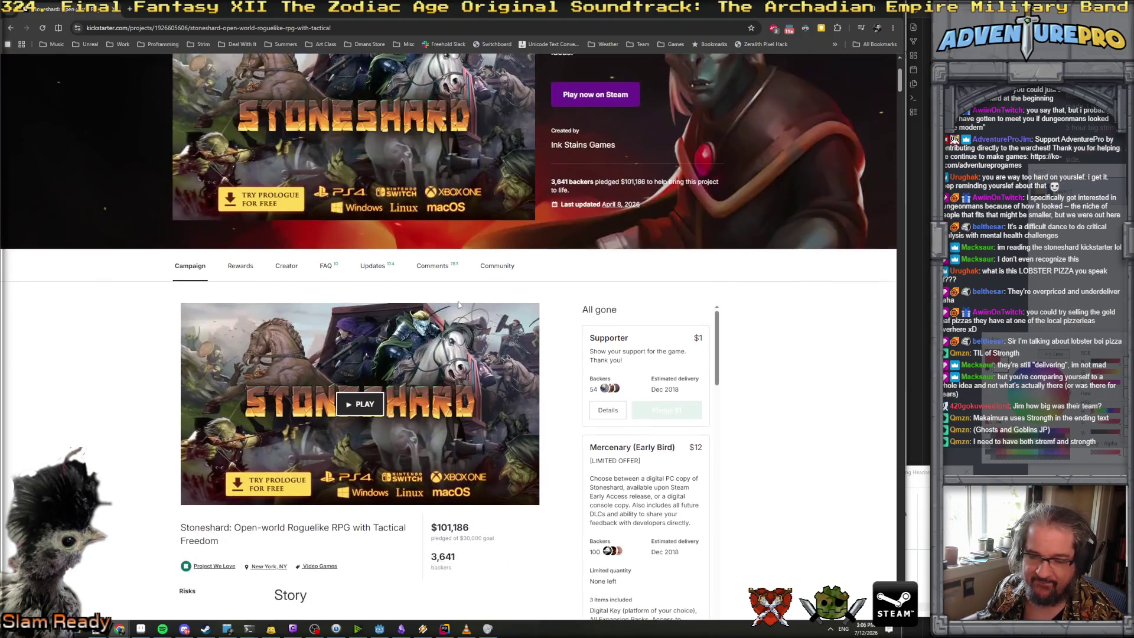
pyautogui.scroll(-10, 864, 213)
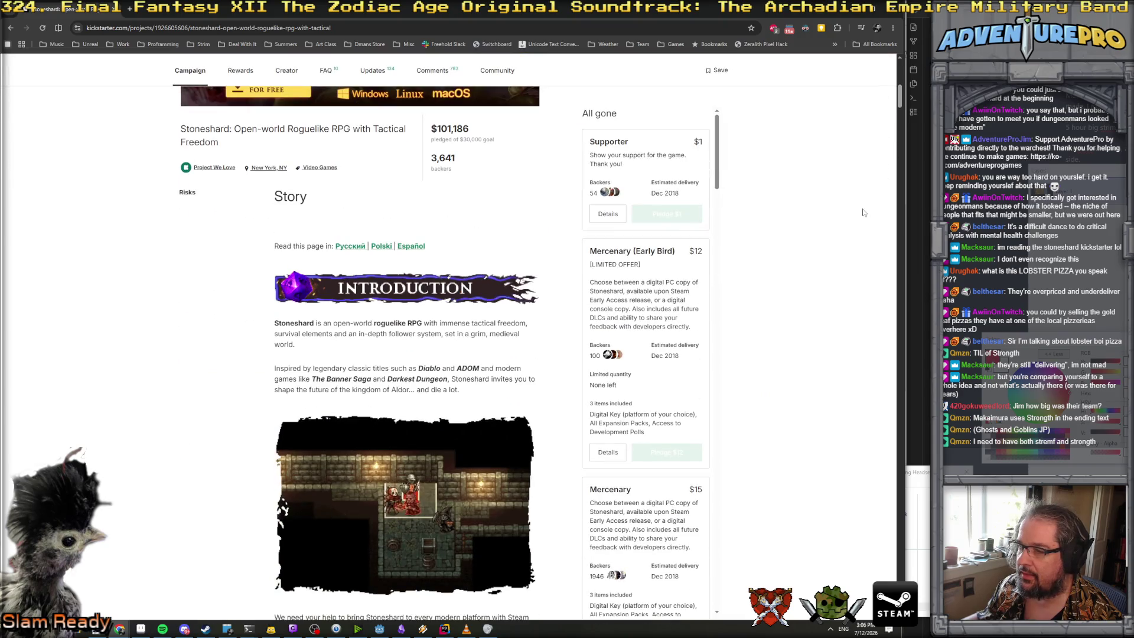
pyautogui.moveTo(899, 97)
pyautogui.mouseDown()
pyautogui.moveTo(908, 424)
pyautogui.moveTo(925, 79)
pyautogui.mouseUp()
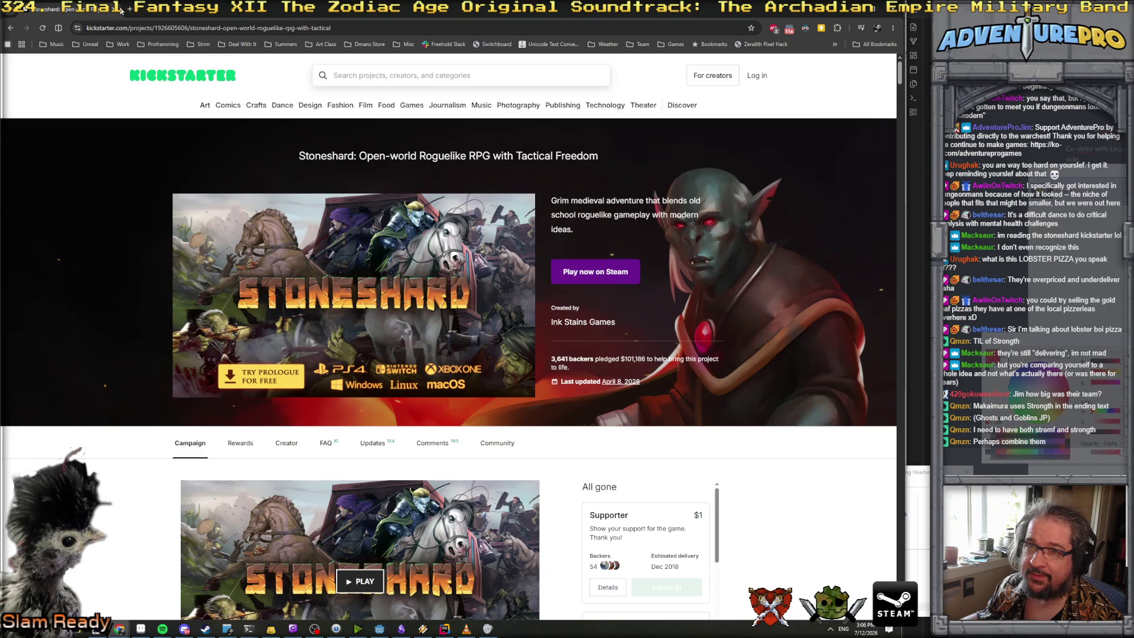
pyautogui.click(120, 11)
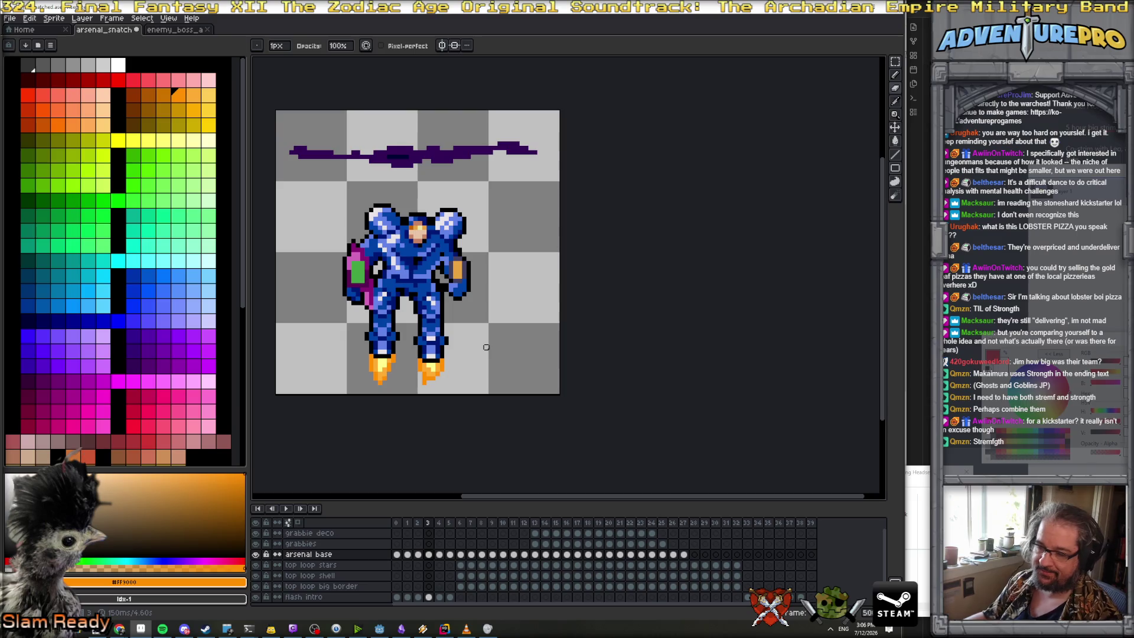
# Erase the right foot's flame on frame 4 and add light orange and #FF9000 orange pixels
pyautogui.scroll(4, 377, 356)
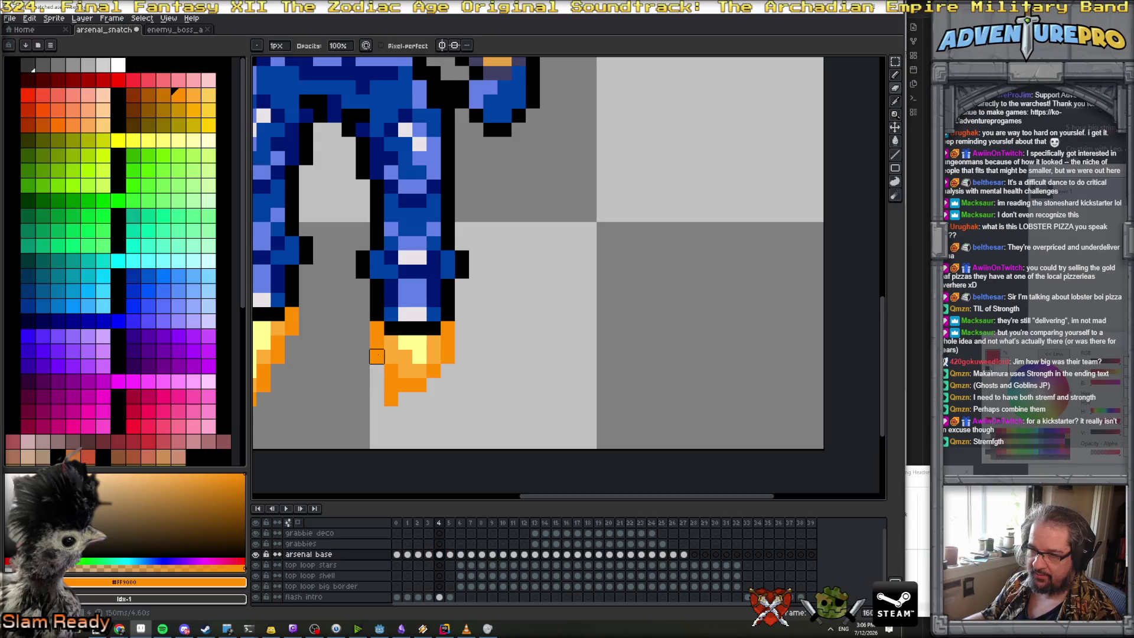
pyautogui.moveTo(390, 370)
pyautogui.mouseDown()
pyautogui.moveTo(428, 354)
pyautogui.moveTo(418, 384)
pyautogui.moveTo(430, 356)
pyautogui.moveTo(433, 370)
pyautogui.mouseUp()
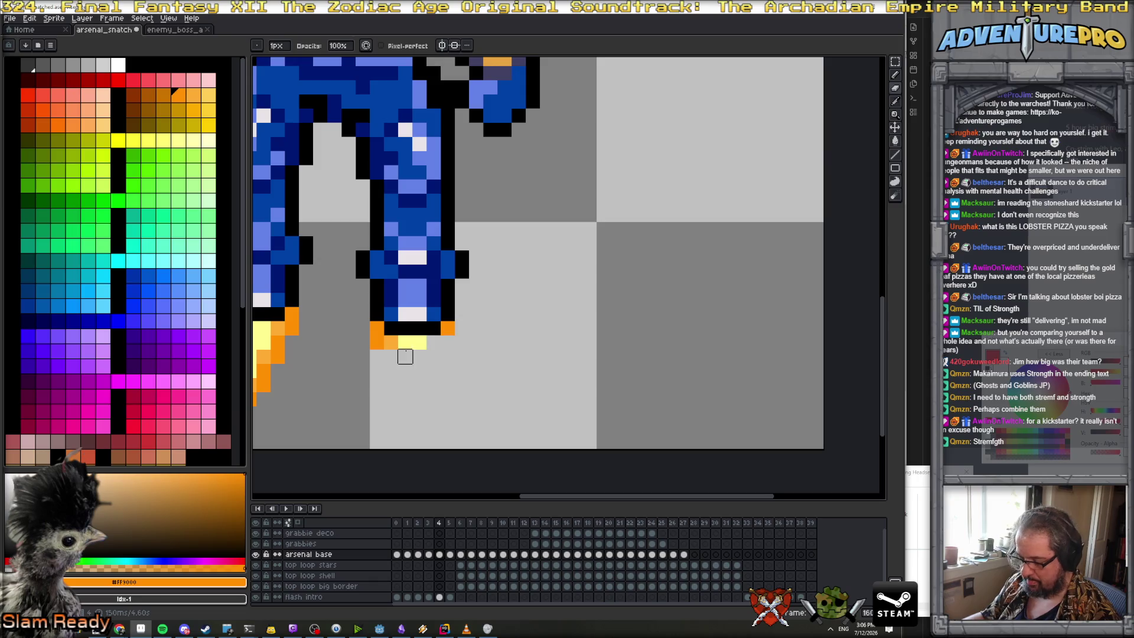
pyautogui.press('b')
pyautogui.keyDown('alt'); pyautogui.click(390, 343); pyautogui.keyUp('alt')
pyautogui.click(405, 356)
pyautogui.keyDown('alt'); pyautogui.click(447, 329); pyautogui.keyUp('alt')
pyautogui.click(433, 353)
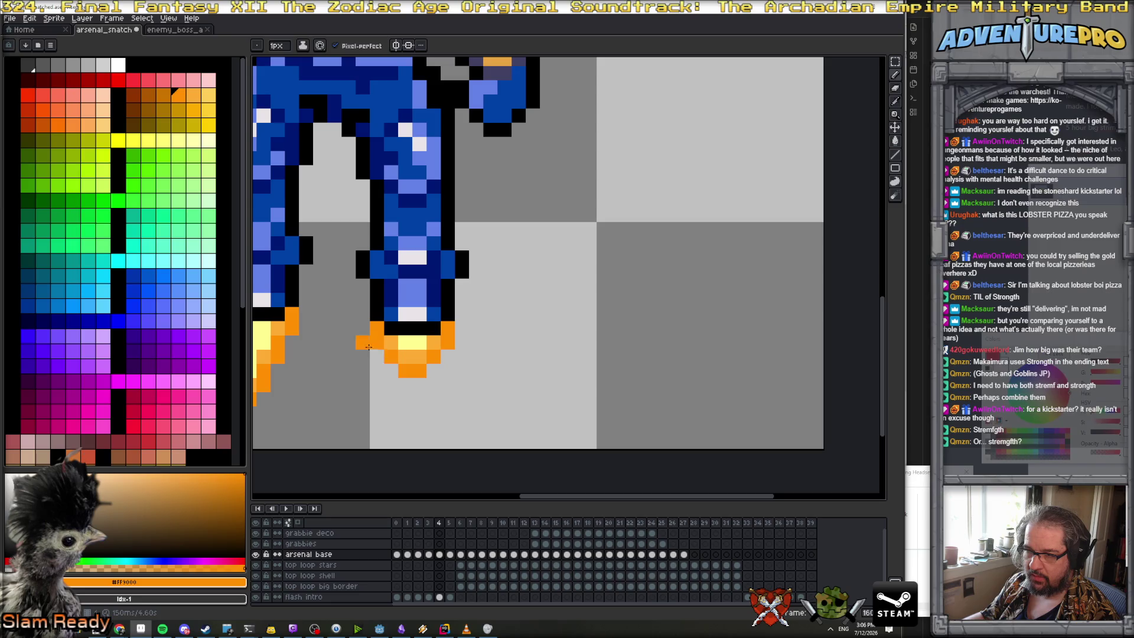
# On frame 5, paint a pale yellow core down the right flame plus a light orange pixel
pyautogui.press('Right')
pyautogui.keyDown('alt'); pyautogui.click(412, 341); pyautogui.keyUp('alt')
pyautogui.moveTo(405, 357); pyautogui.dragTo(405, 370)
pyautogui.click(403, 396)
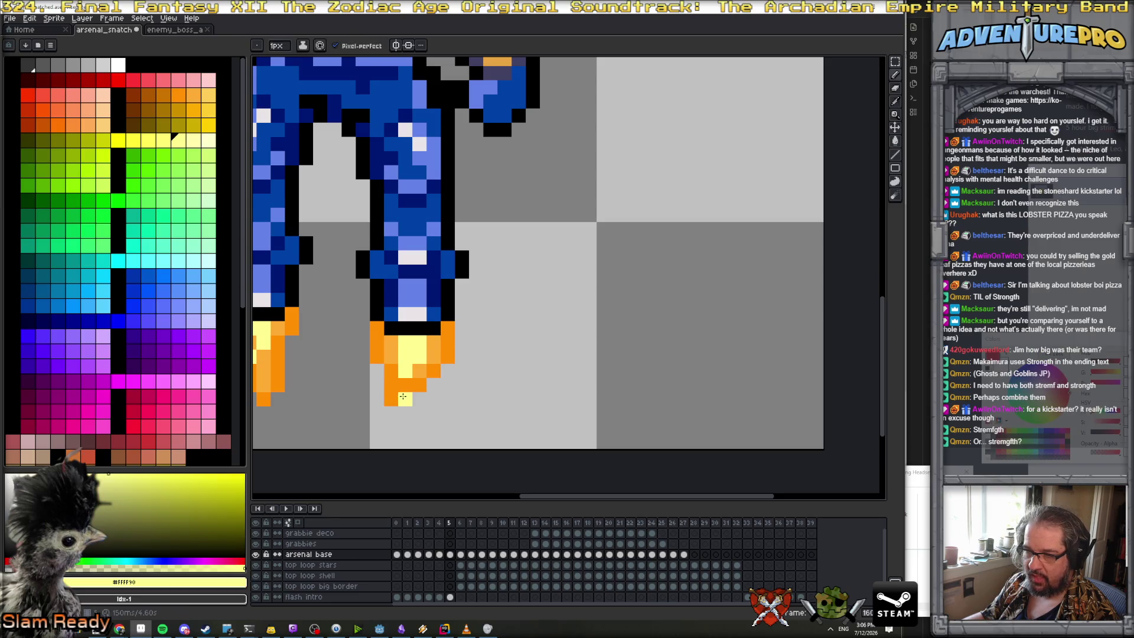
pyautogui.click(421, 404)
pyautogui.keyDown('alt'); pyautogui.click(419, 384); pyautogui.keyUp('alt')
pyautogui.click(405, 384)
# Paint #FF9000 orange along the frame 5 flame's lower left edge and tip, touching up light orange pixels
pyautogui.keyDown('alt'); pyautogui.click(370, 349); pyautogui.keyUp('alt')
pyautogui.moveTo(377, 370); pyautogui.dragTo(392, 413)
pyautogui.keyDown('alt'); pyautogui.click(393, 363); pyautogui.keyUp('alt')
pyautogui.click(378, 385)
pyautogui.keyDown('alt'); pyautogui.click(378, 357); pyautogui.keyUp('alt')
pyautogui.click(406, 384)
pyautogui.click(414, 437)
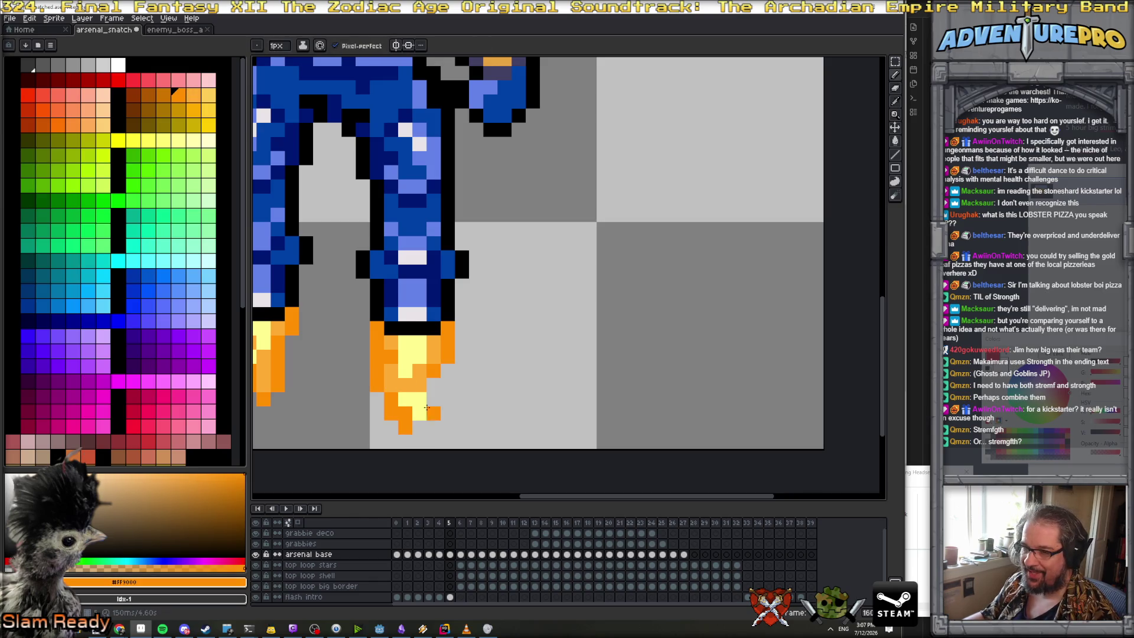
pyautogui.keyDown('alt'); pyautogui.click(439, 357); pyautogui.keyUp('alt')
pyautogui.keyDown('alt'); pyautogui.click(446, 357); pyautogui.keyUp('alt')
# Add an orange pixel below the right flame on frame 4 and compare it with frame 5
pyautogui.press(',')
pyautogui.scroll(-6, 443, 378)
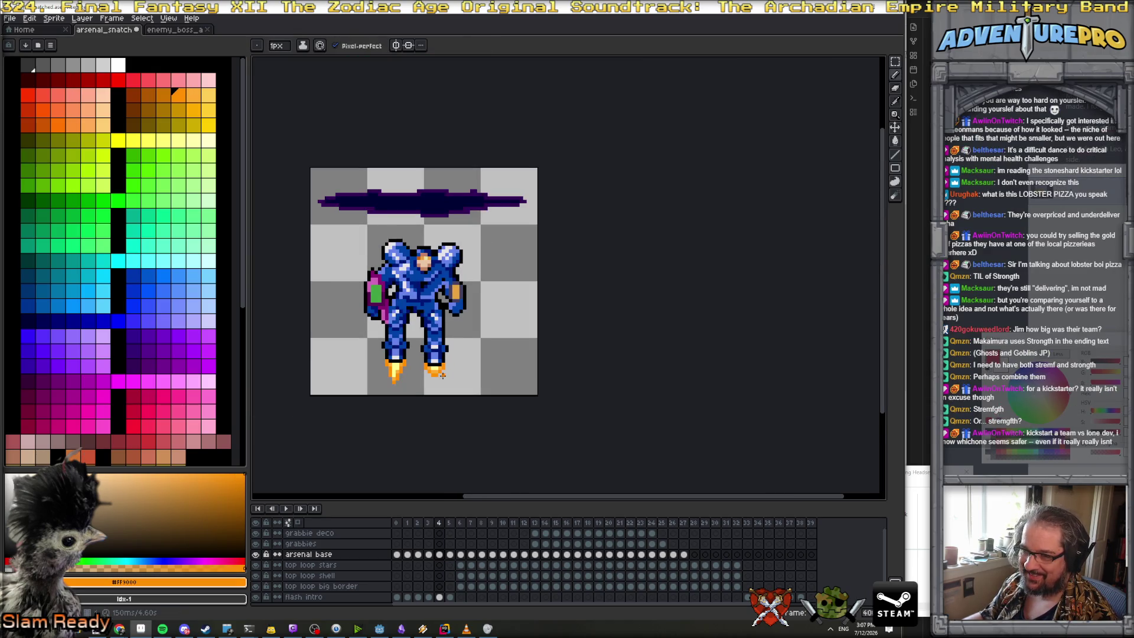
pyautogui.scroll(5, 442, 375)
pyautogui.click(459, 377)
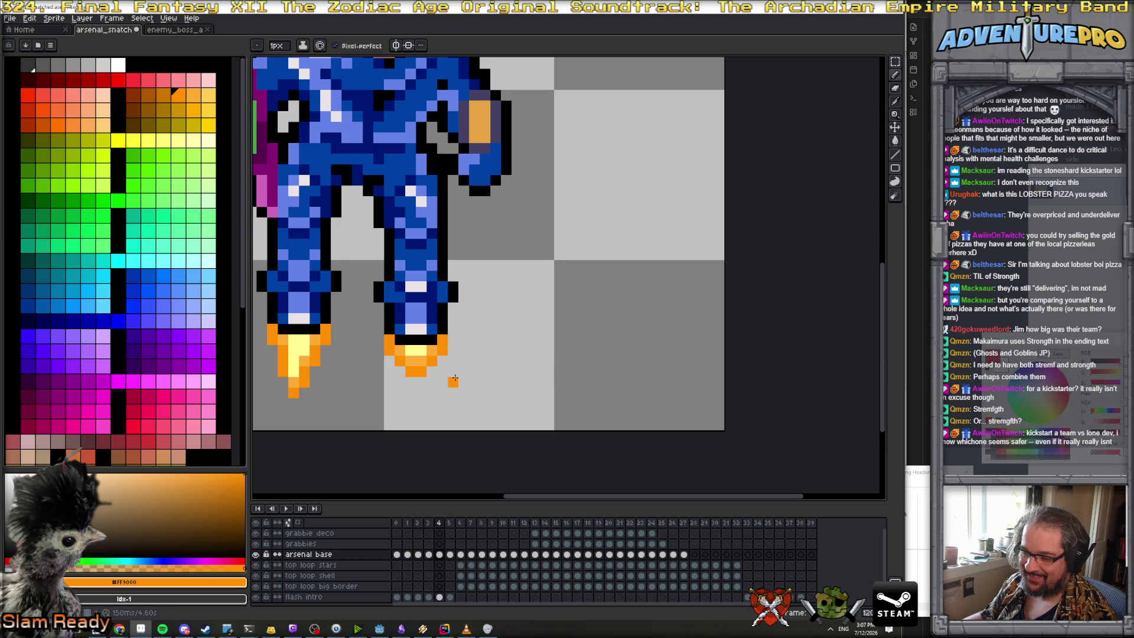
pyautogui.press('.')
pyautogui.scroll(1, 442, 366)
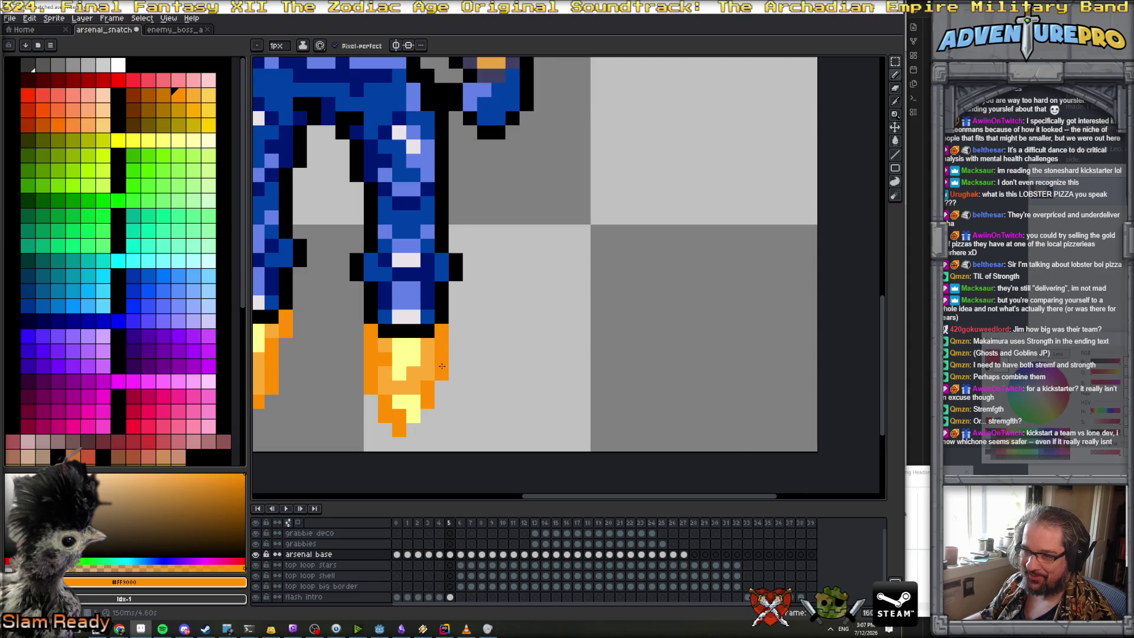
pyautogui.press(',')
pyautogui.press('.')
pyautogui.scroll(1, 438, 377)
# Add a pale yellow pixel and two #FF9000 orange pixels to the frame 5 flame, then preview the frames
pyautogui.keyDown('alt'); pyautogui.click(388, 359); pyautogui.keyUp('alt')
pyautogui.keyDown('alt'); pyautogui.click(372, 366); pyautogui.keyUp('alt')
pyautogui.click(388, 397)
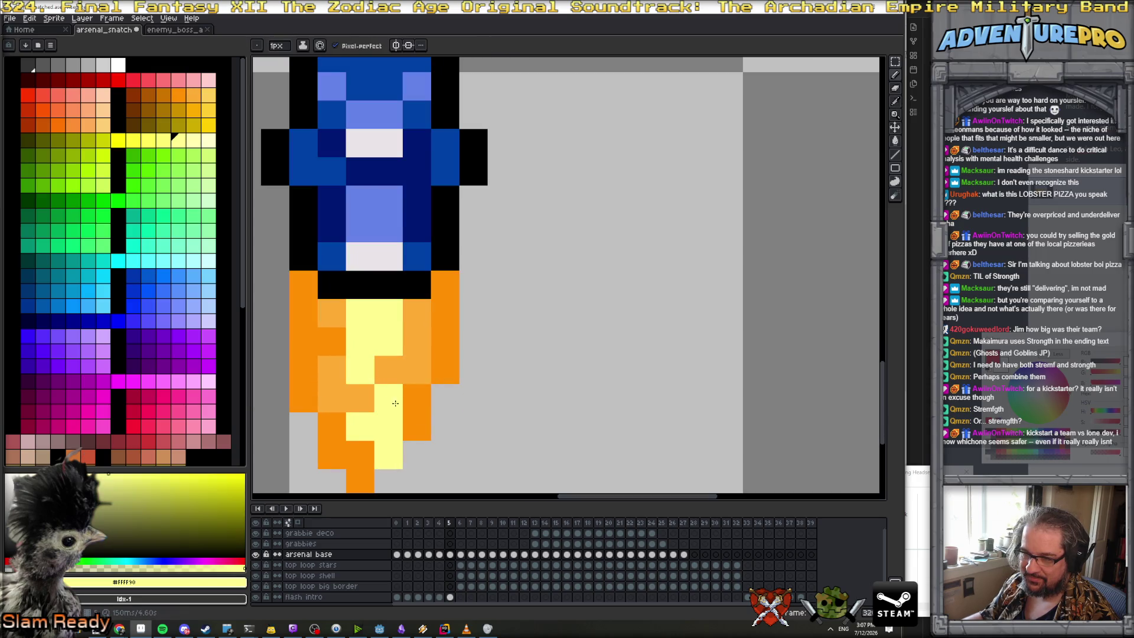
pyautogui.keyDown('alt'); pyautogui.click(415, 398); pyautogui.keyUp('alt')
pyautogui.click(417, 455)
pyautogui.click(389, 480)
pyautogui.scroll(-3, 466, 420)
pyautogui.press(',')
pyautogui.press('.')
pyautogui.press('.')
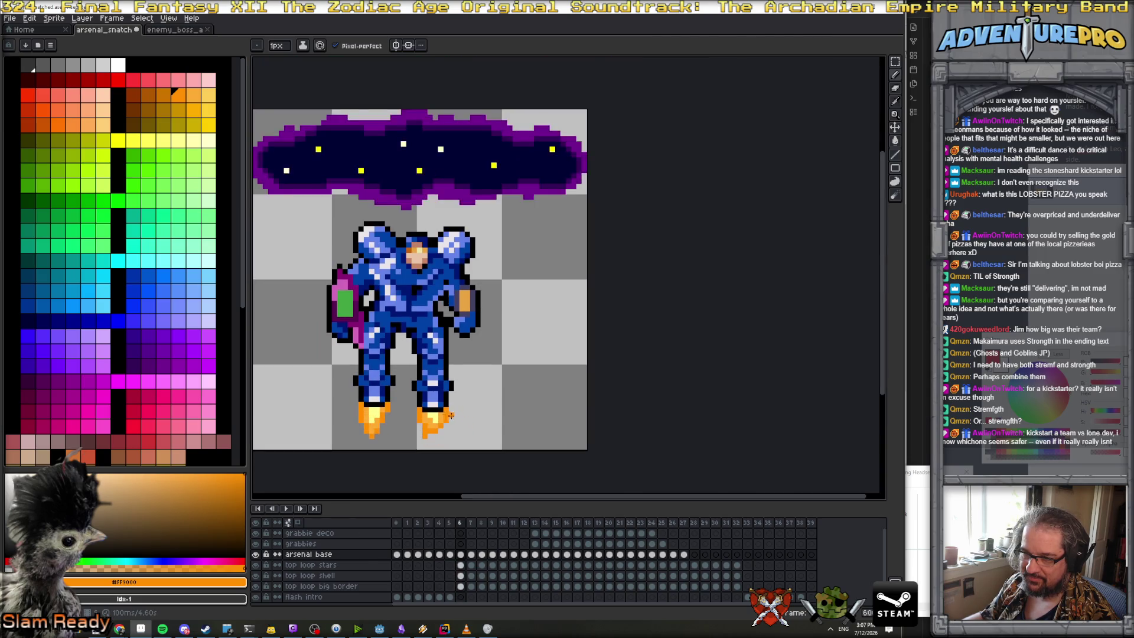
# On frame 7, erase the stray pixels under the right flame and paint its pale yellow #FFFF90 core
pyautogui.scroll(2, 466, 420)
pyautogui.press('.')
pyautogui.press('space')
pyautogui.moveTo(486, 429); pyautogui.dragTo(488, 314)
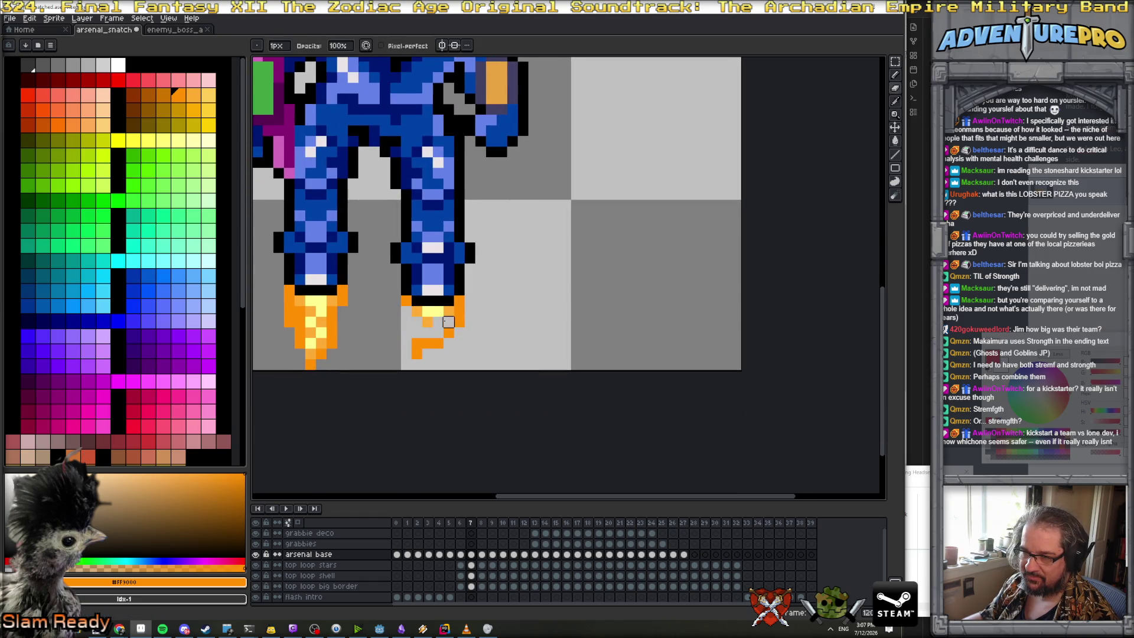
pyautogui.moveTo(427, 332); pyautogui.dragTo(416, 343)
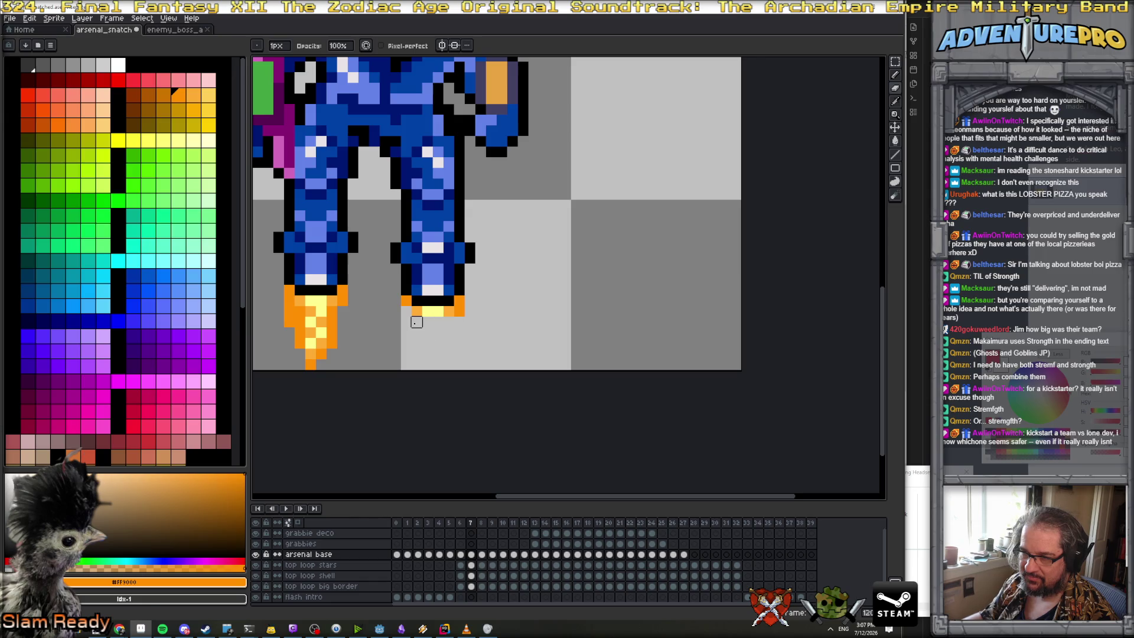
pyautogui.keyDown('alt'); pyautogui.click(432, 311); pyautogui.keyUp('alt')
pyautogui.moveTo(427, 321); pyautogui.dragTo(437, 320)
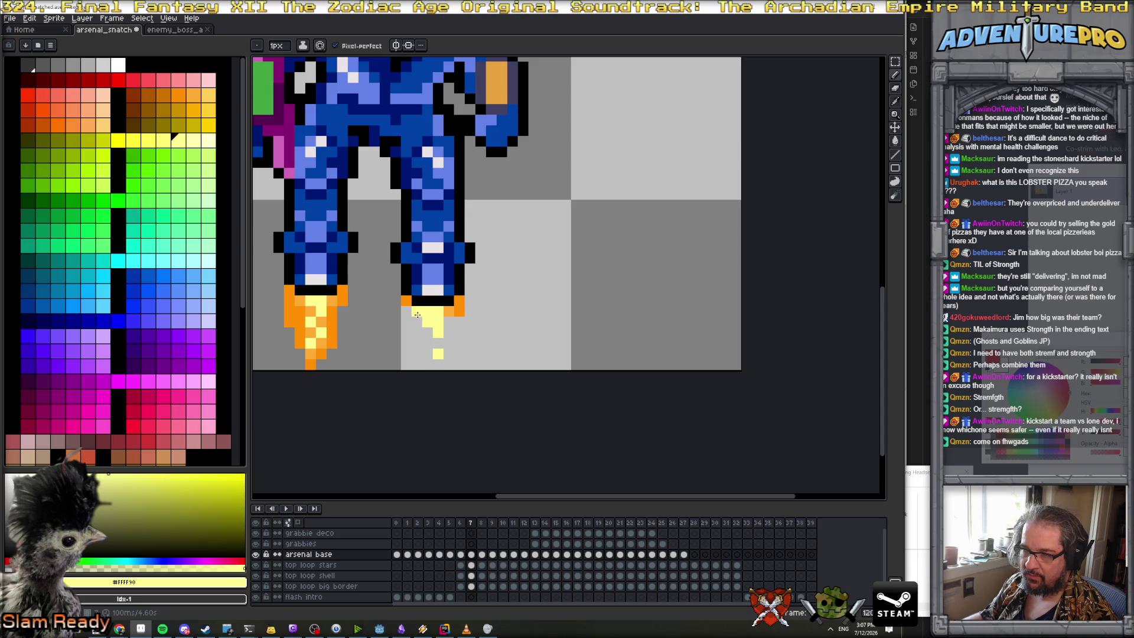
# Add lighter orange #FFAC34 below the flame and deep orange #FF9000 down its left edge
pyautogui.keyDown('alt'); pyautogui.click(417, 315); pyautogui.keyUp('alt')
pyautogui.click(424, 331)
pyautogui.keyDown('alt'); pyautogui.click(406, 304); pyautogui.keyUp('alt')
pyautogui.moveTo(416, 317); pyautogui.dragTo(418, 343)
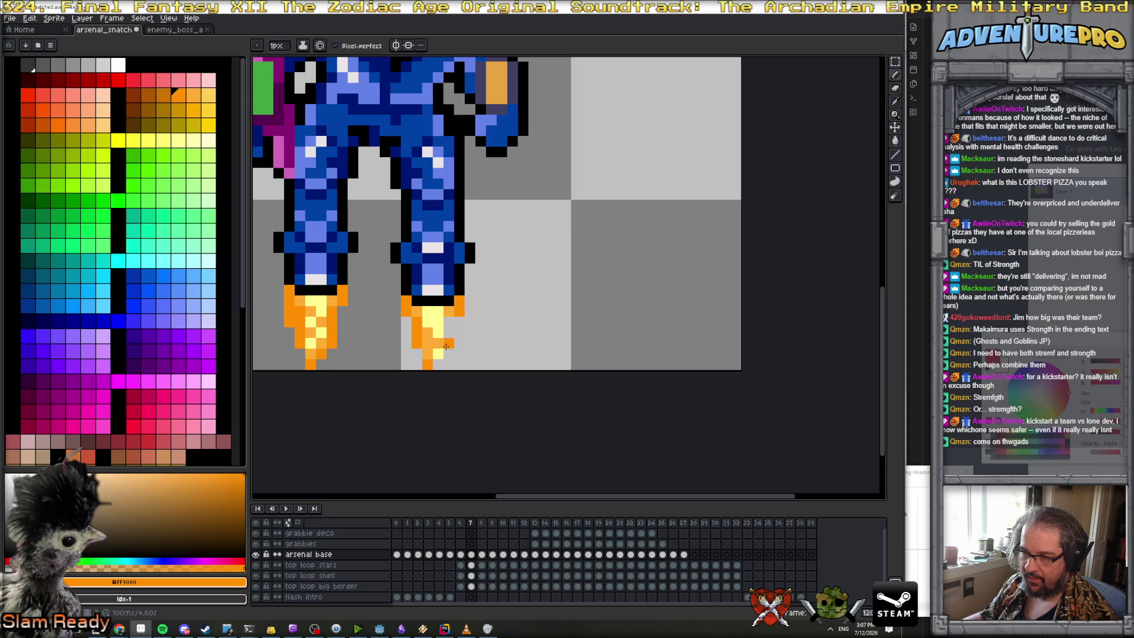
pyautogui.keyDown('alt'); pyautogui.click(448, 313); pyautogui.keyUp('alt')
pyautogui.scroll(-4, 455, 321)
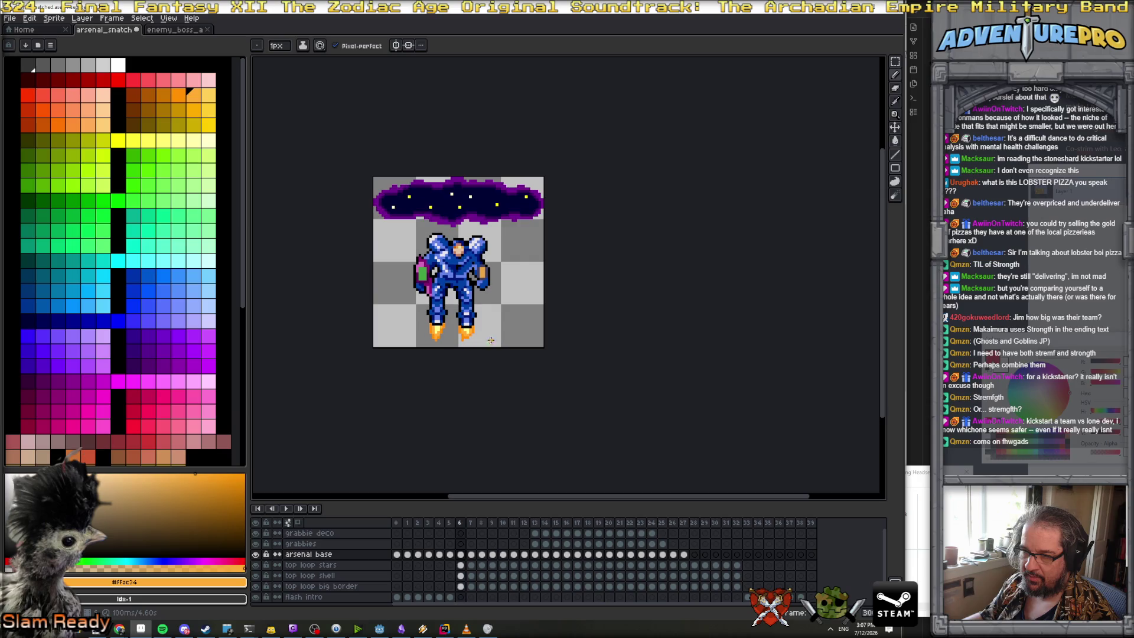
pyautogui.scroll(4, 485, 335)
# On frame 8, sample the flame's #FFFF90, orange and #FF9000 colours and switch between pencil and eraser
pyautogui.press('Right')
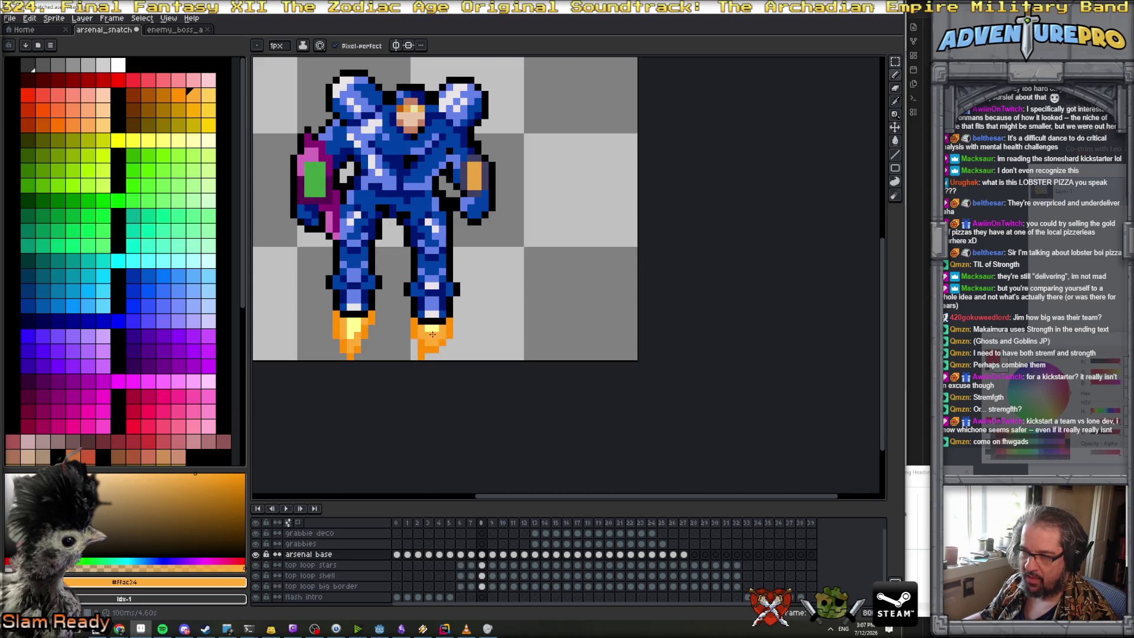
pyautogui.keyDown('alt'); pyautogui.click(427, 333); pyautogui.keyUp('alt')
pyautogui.keyDown('alt'); pyautogui.click(421, 350); pyautogui.keyUp('alt')
pyautogui.keyDown('alt'); pyautogui.click(430, 354); pyautogui.keyUp('alt')
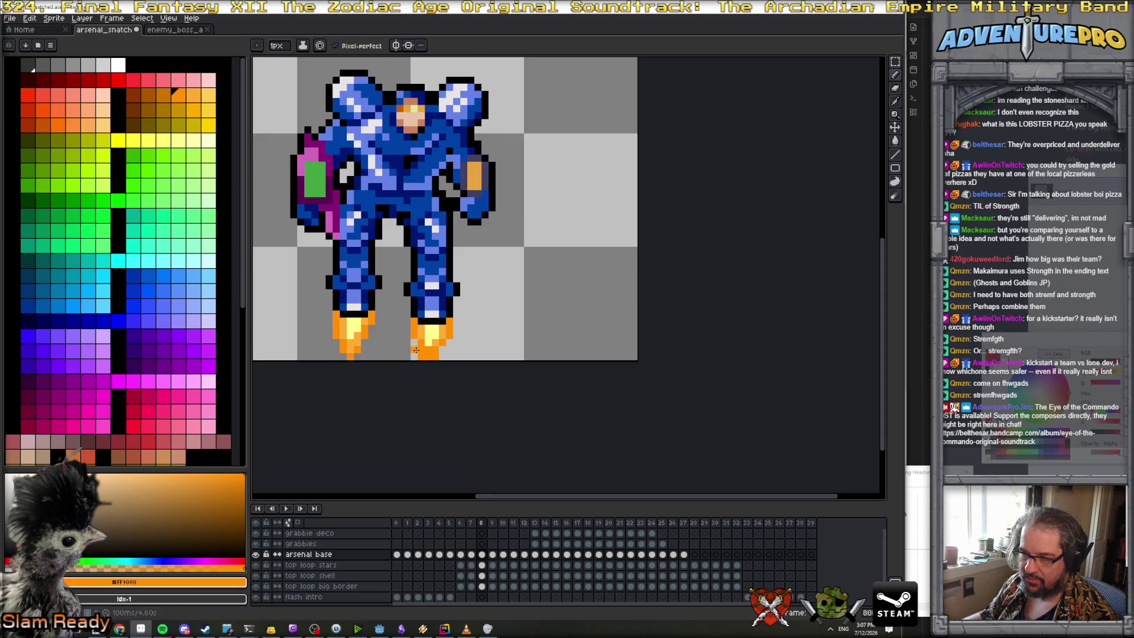
pyautogui.press('b')
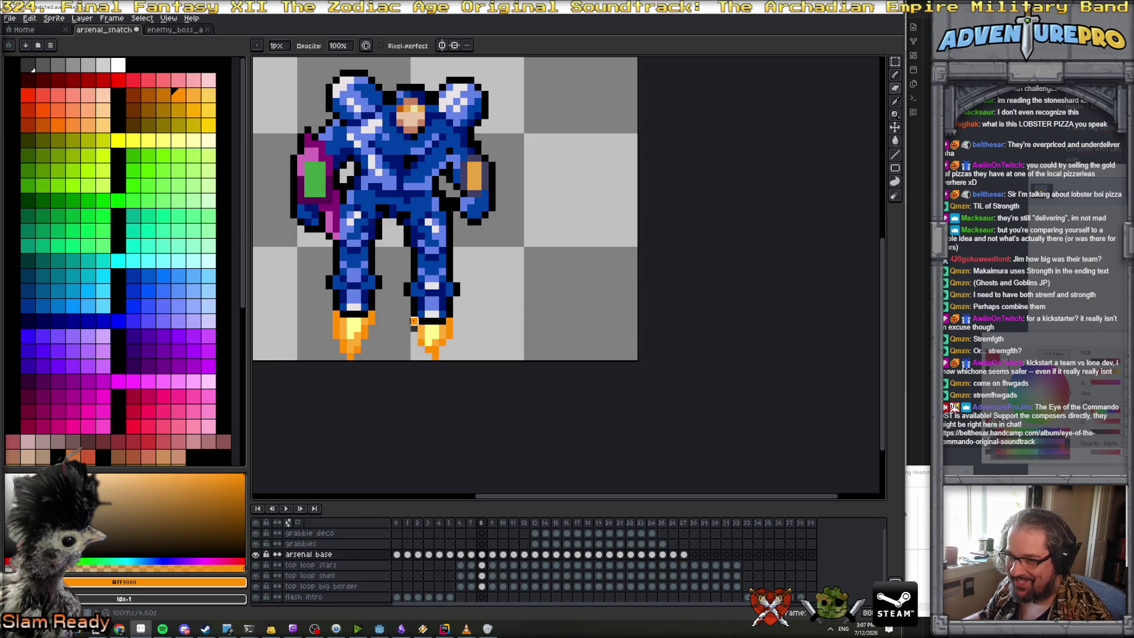
pyautogui.press('e')
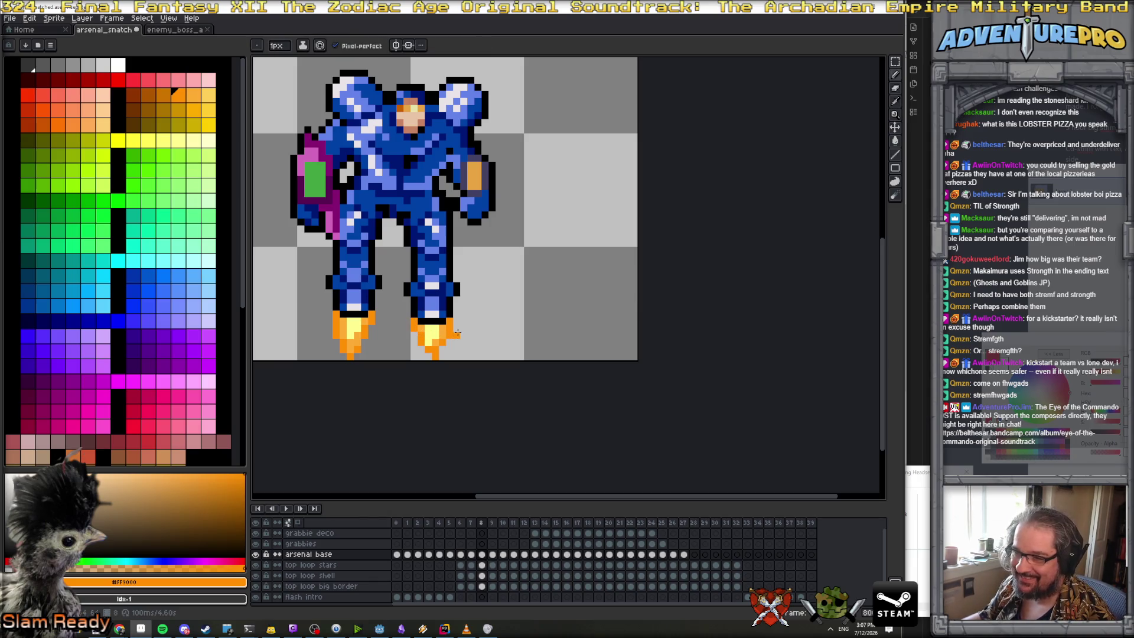
pyautogui.press('b')
pyautogui.scroll(-4, 485, 335)
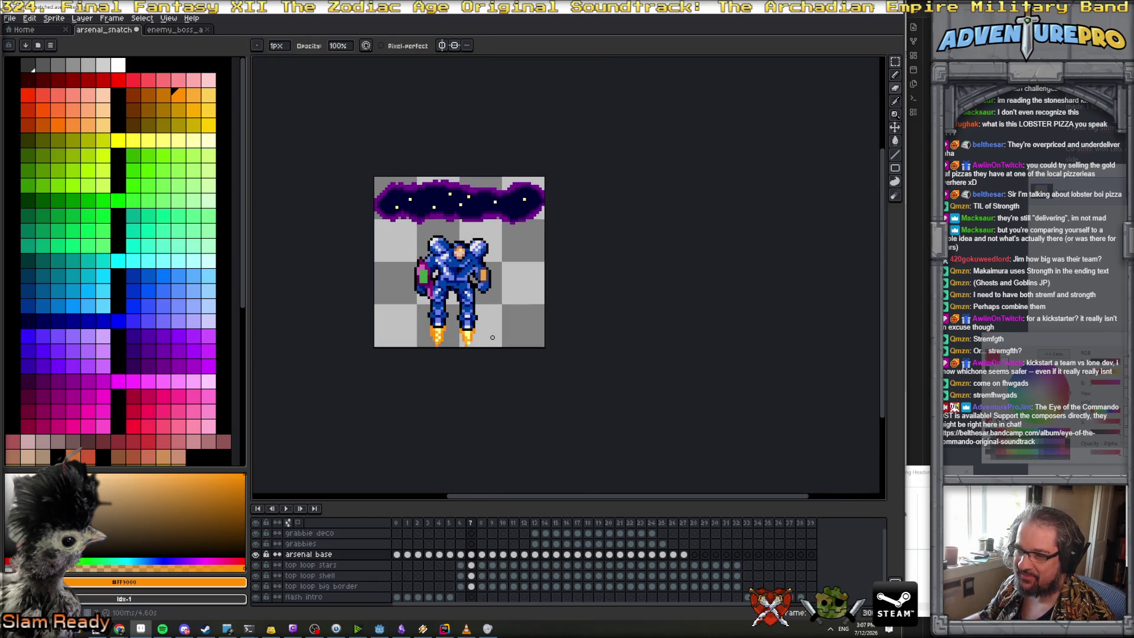
# Erase the bottom and stray pixels of the right jet flame below the right foot
pyautogui.scroll(2, 492, 337)
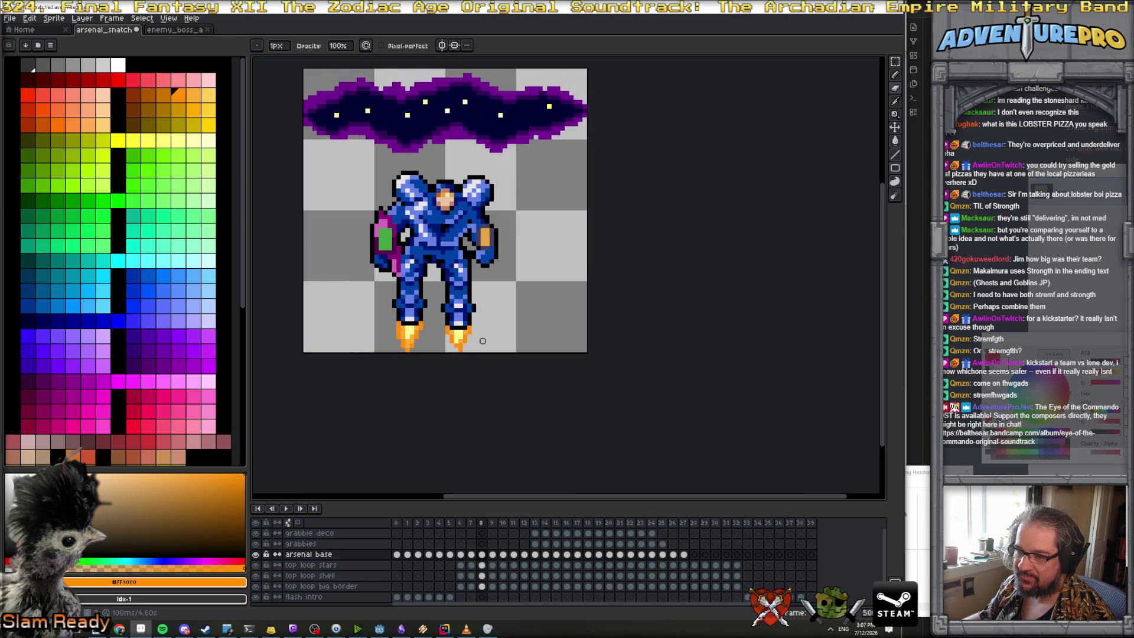
pyautogui.scroll(3, 487, 337)
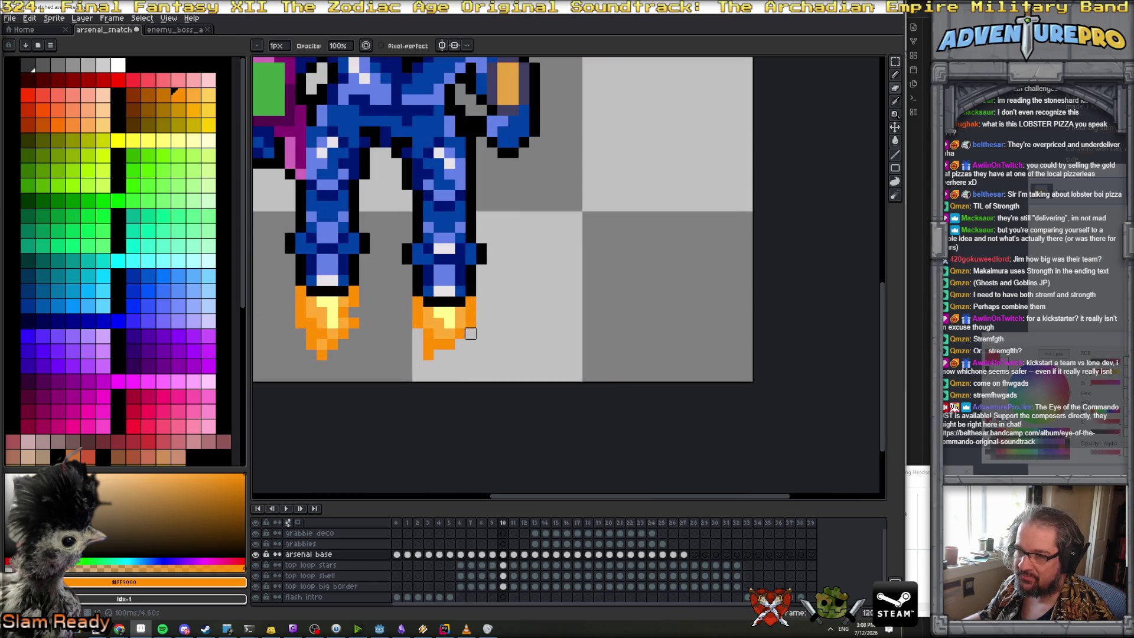
pyautogui.press('e')
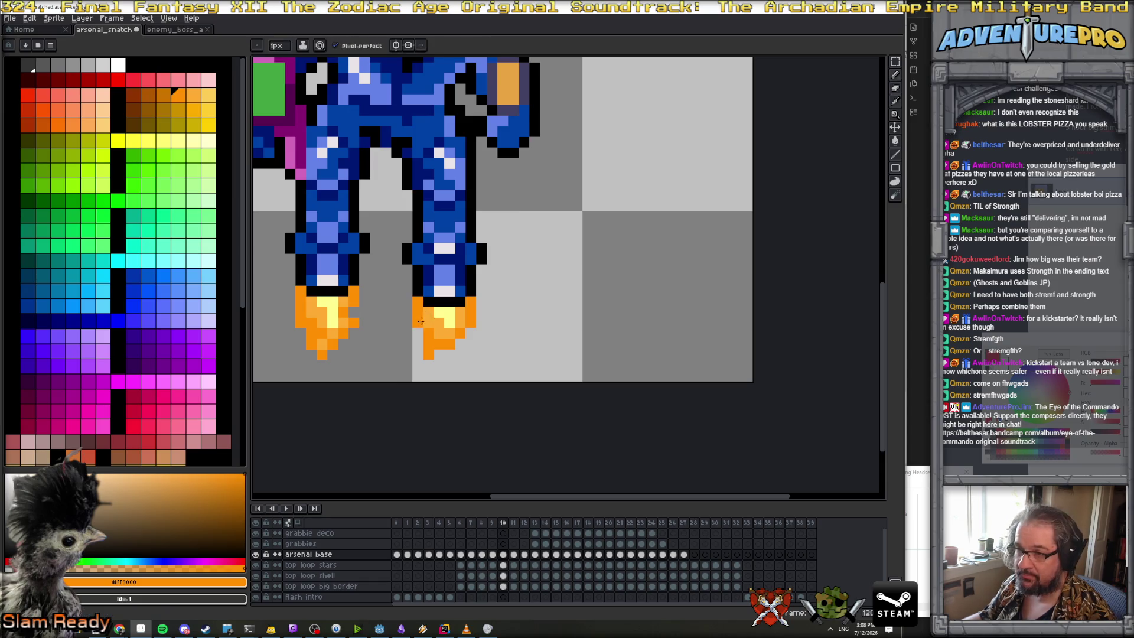
pyautogui.moveTo(440, 350); pyautogui.dragTo(445, 353)
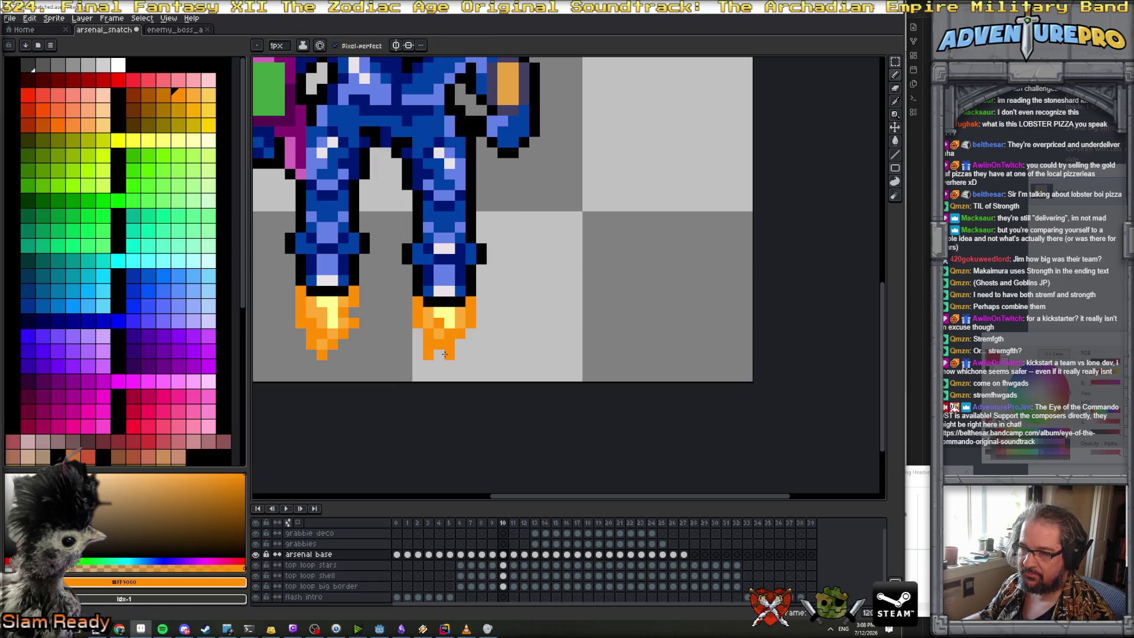
pyautogui.click(440, 349)
pyautogui.keyDown('alt'); pyautogui.click(448, 323); pyautogui.keyUp('alt')
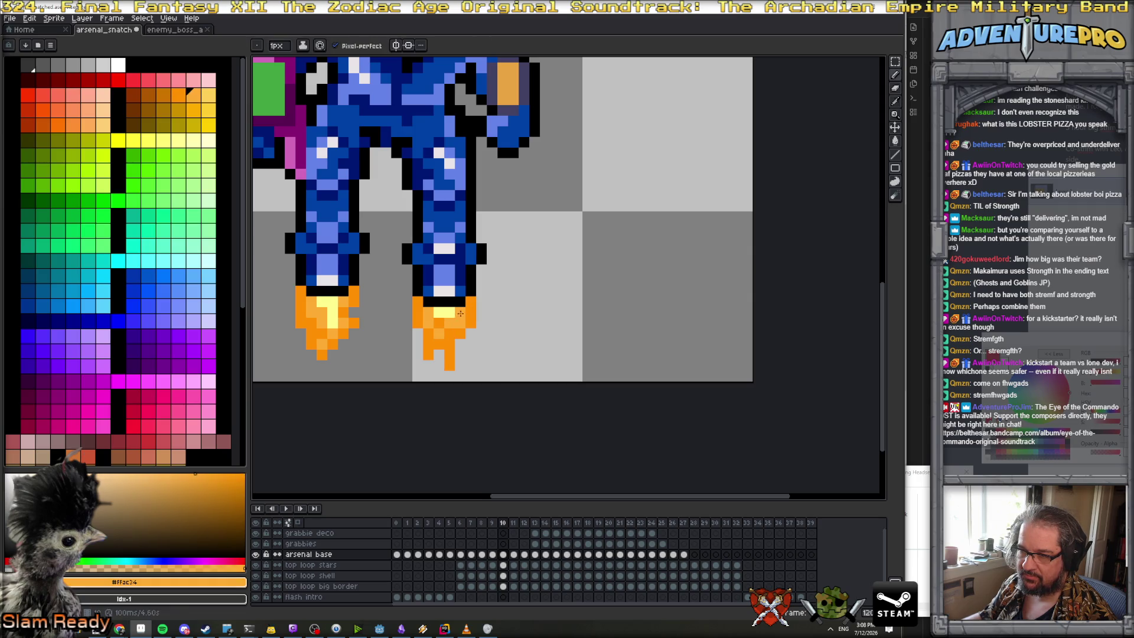
pyautogui.keyDown('alt'); pyautogui.click(462, 323); pyautogui.keyUp('alt')
pyautogui.press('e')
pyautogui.click(428, 354)
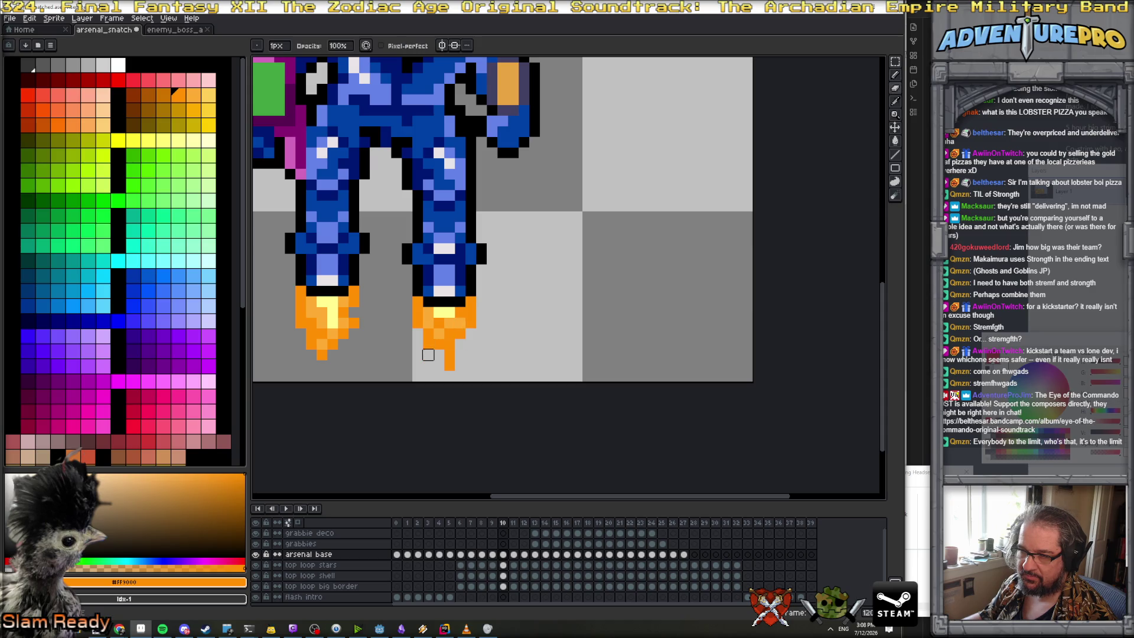
# On the next frame, erase stray orange pixels under the right flame and add a #FFFF90 core pixel
pyautogui.scroll(-5, 417, 322)
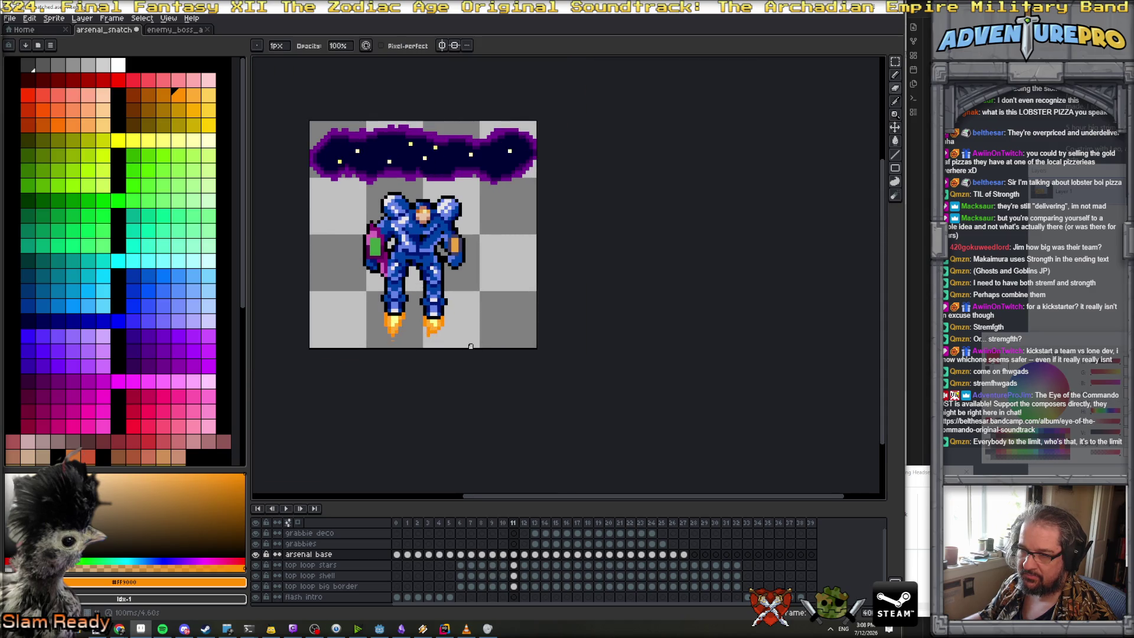
pyautogui.press('.')
pyautogui.scroll(5, 431, 327)
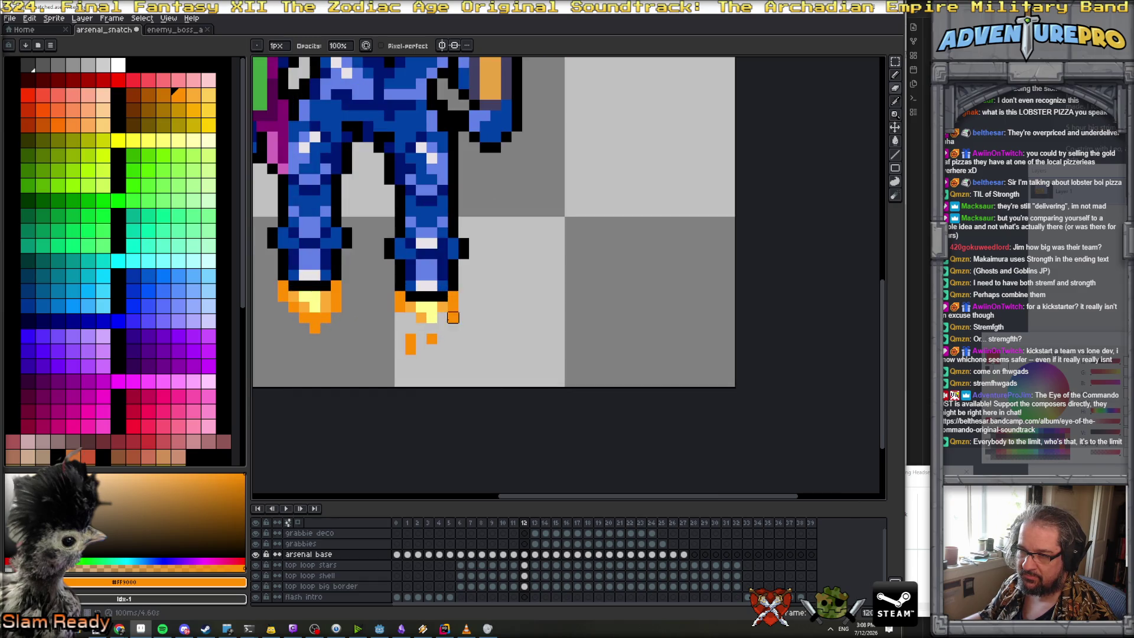
pyautogui.moveTo(413, 338); pyautogui.dragTo(399, 349)
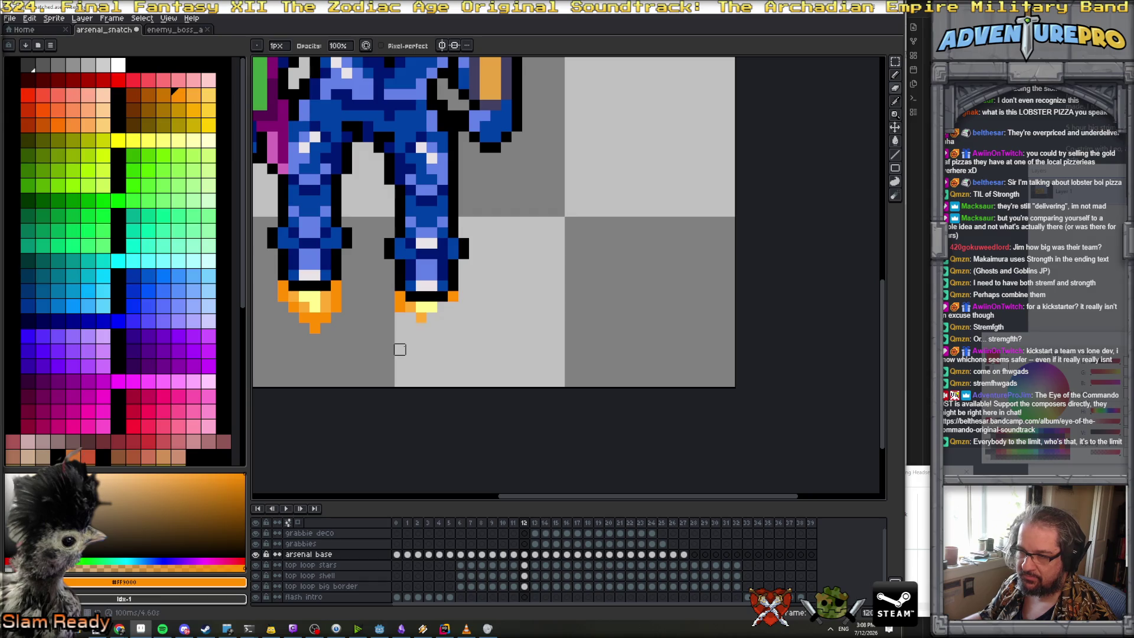
pyautogui.press('b')
pyautogui.keyDown('alt'); pyautogui.click(426, 308); pyautogui.keyUp('alt')
pyautogui.click(423, 317)
# Paint #FFAC34 and #FF9000 orange around the yellow core and extend the flame's right edge
pyautogui.keyDown('alt'); pyautogui.click(411, 306); pyautogui.keyUp('alt')
pyautogui.click(414, 313)
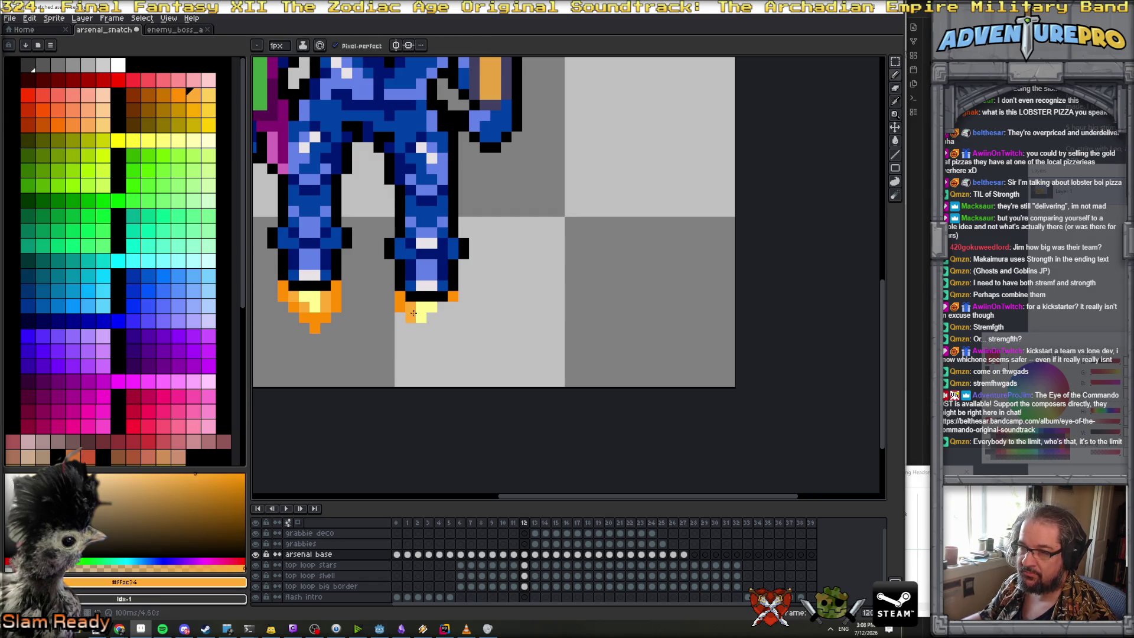
pyautogui.keyDown('alt'); pyautogui.click(395, 306); pyautogui.keyUp('alt')
pyautogui.click(410, 319)
pyautogui.click(441, 318)
pyautogui.click(452, 307)
pyautogui.keyDown('alt'); pyautogui.click(414, 306); pyautogui.keyUp('alt')
# On frame 13, sample the flame's pale yellow, lighter orange and deep orange colours
pyautogui.press('Right')
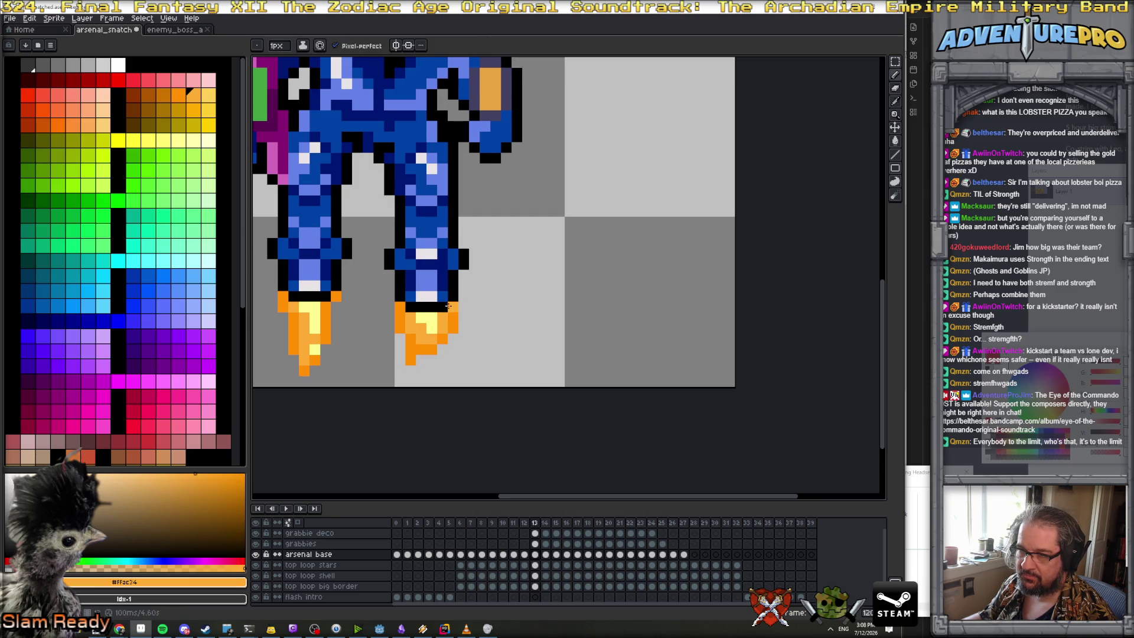
pyautogui.keyDown('alt'); pyautogui.click(430, 323); pyautogui.keyUp('alt')
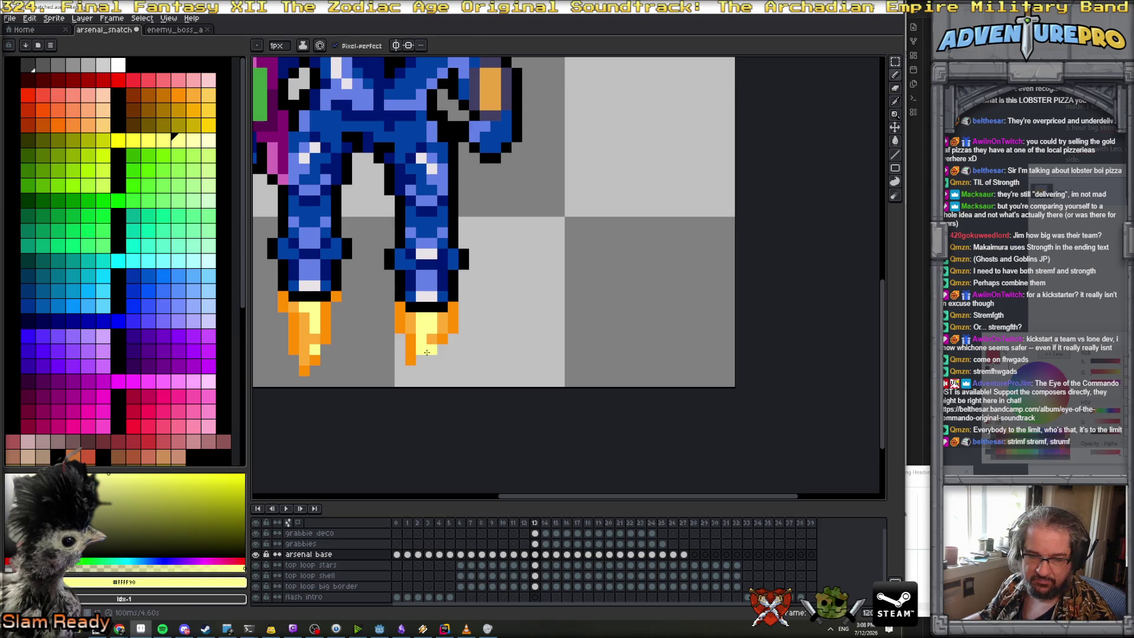
pyautogui.keyDown('alt'); pyautogui.click(412, 328); pyautogui.keyUp('alt')
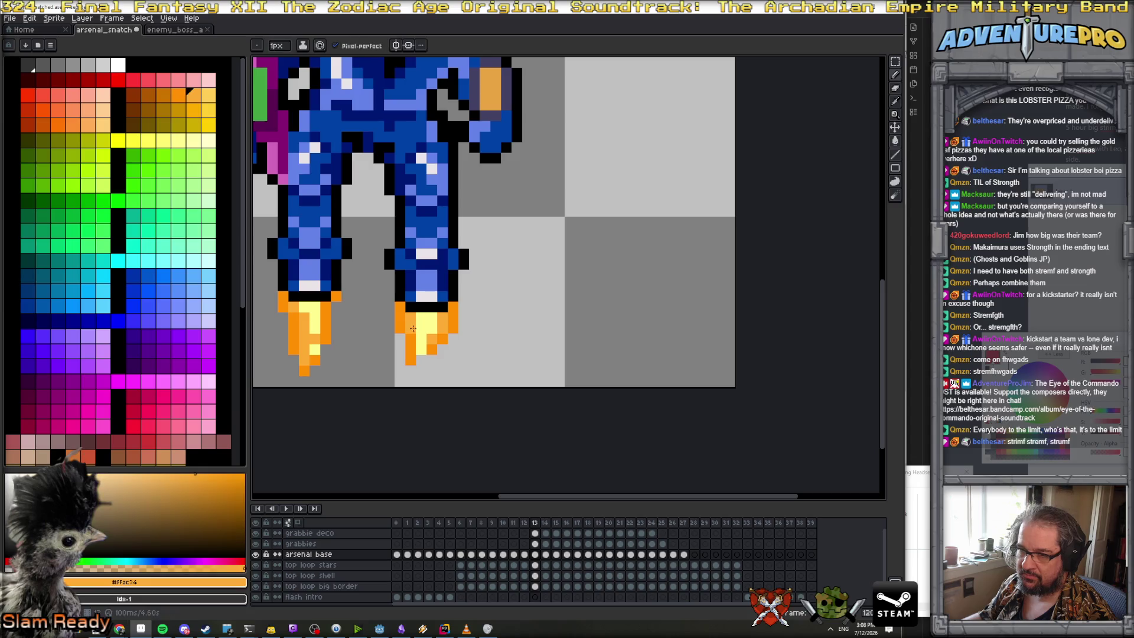
pyautogui.keyDown('alt'); pyautogui.click(400, 340); pyautogui.keyUp('alt')
pyautogui.keyDown('alt'); pyautogui.click(422, 352); pyautogui.keyUp('alt')
pyautogui.keyDown('alt'); pyautogui.click(422, 370); pyautogui.keyUp('alt')
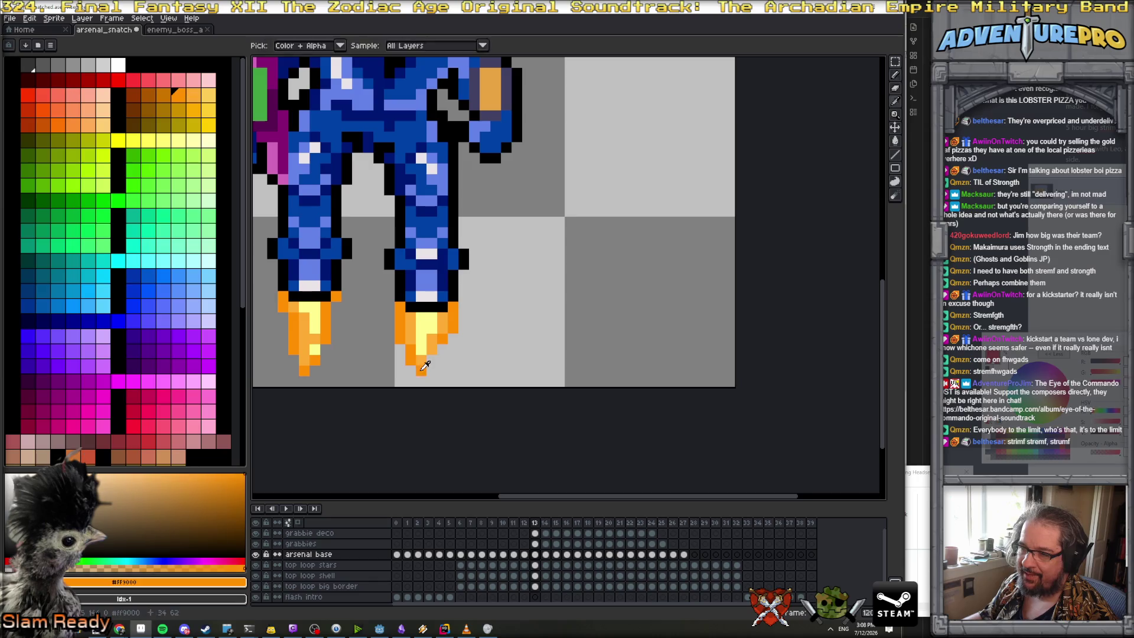
pyautogui.scroll(-5, 412, 362)
# On frame 14, add an orange pixel below the right flame and turn its top black pixel orange
pyautogui.press('Right')
pyautogui.press('Left')
pyautogui.press('Right')
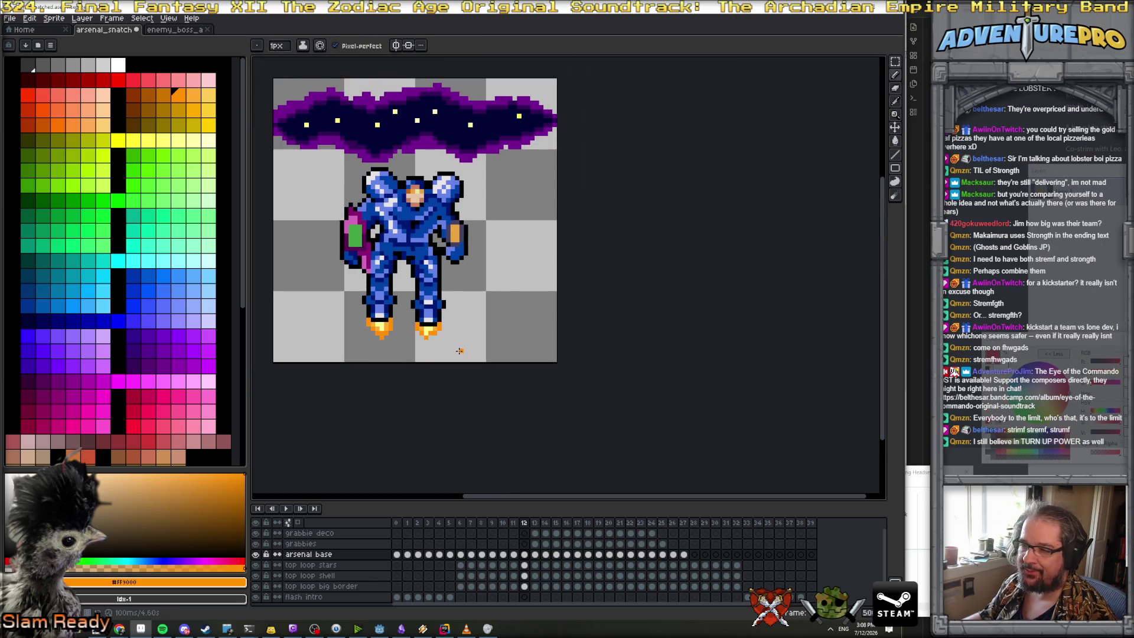
pyautogui.press('Right')
pyautogui.scroll(3, 433, 344)
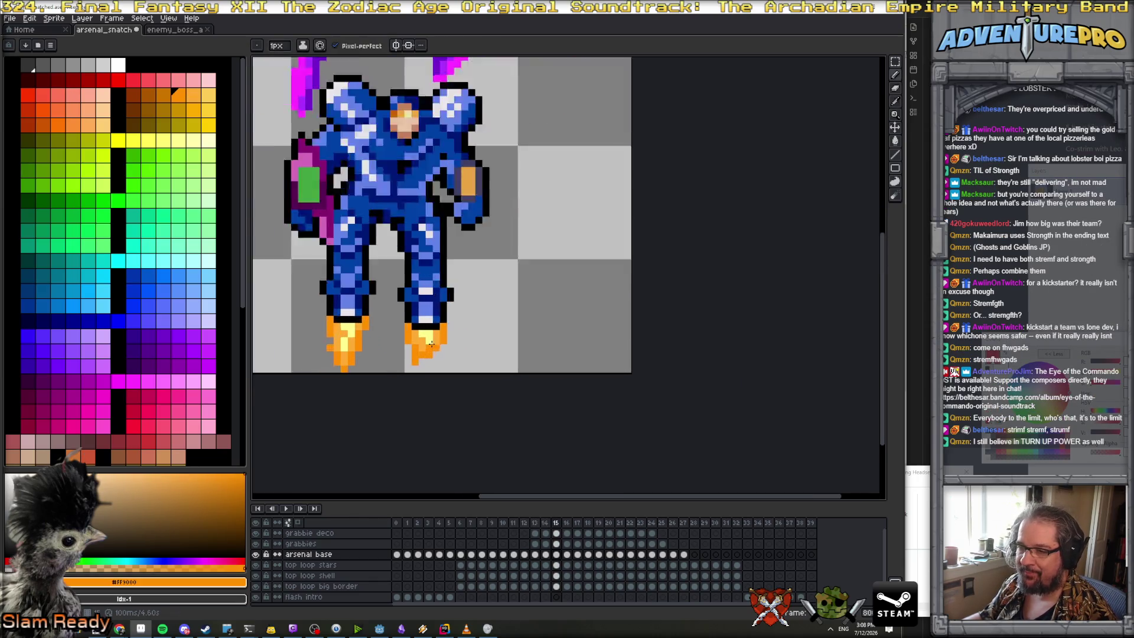
pyautogui.keyDown('alt'); pyautogui.click(416, 341); pyautogui.keyUp('alt')
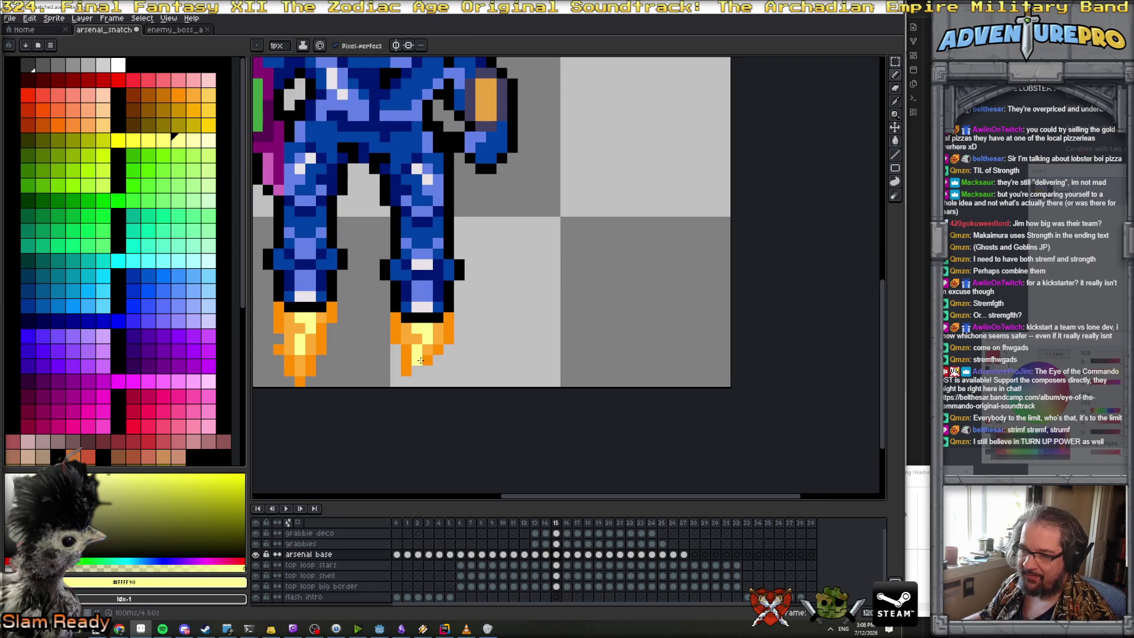
pyautogui.keyDown('alt'); pyautogui.click(426, 358); pyautogui.keyUp('alt')
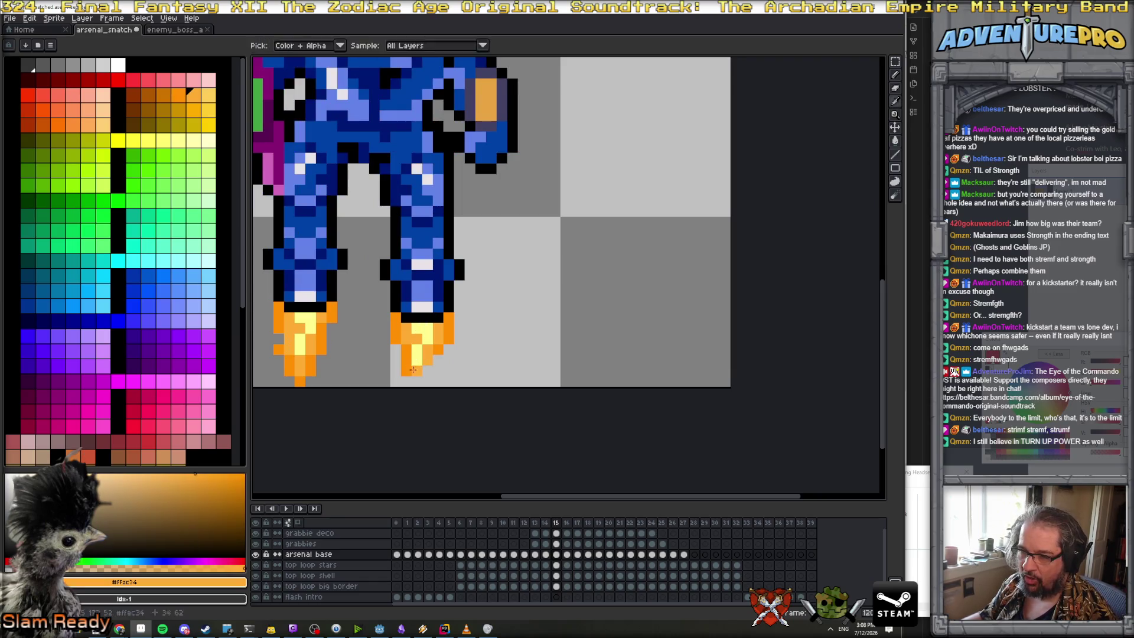
pyautogui.keyDown('alt'); pyautogui.click(428, 367); pyautogui.keyUp('alt')
pyautogui.click(417, 380)
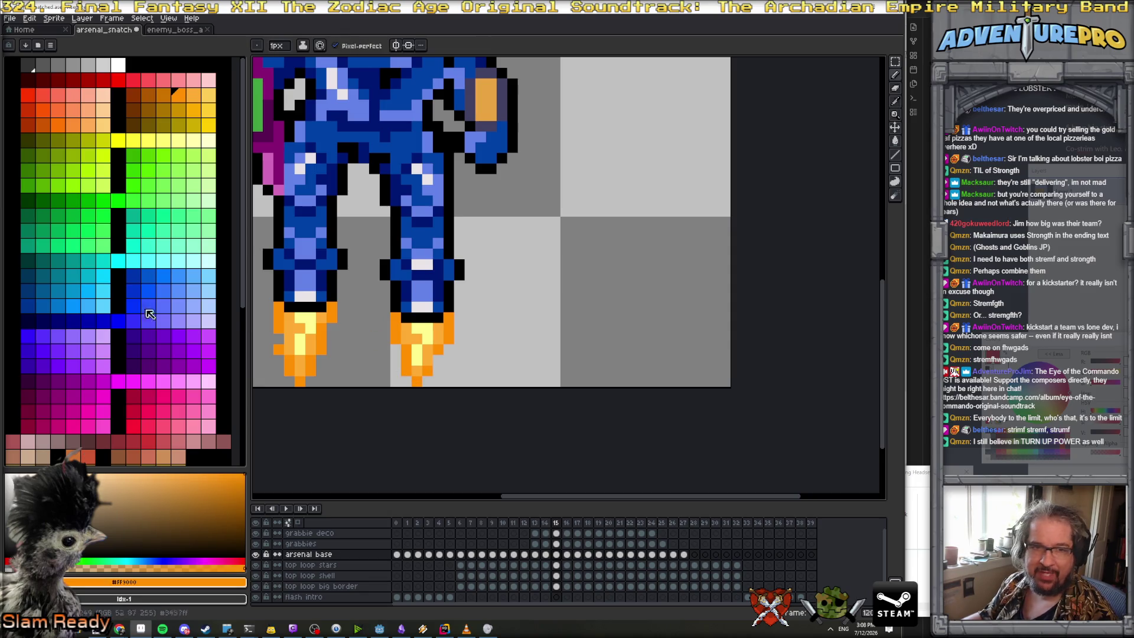
pyautogui.click(427, 318)
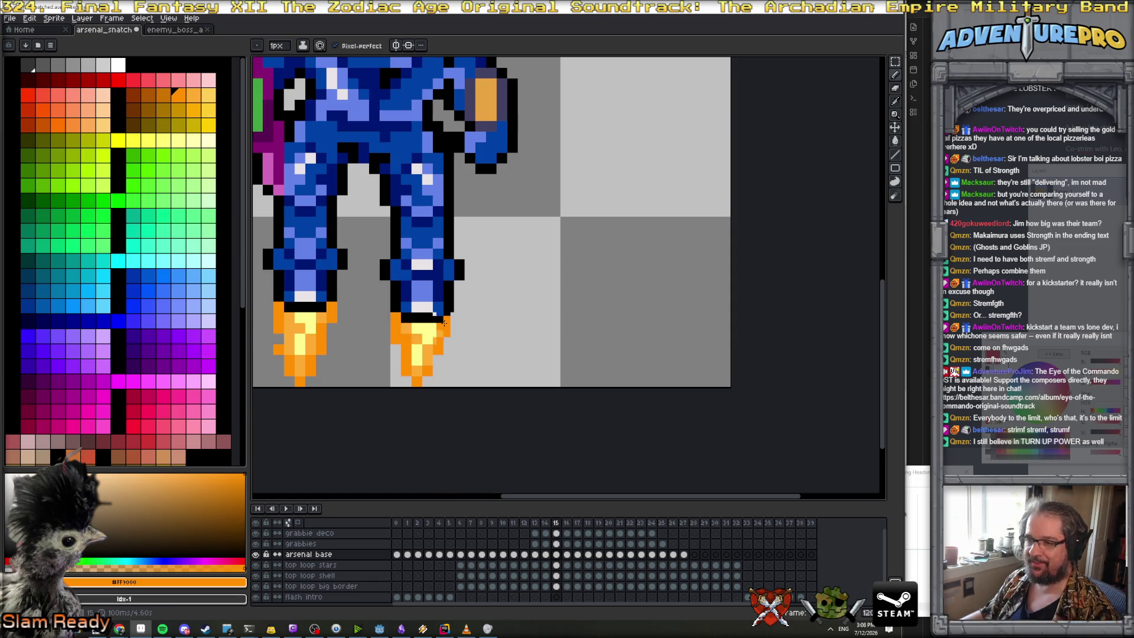
# Sample a light flame colour and play the animation to preview the flames
pyautogui.scroll(-4, 410, 338)
pyautogui.scroll(1, 427, 331)
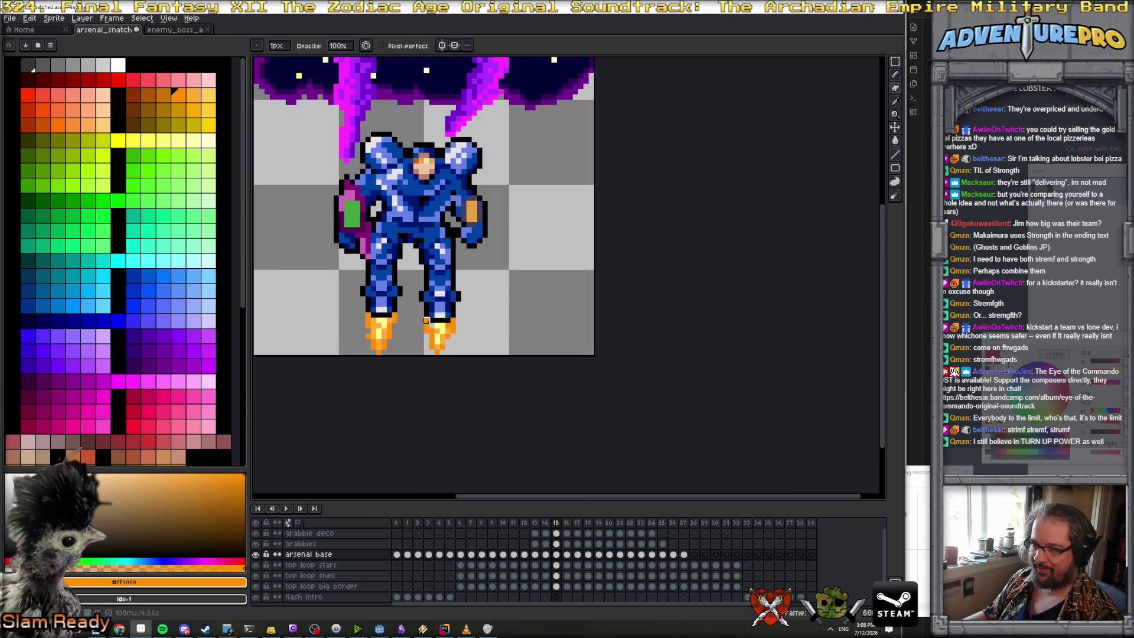
pyautogui.scroll(2, 442, 319)
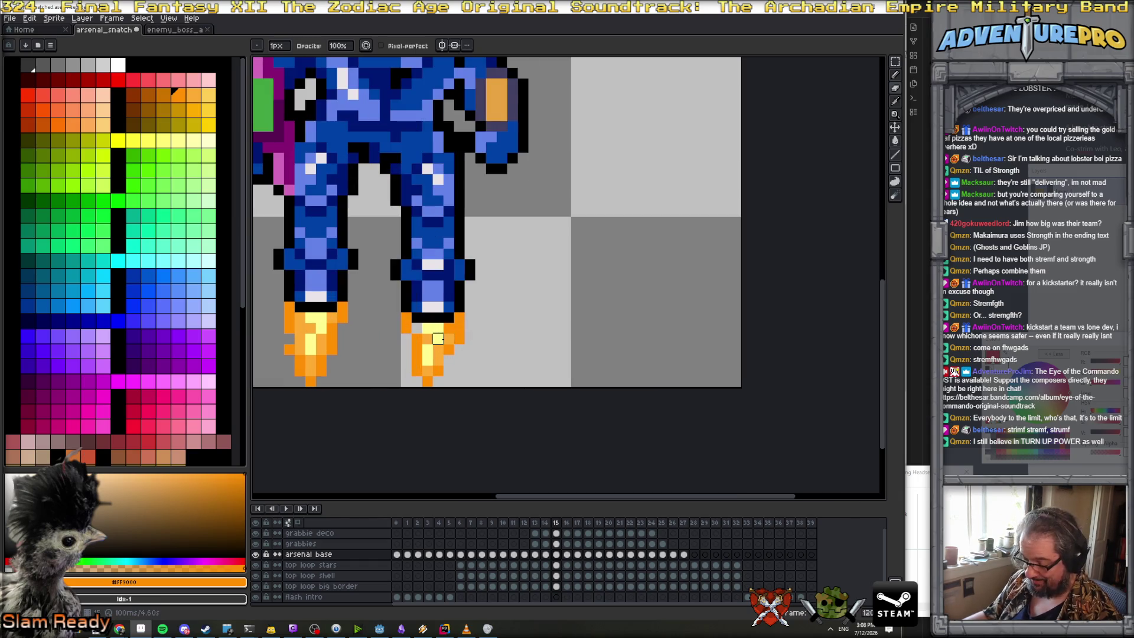
pyautogui.keyDown('alt'); pyautogui.click(416, 325); pyautogui.keyUp('alt')
pyautogui.scroll(-5, 464, 340)
pyautogui.press('Return')
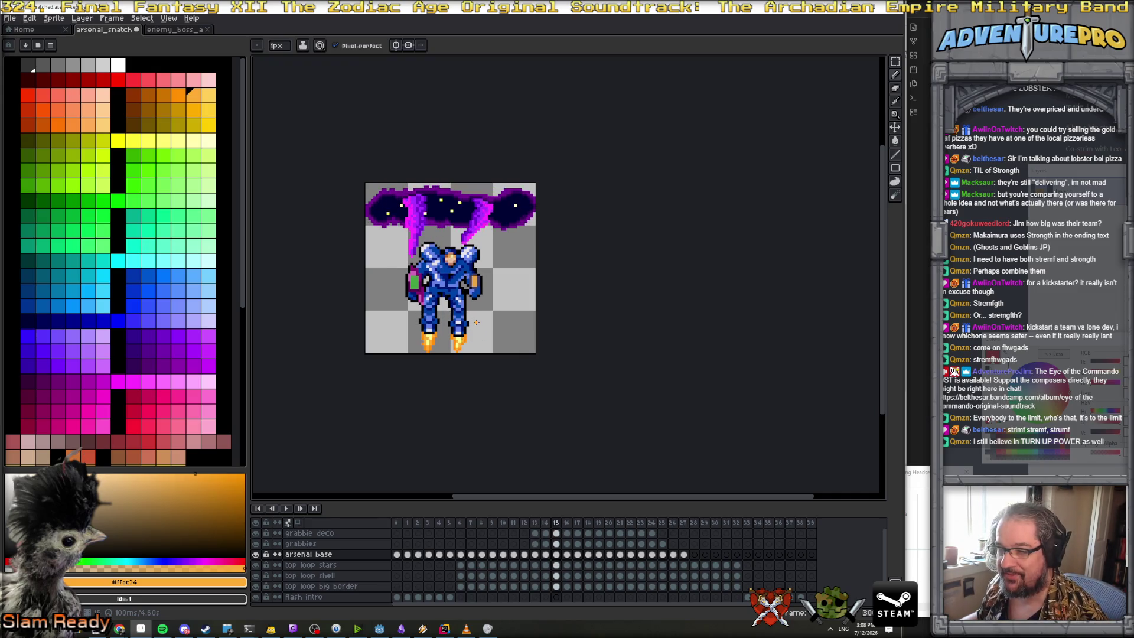
# Zoom in and erase the left and right flame pixels under the mech's feet
pyautogui.scroll(1, 480, 340)
pyautogui.scroll(1, 474, 350)
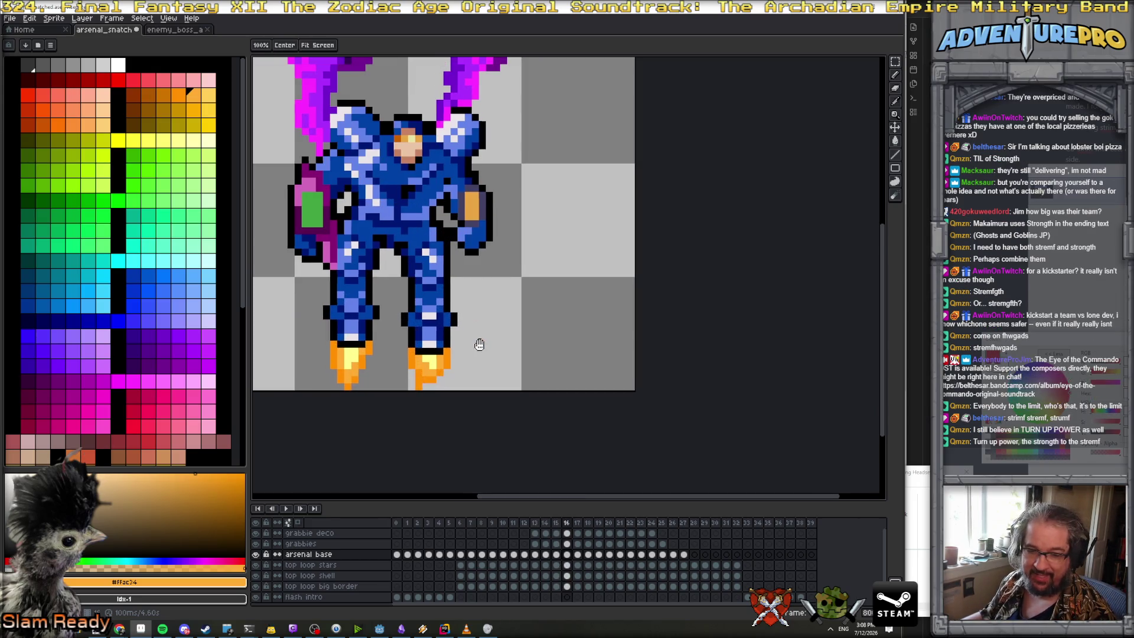
pyautogui.scroll(-1, 475, 343)
pyautogui.scroll(1, 430, 319)
pyautogui.press('e')
pyautogui.moveTo(374, 309)
pyautogui.mouseDown()
pyautogui.moveTo(387, 336)
pyautogui.moveTo(416, 338)
pyautogui.mouseUp()
pyautogui.moveTo(431, 295)
pyautogui.mouseDown()
pyautogui.moveTo(446, 309)
pyautogui.moveTo(403, 322)
pyautogui.mouseUp()
# Redraw the flame with light orange #ffac34 and dark orange #ff9000 edge pixels
pyautogui.press('b')
pyautogui.keyDown('alt'); pyautogui.click(403, 311); pyautogui.keyUp('alt')
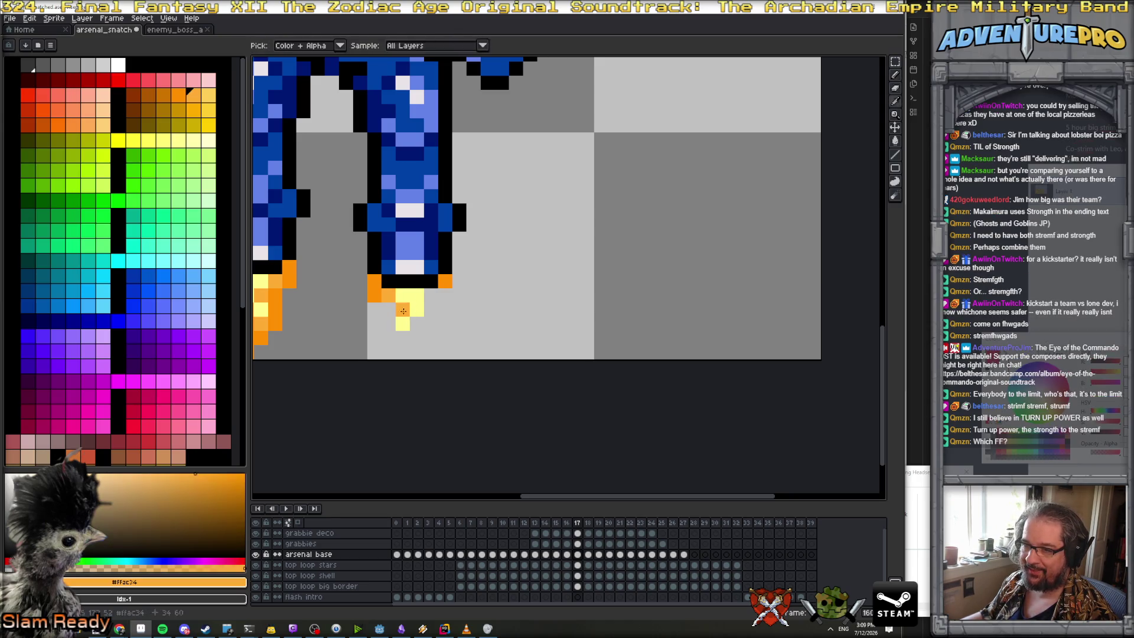
pyautogui.click(428, 295)
pyautogui.keyDown('alt'); pyautogui.click(374, 293); pyautogui.keyUp('alt')
pyautogui.click(390, 307)
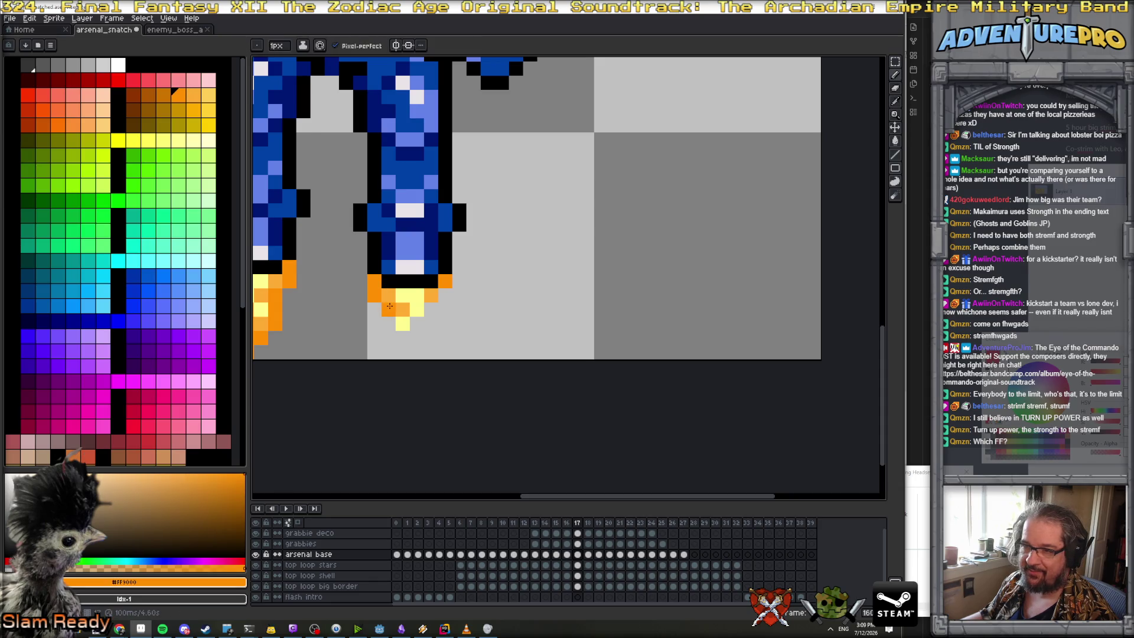
pyautogui.moveTo(394, 329); pyautogui.dragTo(408, 338)
# Play the animation, then erase flame pixels under the right foot and undo the erasing
pyautogui.press('Return')
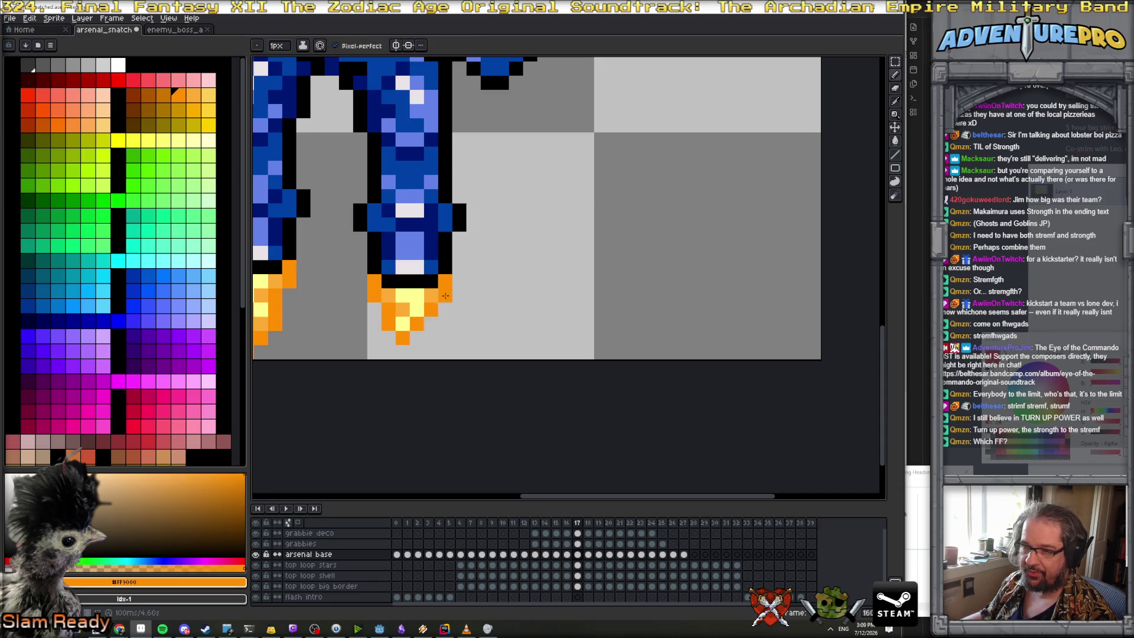
pyautogui.scroll(-5, 425, 315)
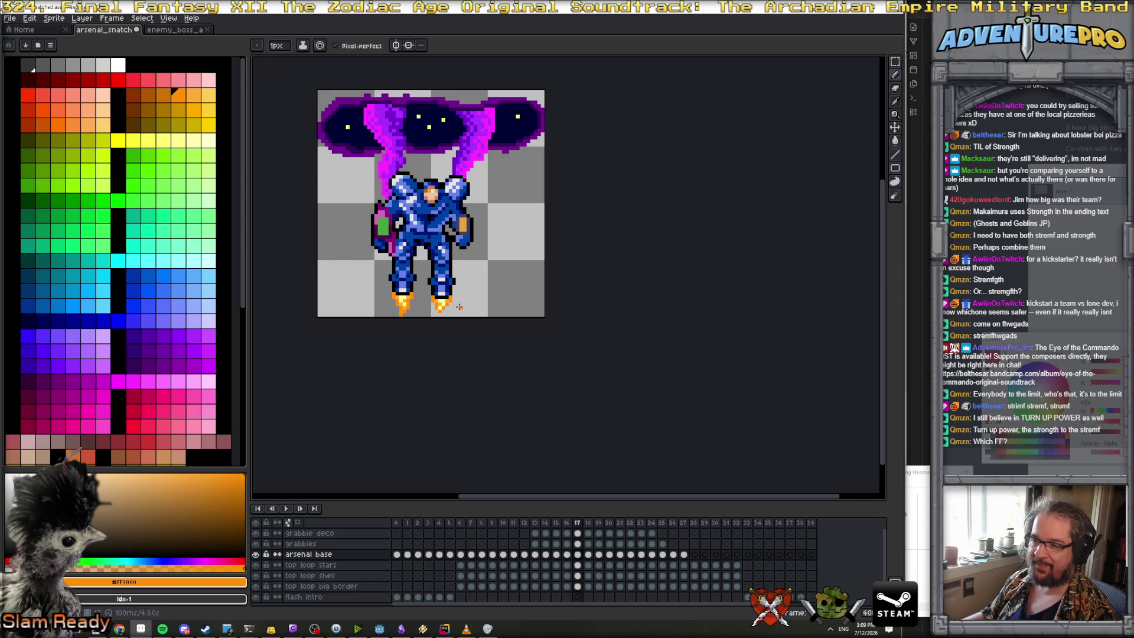
pyautogui.scroll(3, 457, 306)
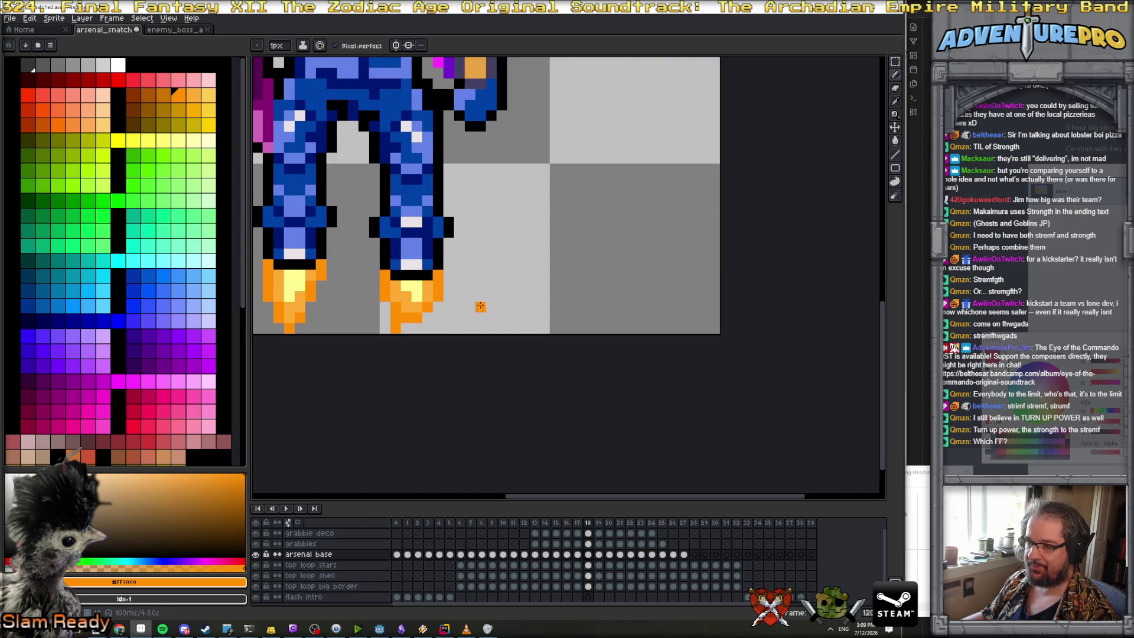
pyautogui.press('e')
pyautogui.moveTo(380, 286)
pyautogui.mouseDown()
pyautogui.moveTo(395, 306)
pyautogui.moveTo(437, 286)
pyautogui.mouseUp()
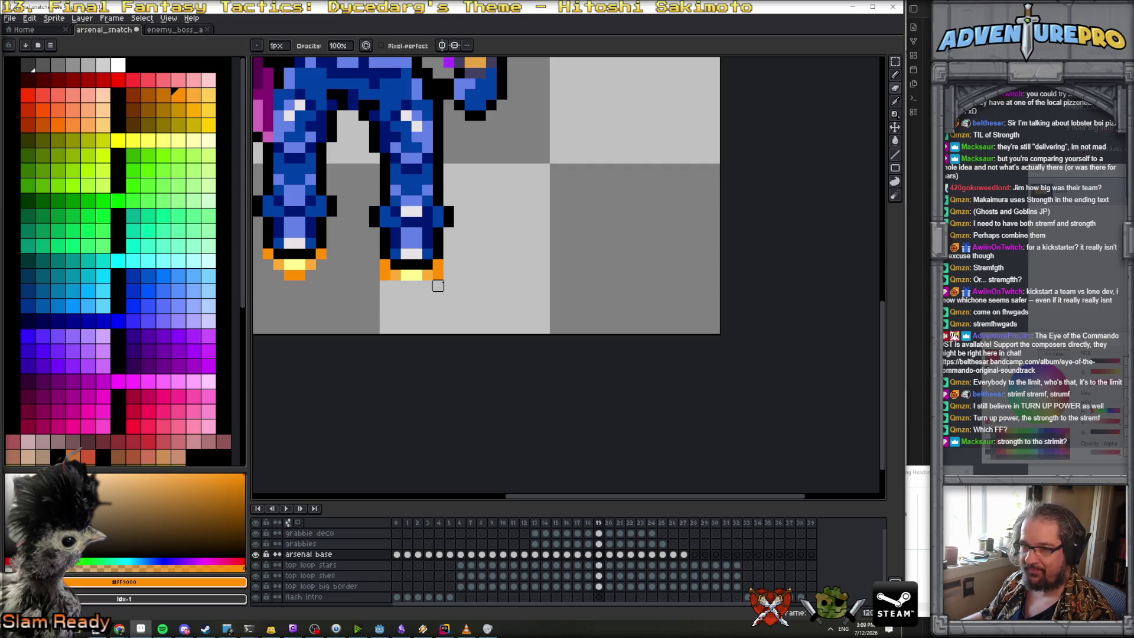
pyautogui.click(384, 274)
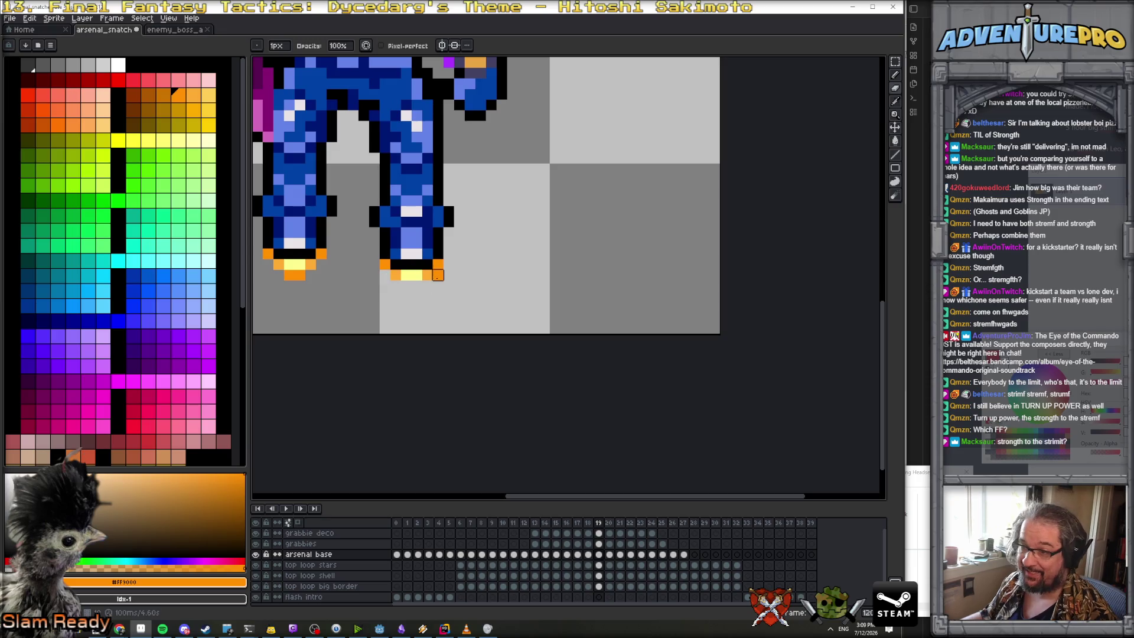
pyautogui.hotkey('ctrl', 'z')
pyautogui.hotkey('ctrl', 'z')
pyautogui.hotkey('ctrl', 'z')
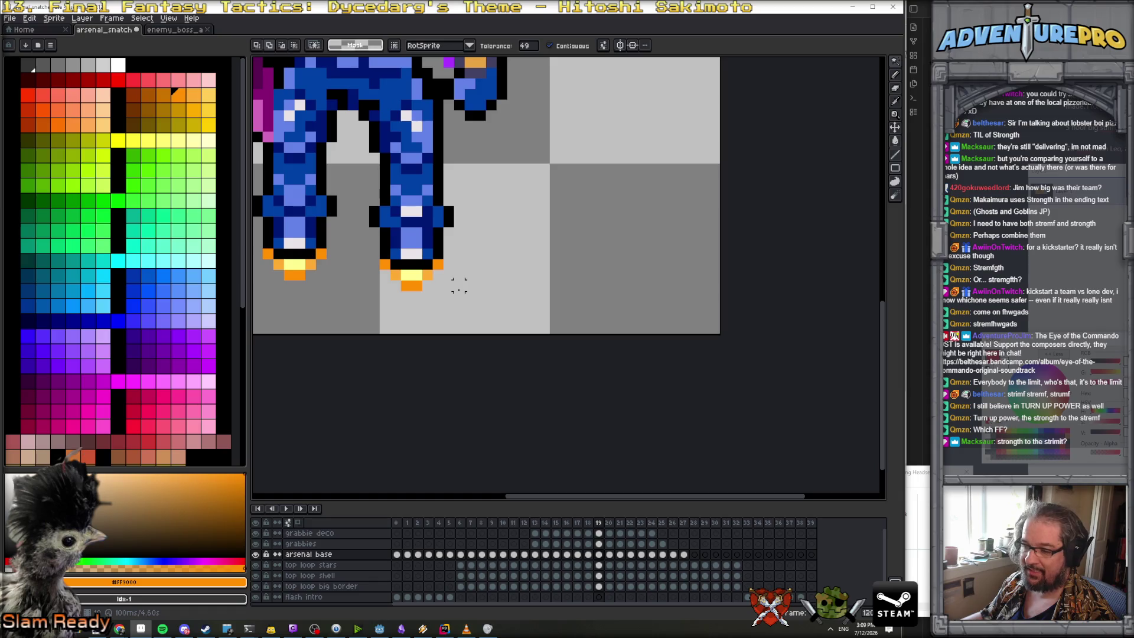
# On frame 20, select the orange flame column under the right foot with the Magic Wand
pyautogui.press('Left')
pyautogui.press('Right')
pyautogui.press('Right')
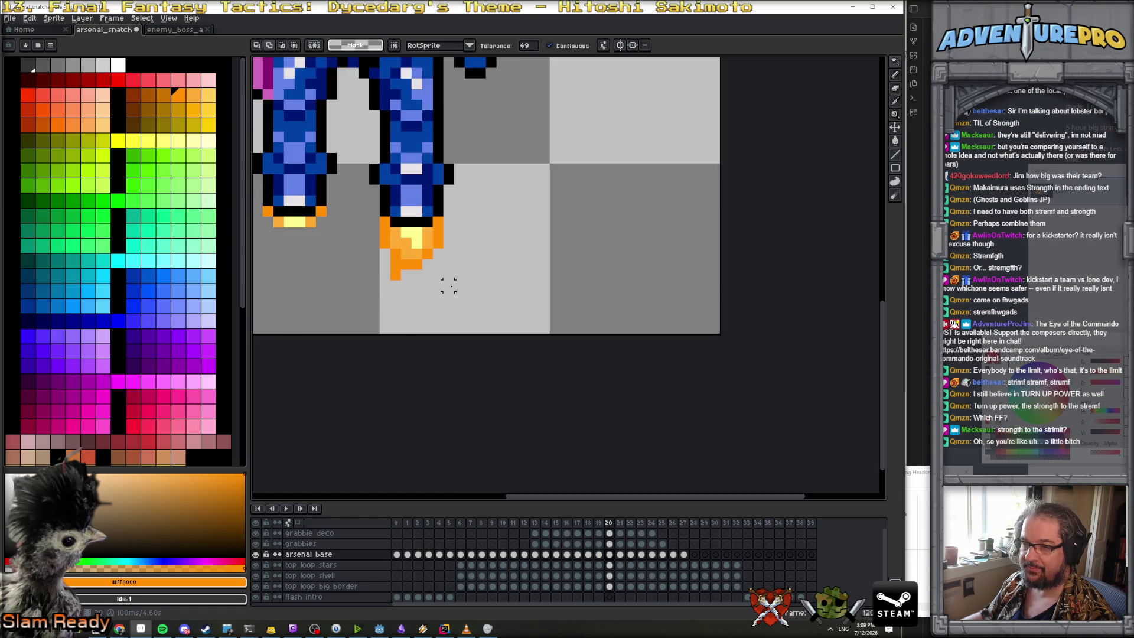
pyautogui.click(382, 234)
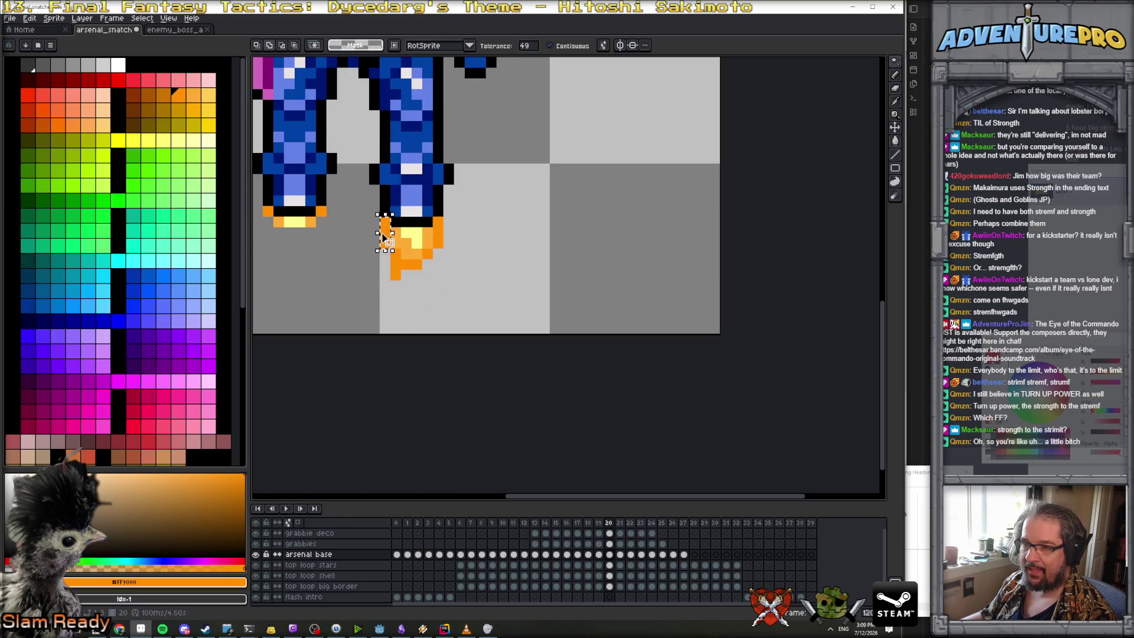
pyautogui.scroll(-5, 390, 247)
pyautogui.scroll(4, 408, 251)
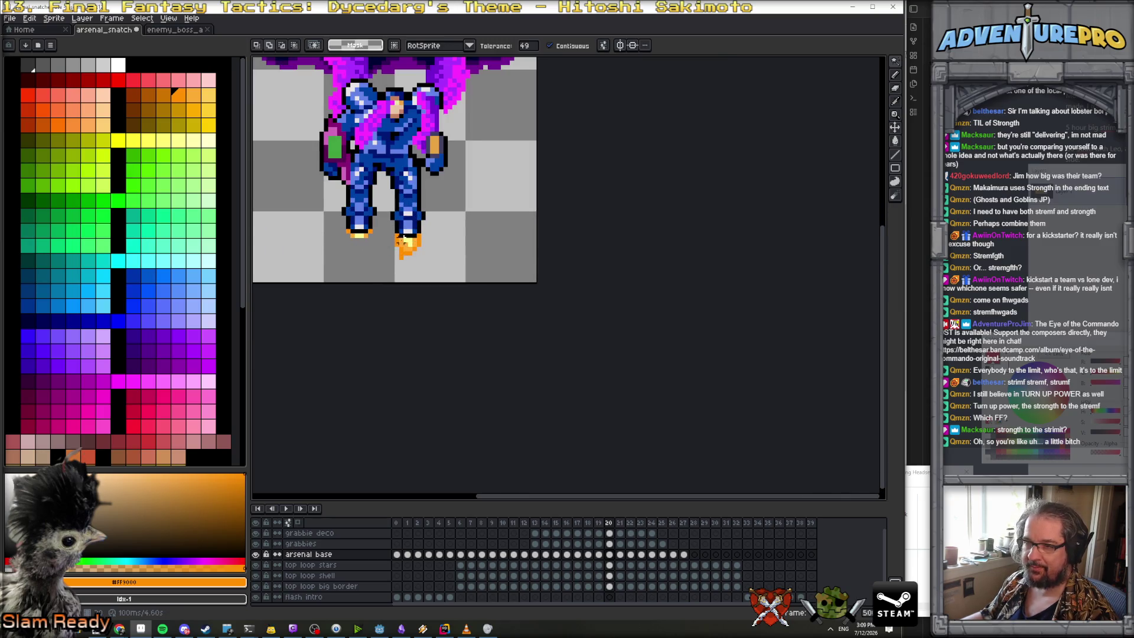
pyautogui.scroll(3, 411, 251)
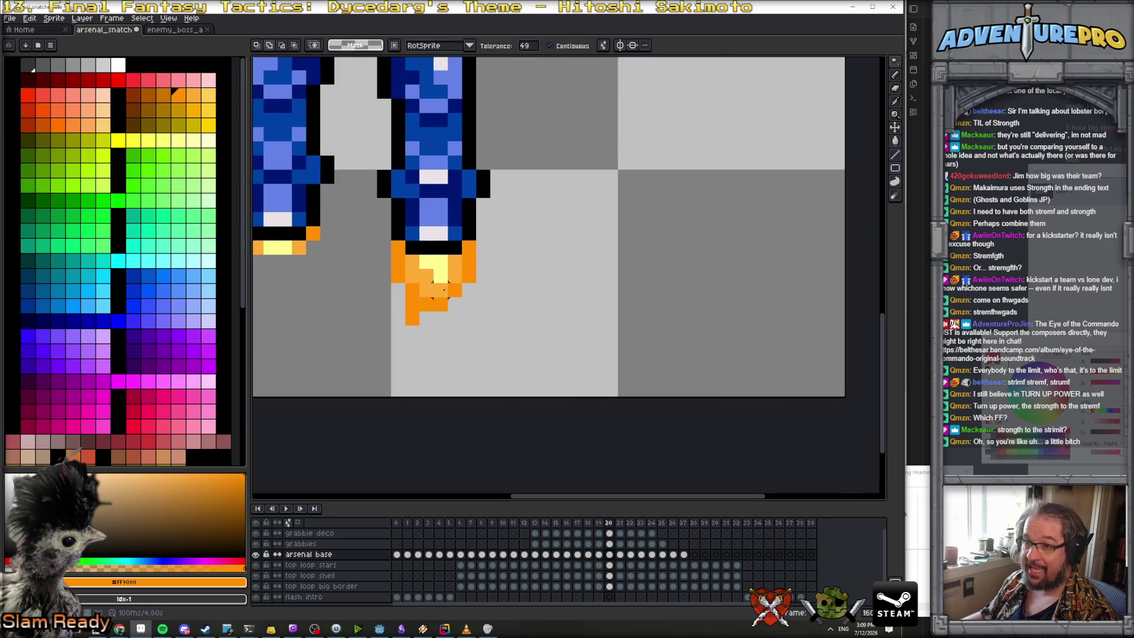
# Redraw frame 20's lower flame pixels into a short stub, undoing the last stroke
pyautogui.press('b')
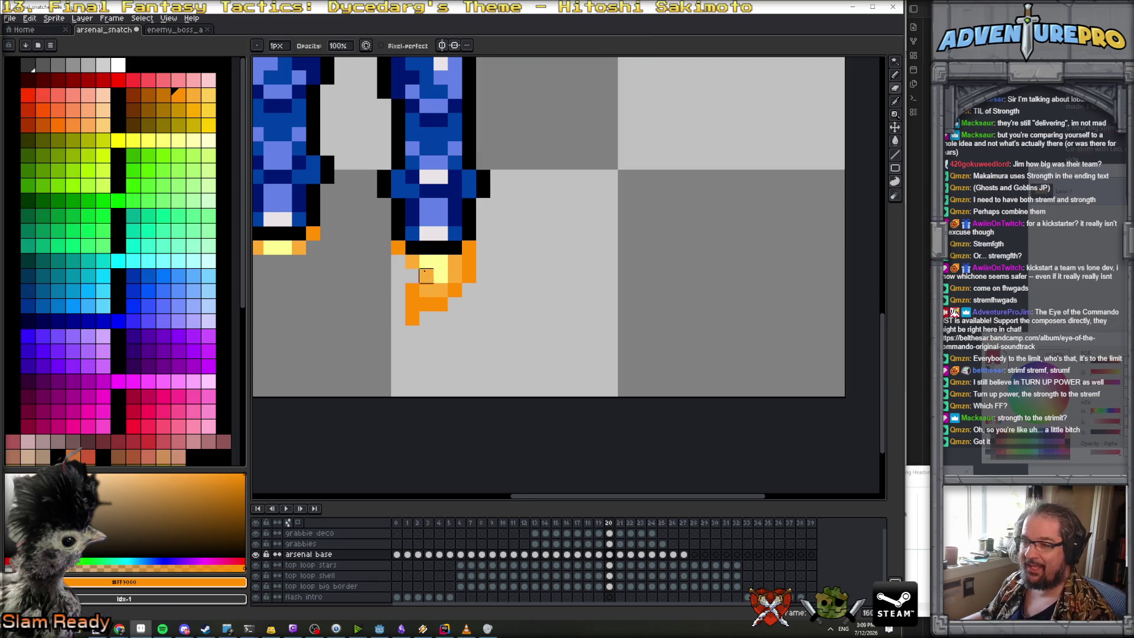
pyautogui.moveTo(455, 276); pyautogui.dragTo(412, 304)
pyautogui.hotkey('ctrl', 'z')
pyautogui.hotkey('ctrl', 'z')
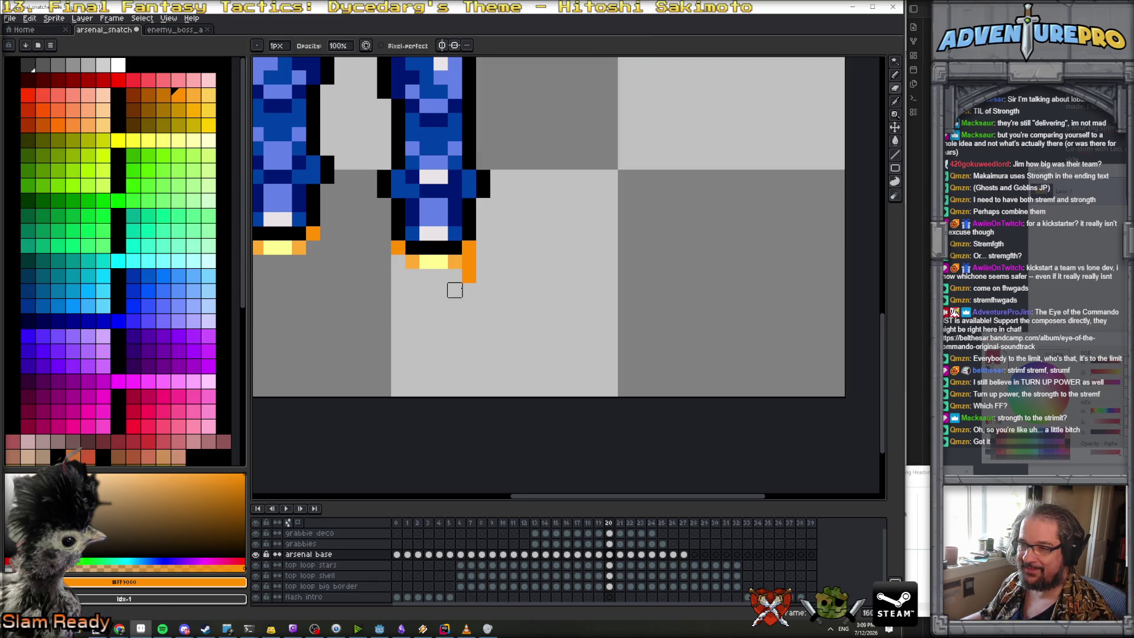
pyautogui.scroll(-1, 472, 284)
pyautogui.press('Return')
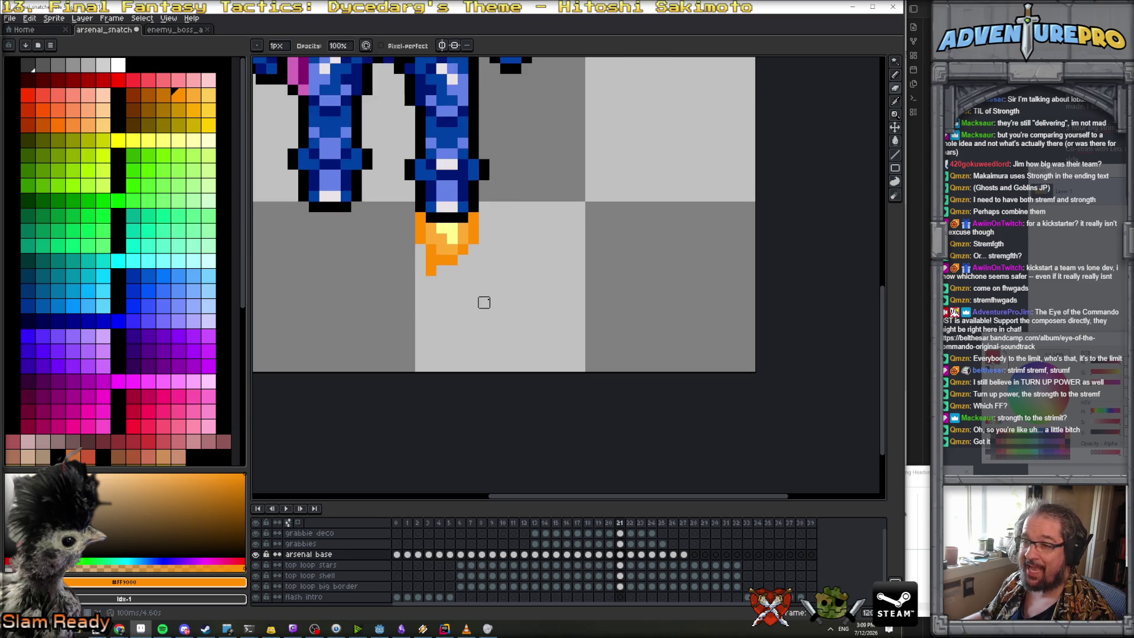
# Erase the flame's edge and small orange pixels on frame 21 and the orange column on frame 22
pyautogui.moveTo(415, 219)
pyautogui.mouseDown()
pyautogui.moveTo(430, 260)
pyautogui.moveTo(483, 217)
pyautogui.mouseUp()
pyautogui.moveTo(420, 281)
pyautogui.mouseDown()
pyautogui.moveTo(460, 245)
pyautogui.moveTo(461, 283)
pyautogui.moveTo(475, 255)
pyautogui.moveTo(488, 283)
pyautogui.mouseUp()
pyautogui.scroll(1, 502, 258)
pyautogui.press('Right')
pyautogui.moveTo(519, 227); pyautogui.dragTo(516, 266)
# Erase the flame's left, middle and remaining orange pixels on frames 23 and 24
pyautogui.press('Right')
pyautogui.moveTo(446, 141)
pyautogui.mouseDown()
pyautogui.moveTo(446, 199)
pyautogui.moveTo(460, 225)
pyautogui.moveTo(475, 155)
pyautogui.moveTo(489, 198)
pyautogui.mouseUp()
pyautogui.click(503, 170)
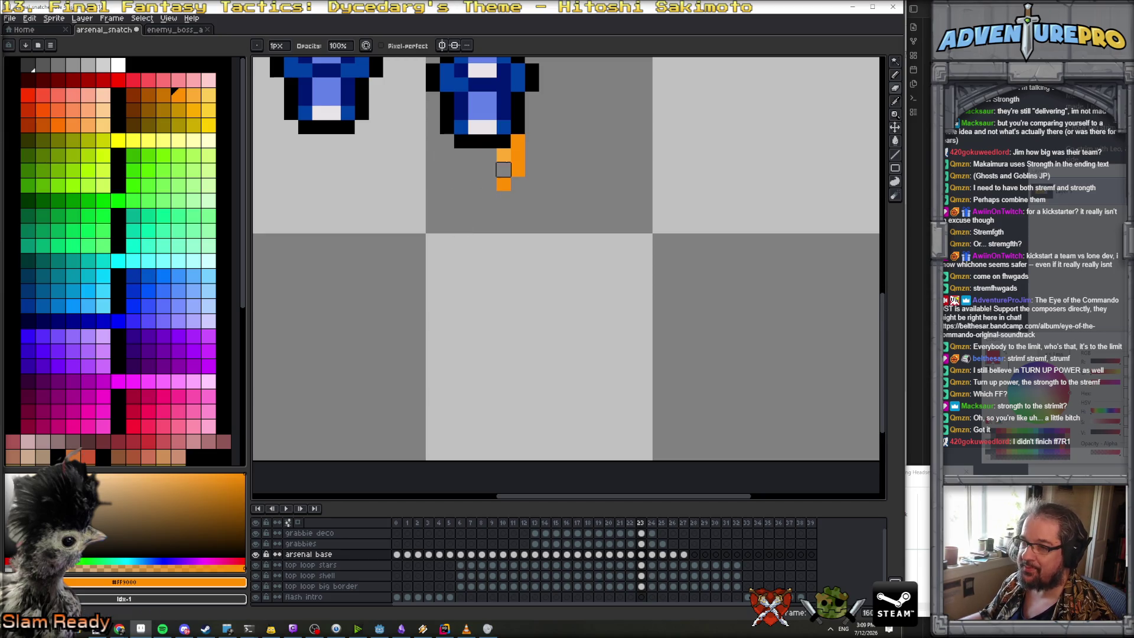
pyautogui.click(517, 169)
pyautogui.press('Right')
pyautogui.scroll(2, 557, 279)
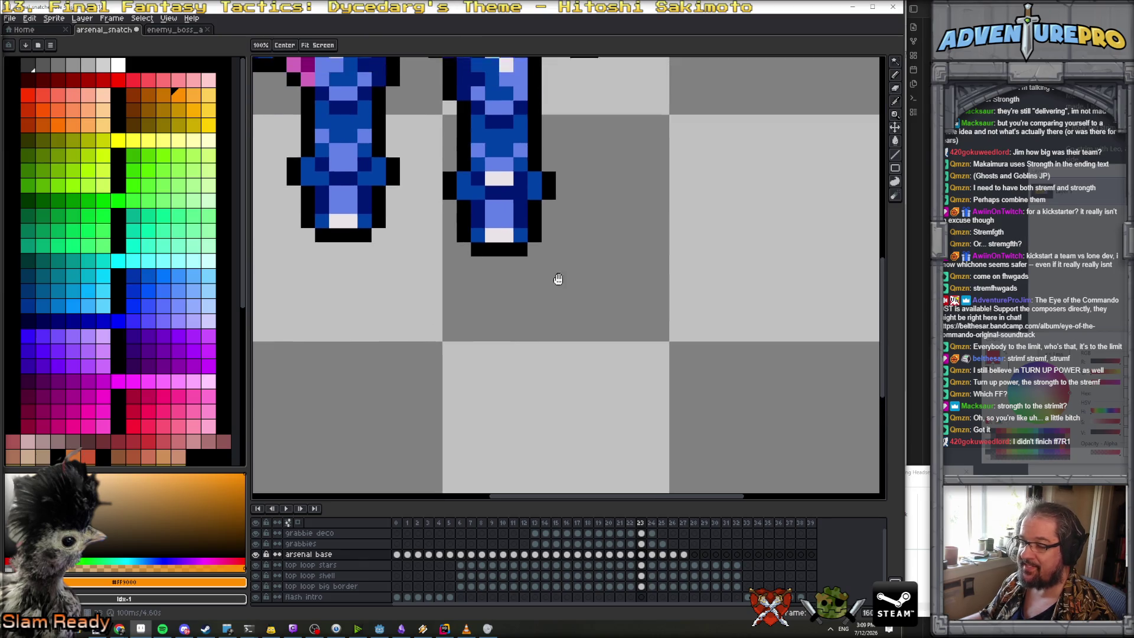
pyautogui.moveTo(448, 167)
pyautogui.mouseDown()
pyautogui.moveTo(463, 208)
pyautogui.moveTo(478, 181)
pyautogui.moveTo(491, 223)
pyautogui.moveTo(492, 181)
pyautogui.moveTo(533, 168)
pyautogui.moveTo(519, 207)
pyautogui.mouseUp()
# Erase the left orange and yellow pixels on frame 25 and the lower pixels on frame 26
pyautogui.press('Right')
pyautogui.scroll(3, 555, 211)
pyautogui.moveTo(462, 253)
pyautogui.mouseDown()
pyautogui.moveTo(477, 266)
pyautogui.moveTo(473, 321)
pyautogui.moveTo(490, 268)
pyautogui.moveTo(533, 260)
pyautogui.moveTo(504, 309)
pyautogui.mouseUp()
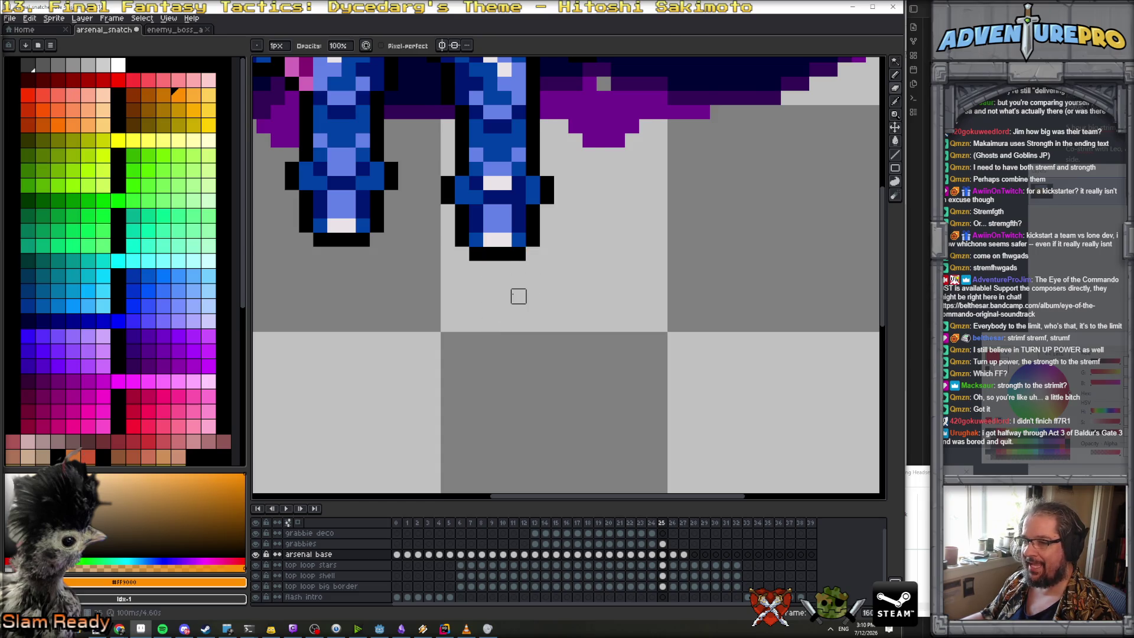
pyautogui.press('Right')
pyautogui.scroll(-3, 531, 266)
pyautogui.scroll(3, 544, 235)
pyautogui.moveTo(472, 280)
pyautogui.mouseDown()
pyautogui.moveTo(487, 334)
pyautogui.moveTo(488, 277)
pyautogui.moveTo(500, 321)
pyautogui.moveTo(518, 276)
pyautogui.moveTo(526, 306)
pyautogui.moveTo(523, 379)
pyautogui.moveTo(474, 292)
pyautogui.moveTo(474, 363)
pyautogui.moveTo(488, 306)
pyautogui.moveTo(531, 276)
pyautogui.moveTo(503, 306)
pyautogui.moveTo(517, 320)
pyautogui.mouseUp()
# Step to frame 27, zoom out and play the animation to preview the dying flames
pyautogui.press('Right')
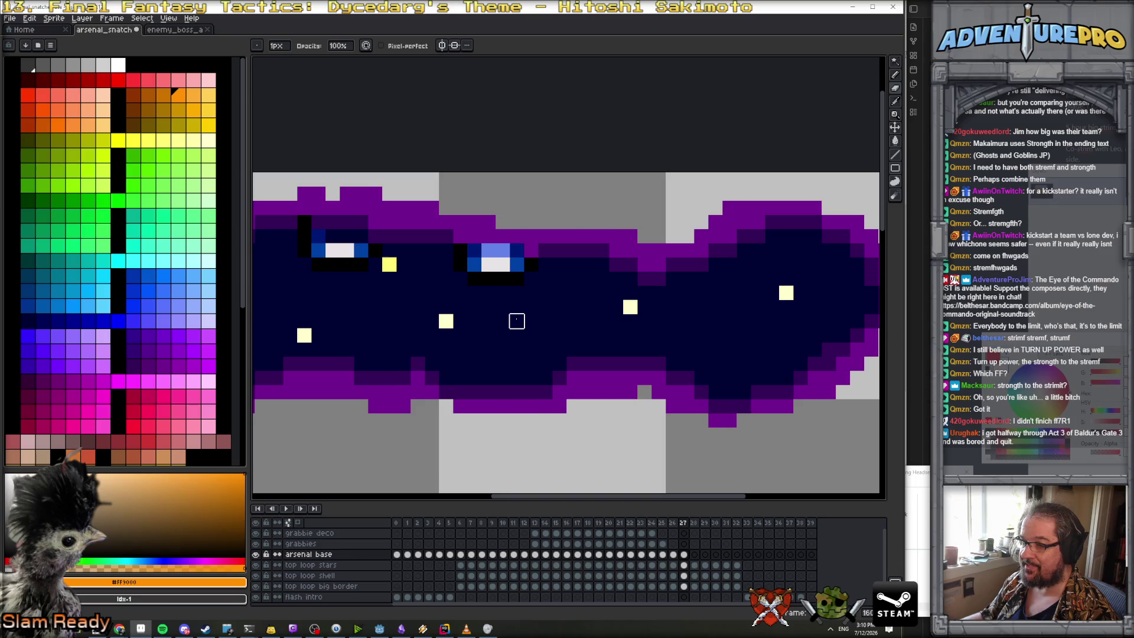
pyautogui.scroll(-2, 517, 321)
pyautogui.press('Return')
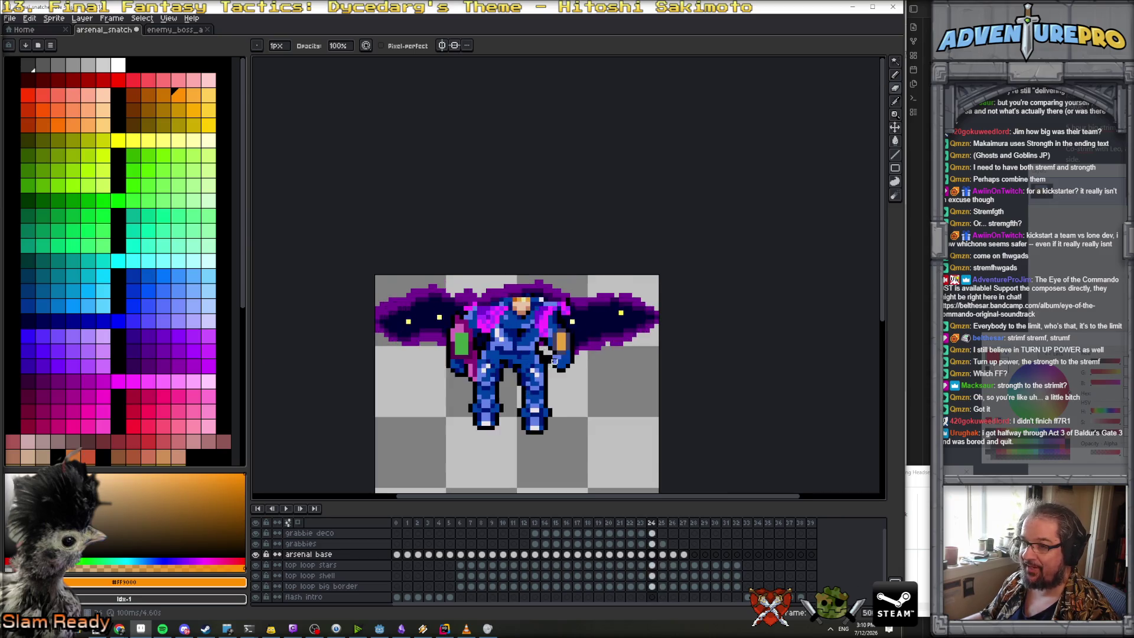
pyautogui.scroll(-6, 555, 361)
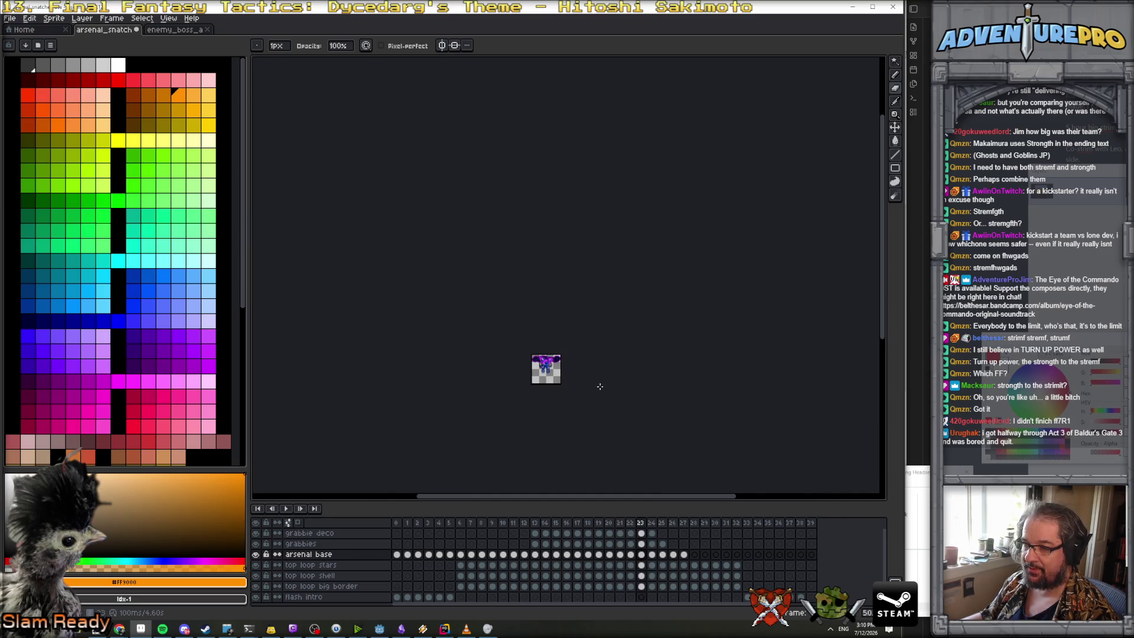
# Zoom out to the whole sprite and play the mech animation from frame 0
pyautogui.scroll(6, 599, 386)
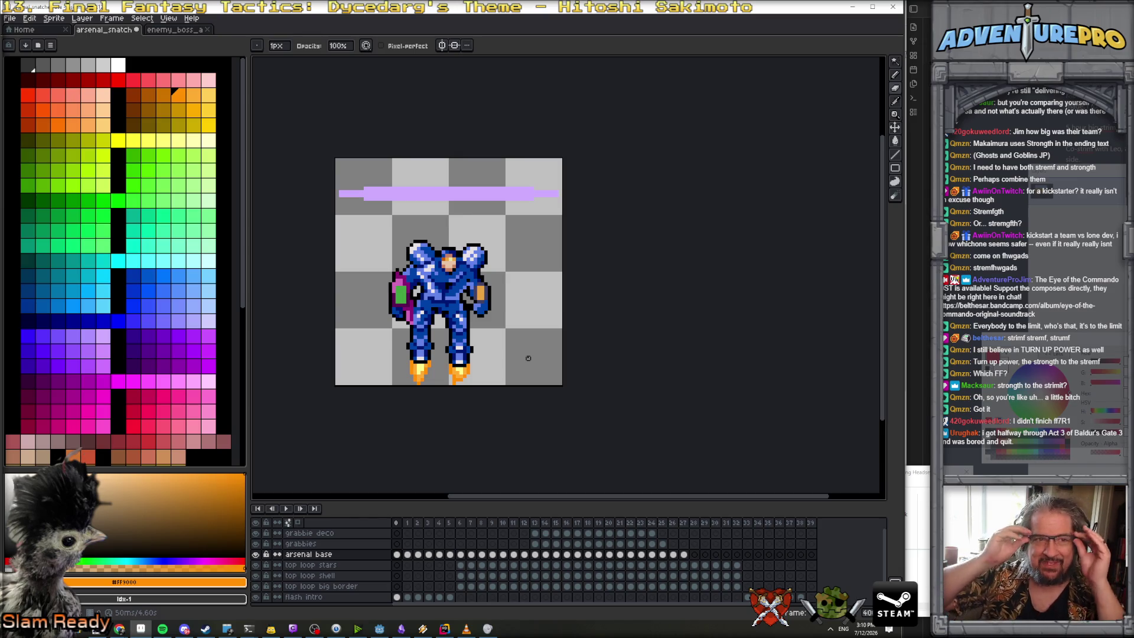
pyautogui.press('Return')
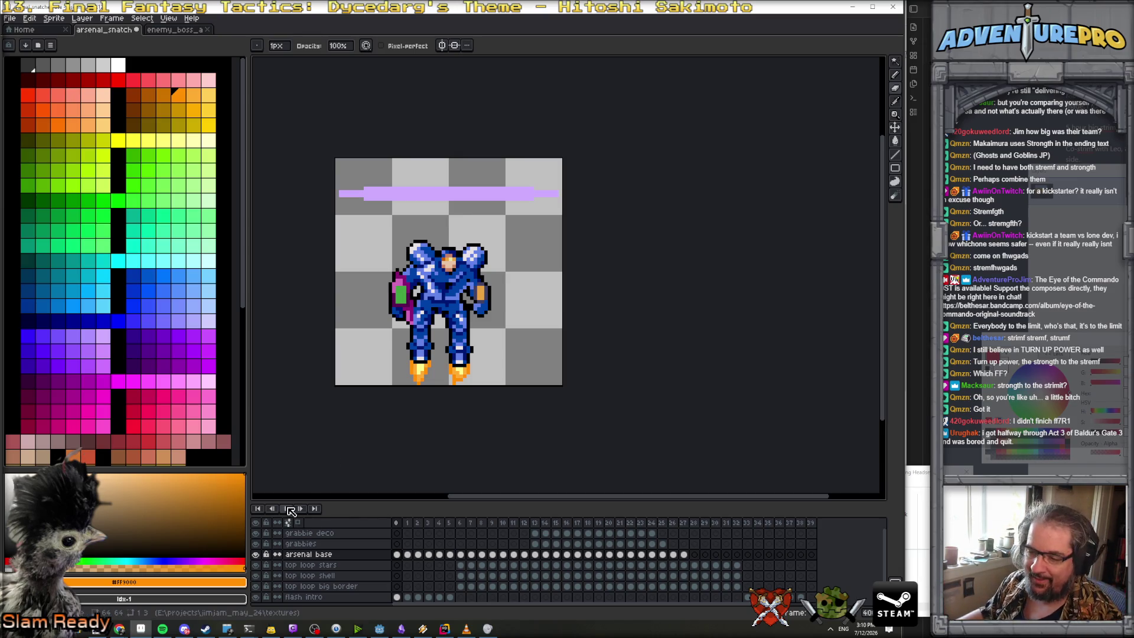
pyautogui.scroll(-1, 650, 331)
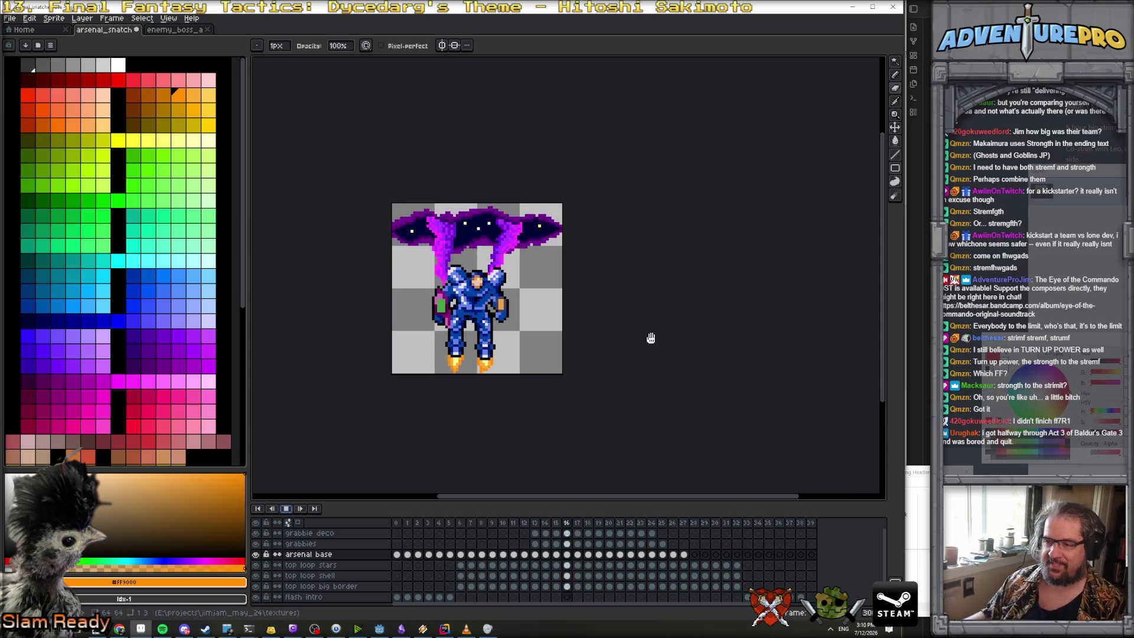